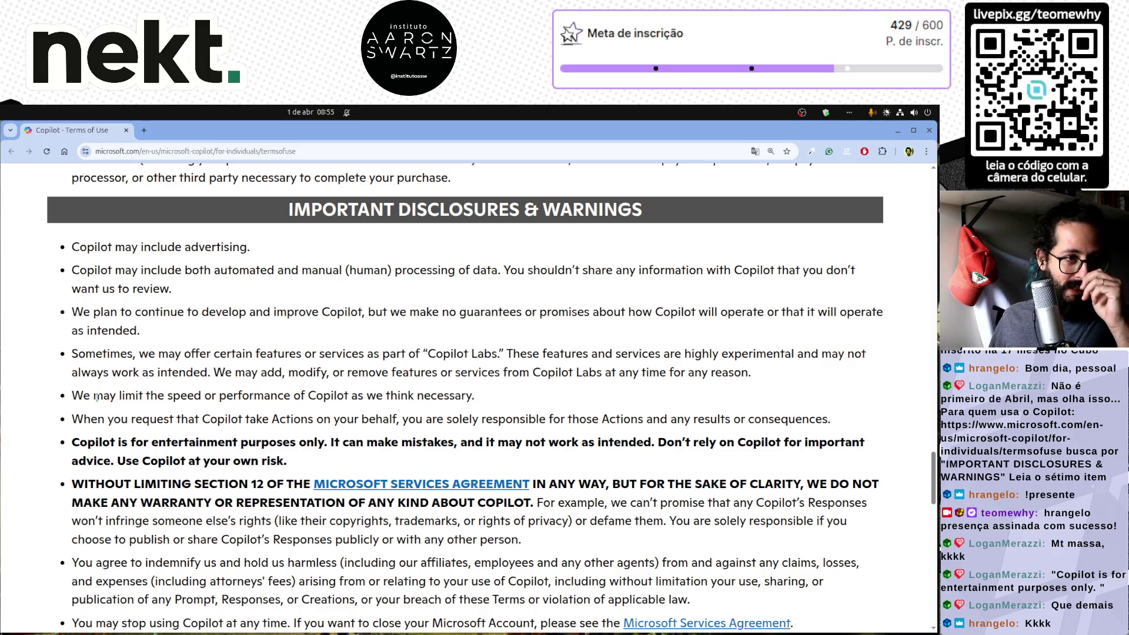
Load app.diagrams.net in a new Chrome tab
left_click(144, 130)
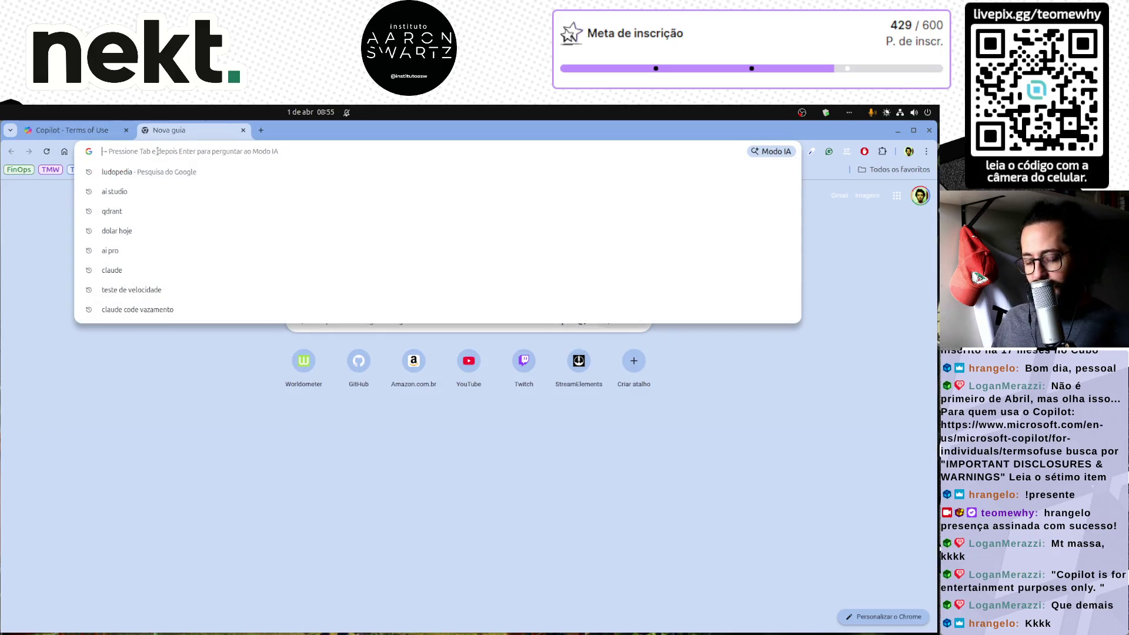
type("draw.io")
key("Return")
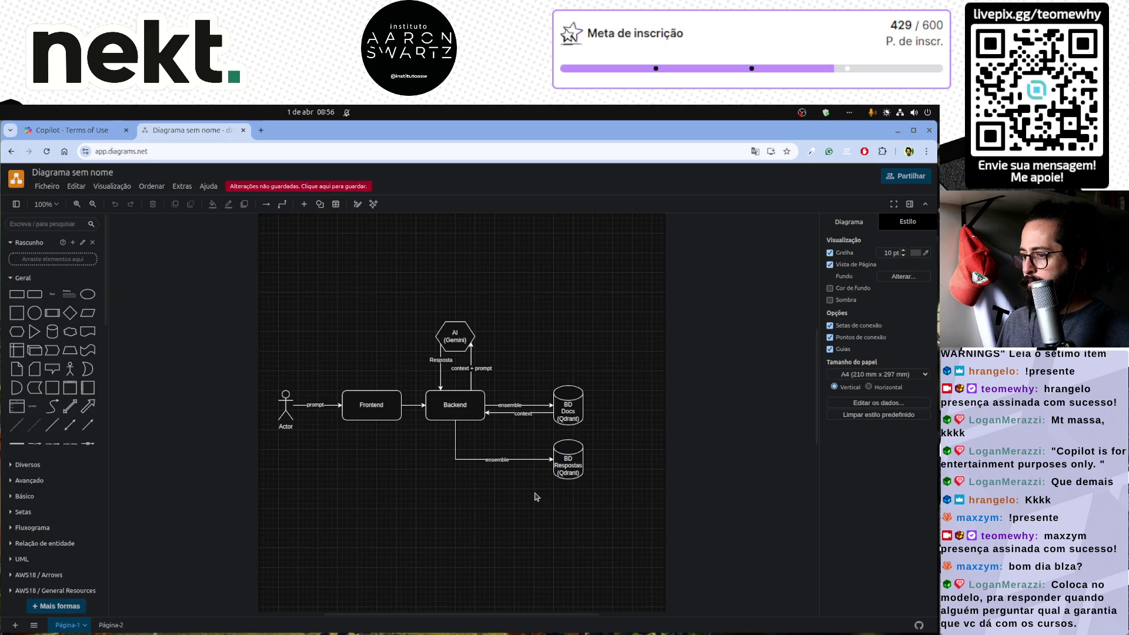
scroll(544, 494, "down", 3)
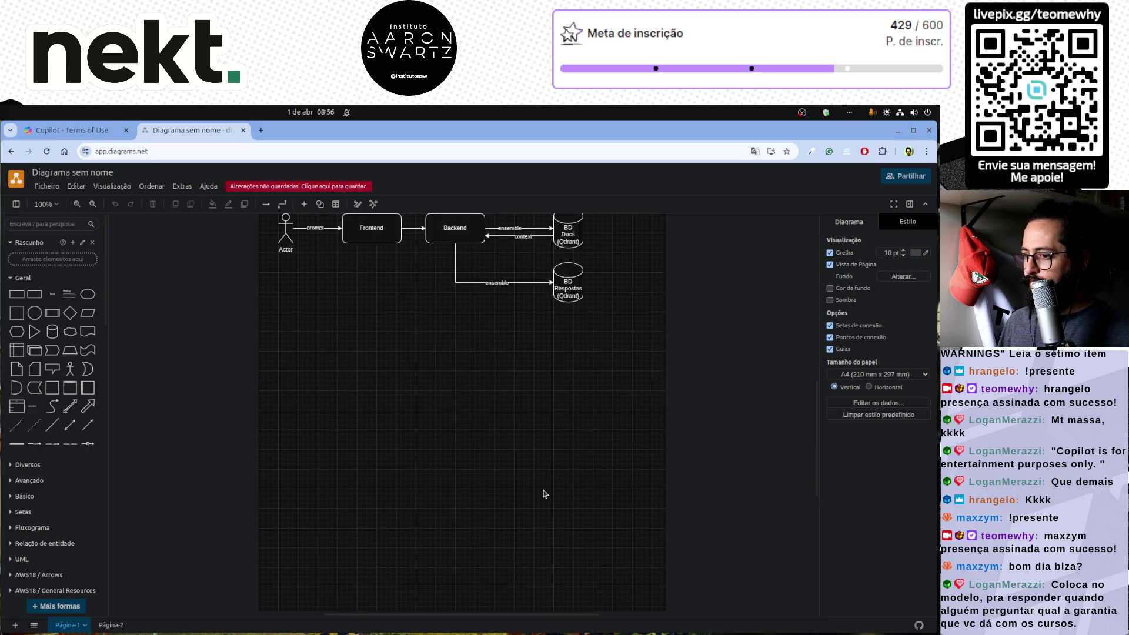
scroll(543, 494, "up", 2)
Review Página-2's diagram, then add a blank Página-3 to the file
left_click(105, 621)
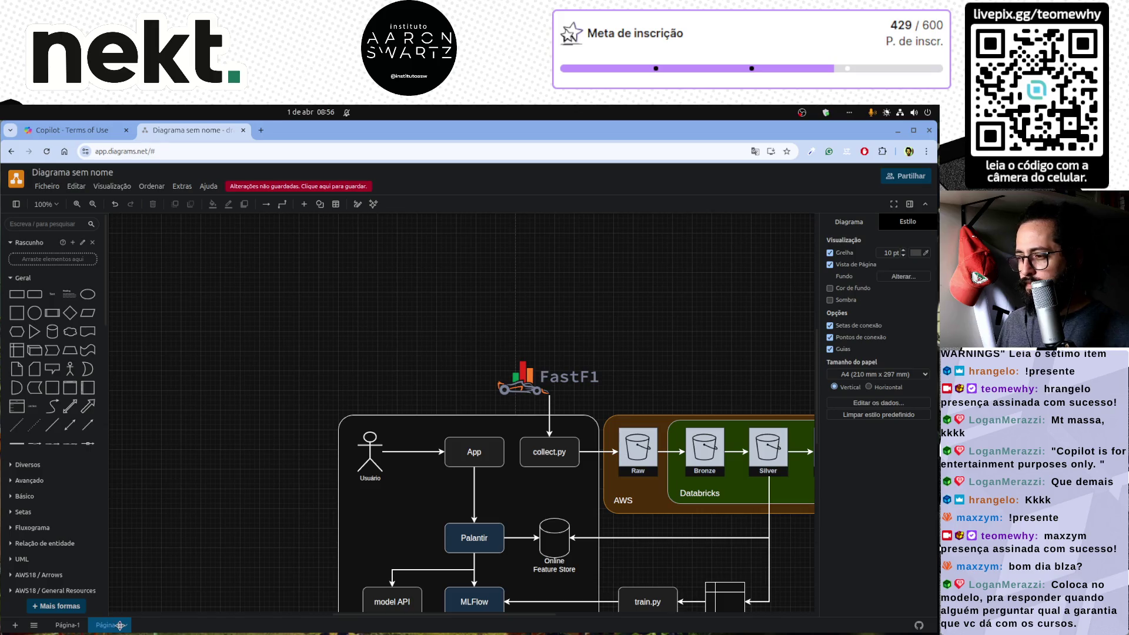
scroll(321, 446, "down", 4)
scroll(325, 446, "up", 2)
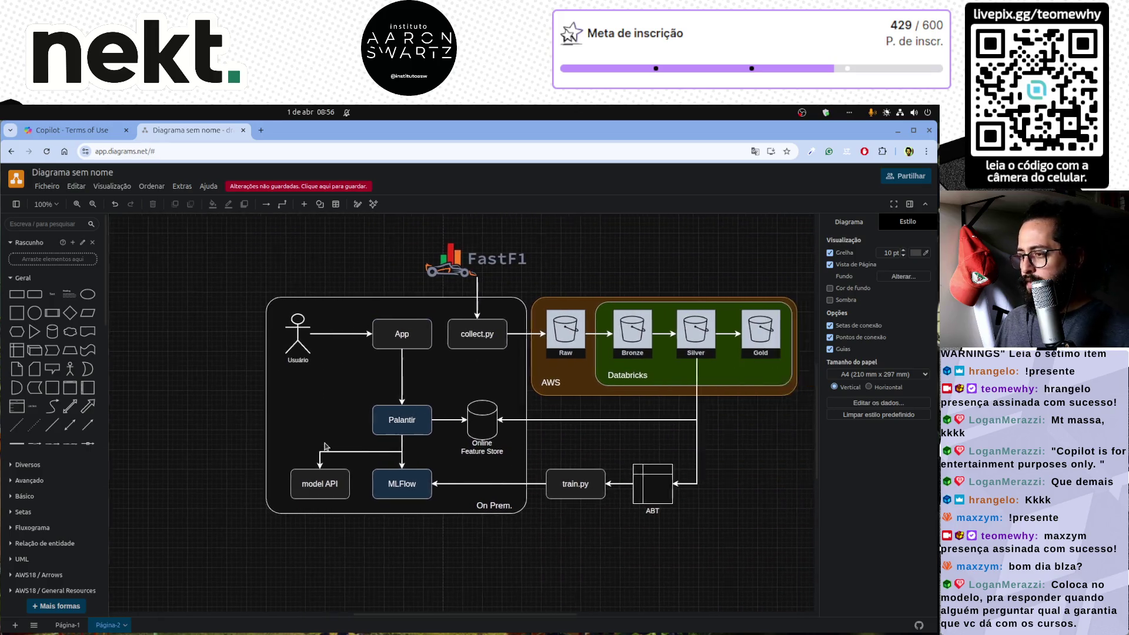
scroll(325, 446, "right", 3)
scroll(325, 447, "left", 1)
left_click(15, 624)
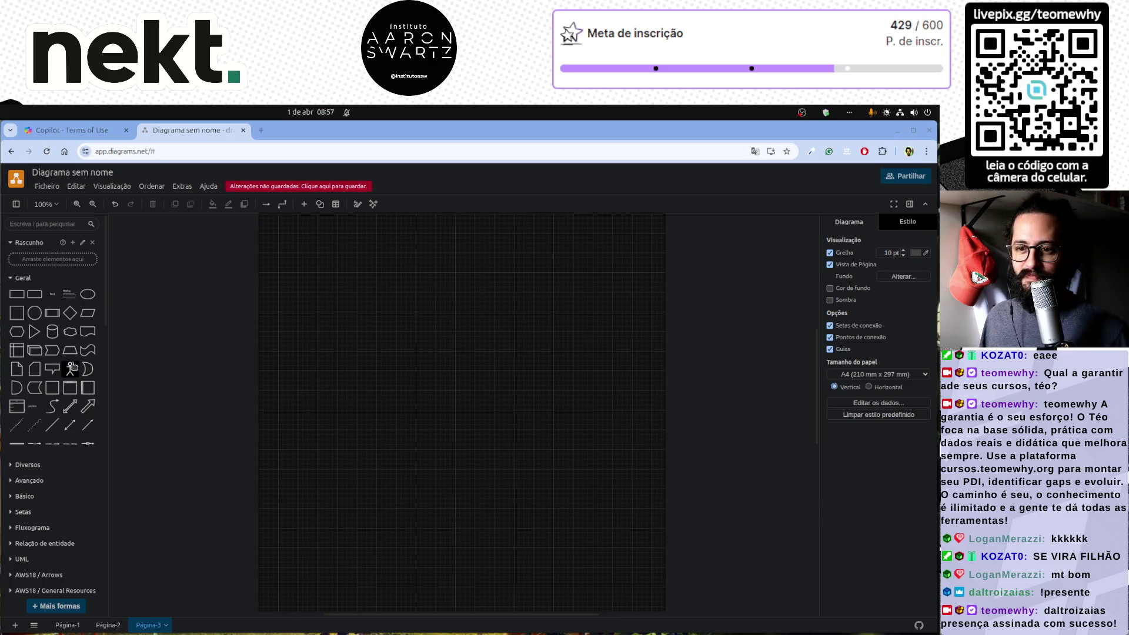
Place an Actor on the page's left, label it Usuário, and undo a stray extra shape
left_click(71, 369)
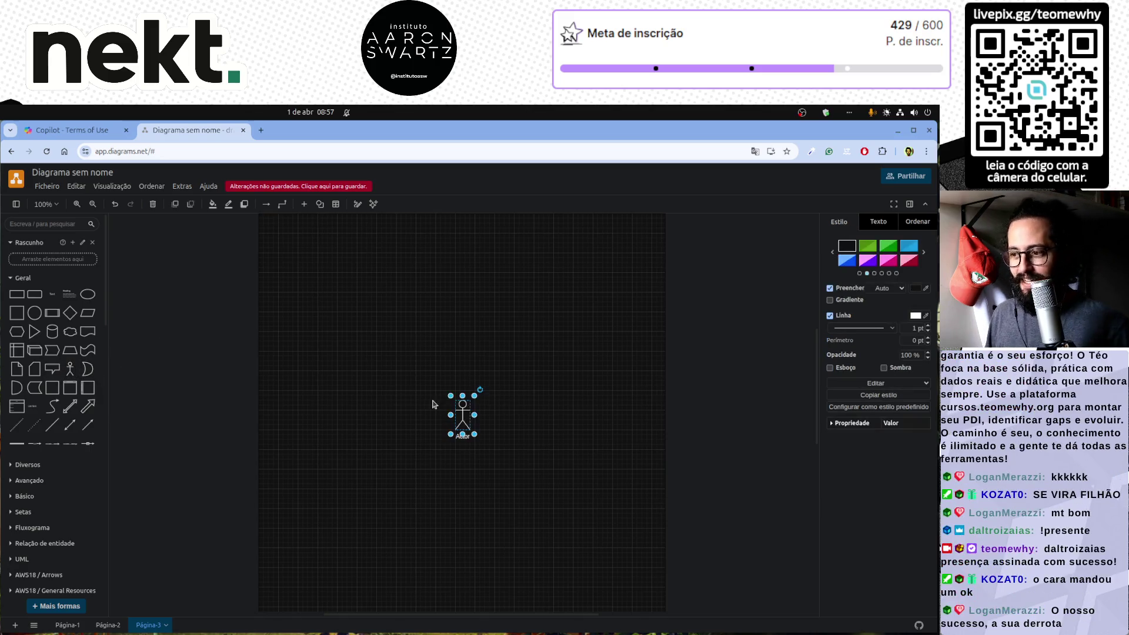
mouse_move(462, 413)
left_mouse_down()
mouse_move(307, 379)
mouse_move(331, 407)
mouse_move(321, 412)
left_mouse_up()
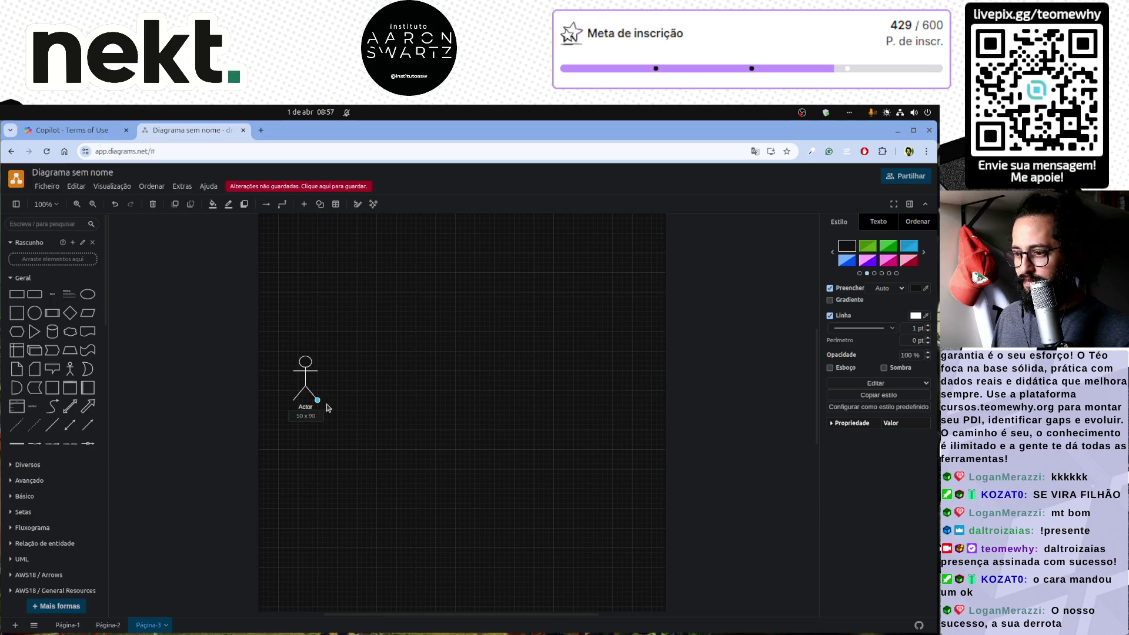
double_click(309, 391)
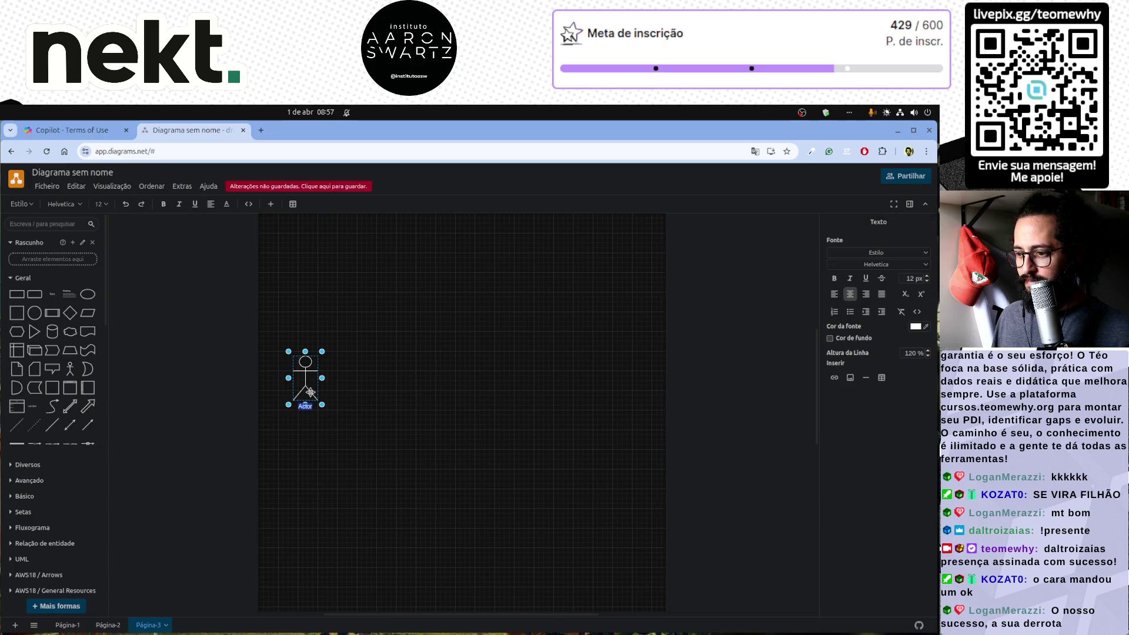
type("Usuário")
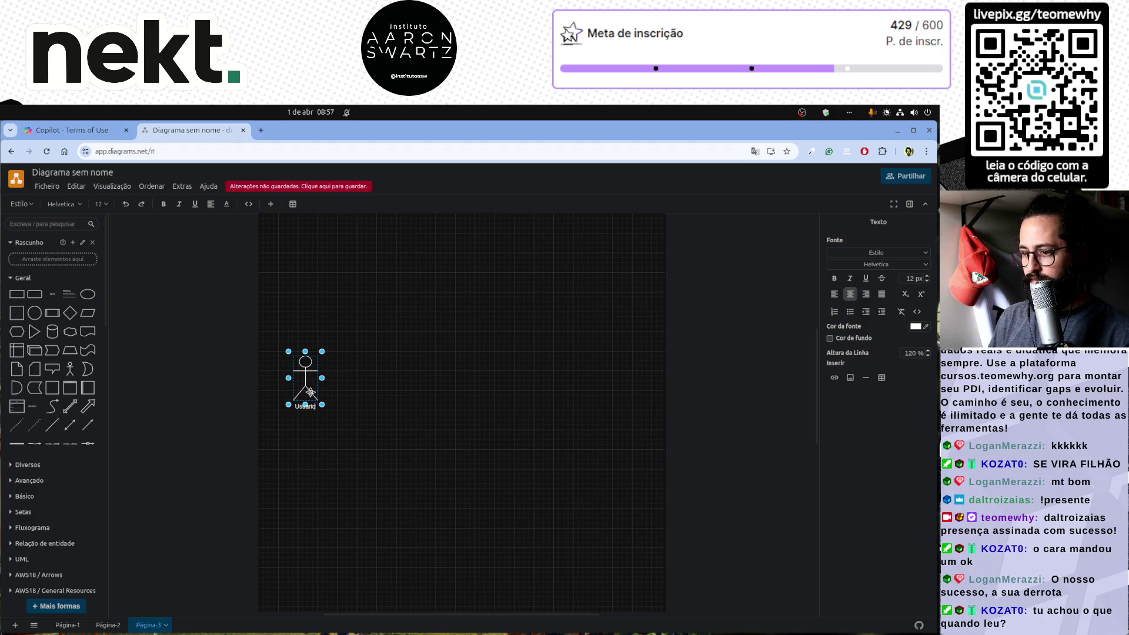
left_click(370, 391)
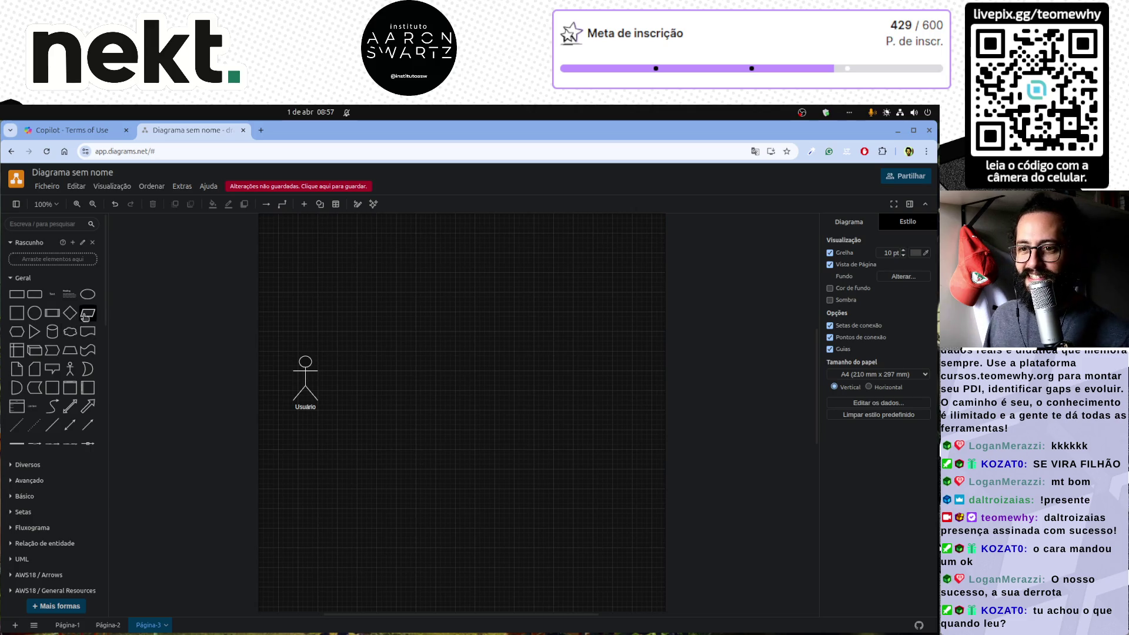
left_click(53, 298)
key("ctrl+z")
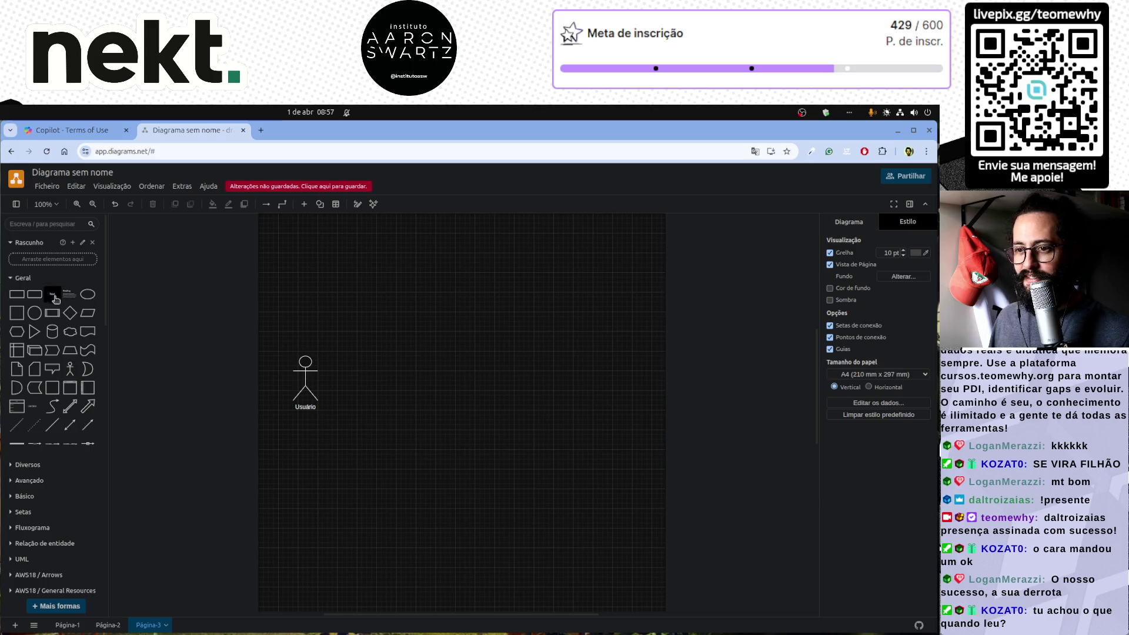
Add a rounded rectangle right of Usuário labelled Chat Twitch
left_click(39, 296)
left_click_drag(458, 411, 379, 378)
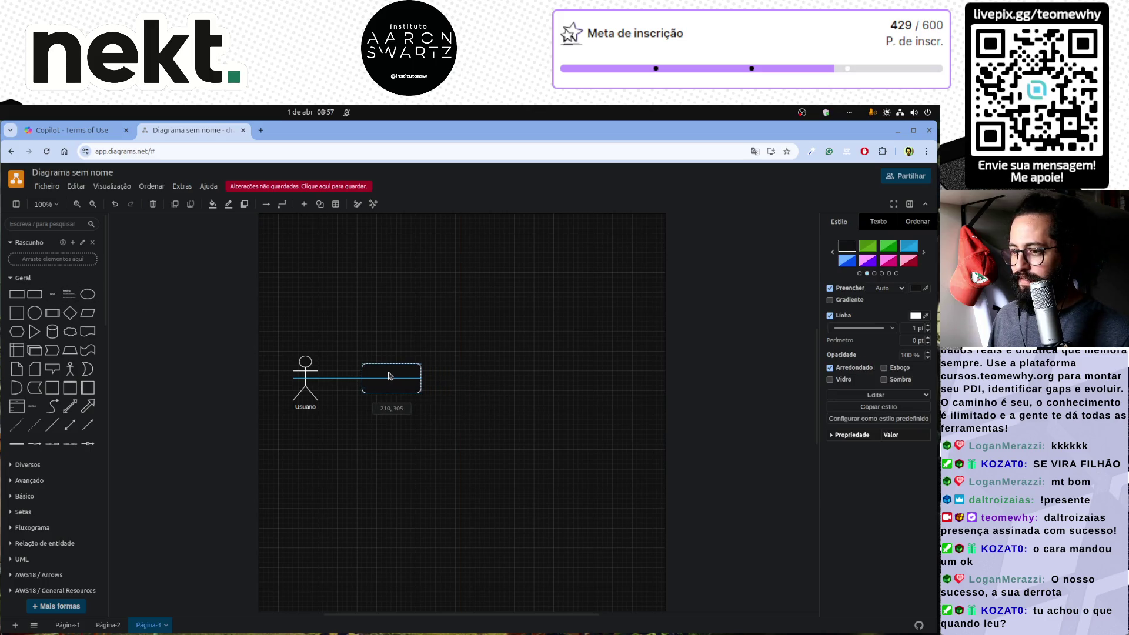
double_click(380, 378)
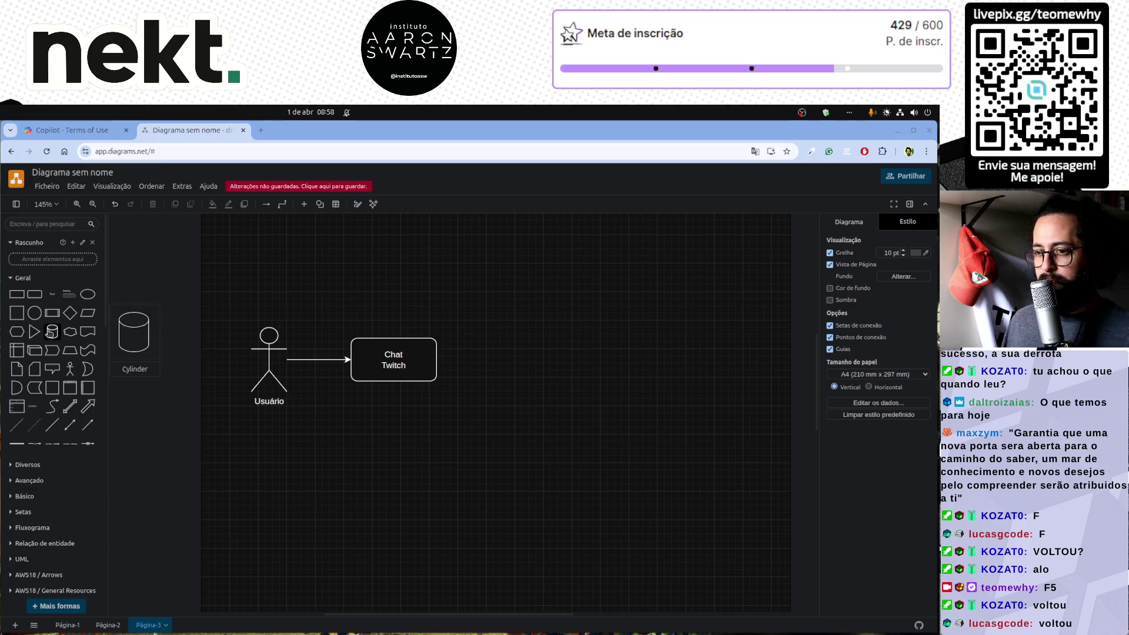
Duplicate the Chat Twitch box to its right and relabel the copy Bot
left_click_drag(404, 353, 463, 353)
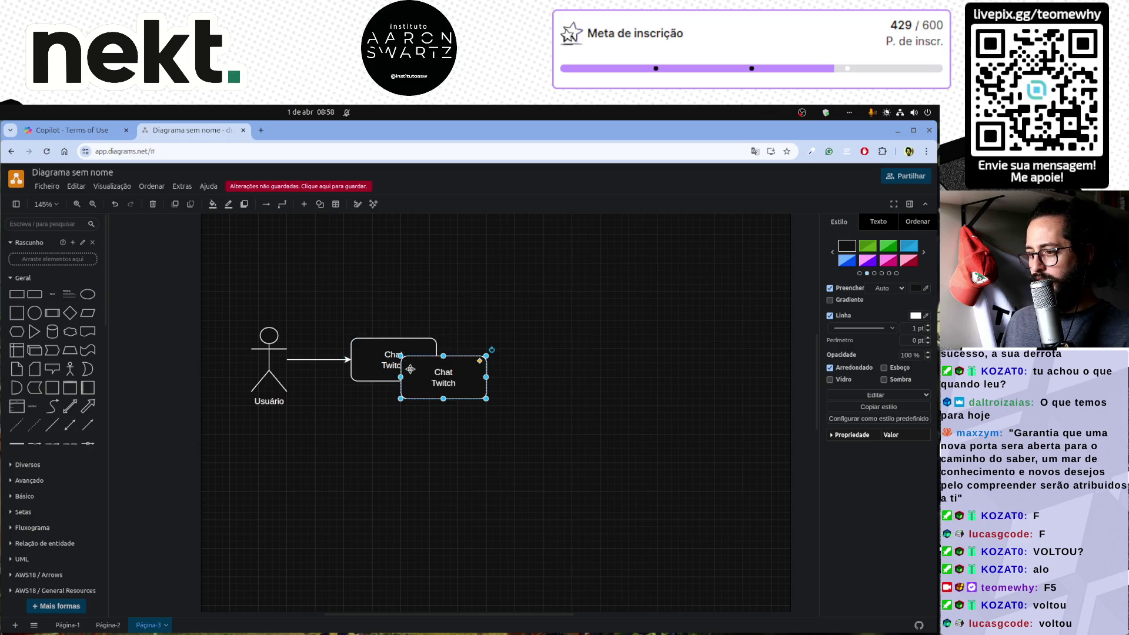
left_click_drag(463, 352, 482, 353)
double_click(522, 358)
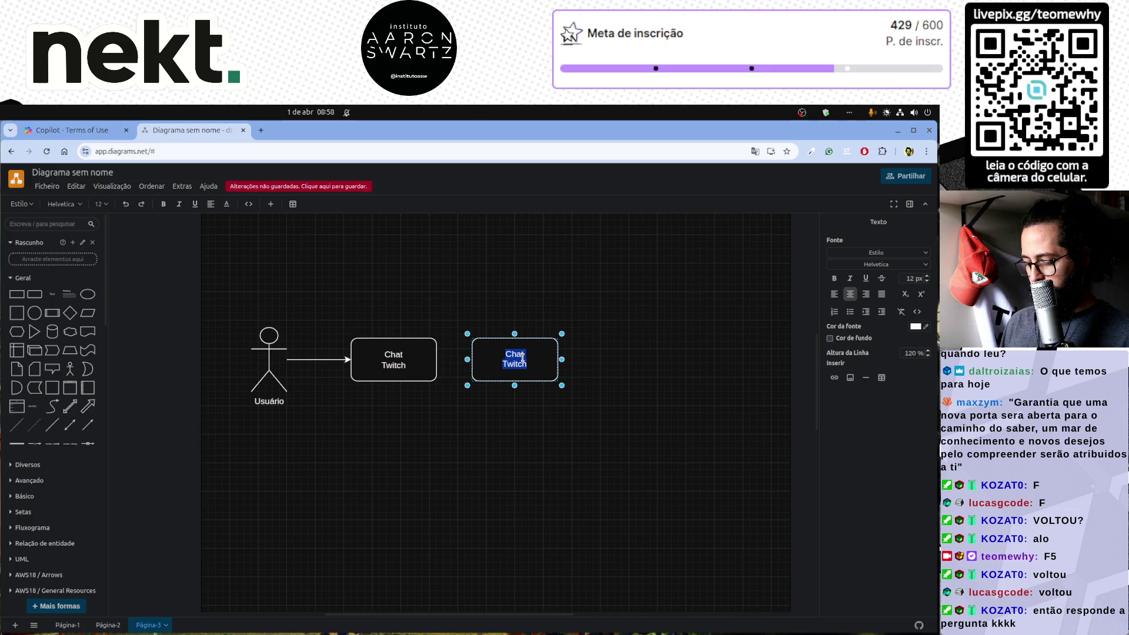
type("ot")
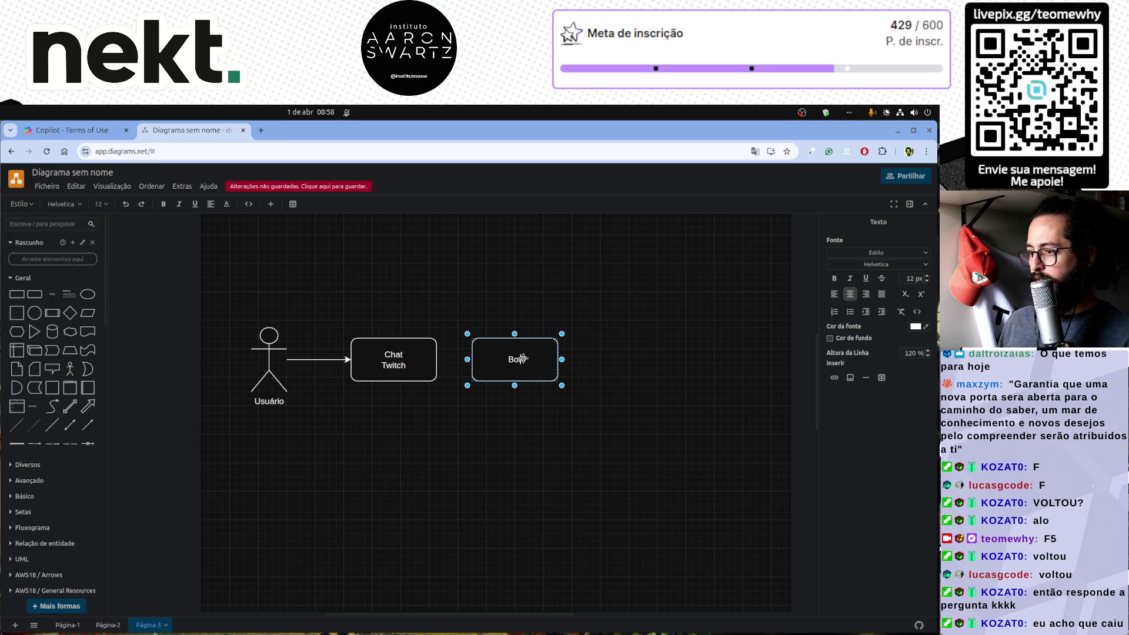
left_click(531, 441)
Duplicate the Bot box further right and resize the copy into a taller square
left_click(508, 364)
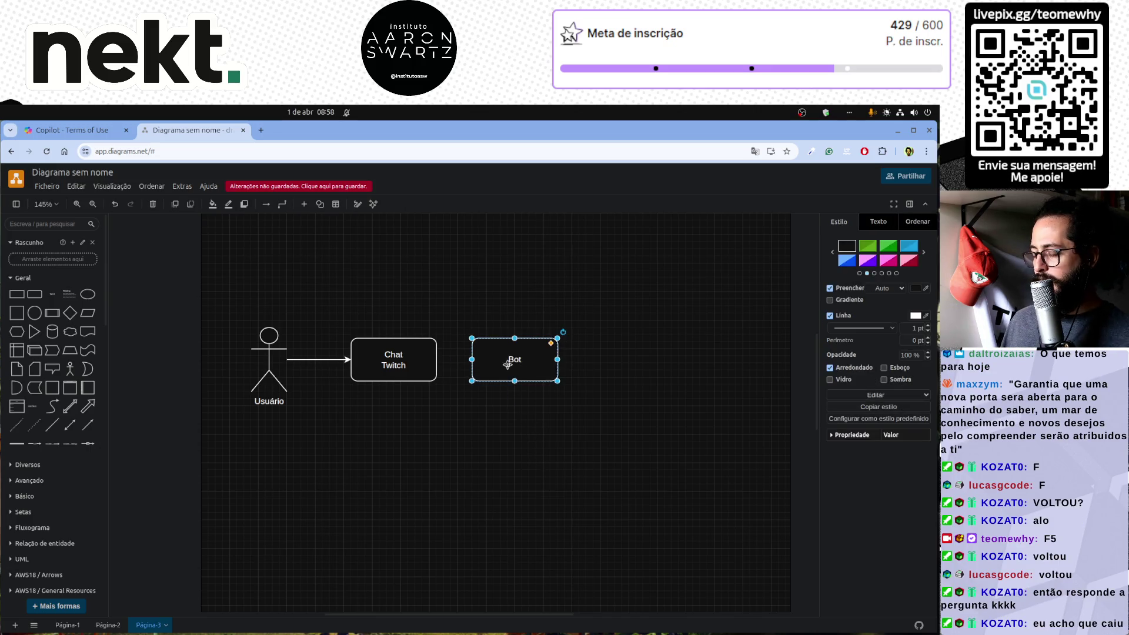
mouse_move(508, 364)
left_mouse_down()
mouse_move(631, 360)
mouse_move(626, 313)
mouse_move(640, 312)
mouse_move(644, 406)
left_mouse_up()
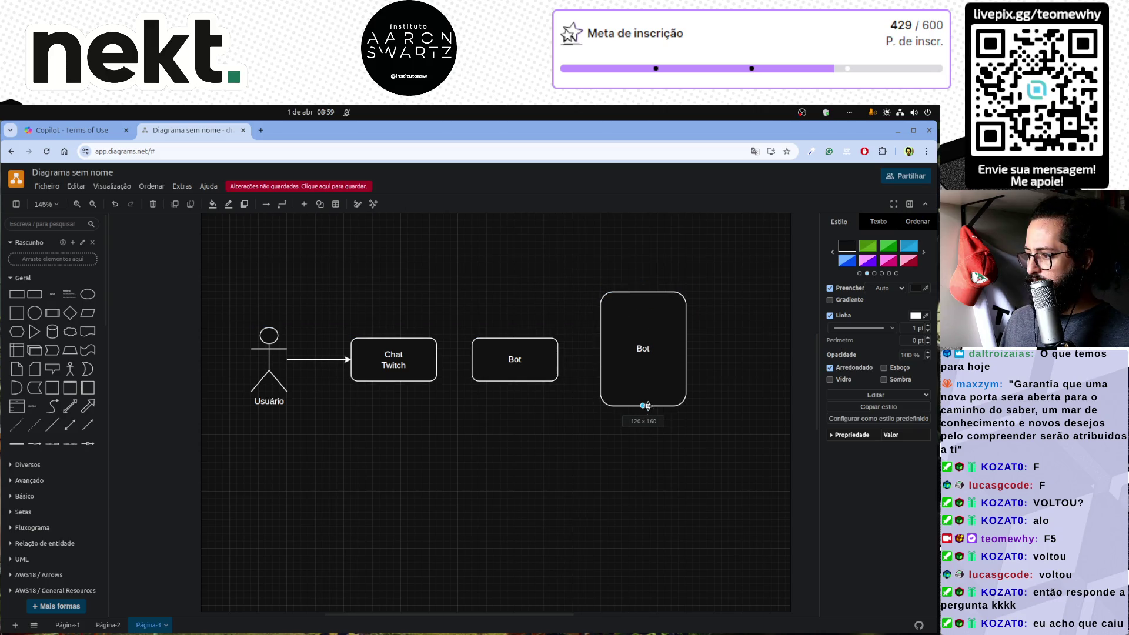
left_click_drag(646, 406, 644, 355)
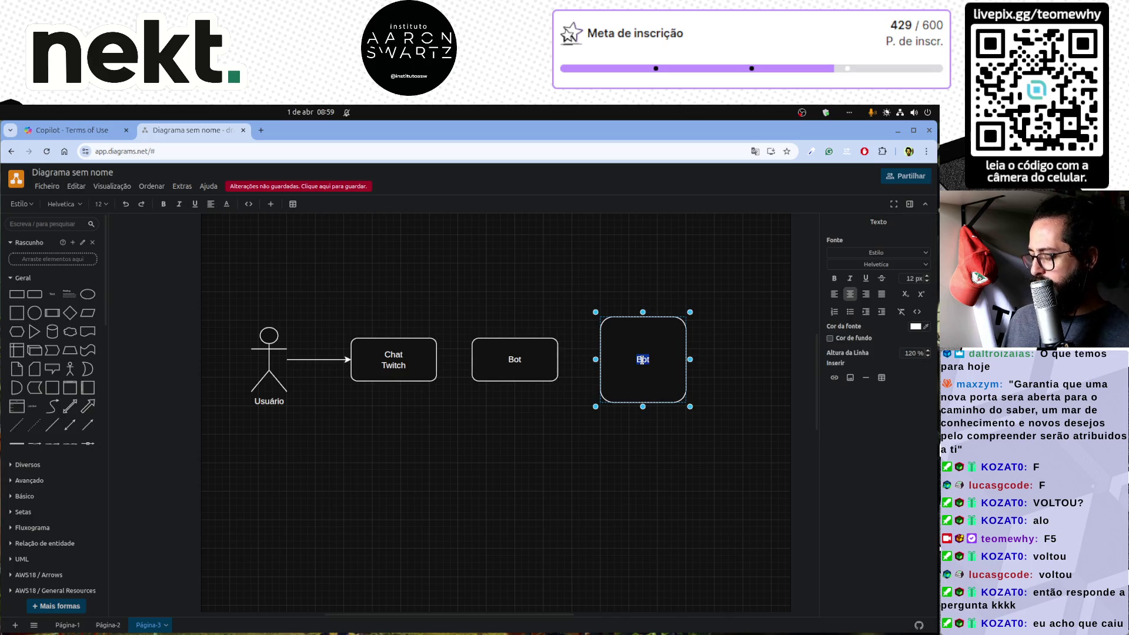
Clear the square's label and move it below Bot, adding a small rounded rectangle
key("Escape")
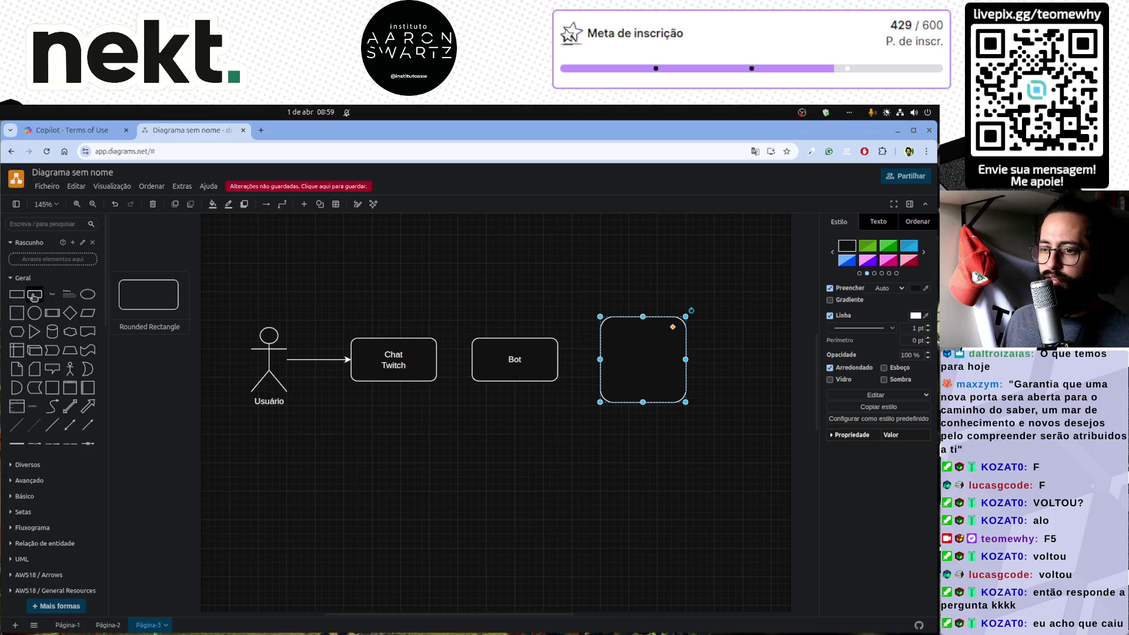
mouse_move(34, 296)
left_mouse_down()
mouse_move(529, 449)
mouse_move(562, 449)
mouse_move(522, 457)
left_mouse_up()
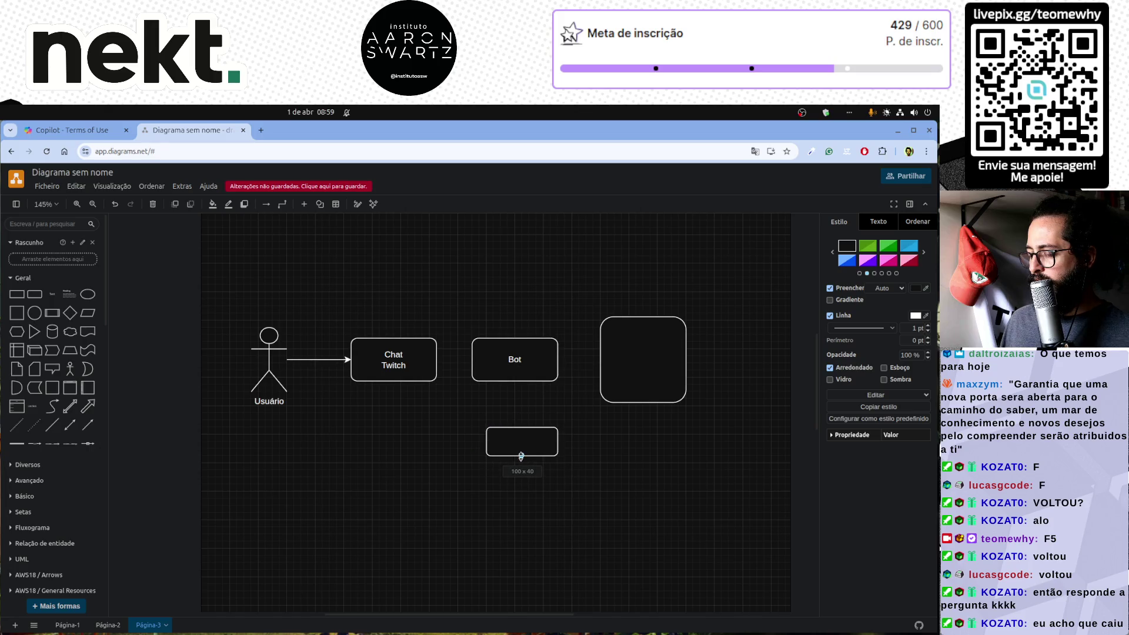
mouse_move(521, 441)
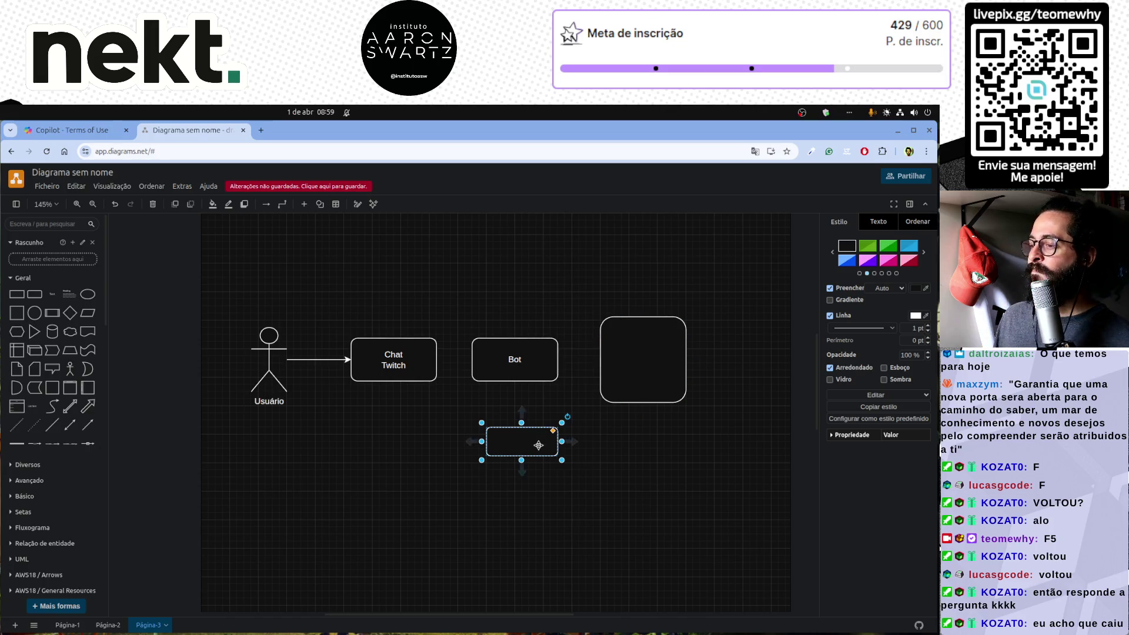
left_click_drag(538, 446, 736, 479)
left_click_drag(644, 370, 521, 462)
Put the small box inside the square, label it ML Classifier and centre it near the top
mouse_move(722, 477)
left_mouse_down()
mouse_move(503, 453)
mouse_move(522, 457)
left_mouse_up()
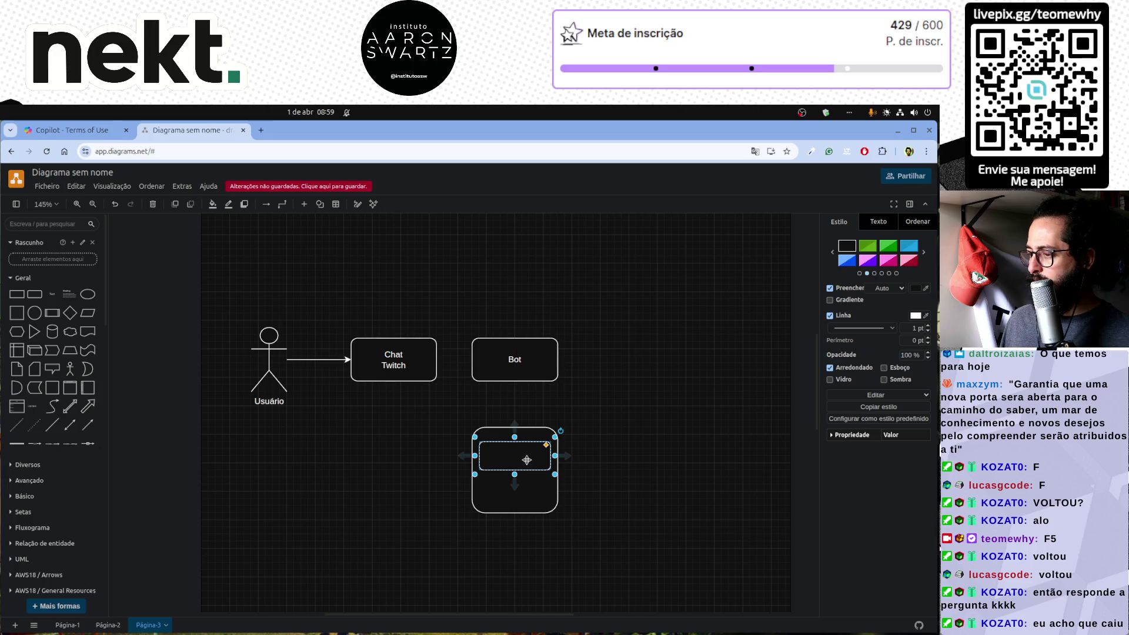
double_click(522, 457)
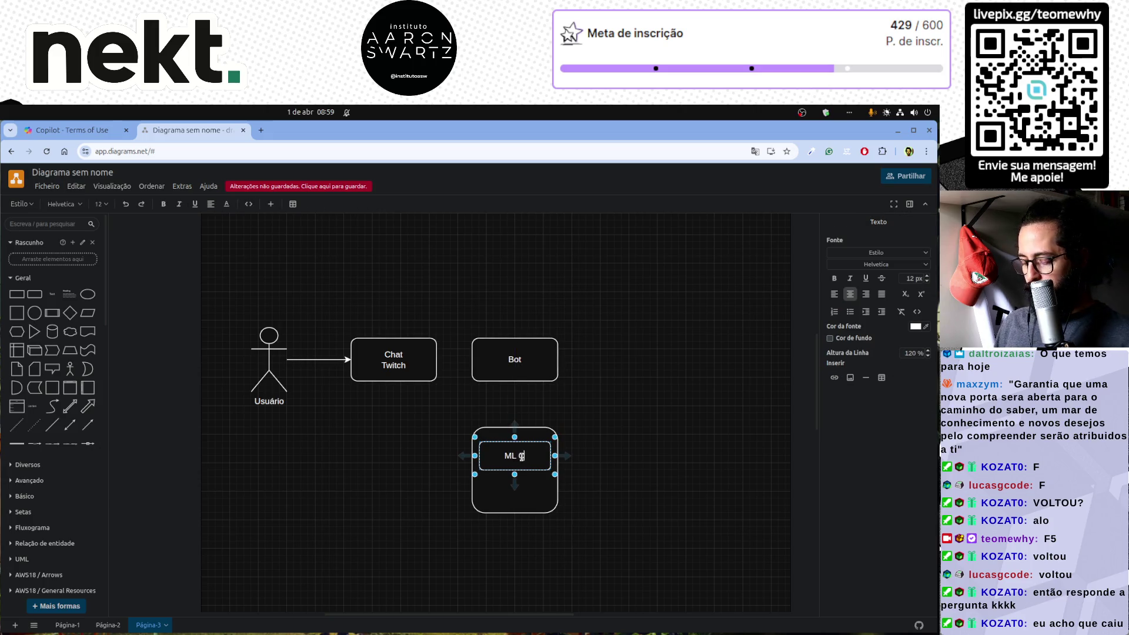
left_click(643, 479)
mouse_move(543, 463)
left_mouse_down()
mouse_move(527, 457)
mouse_move(518, 470)
left_mouse_up()
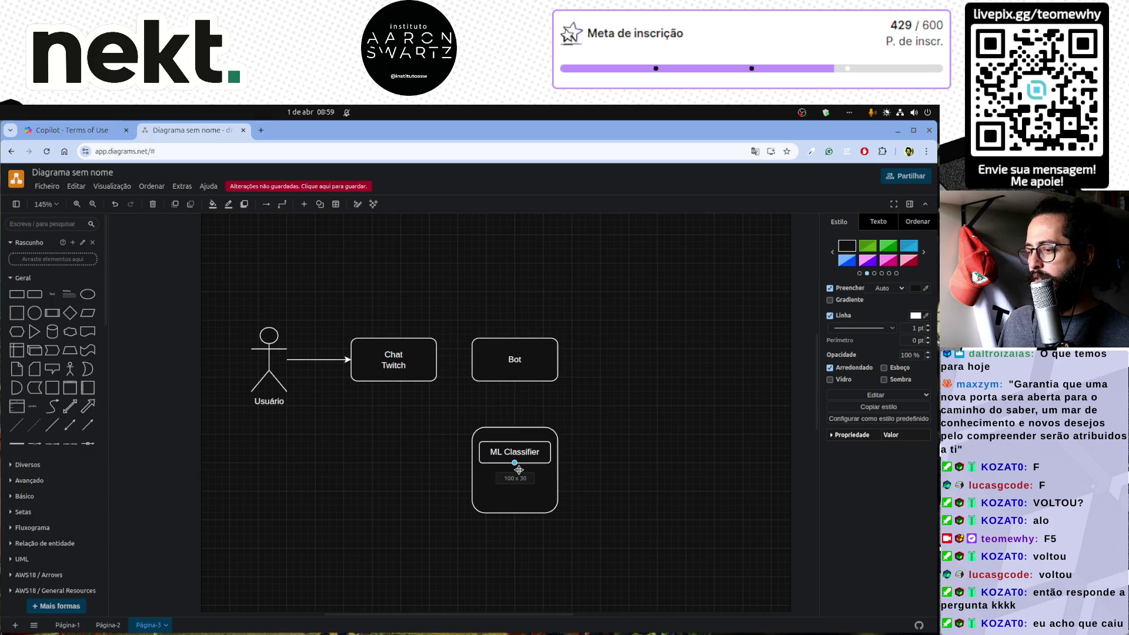
left_click(624, 488)
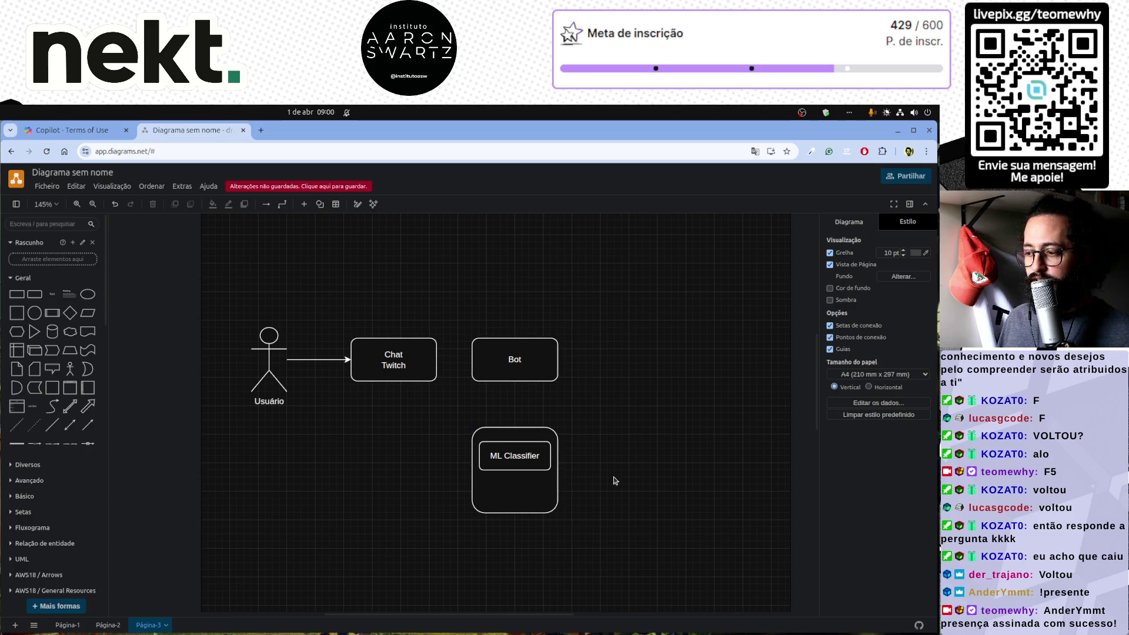
Duplicate ML Classifier below itself inside the container and open its label for editing
left_click(530, 465)
left_click_drag(530, 465, 519, 495)
scroll(543, 512, "up", 2)
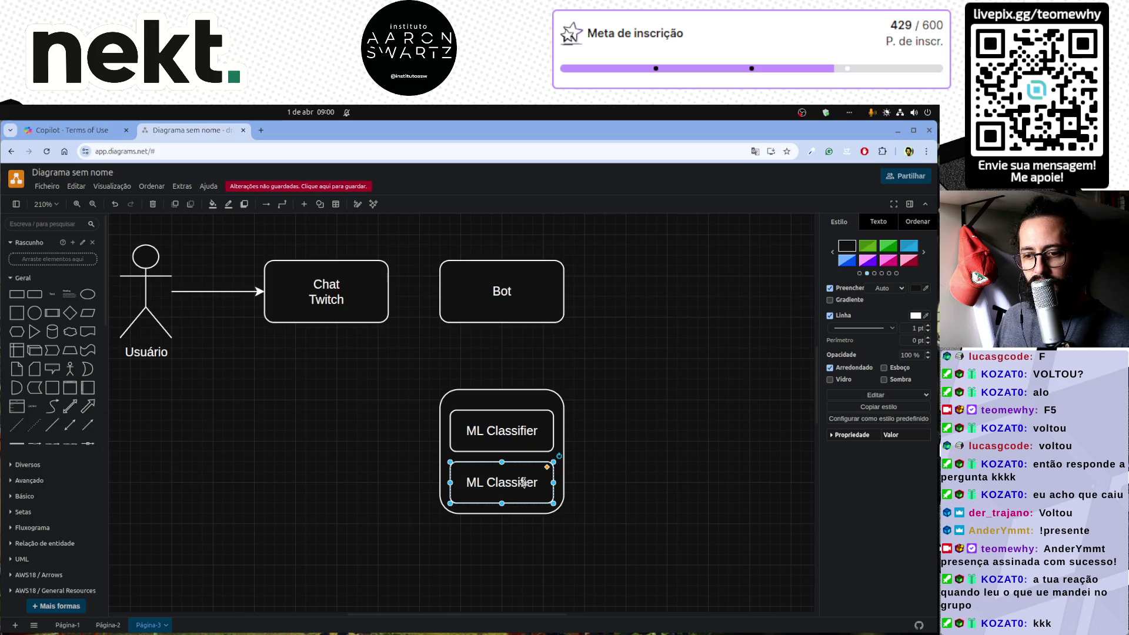
double_click(476, 477)
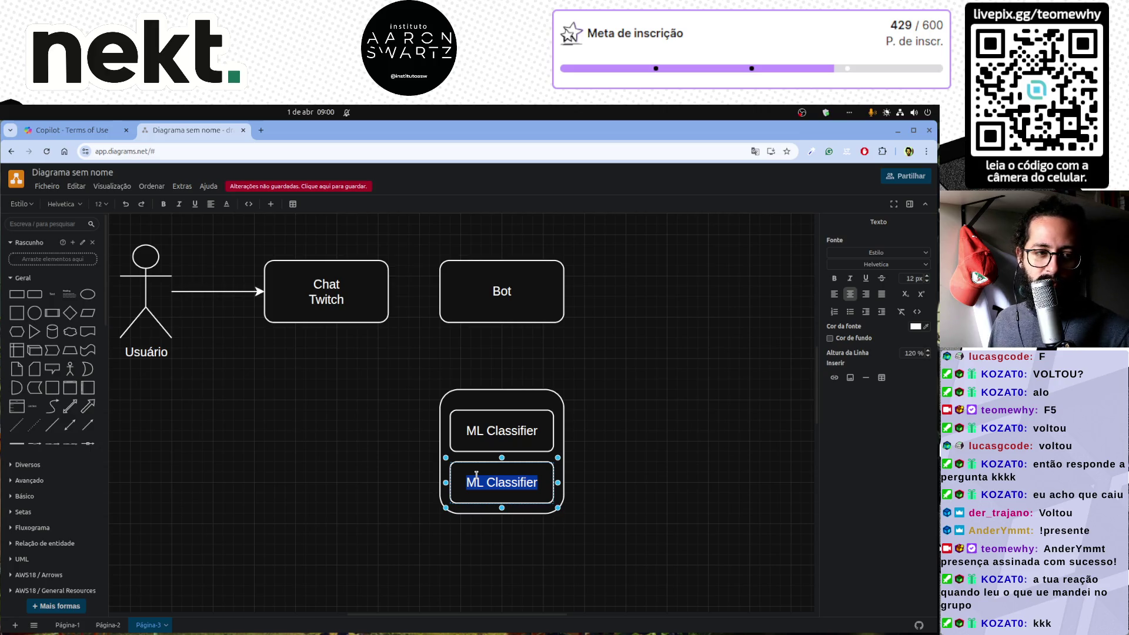
left_click(587, 496)
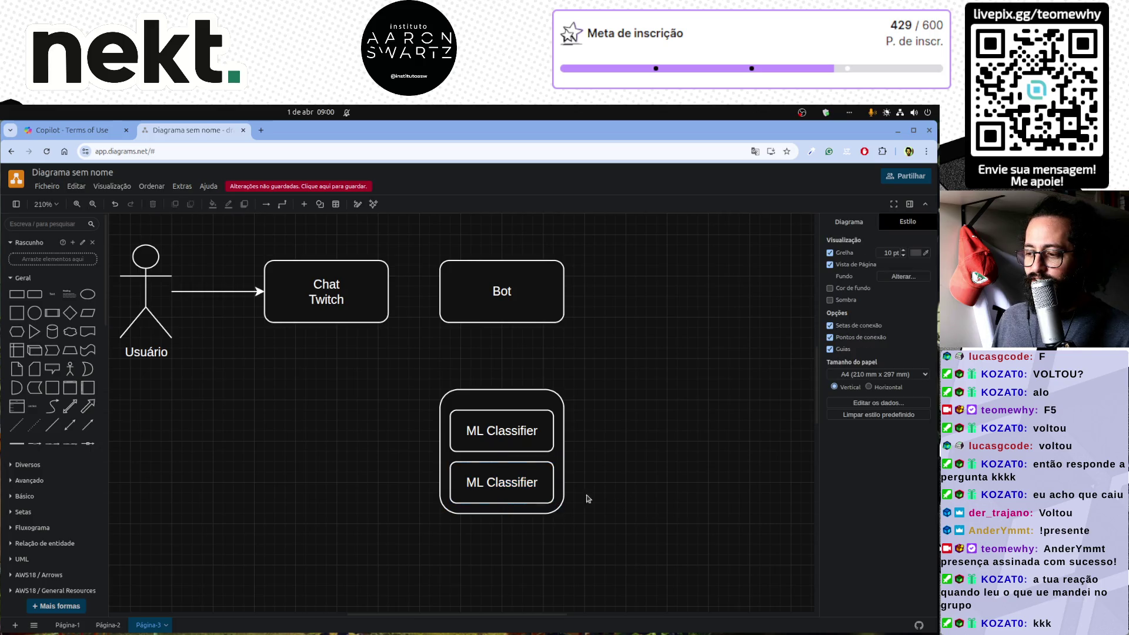
double_click(517, 484)
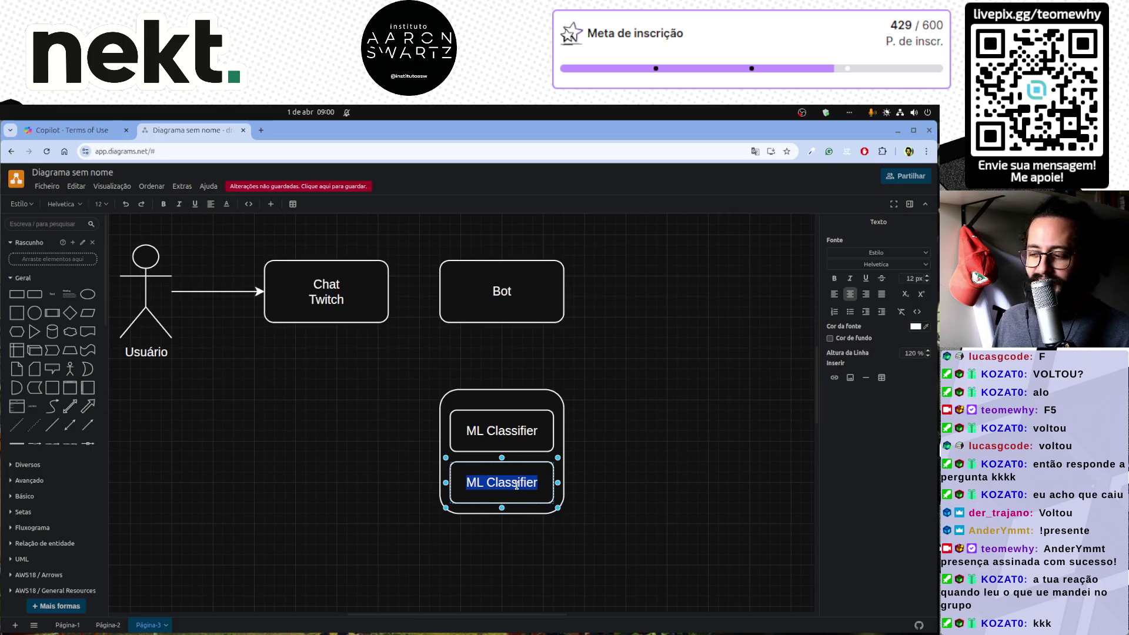
left_click(693, 500)
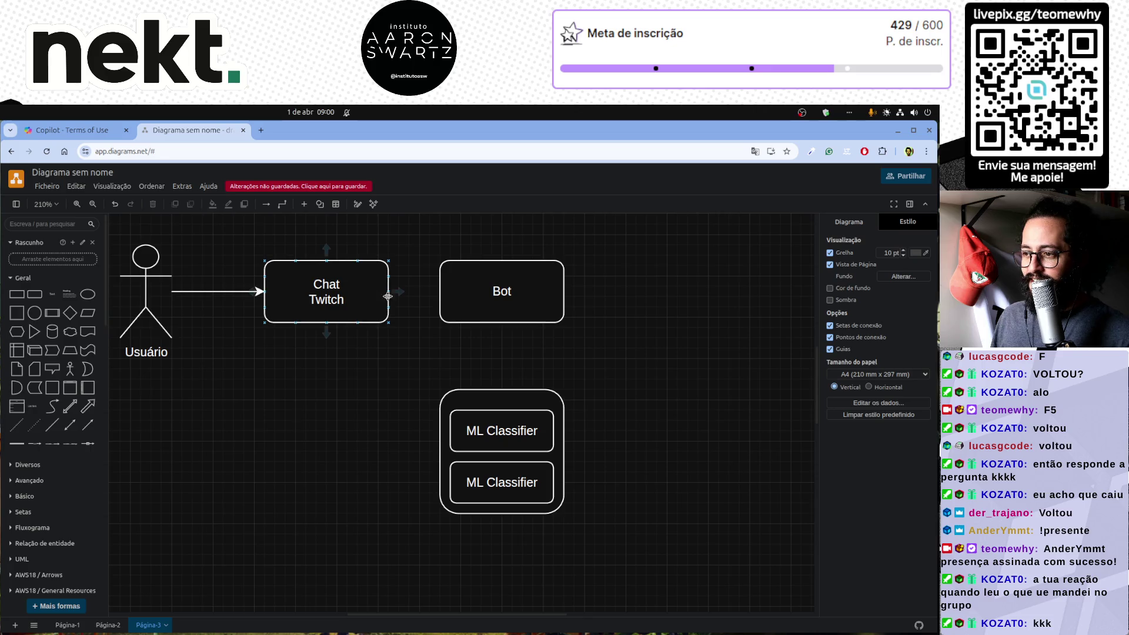
Draw a connector from Bot down to the ML Classifier container
left_click(459, 301)
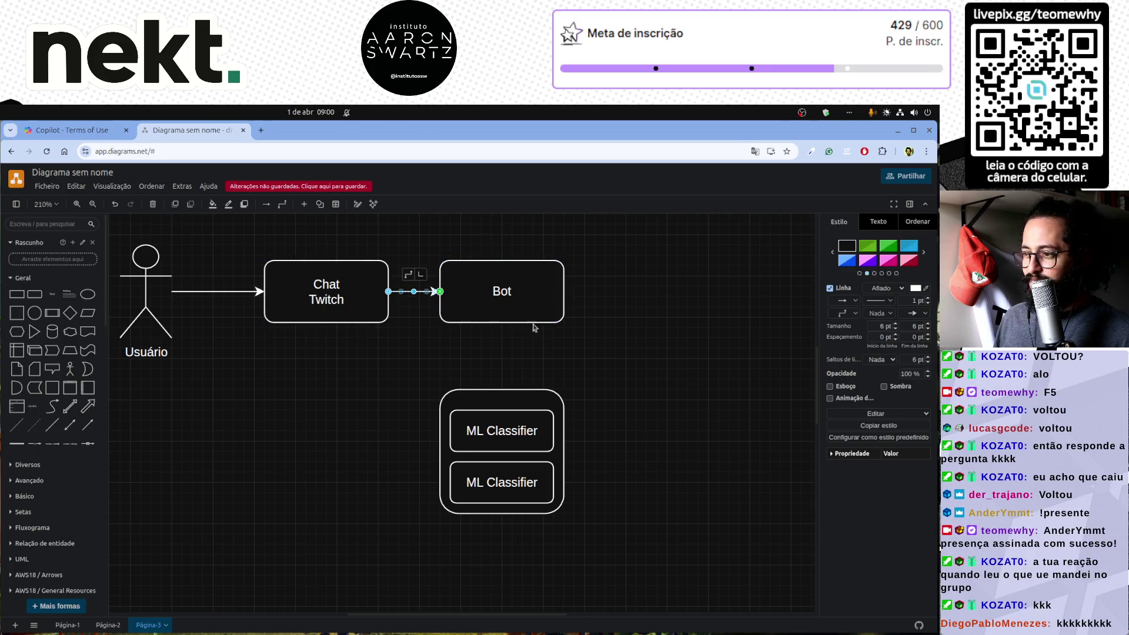
left_click_drag(501, 336, 503, 384)
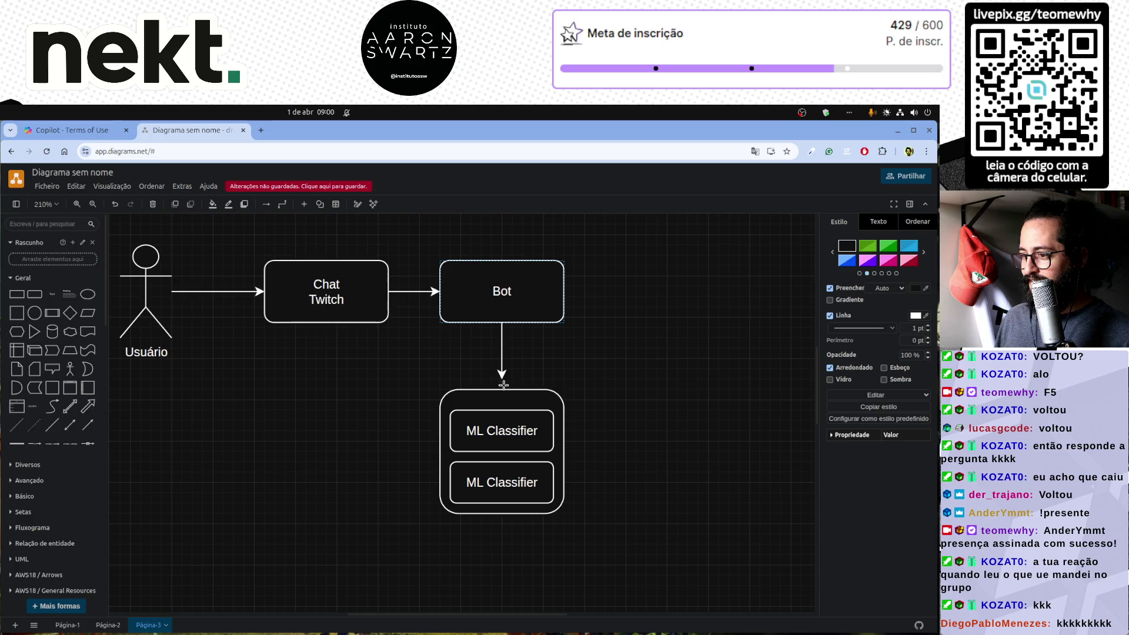
Select all three arrows and set their line width to 2 pt
left_click(654, 390)
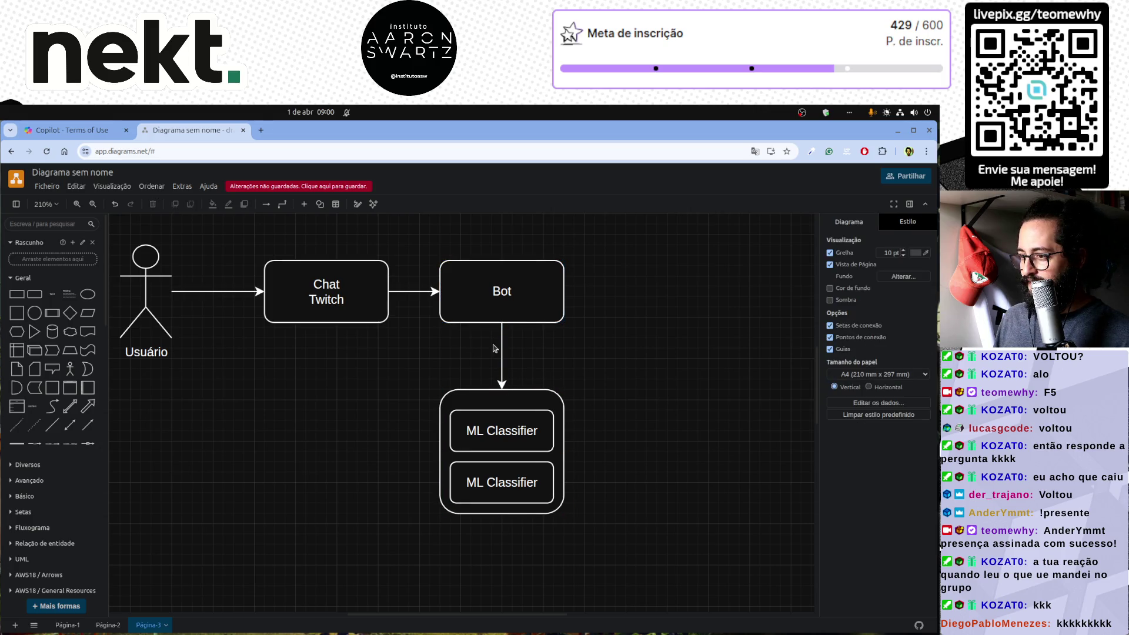
left_click(241, 291)
left_click(412, 292, "shift")
left_click(499, 351, "shift")
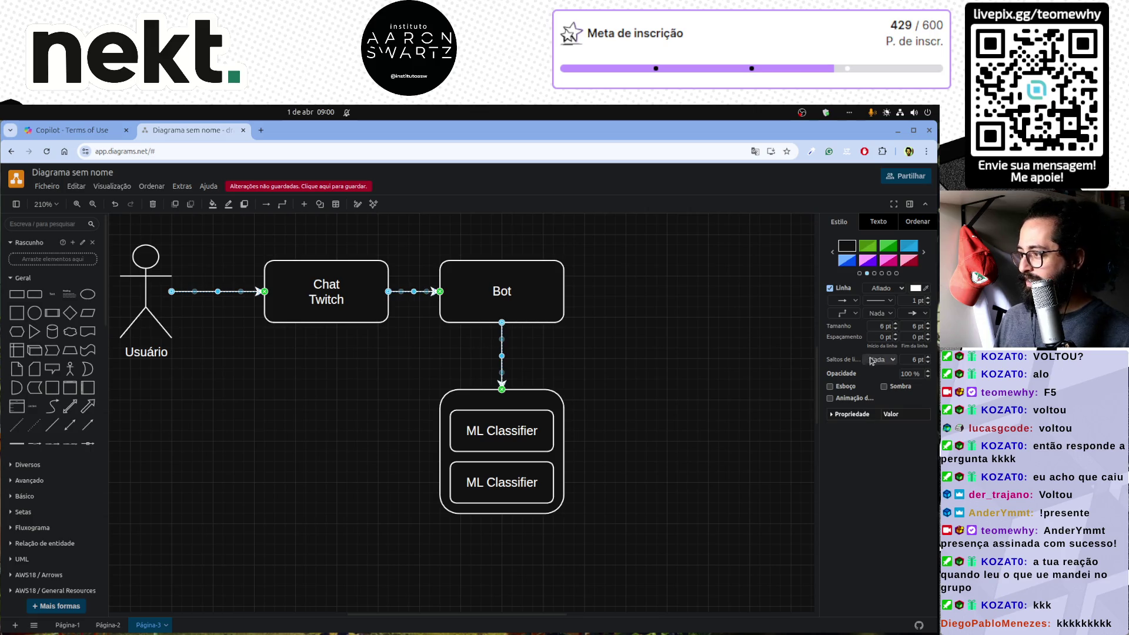
left_click(928, 299)
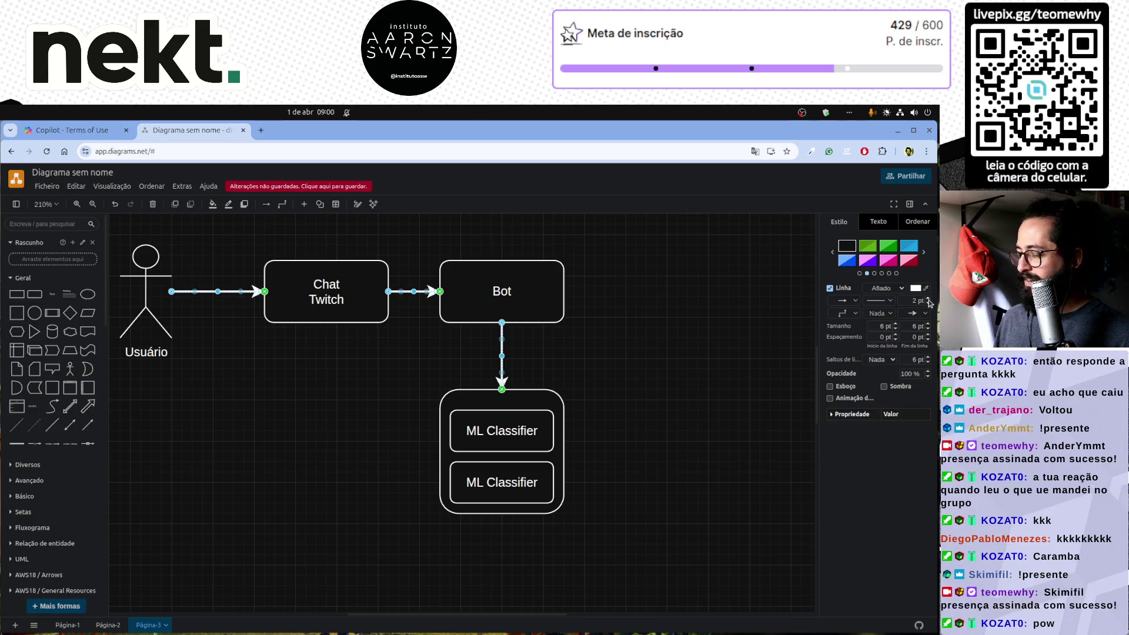
left_click(710, 345)
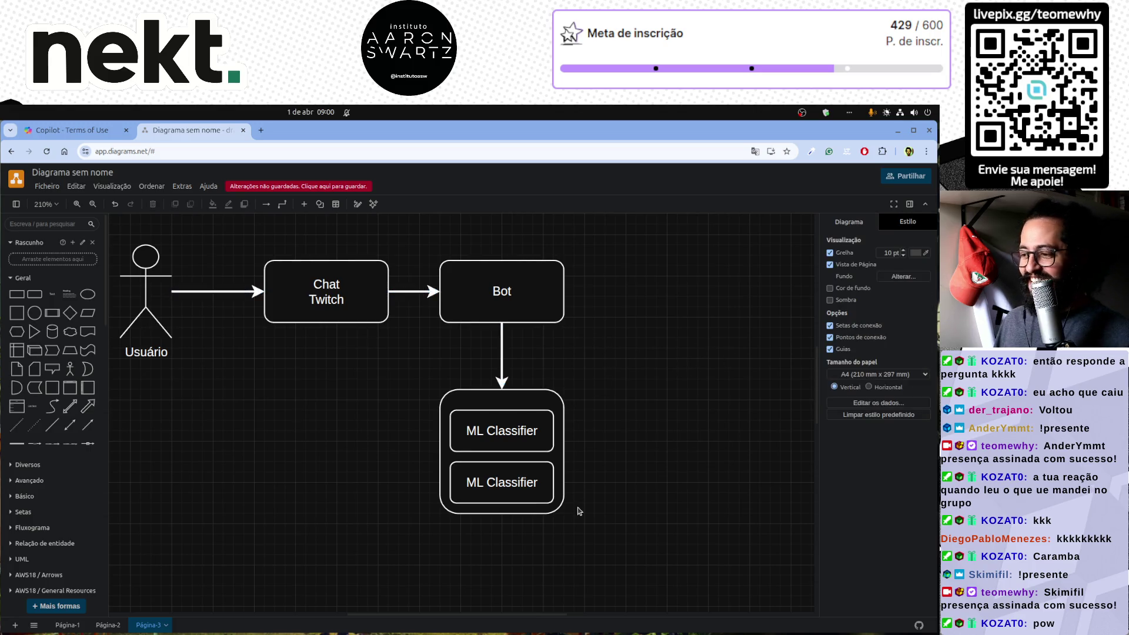
scroll(580, 511, "down", 2, "ctrl")
scroll(579, 510, "right", 5)
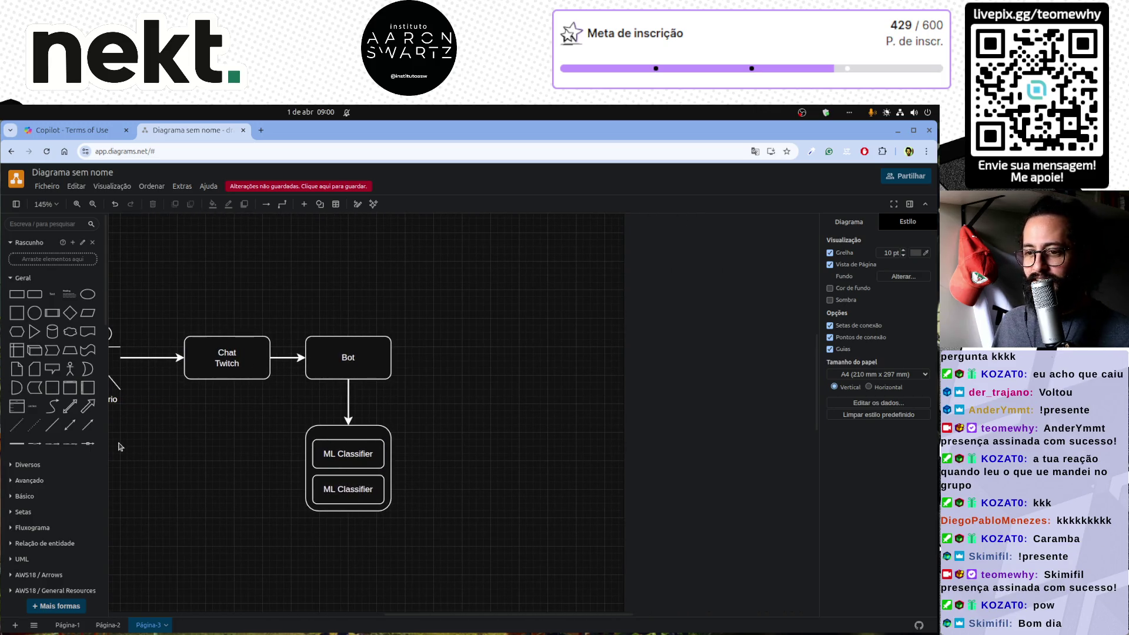
Add a database cylinder right of the container, labelled Qdrant at 16 px
left_click(52, 332)
left_click_drag(465, 411, 482, 471)
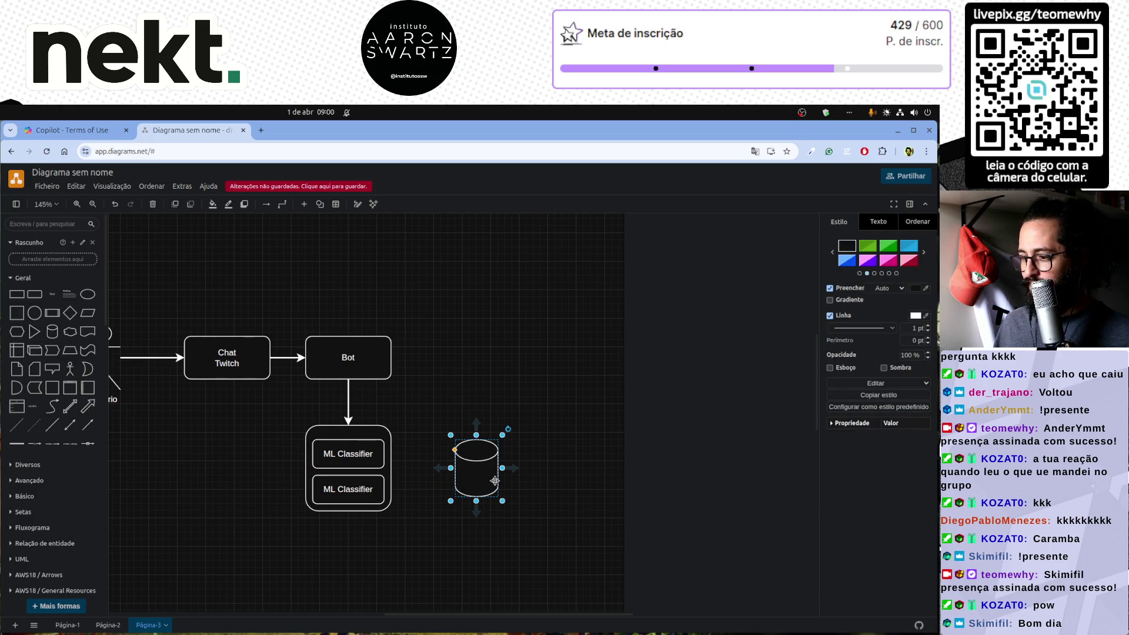
double_click(464, 474)
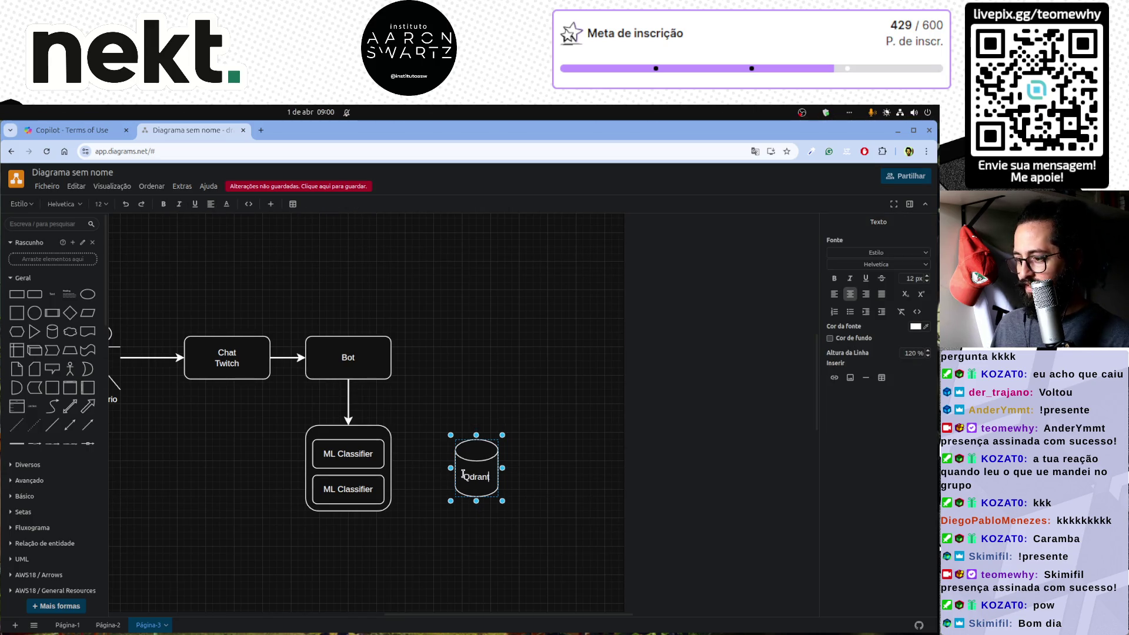
left_click(928, 276)
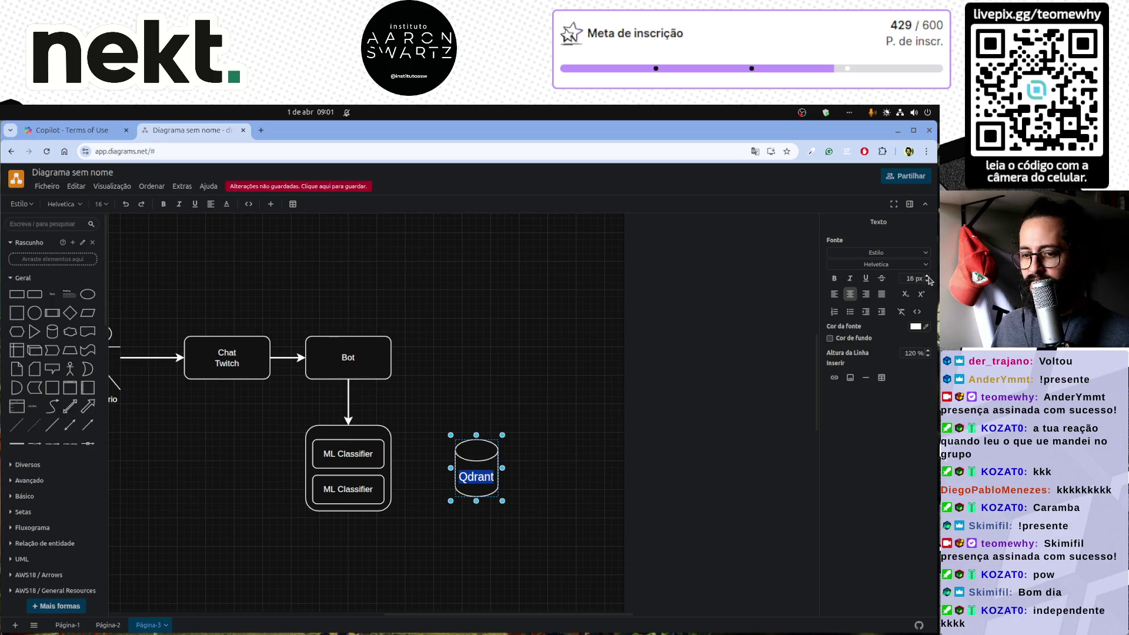
left_click(564, 392)
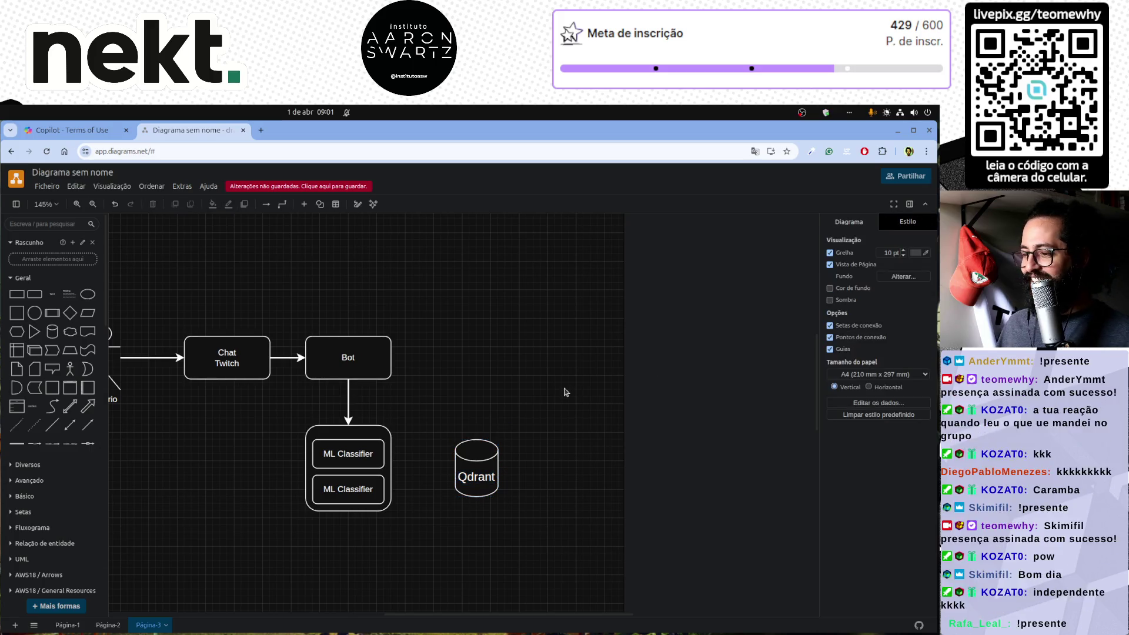
left_click(261, 130)
type("qdr")
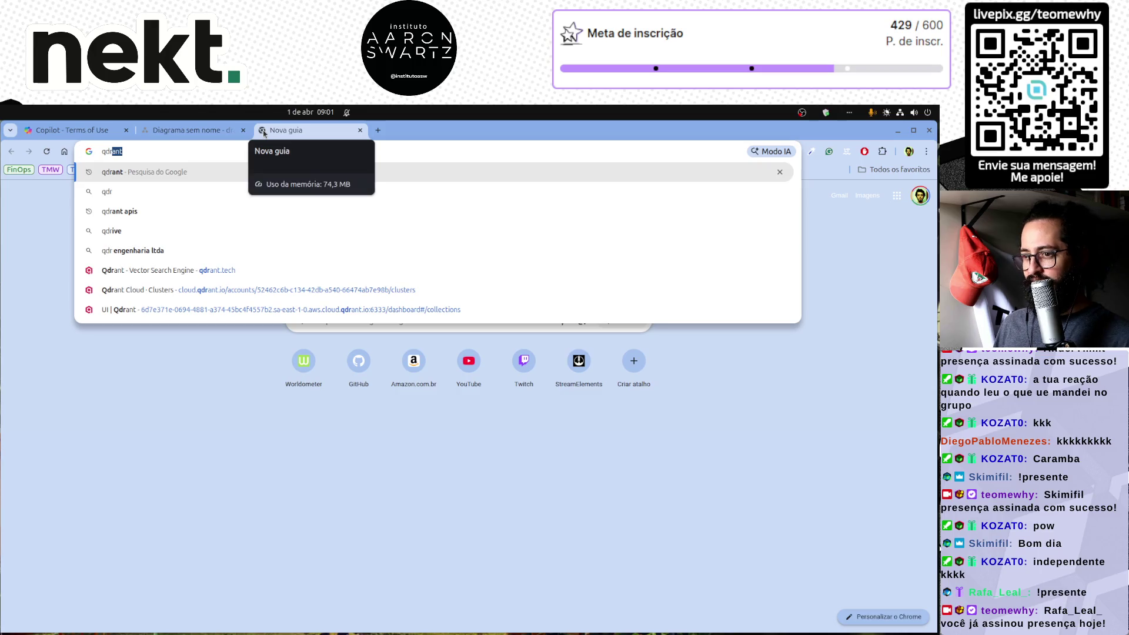
type("ant png")
Search Google Images for 'qdrant png' and copy the Iconbuddy Qdrant icon
key("Return")
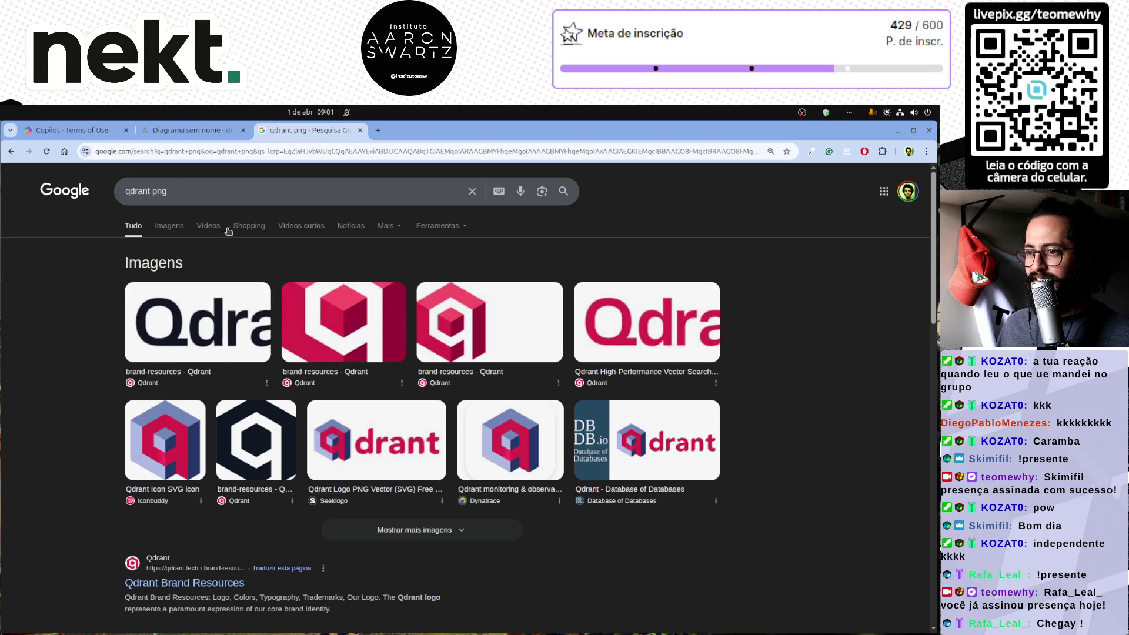
left_click(169, 226)
left_click(55, 471)
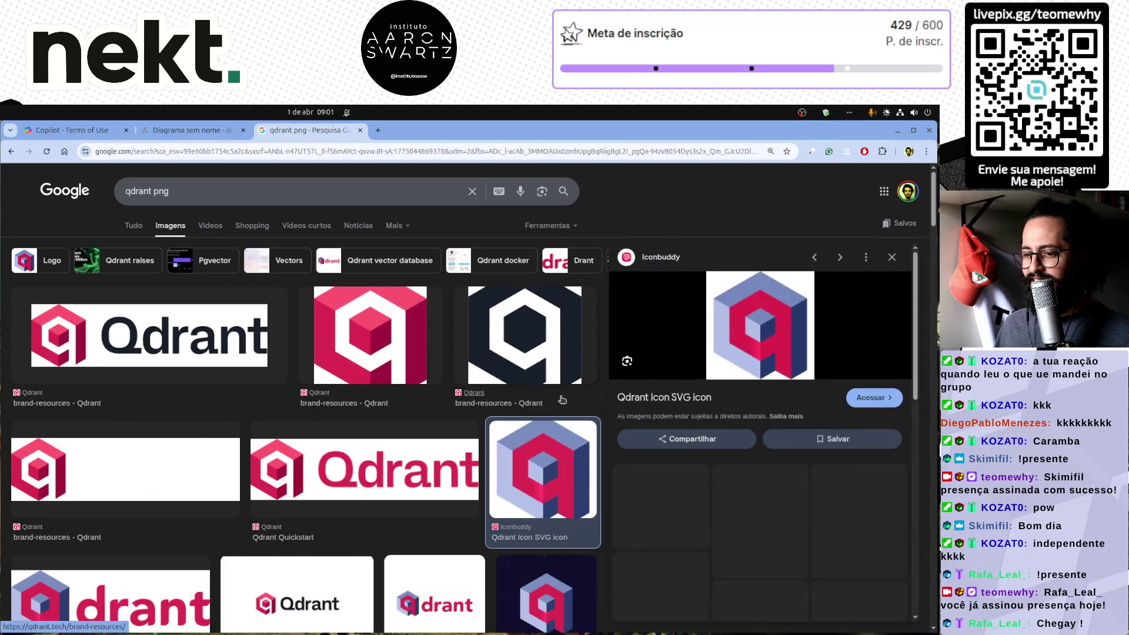
right_click(760, 332)
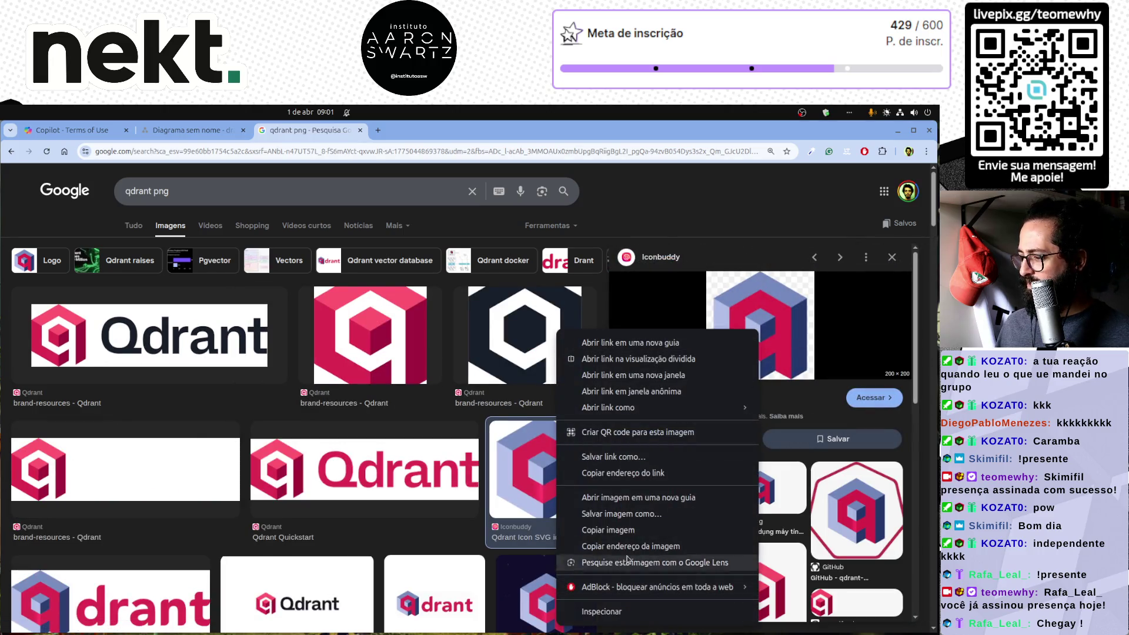
left_click(630, 535)
left_click(189, 130)
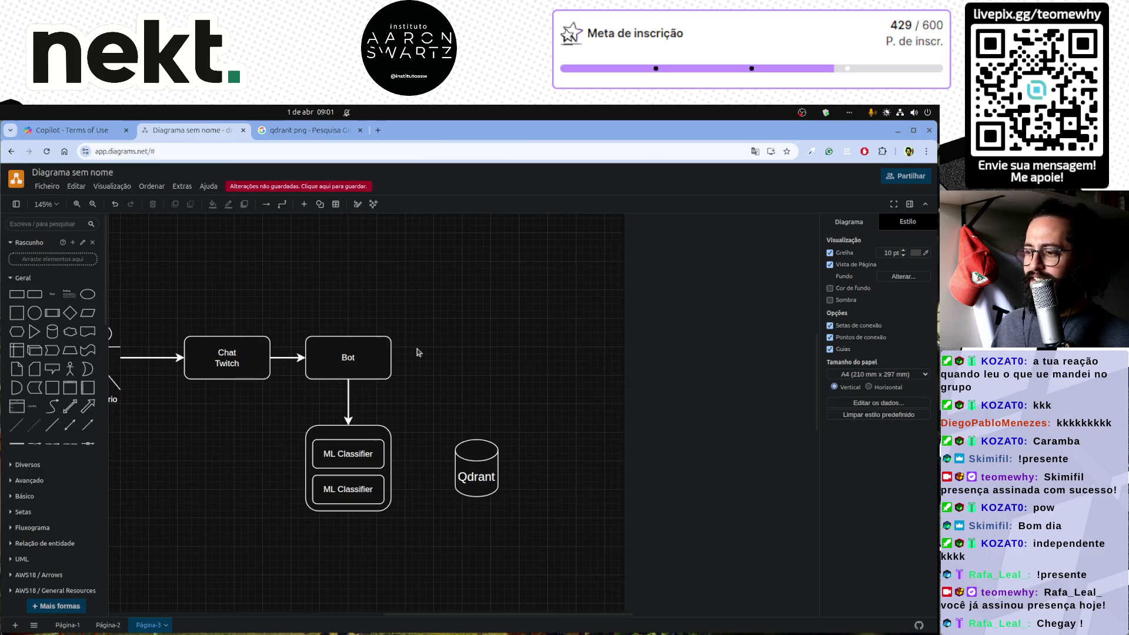
Paste the Qdrant icon and shrink it onto the cylinder
key("ctrl+v")
mouse_move(663, 525)
left_mouse_down()
mouse_move(555, 416)
mouse_move(491, 504)
mouse_move(498, 497)
left_mouse_up()
left_click(520, 532)
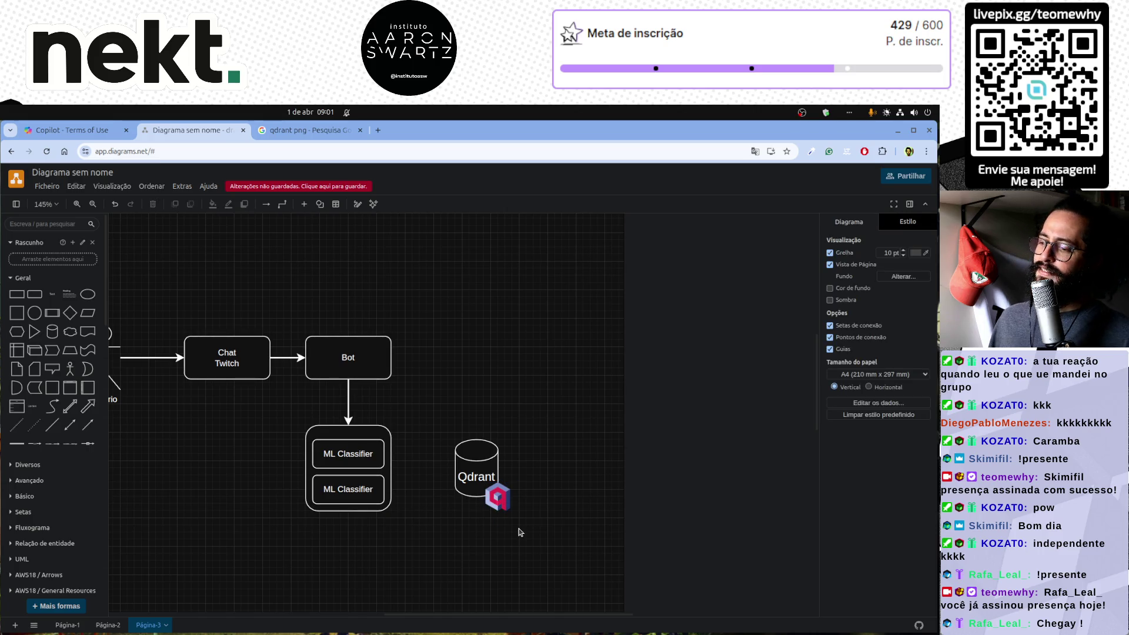
Rename the lower ML Classifier box to LLM
left_click(359, 501)
double_click(333, 495)
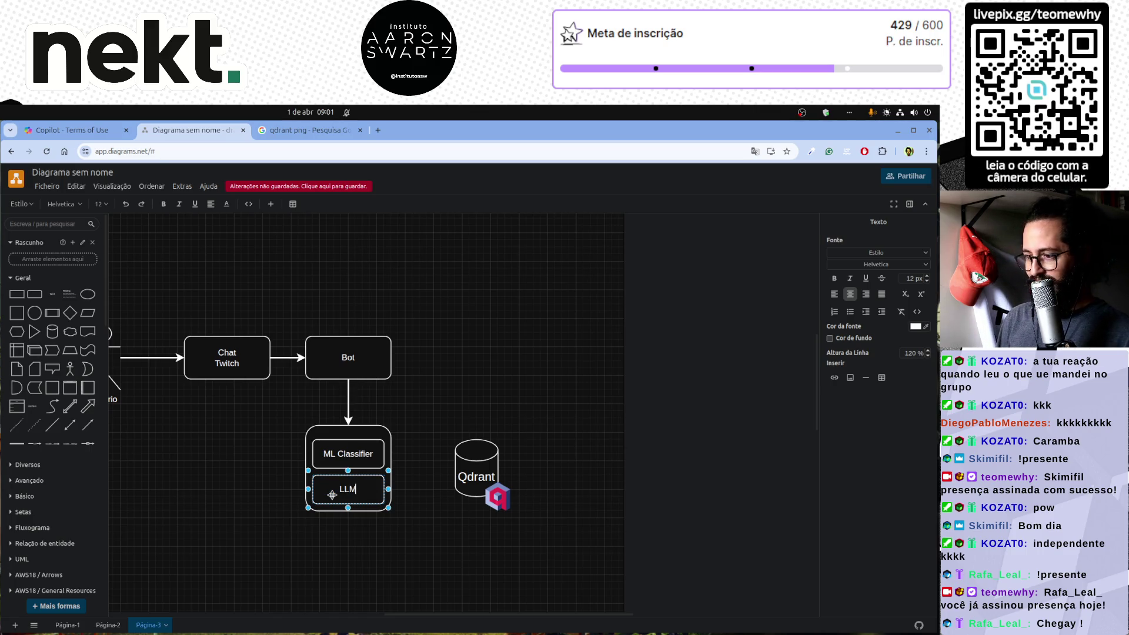
left_click(393, 558)
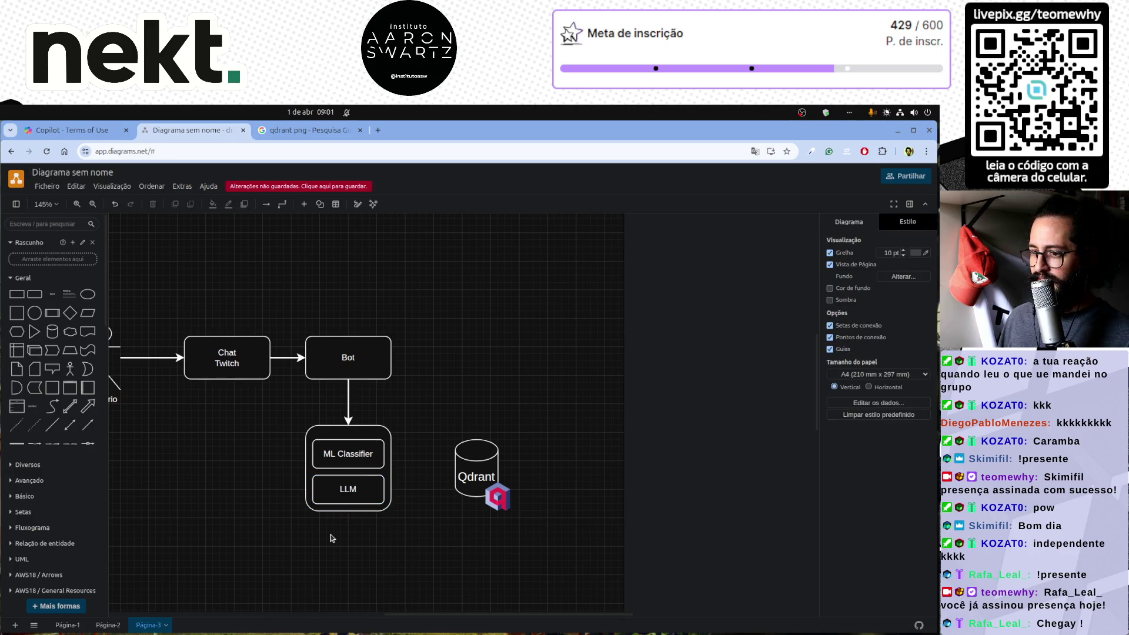
scroll(331, 539, "left", 2)
scroll(351, 535, "right", 1)
scroll(397, 373, "right", 3)
left_click(315, 133)
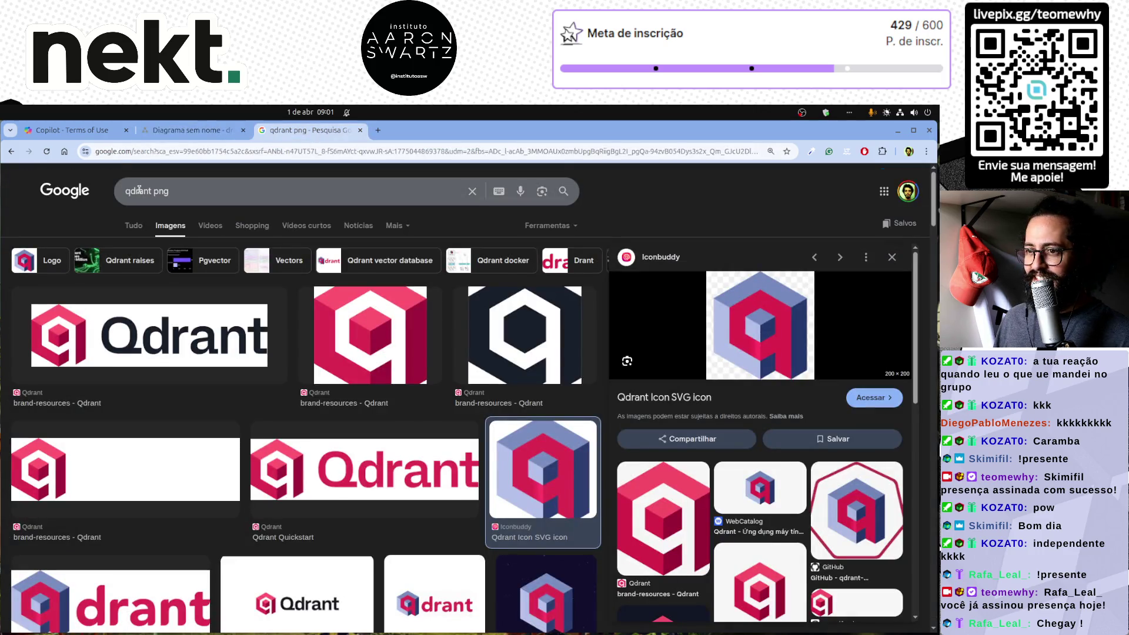
Search Google Images for "youtube logo png" and preview the first YouTube logo
left_click(185, 200)
key("ctrl+a")
type("youtu")
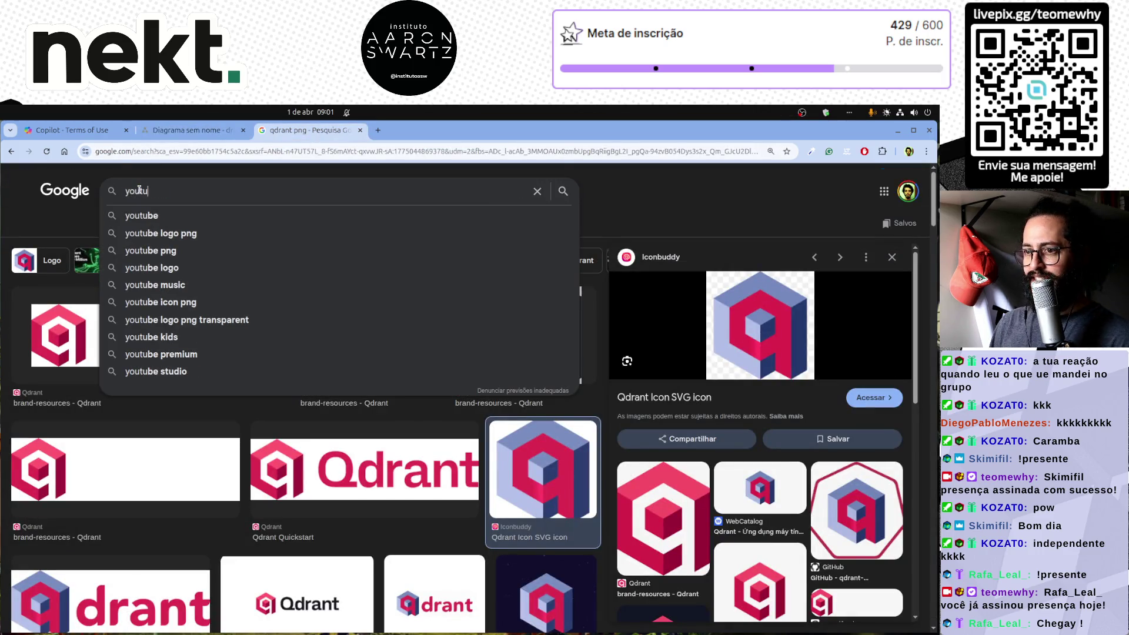
left_click(160, 233)
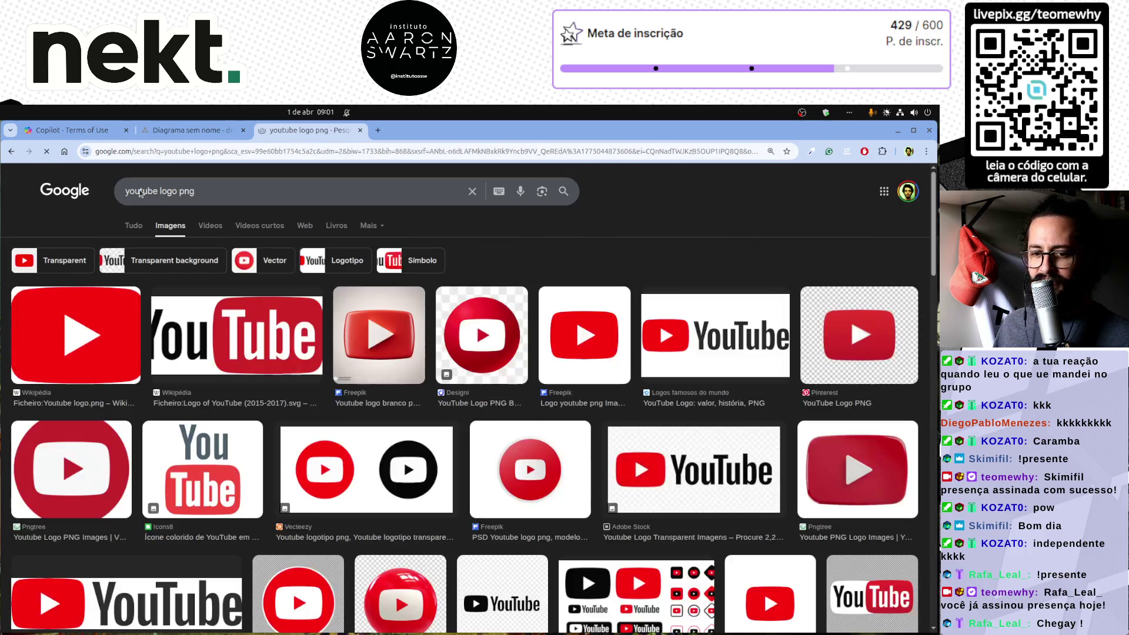
left_click(83, 332)
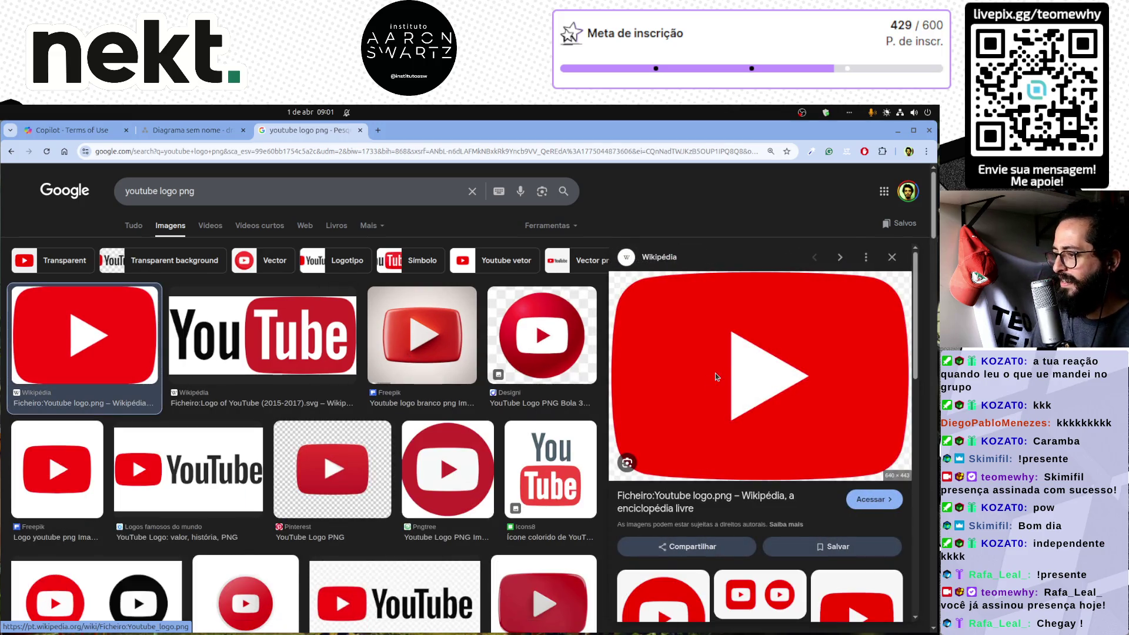
Copy the YouTube logo image and paste it onto the draw.io diagram
right_click(716, 378)
left_click(764, 540)
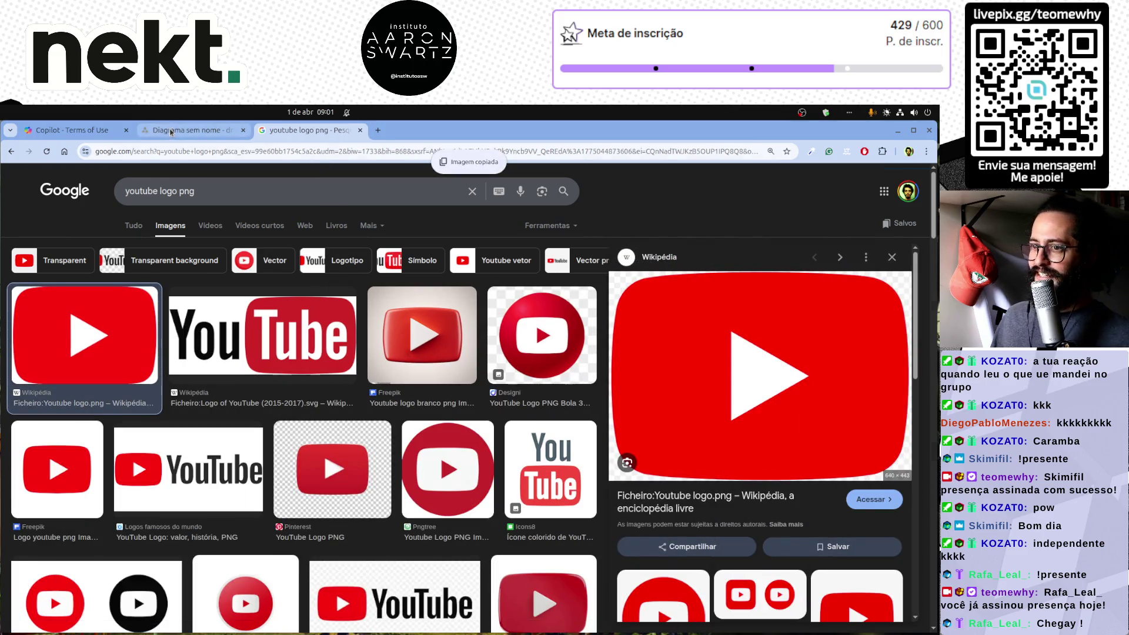
left_click(190, 130)
key("ctrl+v")
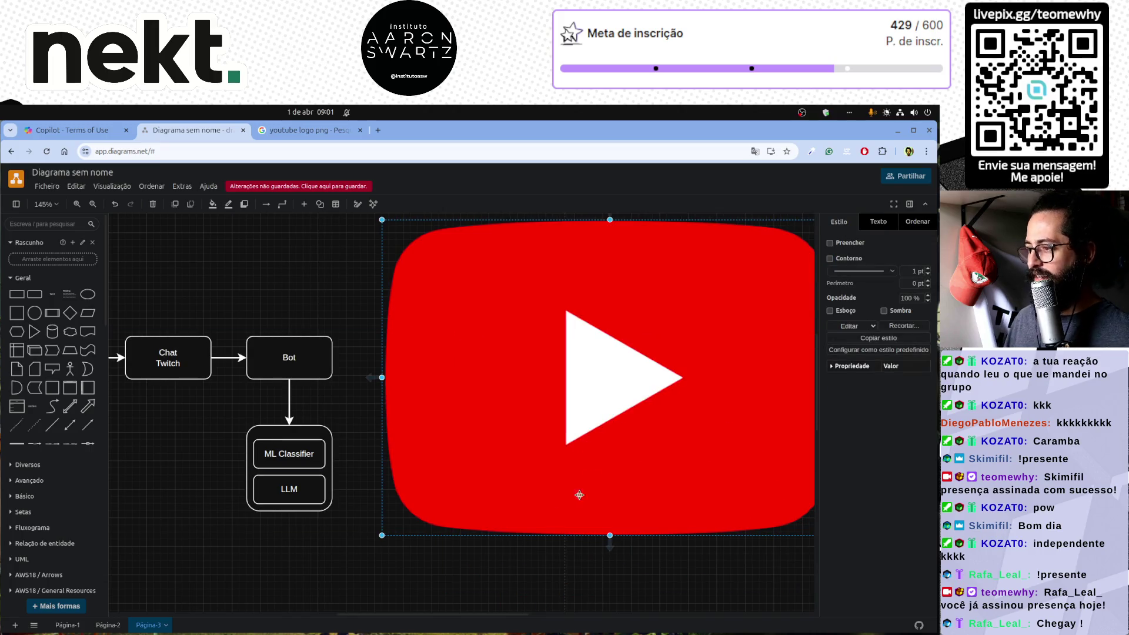
Shrink the YouTube logo and draw a connector from the ML Classifier container to Qdrant
mouse_move(382, 536)
left_mouse_down()
mouse_move(753, 282)
mouse_move(518, 393)
mouse_move(532, 410)
left_mouse_up()
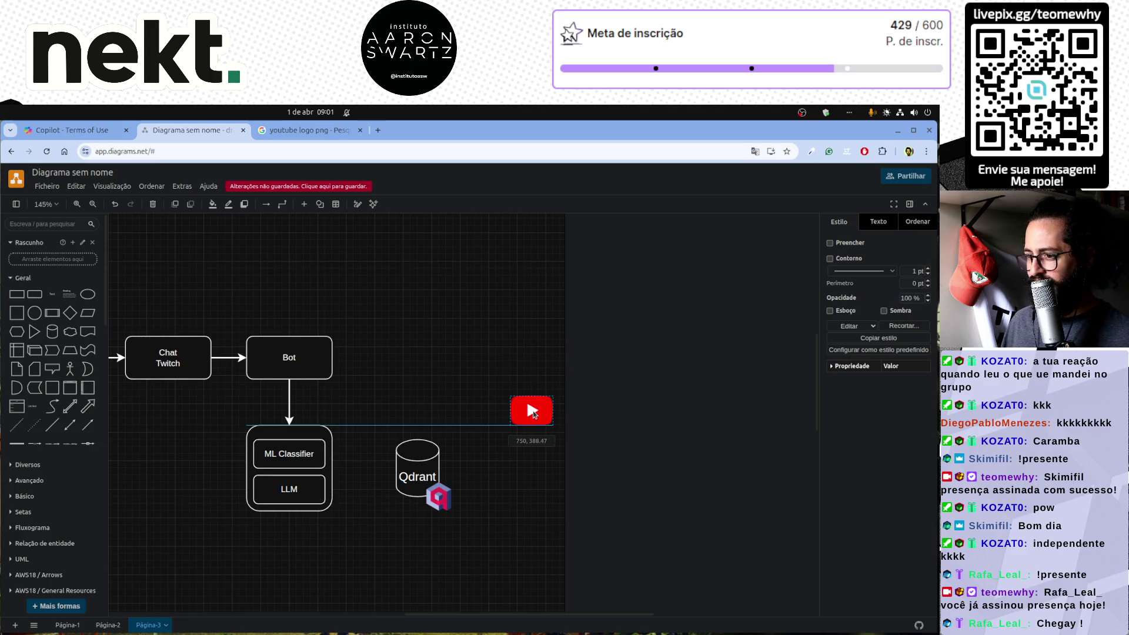
left_click_drag(341, 469, 397, 468)
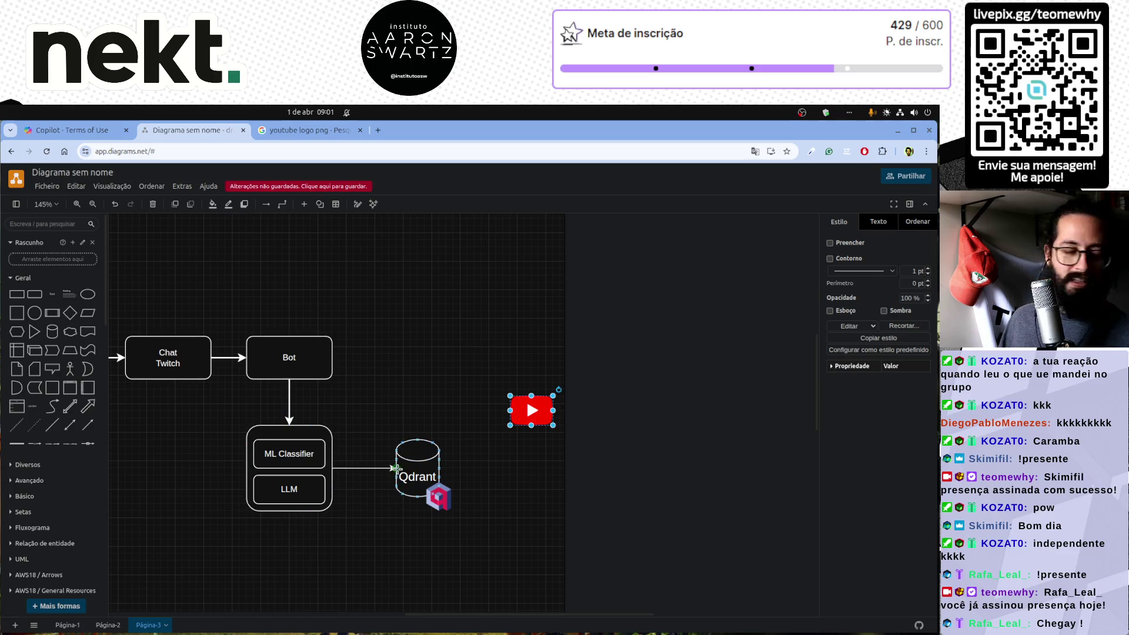
left_click(395, 469)
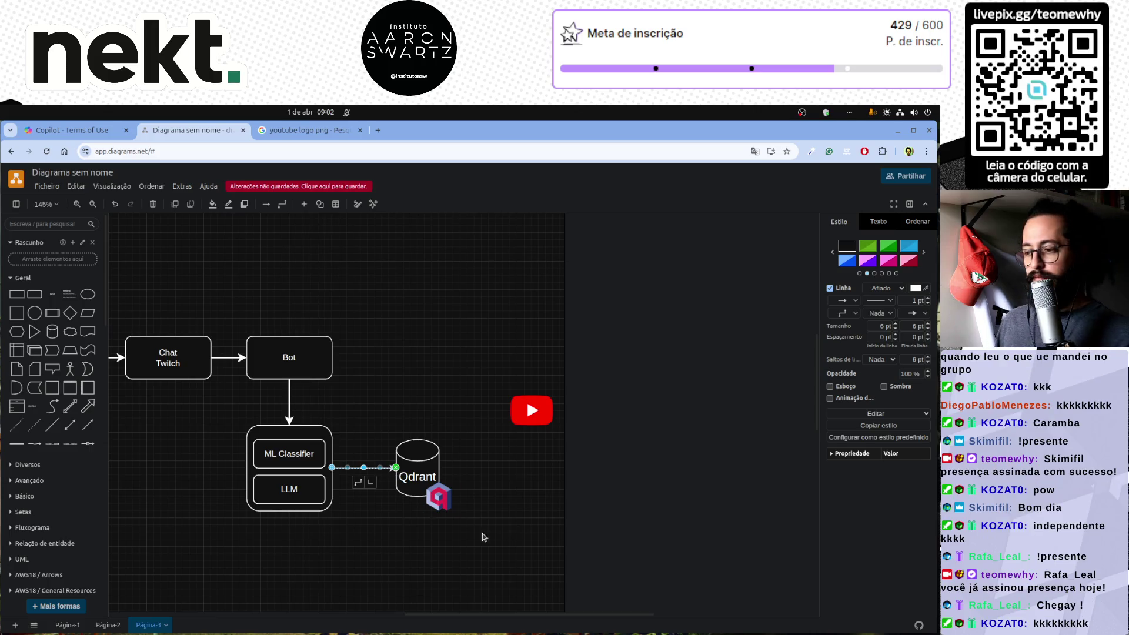
left_click(503, 483)
Check the new Qdrant connector, then start a new browser tab for a search
left_click(381, 469)
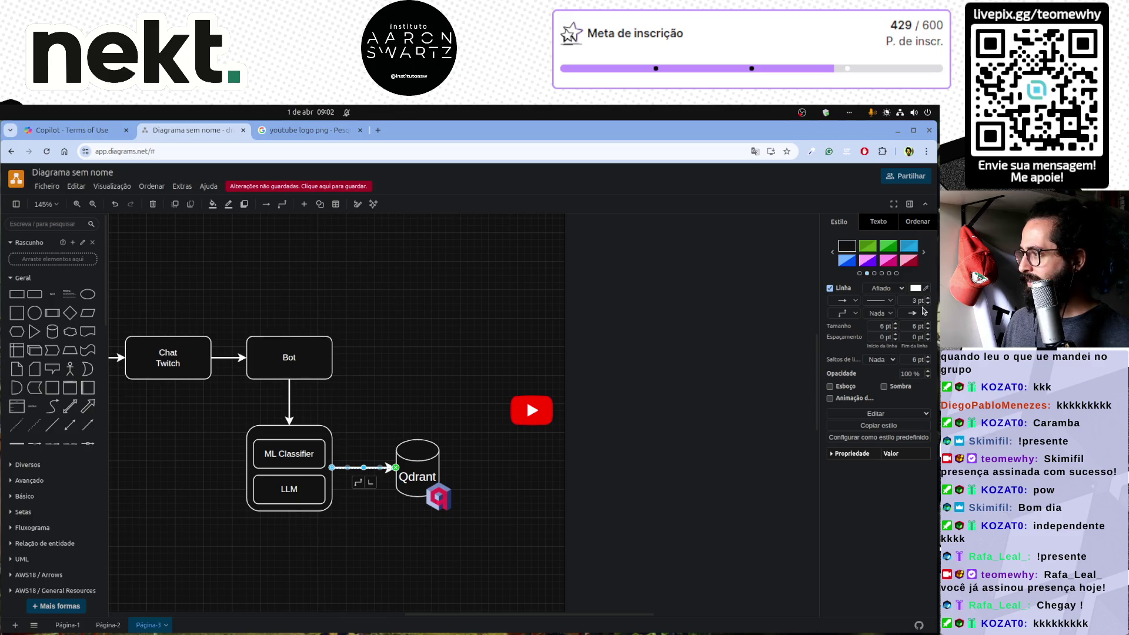
scroll(457, 388, "left", 3)
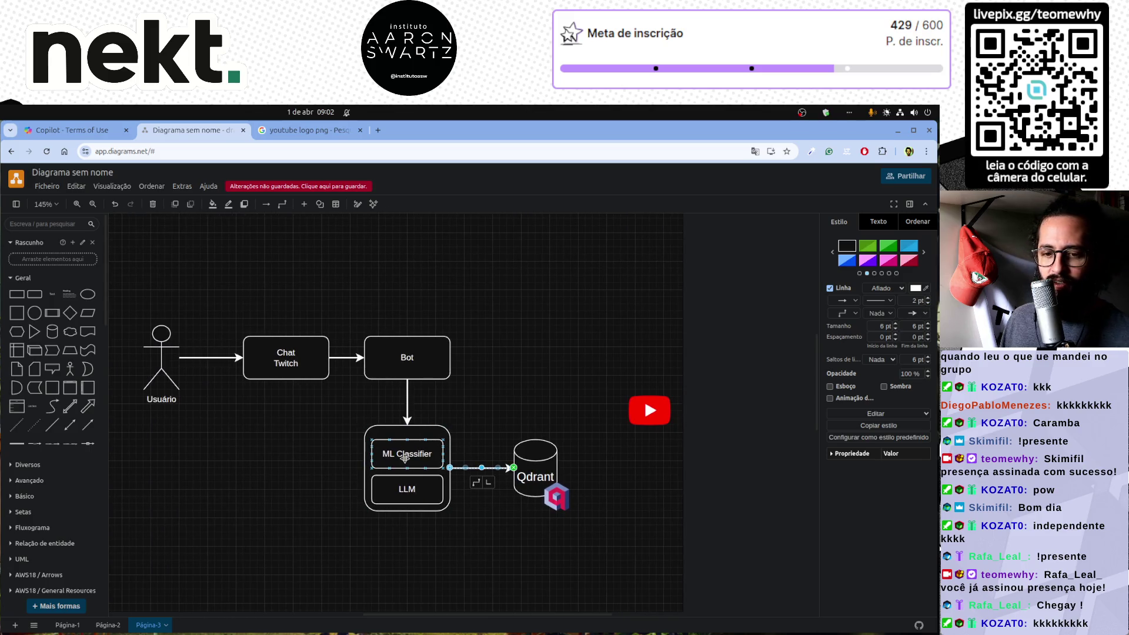
left_click(476, 537)
mouse_move(536, 467)
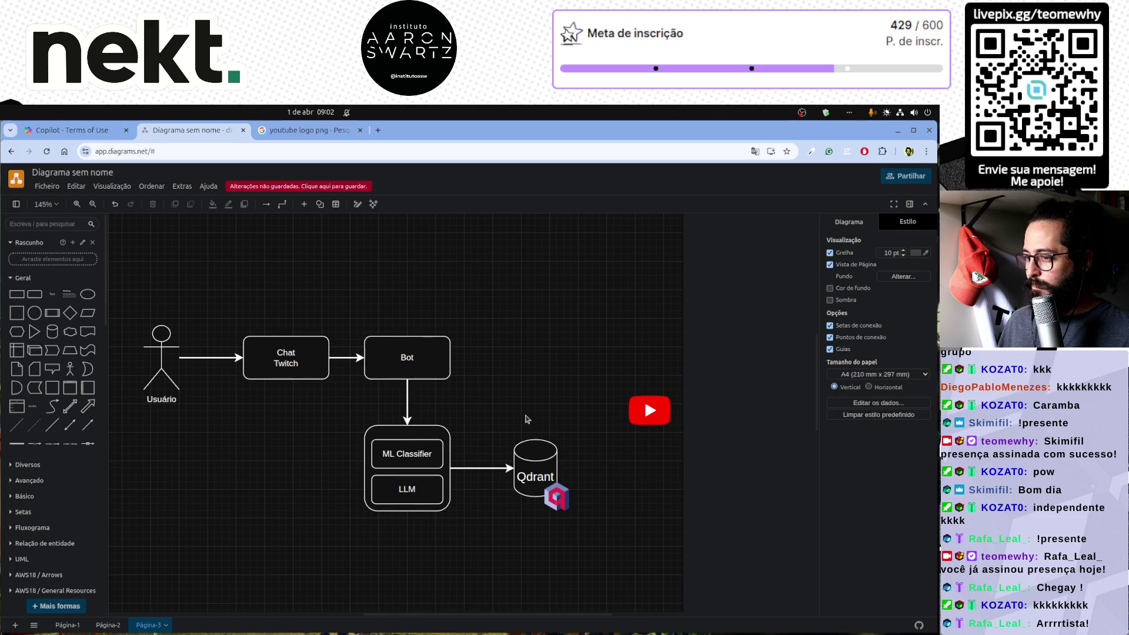
scroll(599, 417, "right", 2)
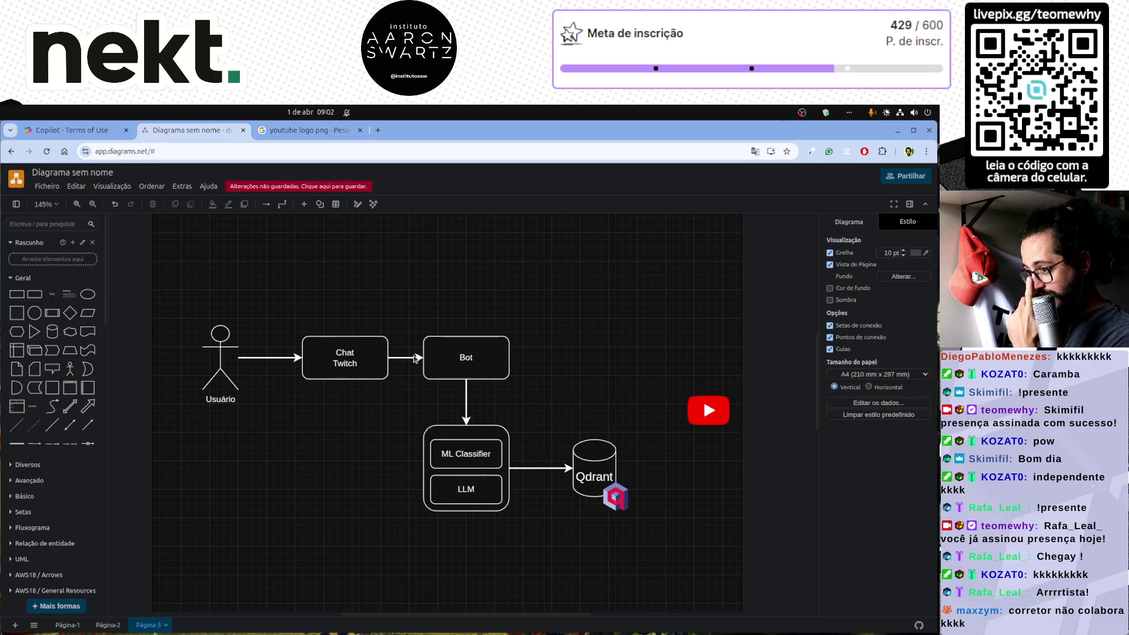
left_click(377, 129)
type("ai stud")
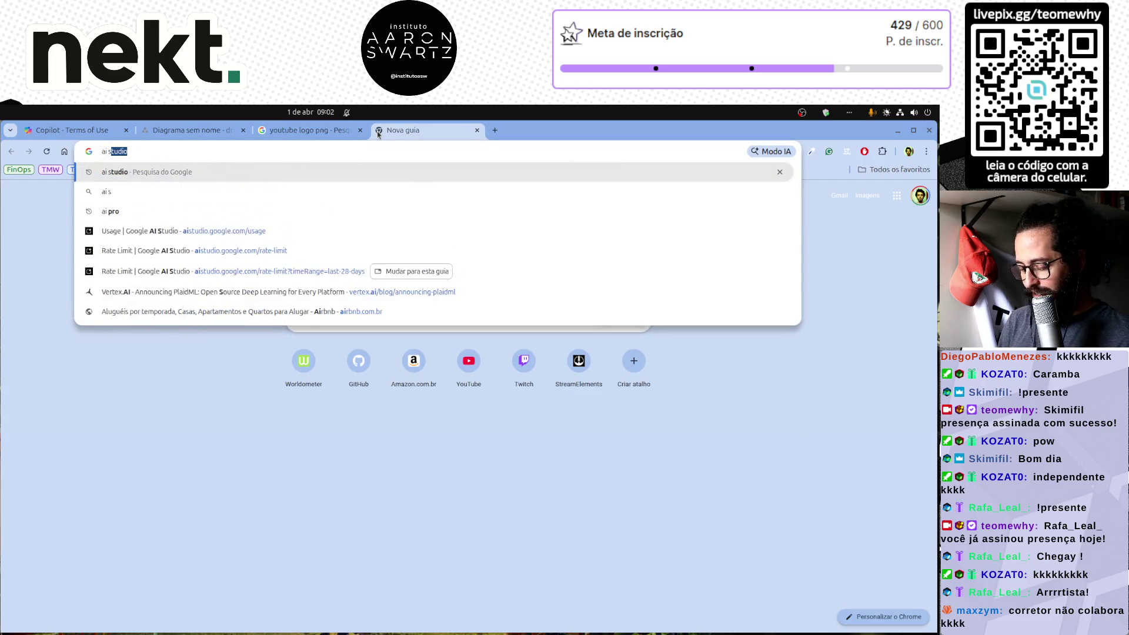
type("io")
Search Google Images for "ai studio google" and preview the AI Studio logo
key("Down")
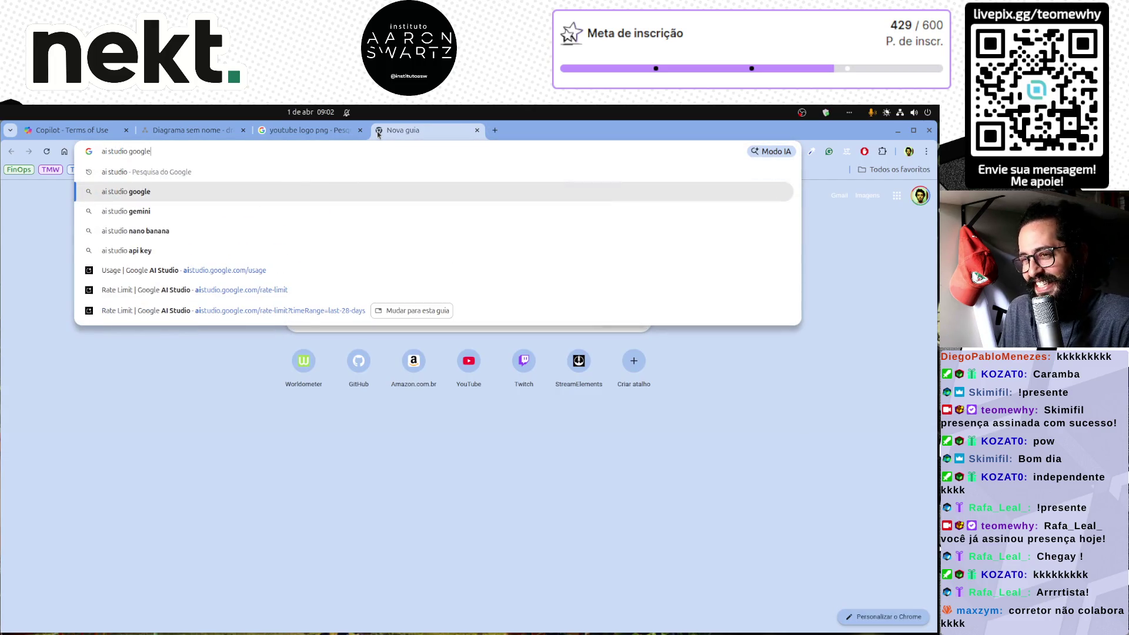
key("Return")
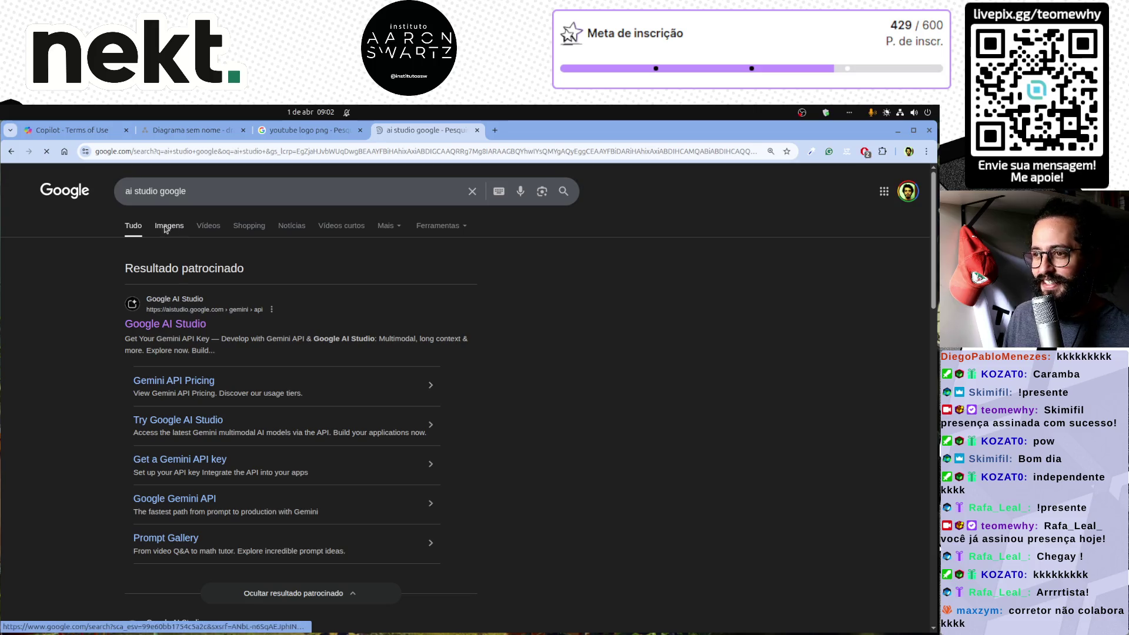
left_click(168, 224)
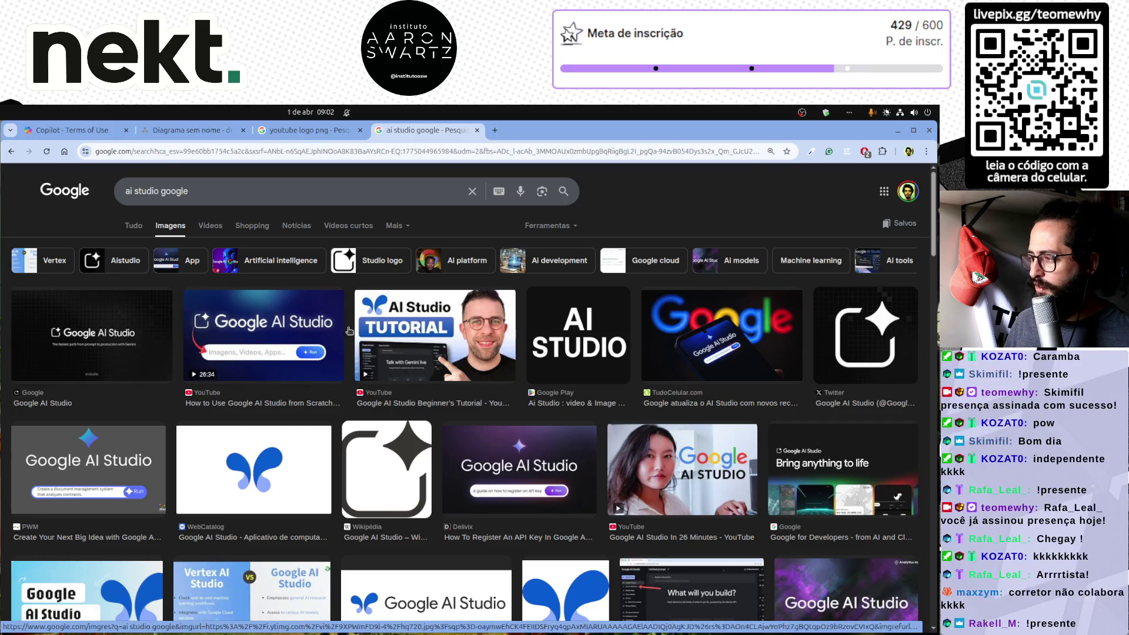
left_click(852, 347)
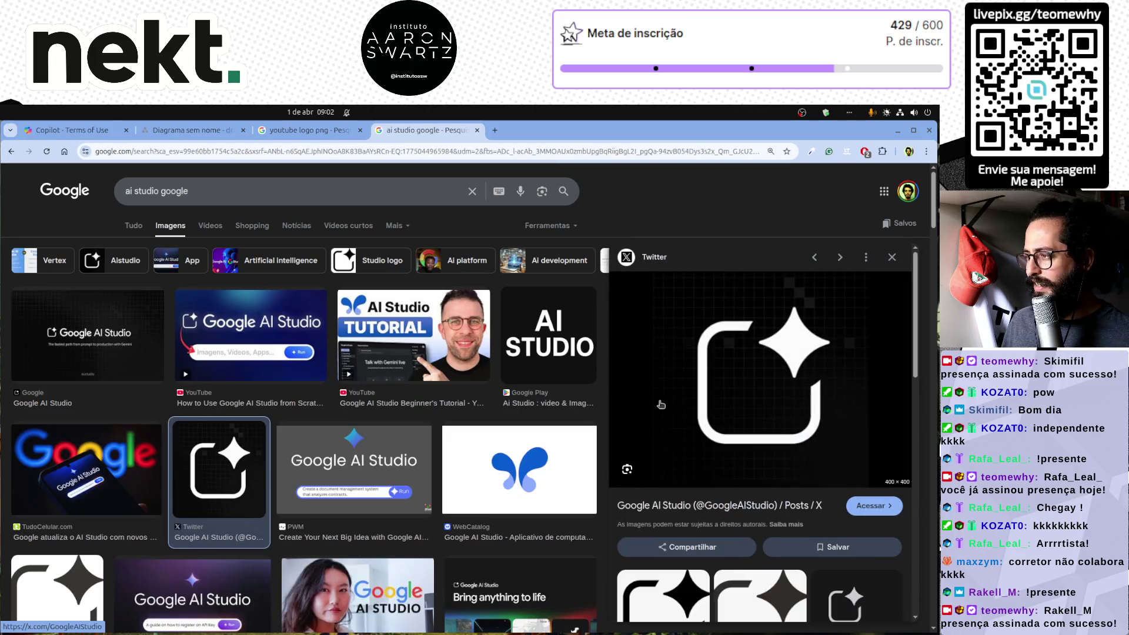
Copy the AI Studio logo image and paste it onto the draw.io canvas
right_click(765, 372)
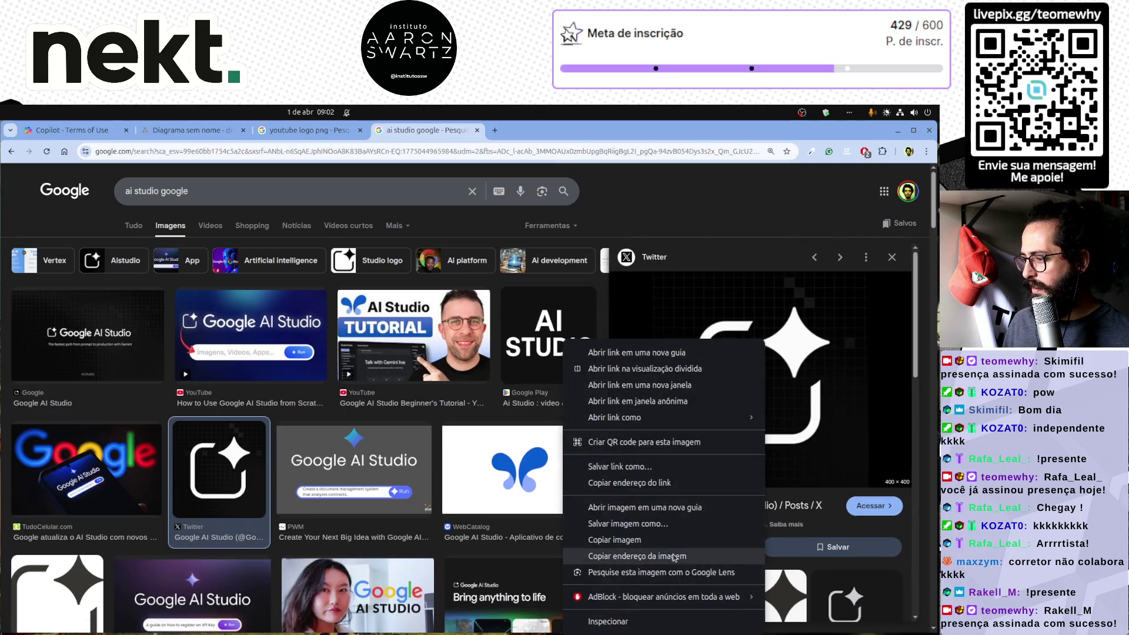
left_click(649, 539)
left_click(310, 130)
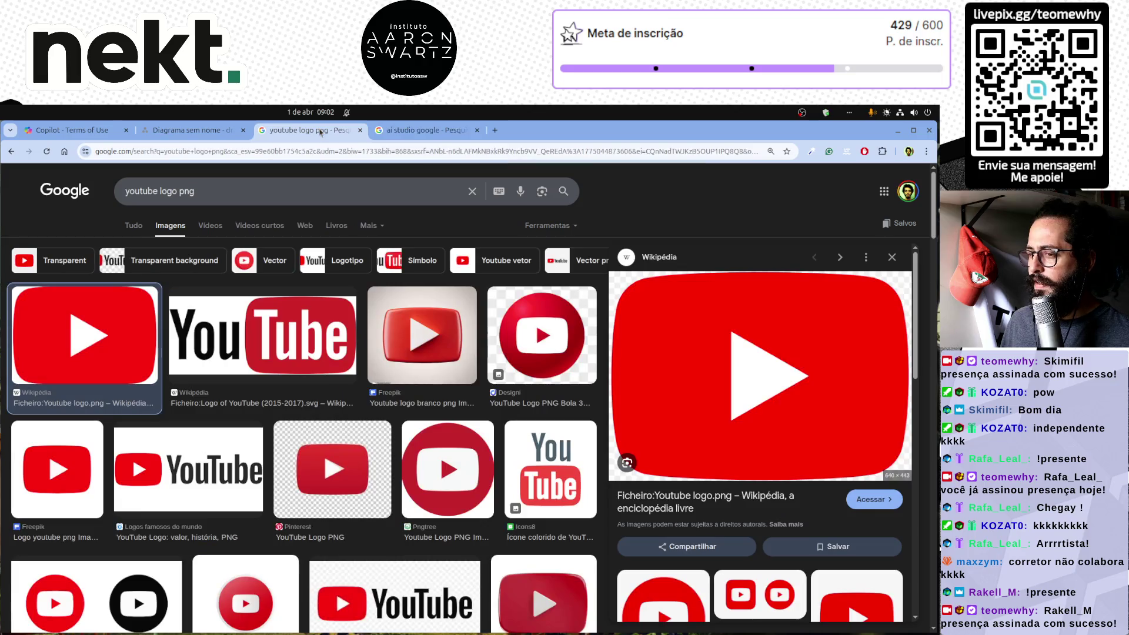
left_click(190, 129)
key("ctrl+v")
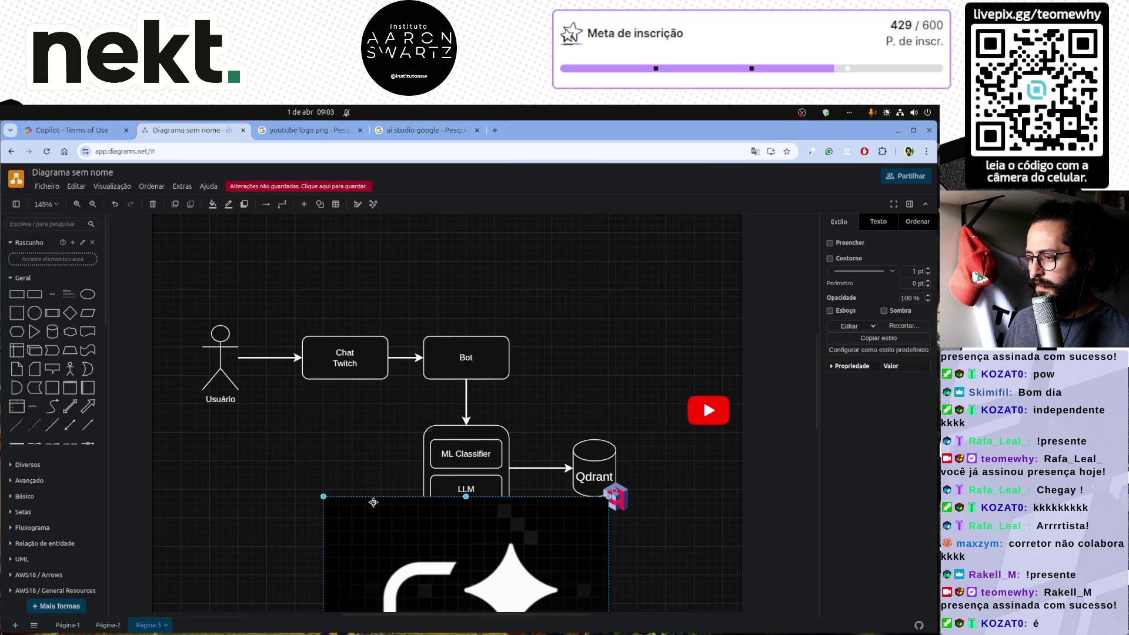
Move the pasted AI Studio image onto the page and shrink it to icon size
left_click_drag(513, 583, 479, 505)
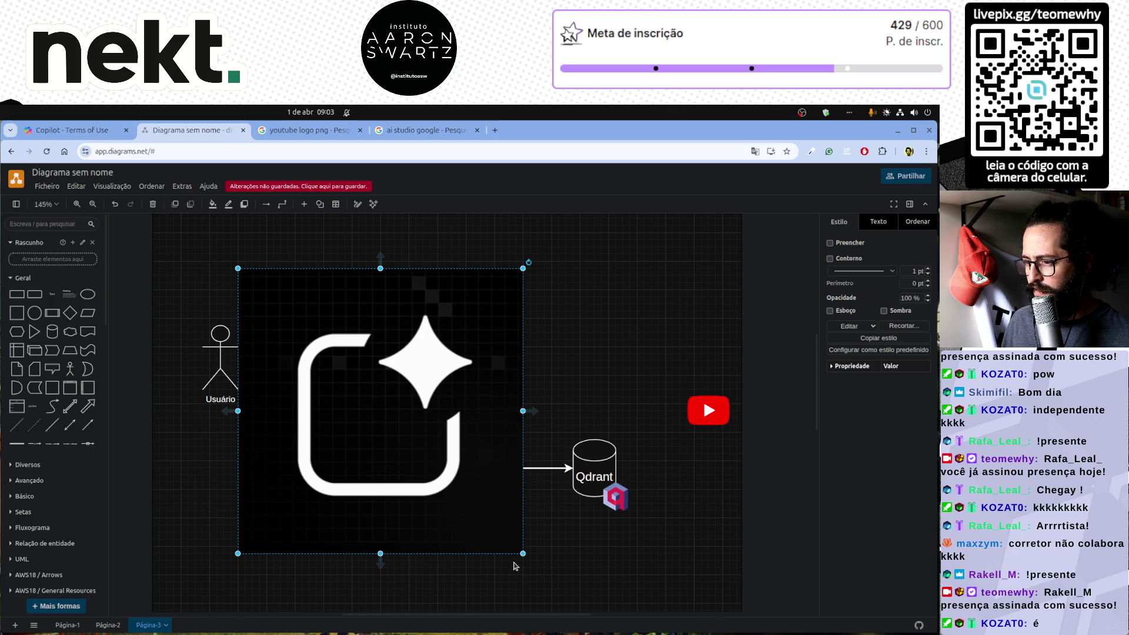
mouse_move(523, 555)
left_mouse_down()
mouse_move(282, 314)
mouse_move(388, 581)
left_mouse_up()
scroll(434, 552, "down", 3)
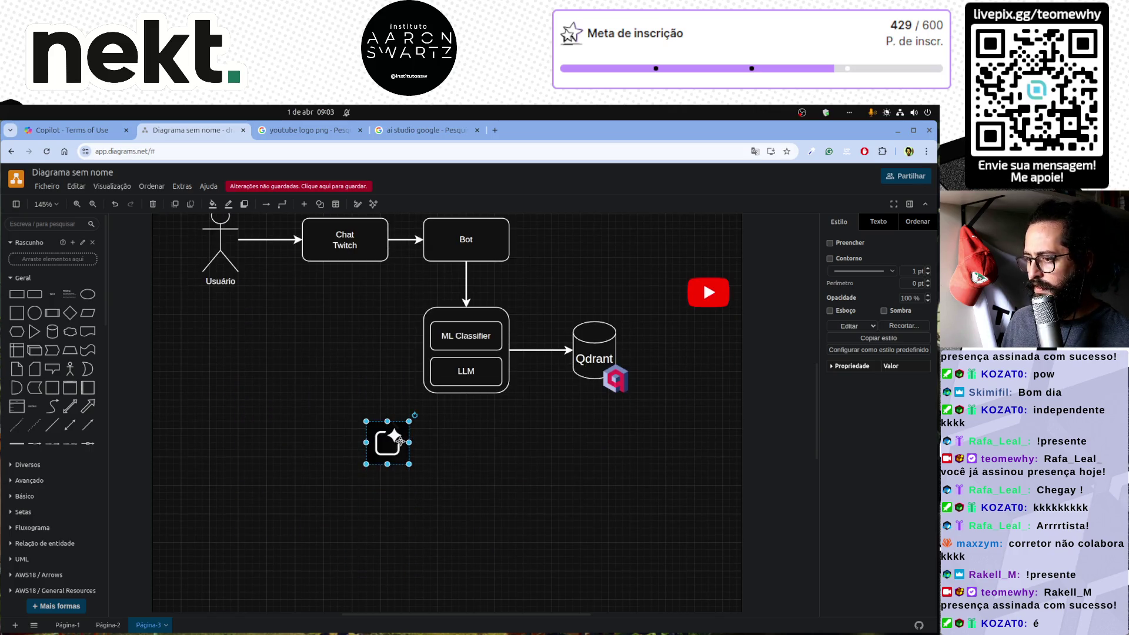
left_click_drag(393, 448, 401, 457)
left_click(519, 457)
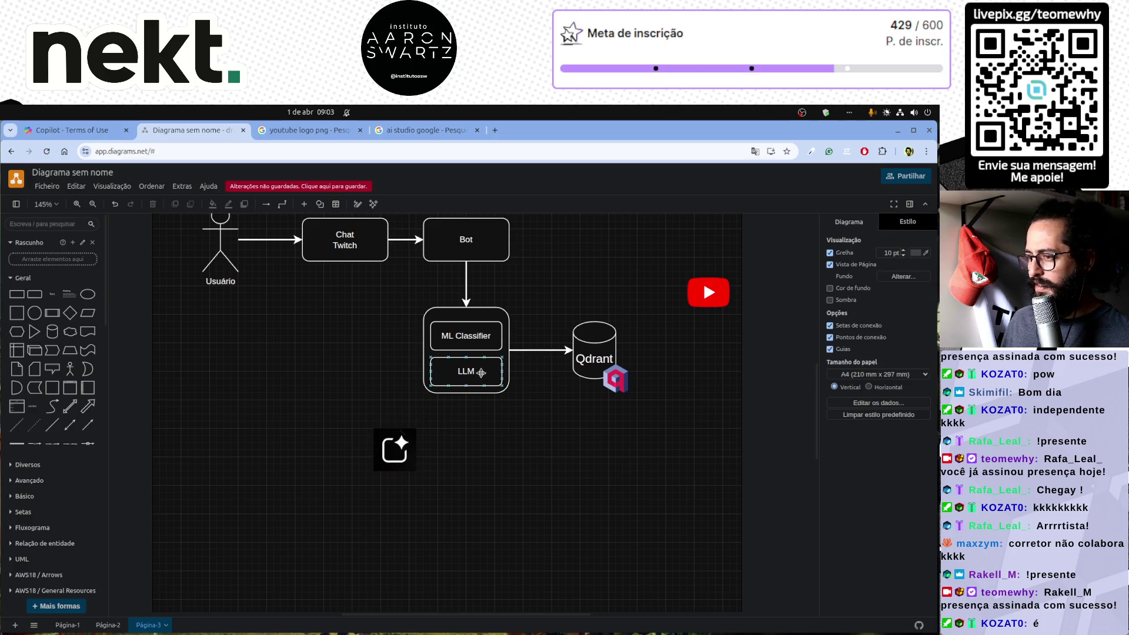
Drag the LLM box out below the container and rename it 'AI Studio API'
left_click(481, 372)
left_click_drag(481, 373, 480, 451)
key("F2")
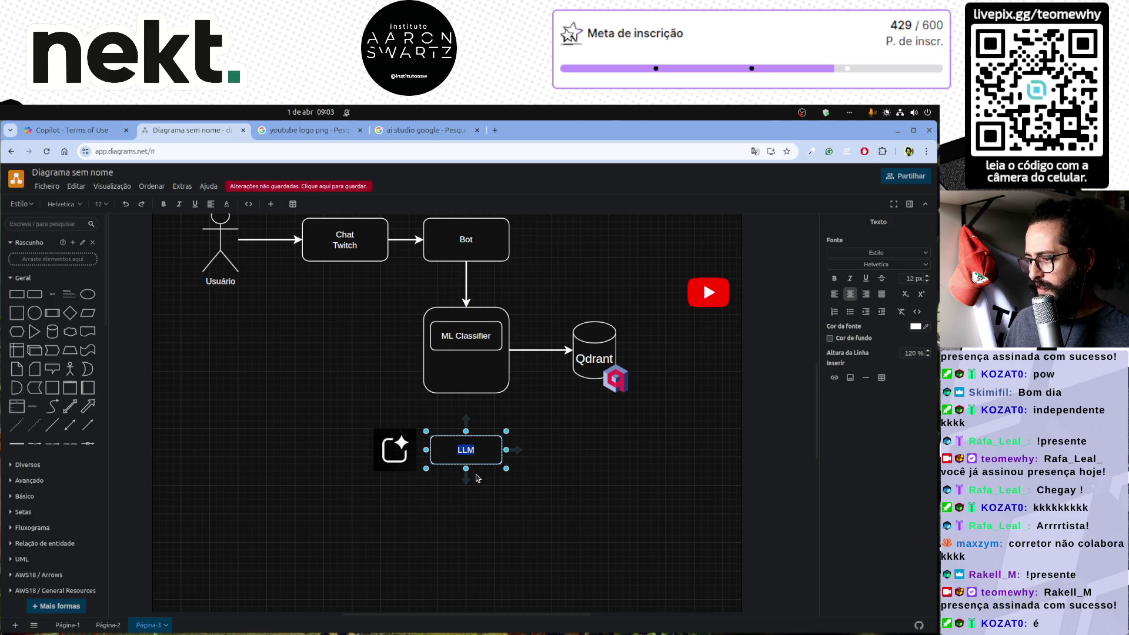
type("AI Studio AP")
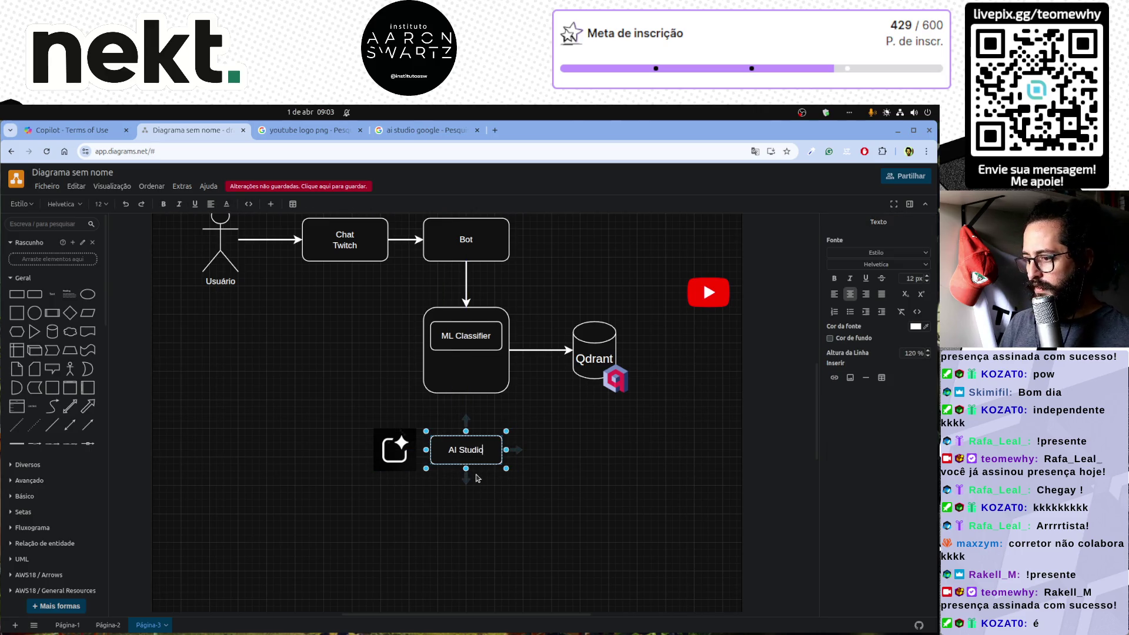
type("I")
left_click(487, 478)
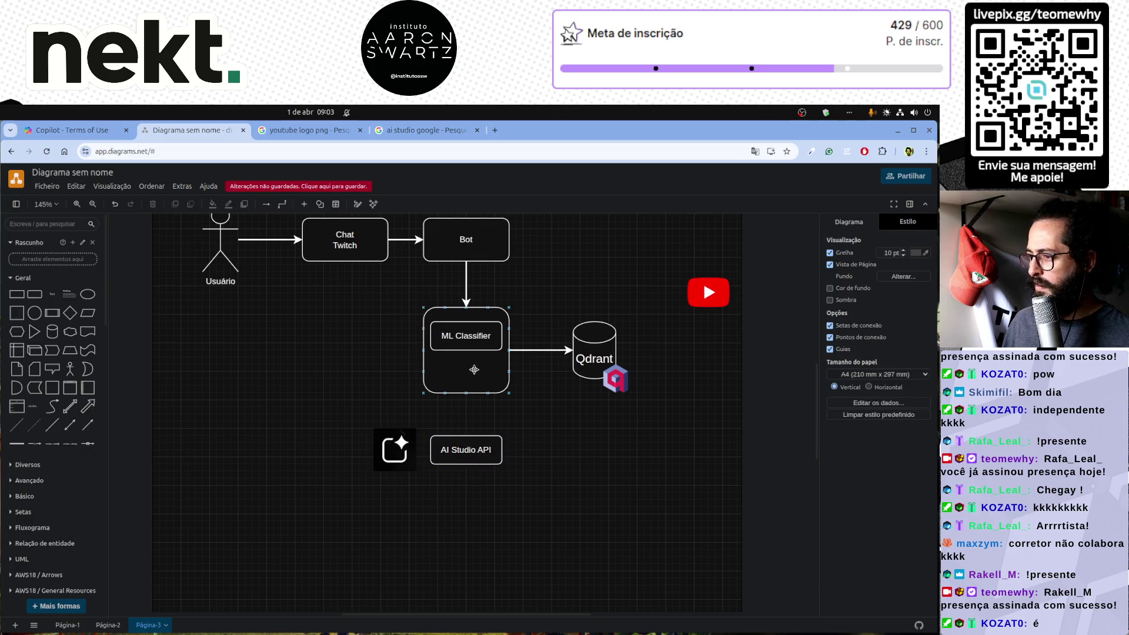
scroll(573, 433, "up", 2)
Draw an arrow from the ML Classifier container down to the AI Studio API box
left_click(463, 436)
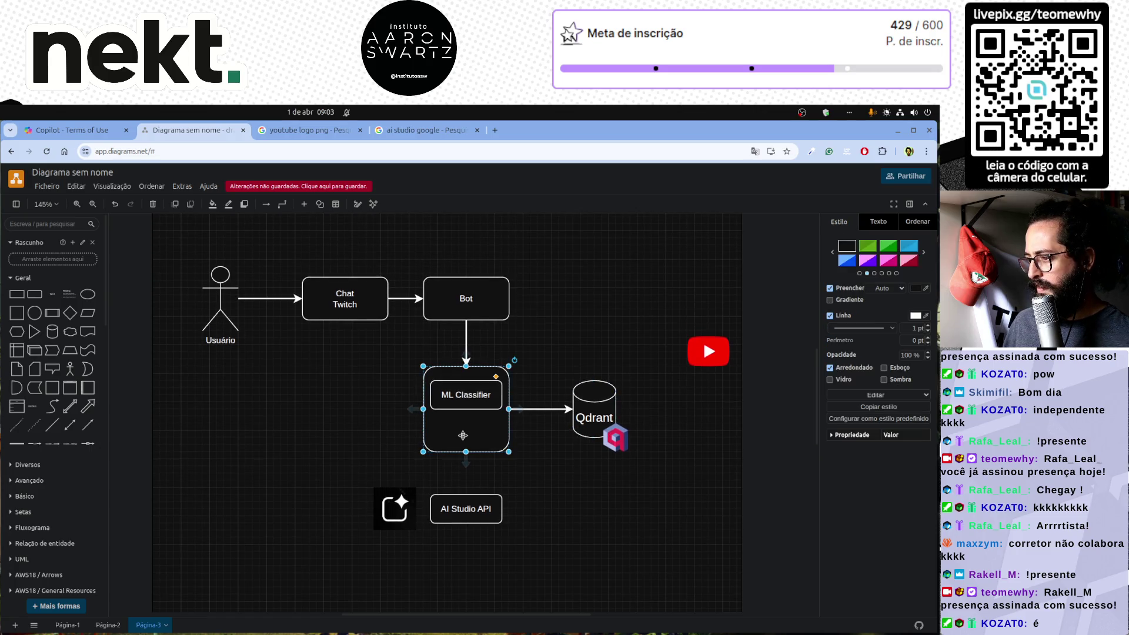
left_click_drag(470, 482, 466, 503)
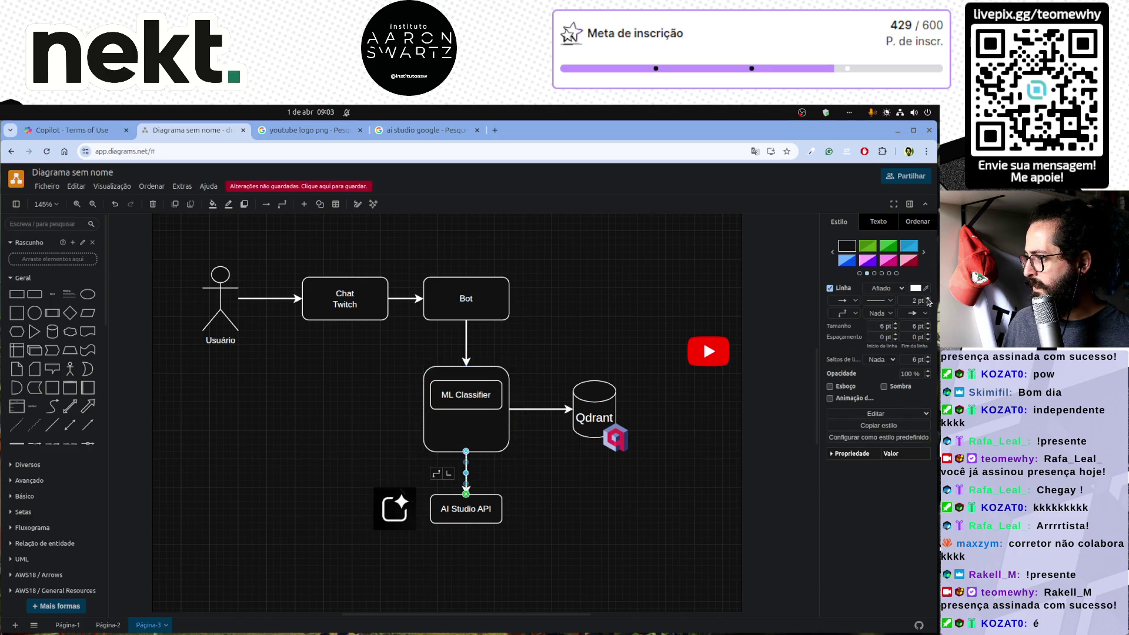
left_click(583, 519)
Relabel the inner box as 'ML Classifier' with '(Guardrails)' on a second line
double_click(477, 396)
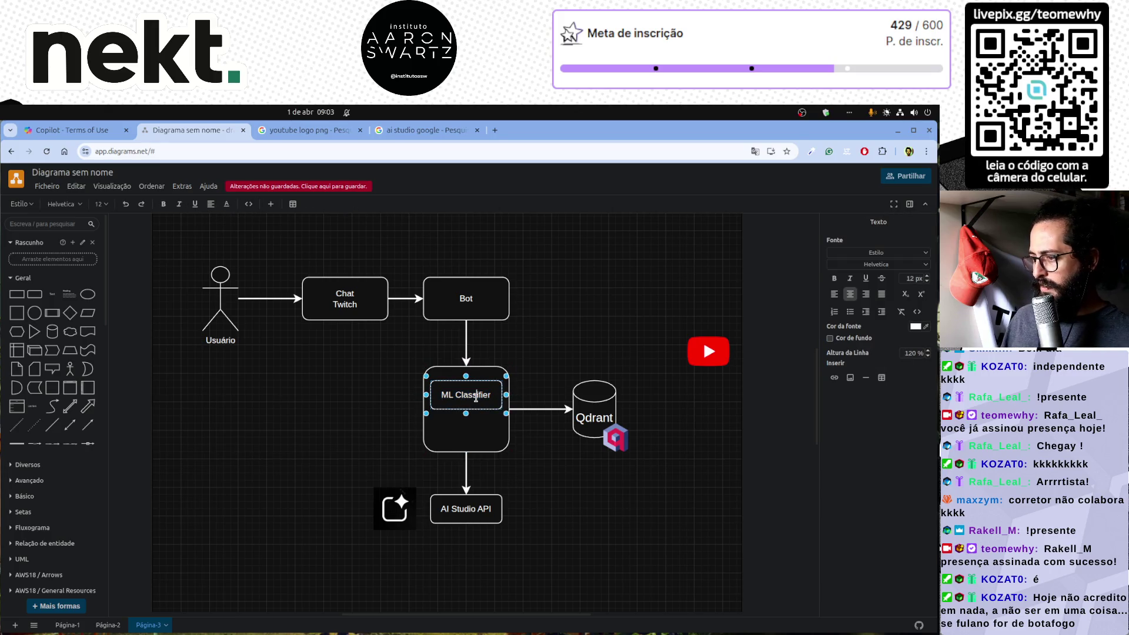
key("Return")
type("Guardrails)")
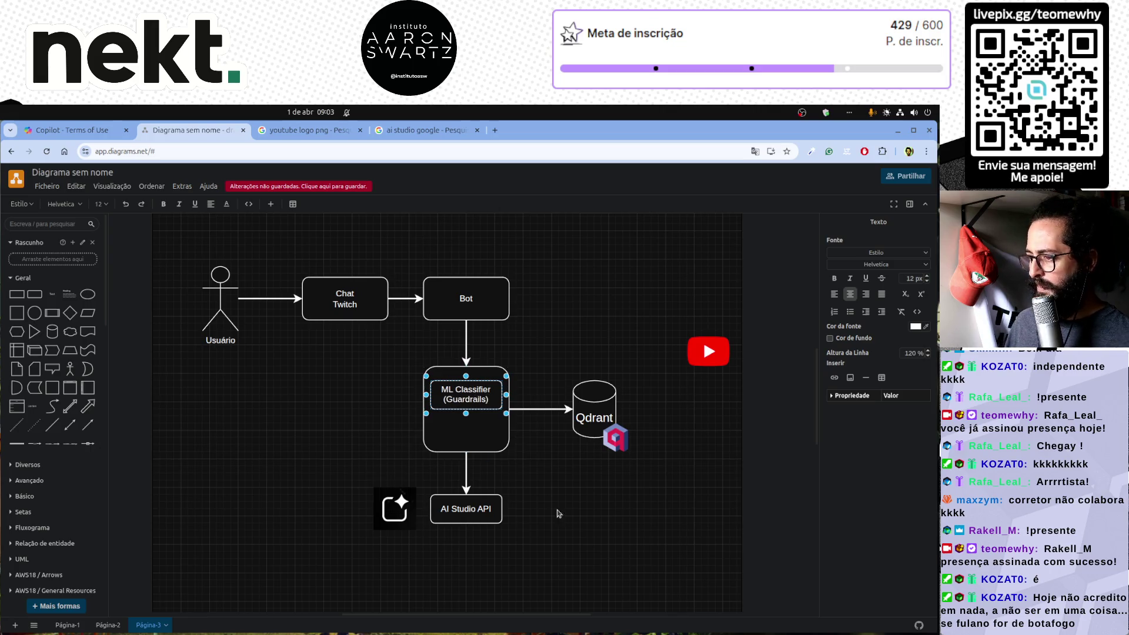
left_click(563, 518)
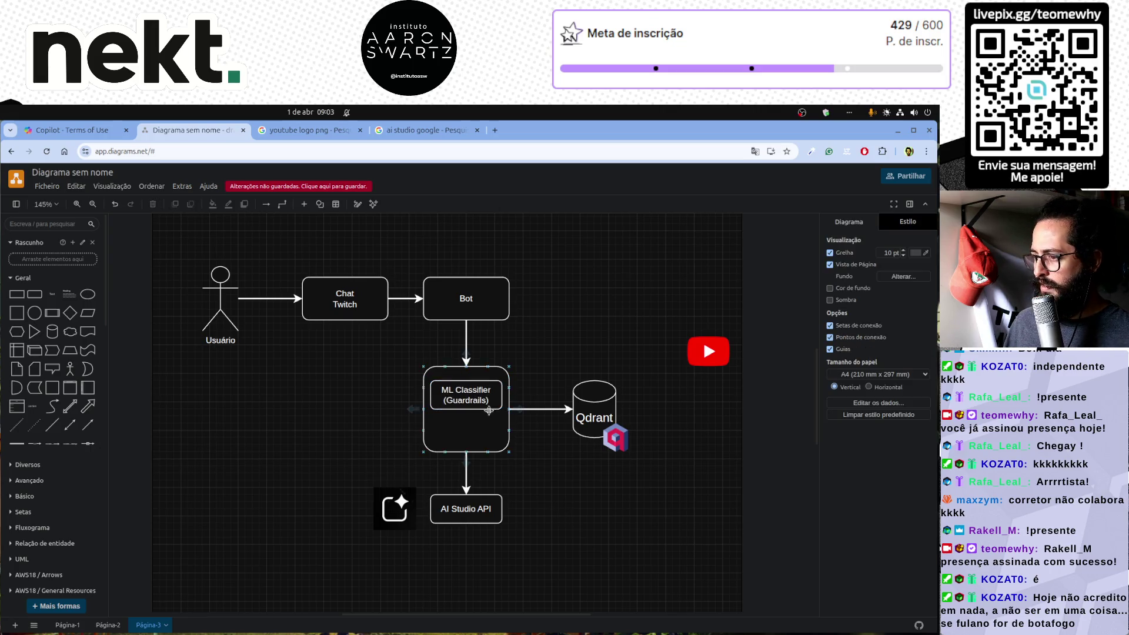
left_click_drag(476, 397, 478, 402)
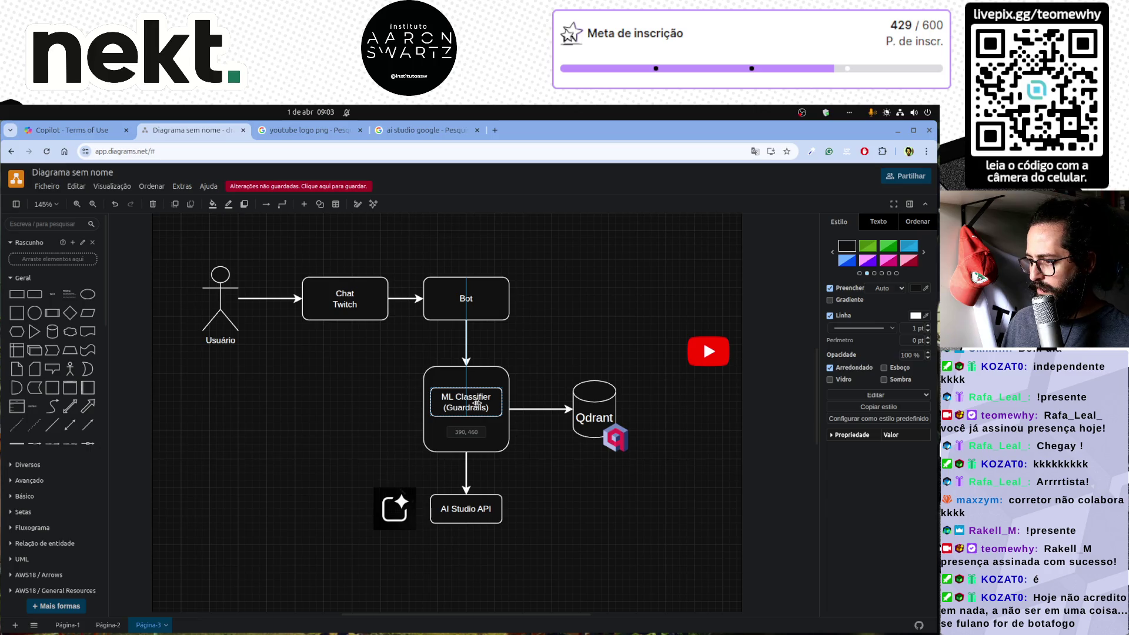
left_click(570, 492)
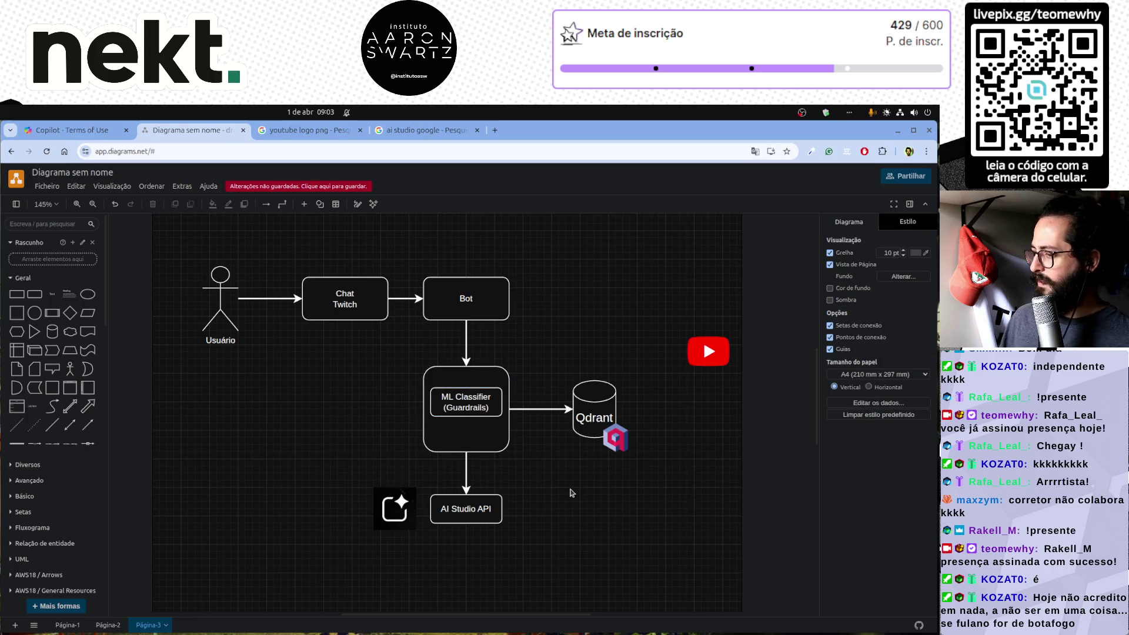
scroll(407, 512, "up", 1, "ctrl")
scroll(407, 511, "up", 3, "ctrl")
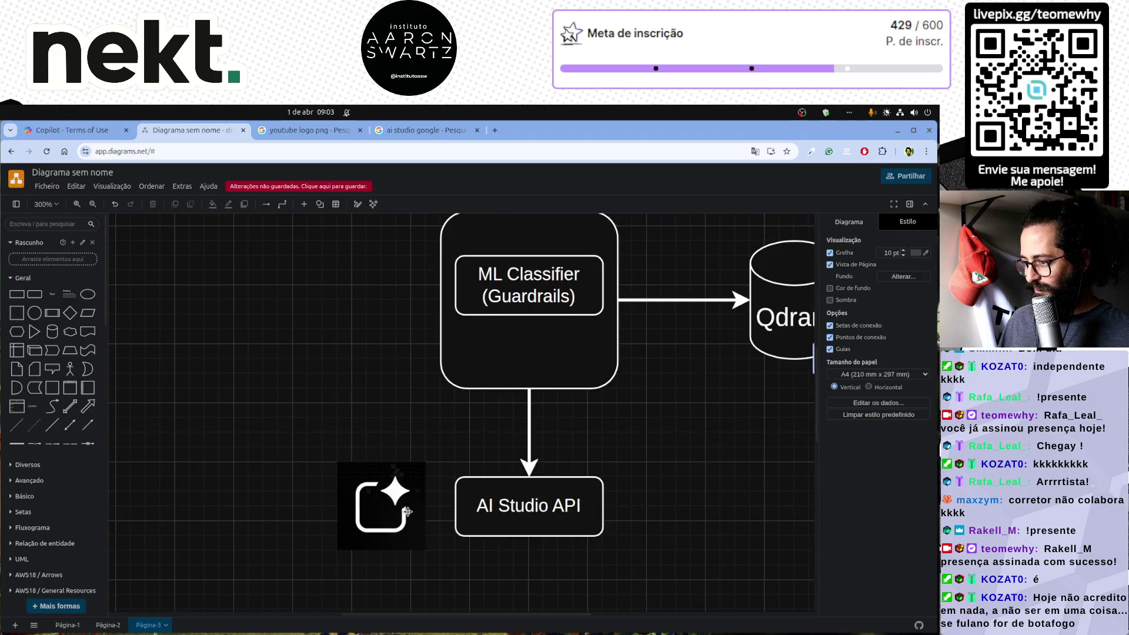
Shrink the AI Studio icon further toward the AI Studio API box
left_click(509, 505)
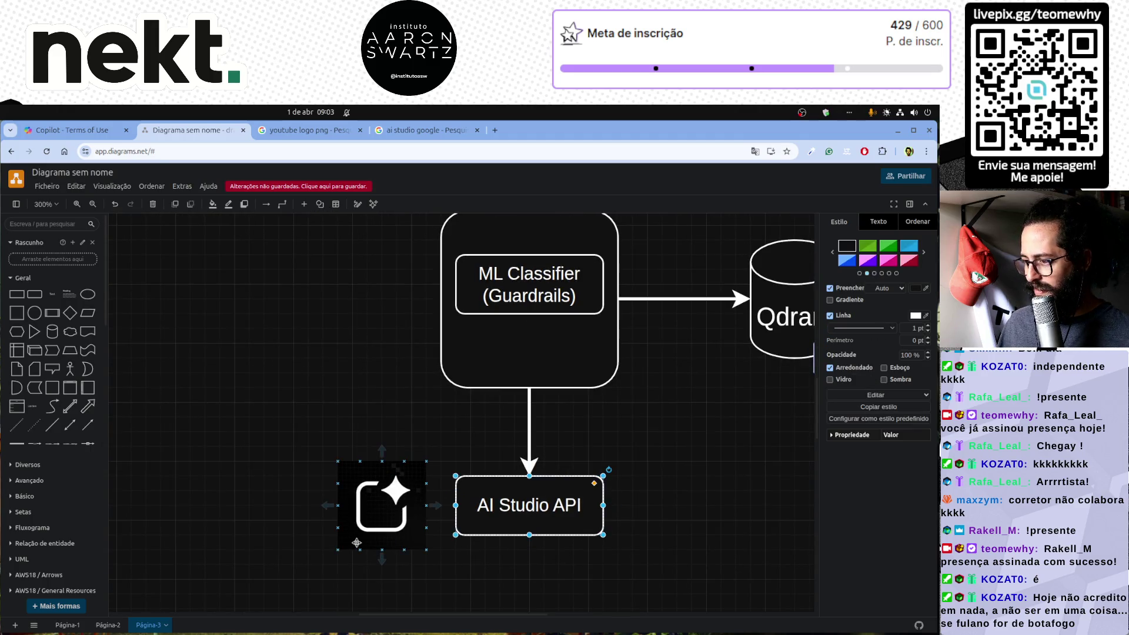
left_click(366, 511)
mouse_move(338, 549)
left_mouse_down()
mouse_move(368, 519)
mouse_move(450, 509)
left_mouse_up()
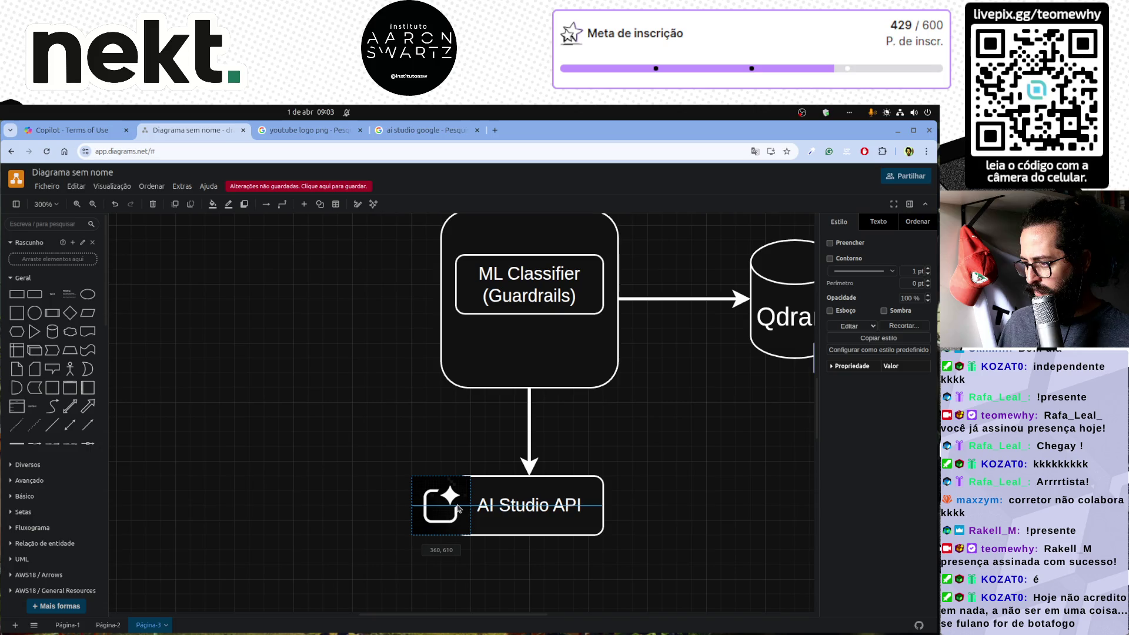
Fit the AI Studio icon at the left end of the AI Studio API box, undoing and resizing it
mouse_move(454, 509)
left_mouse_down()
mouse_move(397, 540)
mouse_move(441, 522)
mouse_move(437, 531)
left_mouse_up()
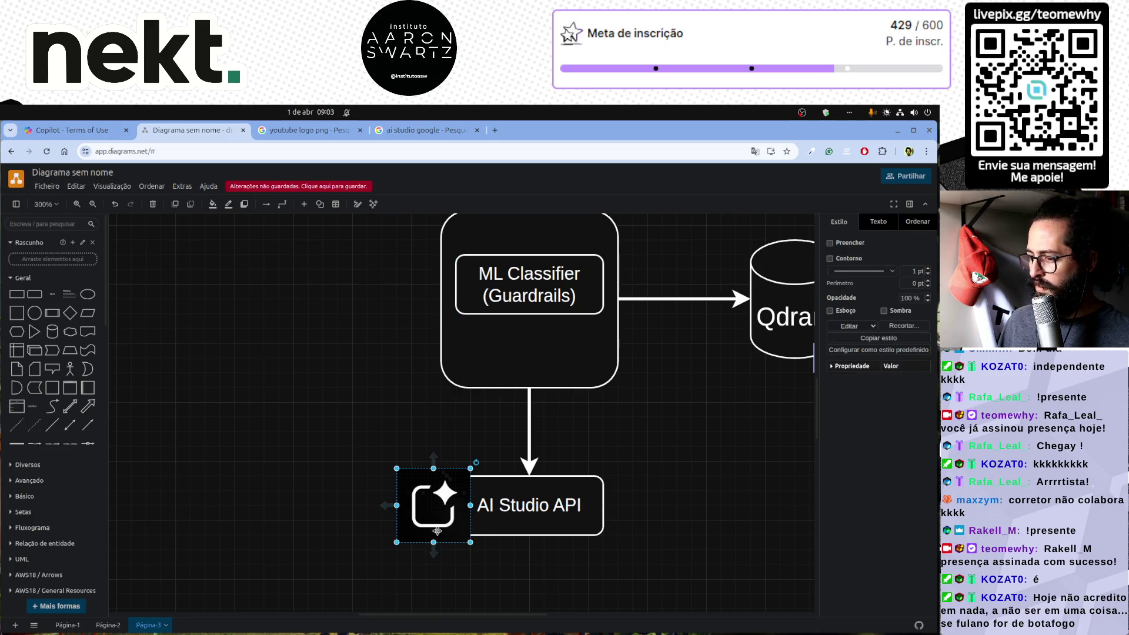
left_click(457, 553)
scroll(569, 575, "down", 2, "ctrl")
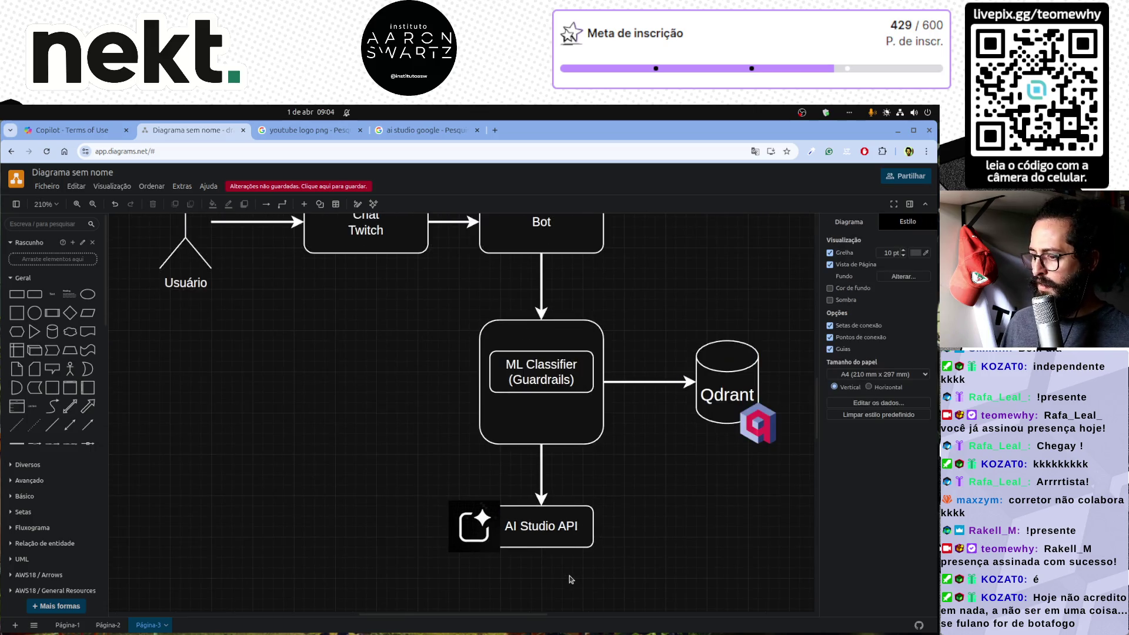
scroll(486, 536, "up", 4, "ctrl")
left_click(605, 519)
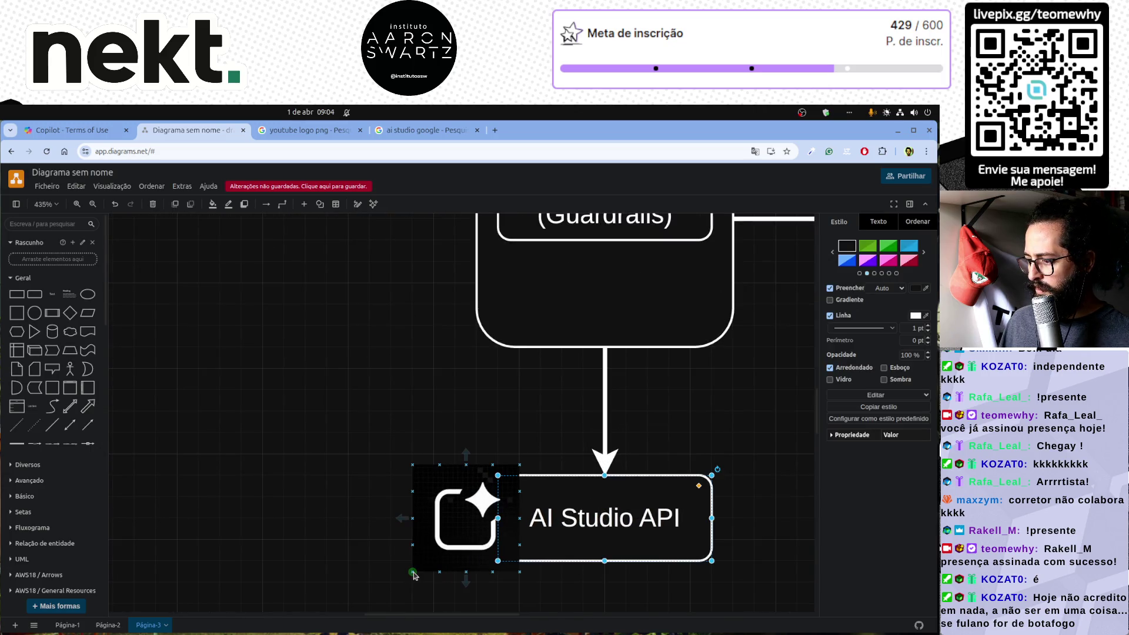
left_click(413, 573)
key("ctrl+z")
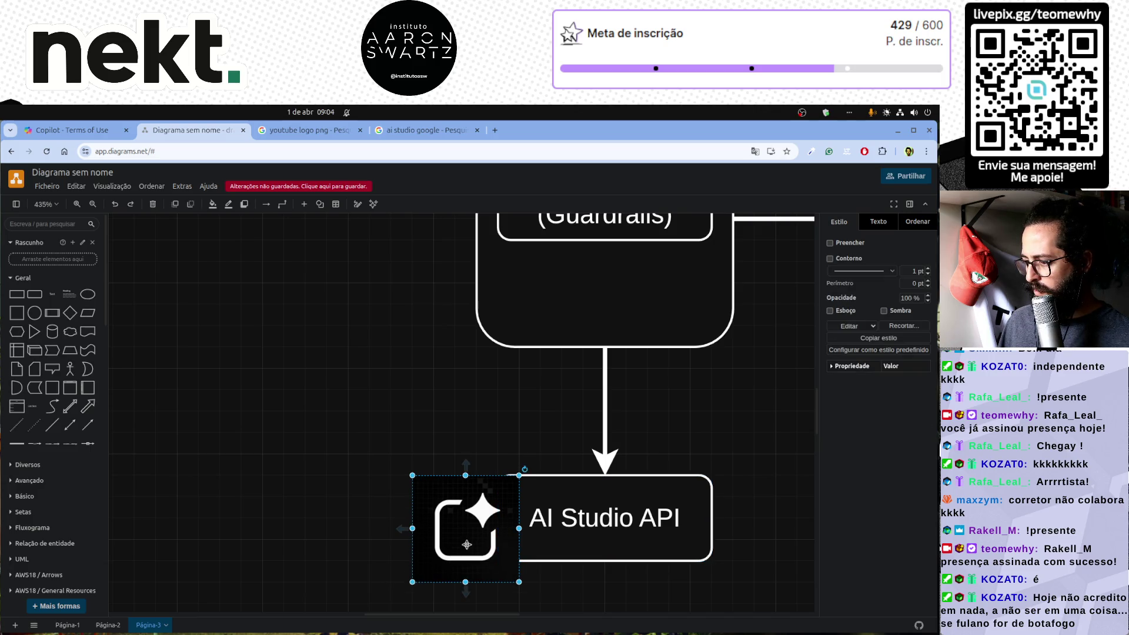
mouse_move(414, 582)
left_mouse_down()
mouse_move(455, 540)
mouse_move(496, 532)
mouse_move(455, 519)
mouse_move(485, 522)
left_mouse_up()
Right-align the AI Studio API label in the Texto panel so the icon no longer covers it
left_click(474, 535)
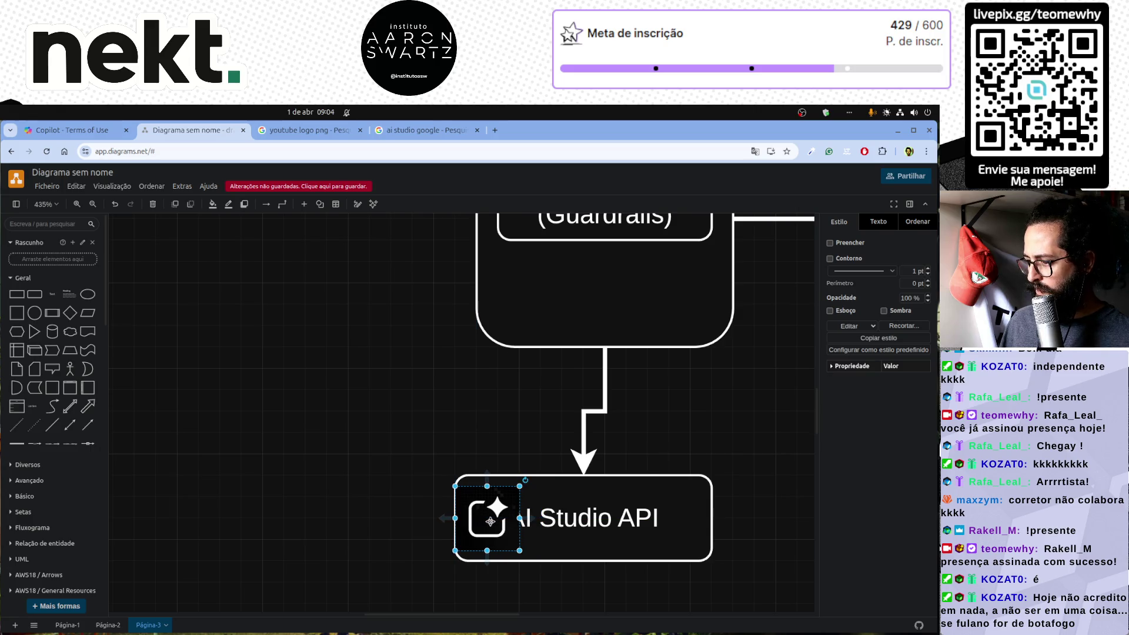
left_click(616, 516)
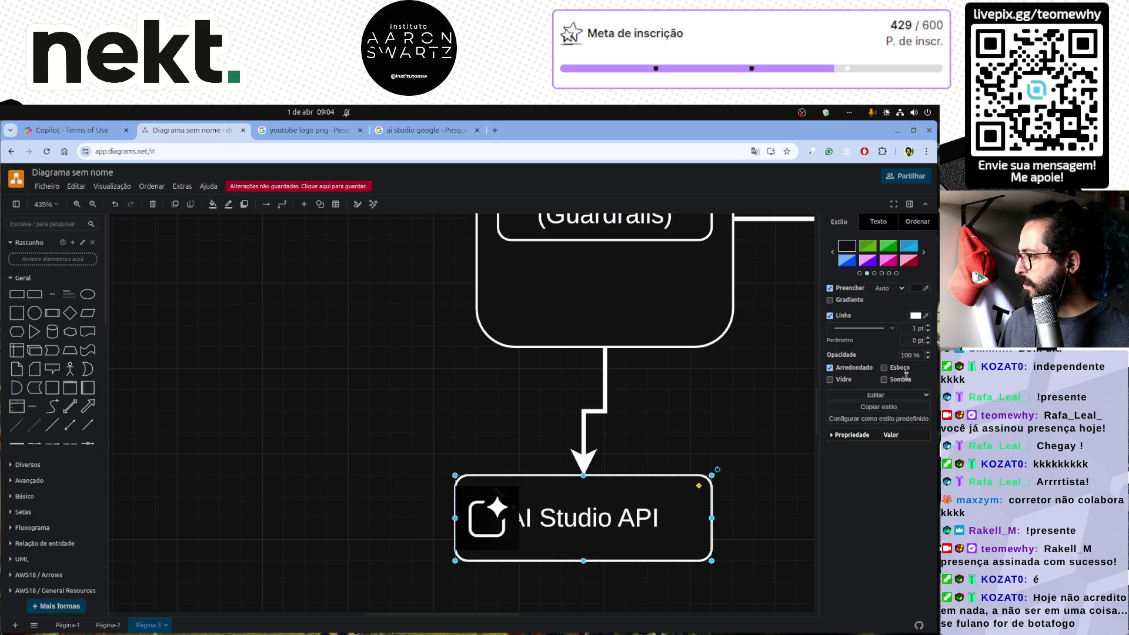
left_click(878, 221)
left_click(866, 282)
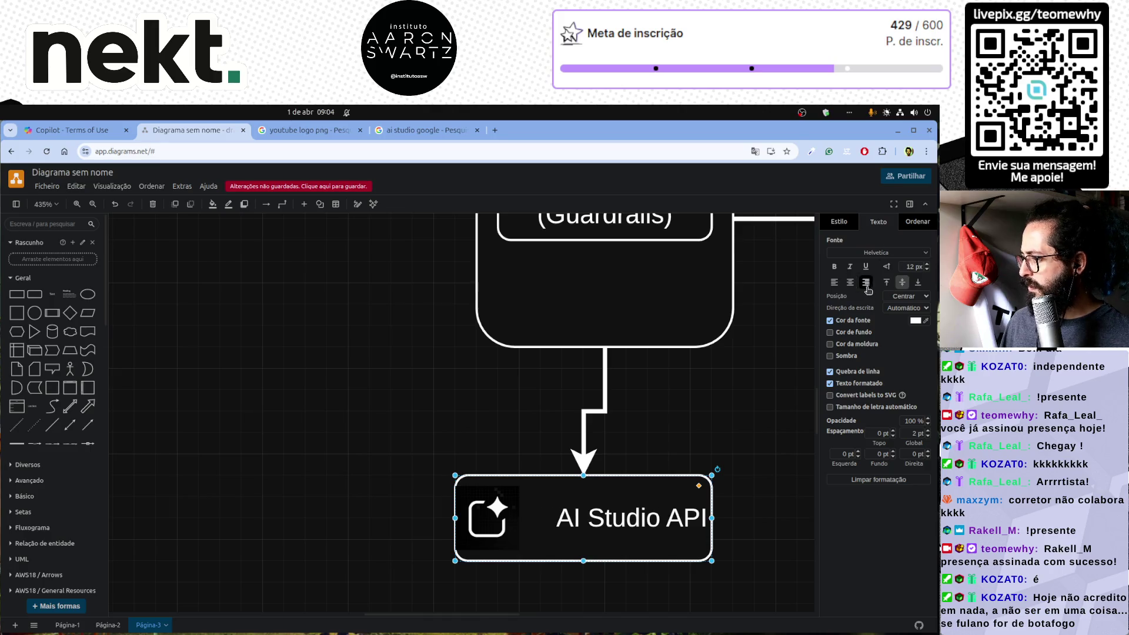
left_click(788, 518)
mouse_move(488, 518)
left_mouse_down()
mouse_move(509, 518)
mouse_move(463, 514)
left_mouse_up()
Nudge the icon right and pull the box's left side in toward it
left_click(456, 536)
left_click(505, 522)
key("Right")
key("Right")
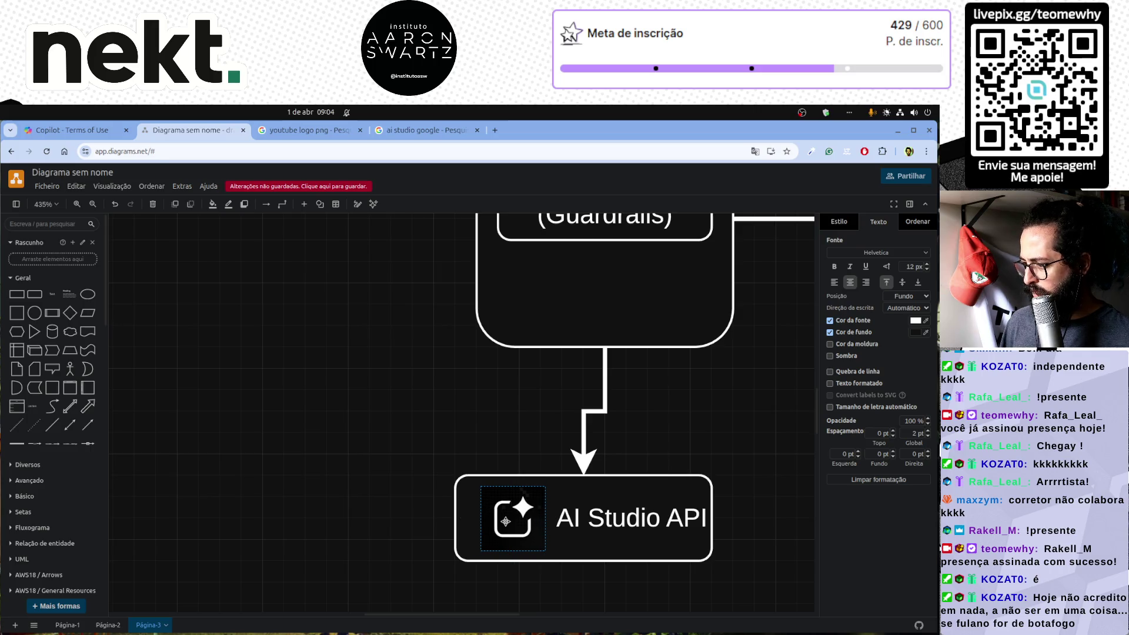
left_click(473, 522)
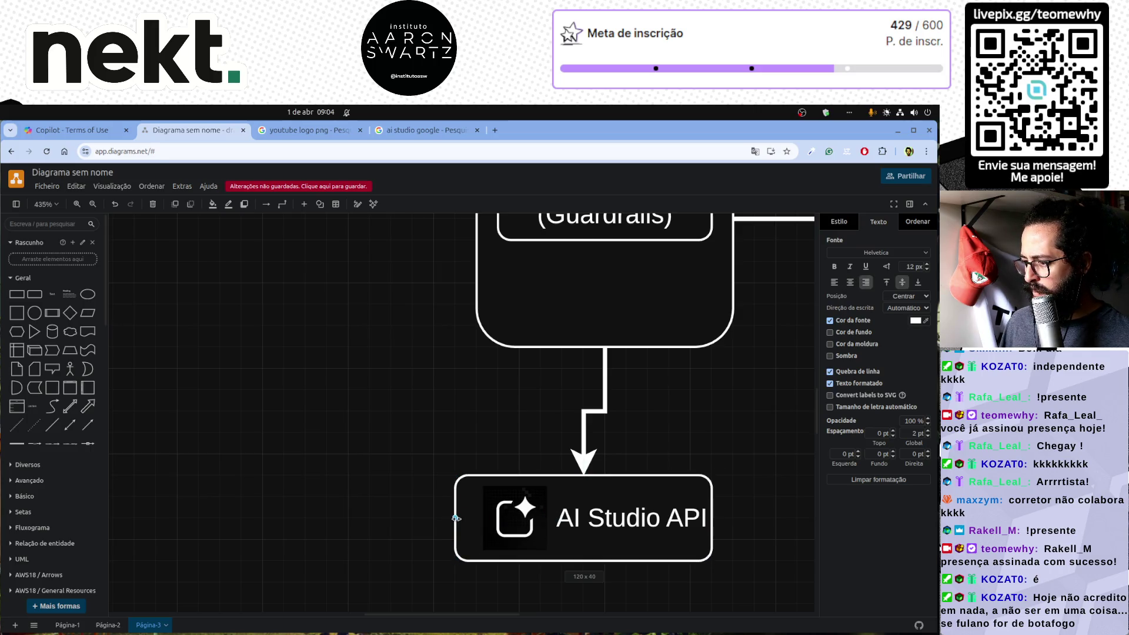
left_click_drag(455, 519, 477, 519)
Select the icon and box together and group them with Agrupar
left_click(404, 541)
left_click(528, 523)
left_click(644, 502, "shift")
right_click(644, 500)
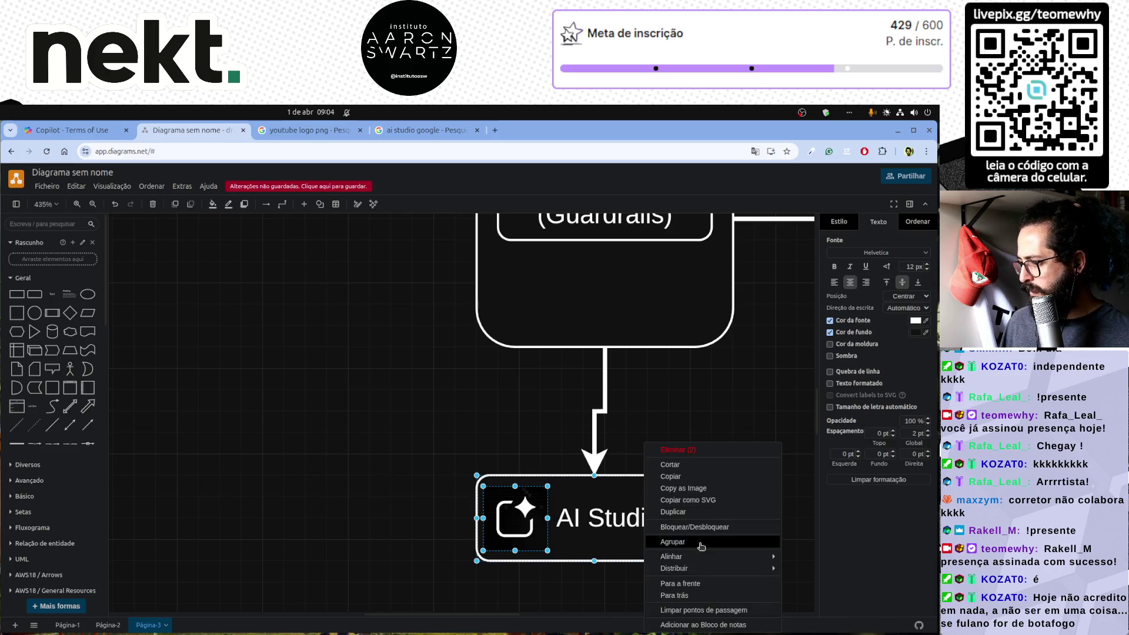
left_click(673, 542)
left_click_drag(637, 499, 648, 499)
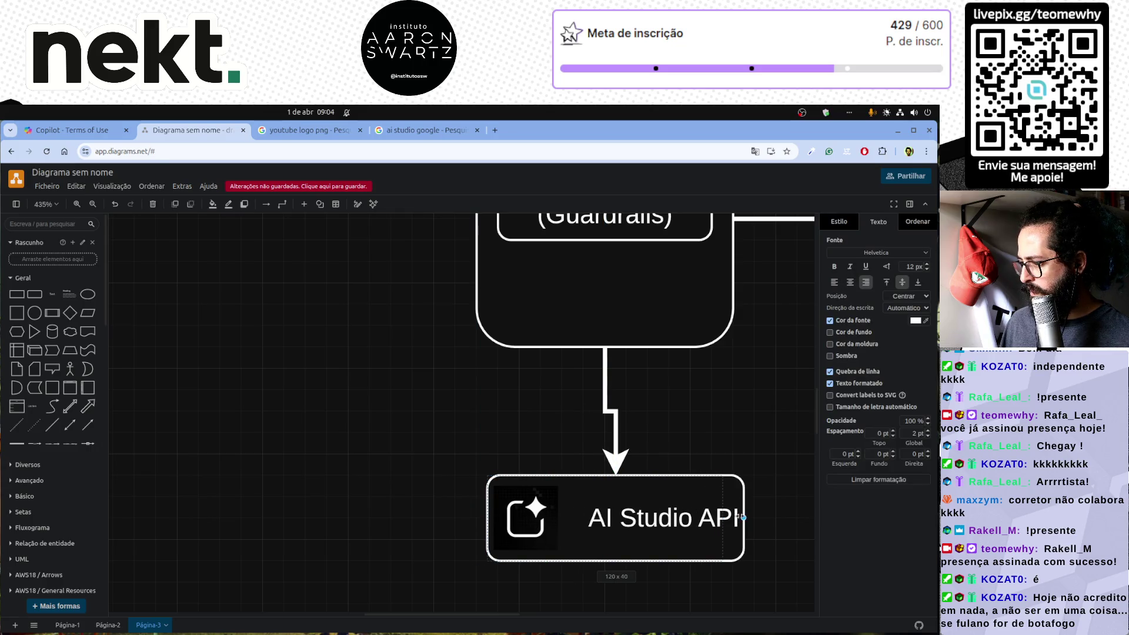
Tidy the AI Studio API label text and deselect the grouped shape
left_click(710, 521)
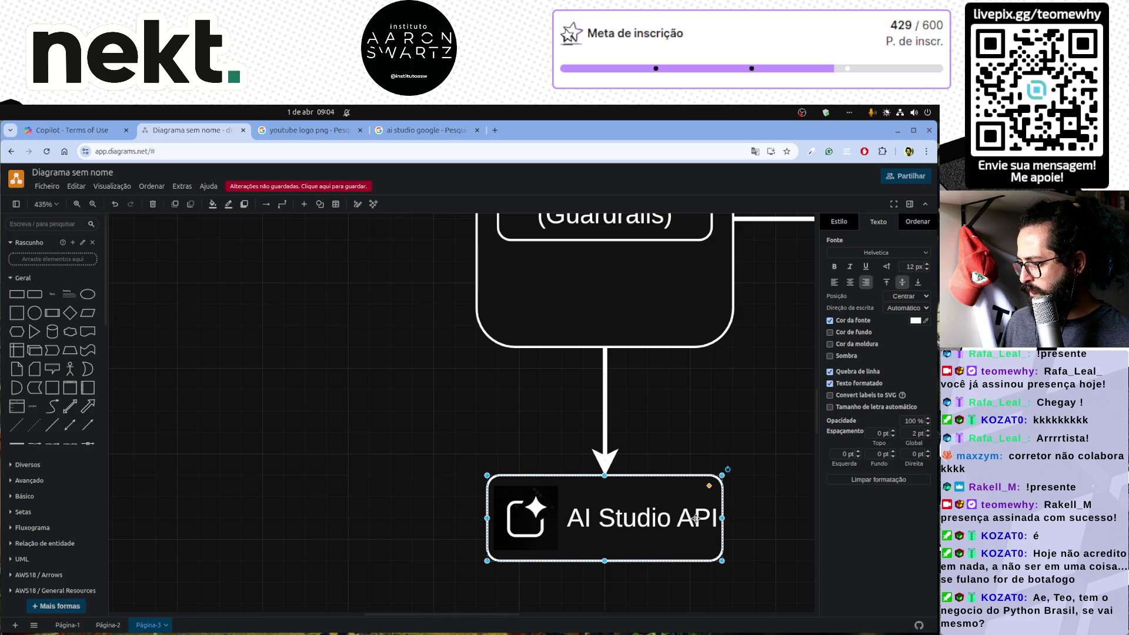
double_click(709, 521)
key("End")
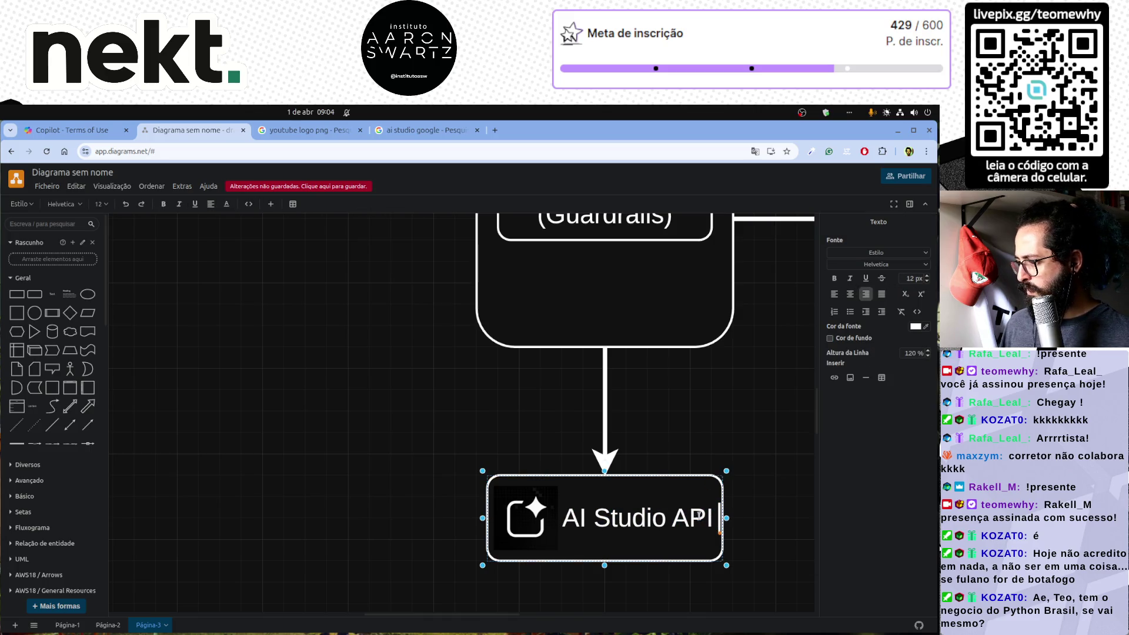
left_click(704, 448)
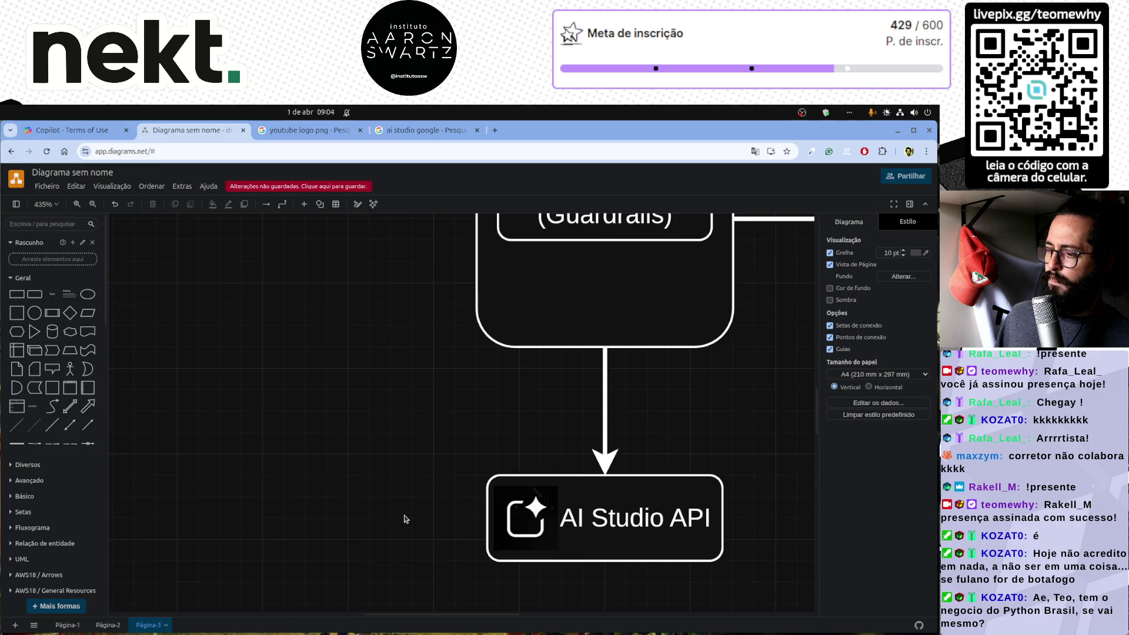
scroll(404, 518, "down", 4)
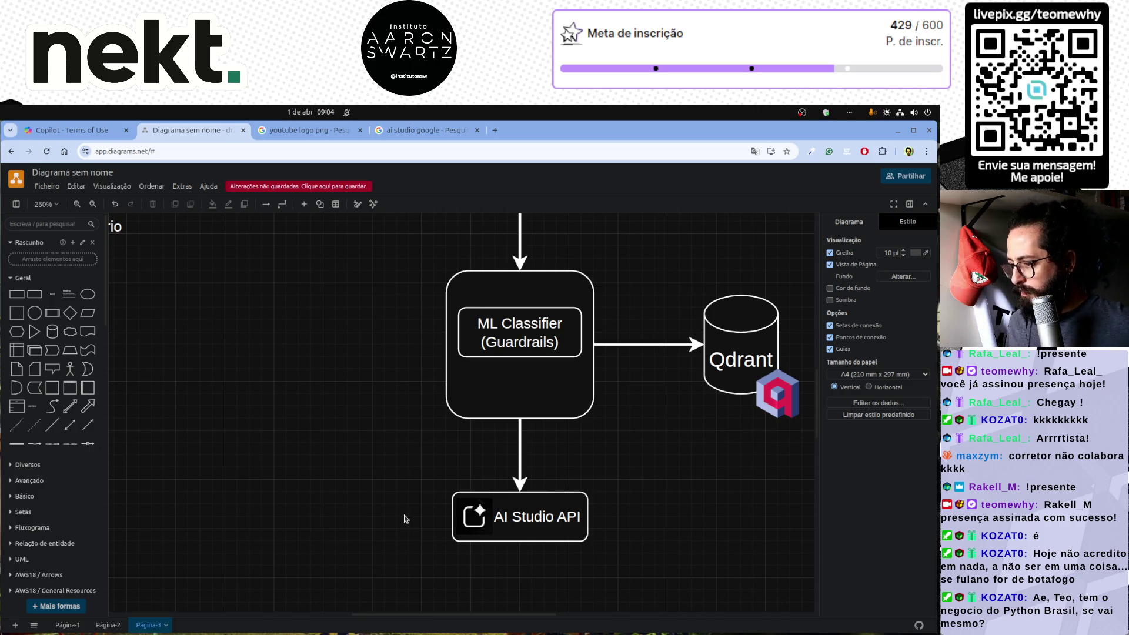
key("ctrl+t")
Visit groq.com, then search Google Images for "groq png" and preview the McLaren groq logo
left_click(442, 151)
type("groq")
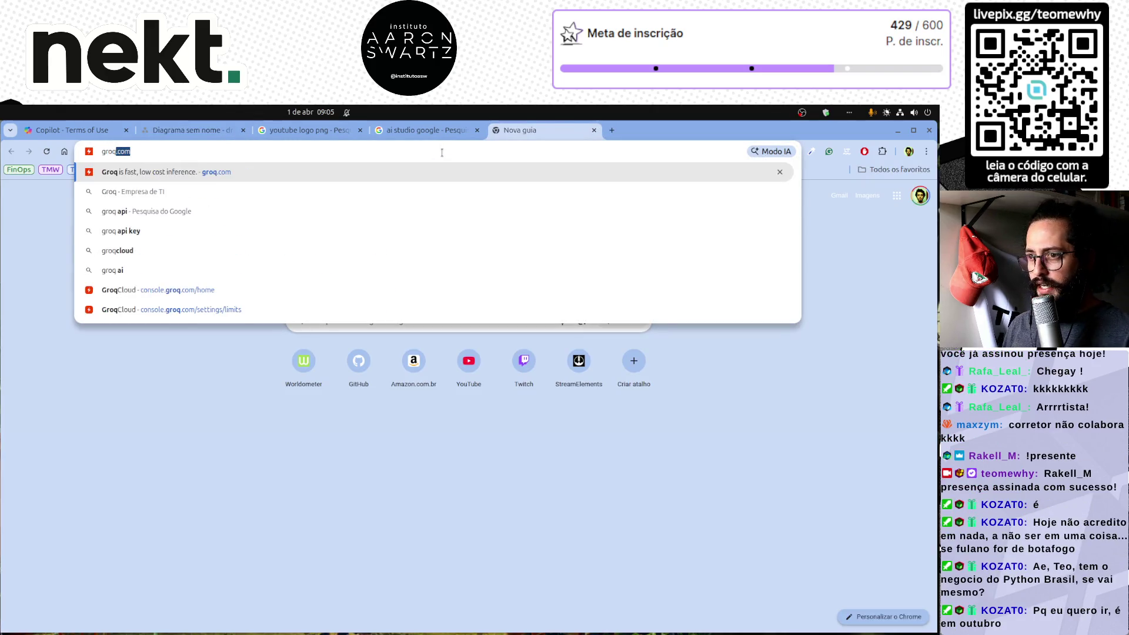
key("Return")
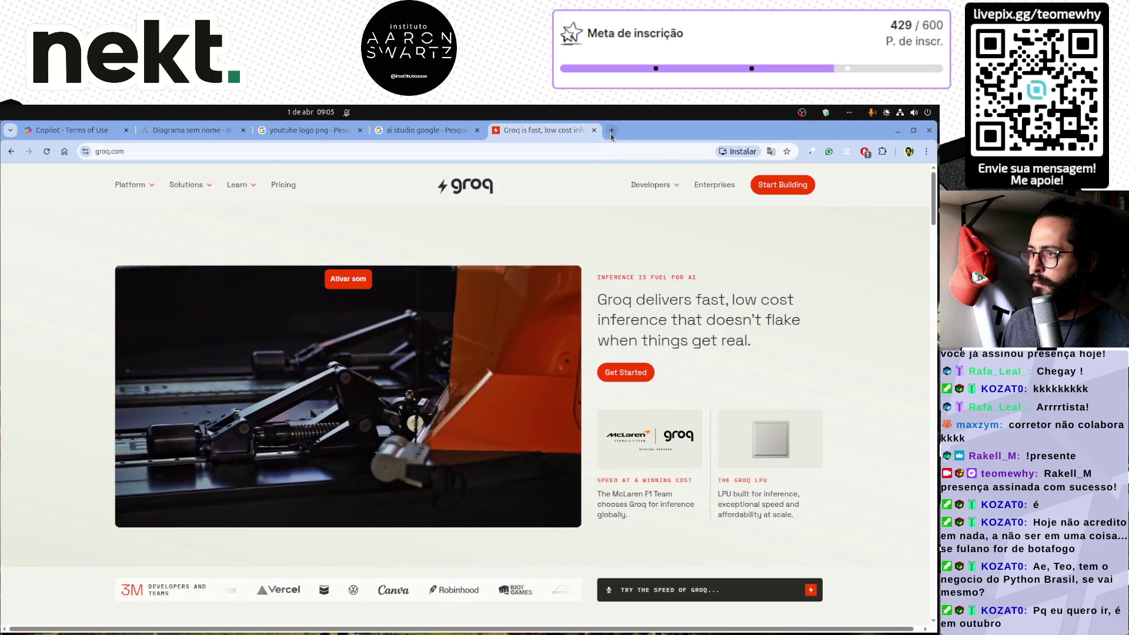
left_click(611, 130)
type("groq png")
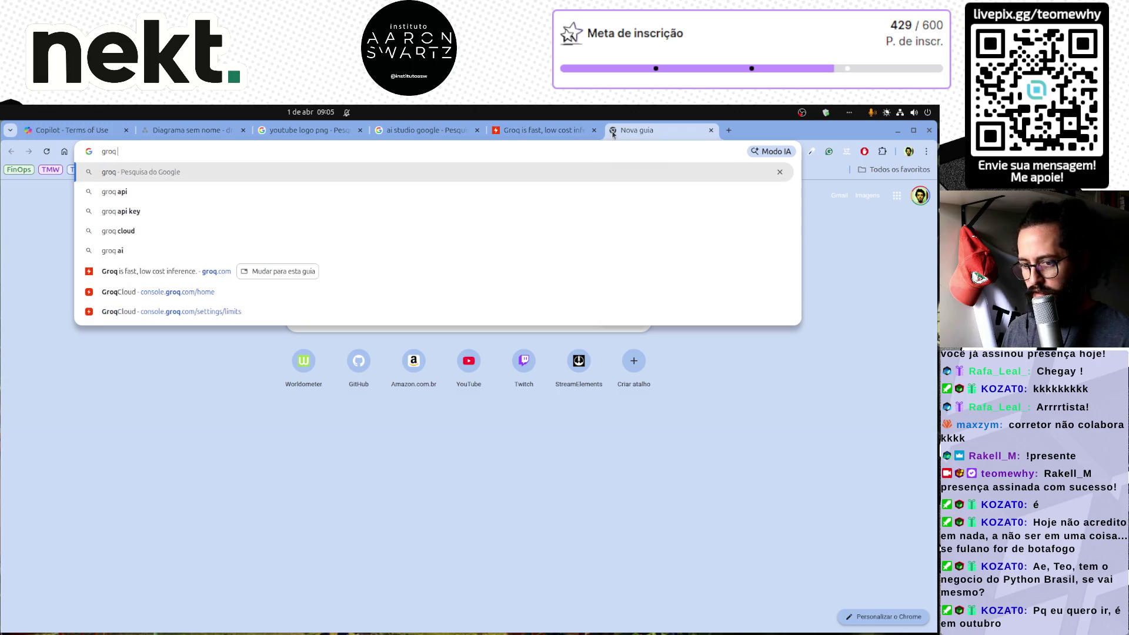
key("Return")
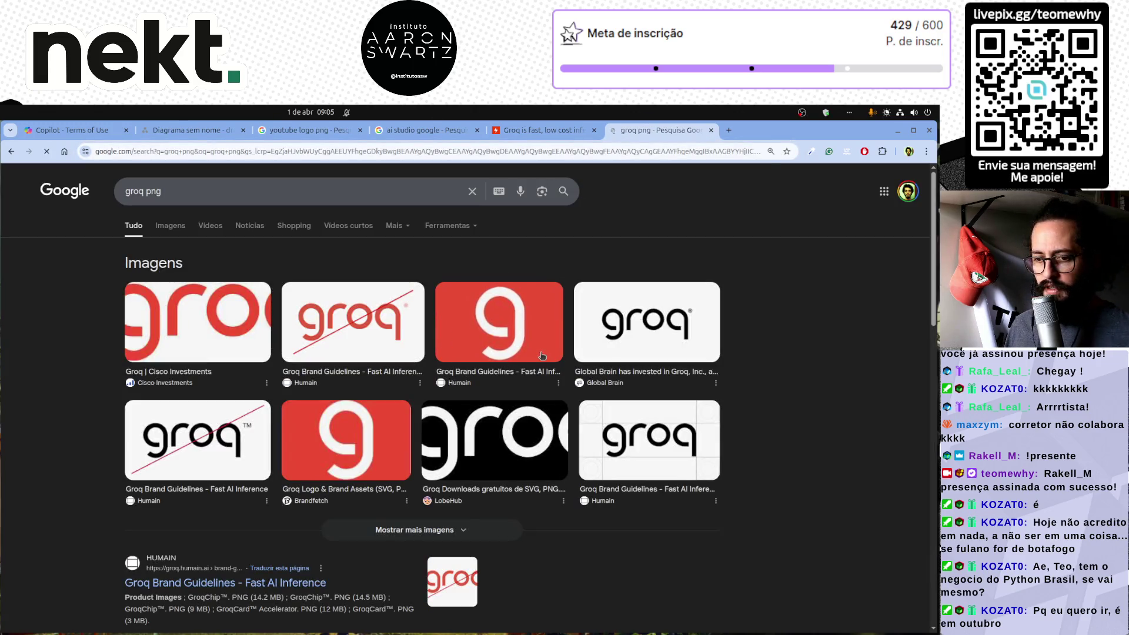
left_click(171, 225)
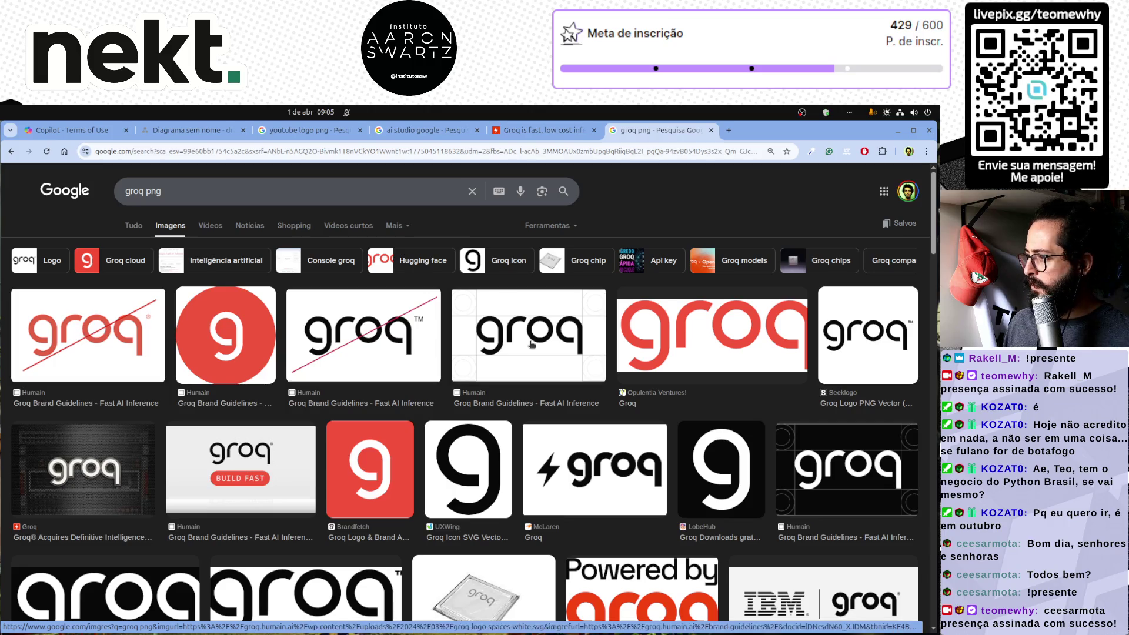
scroll(774, 457, "down", 1)
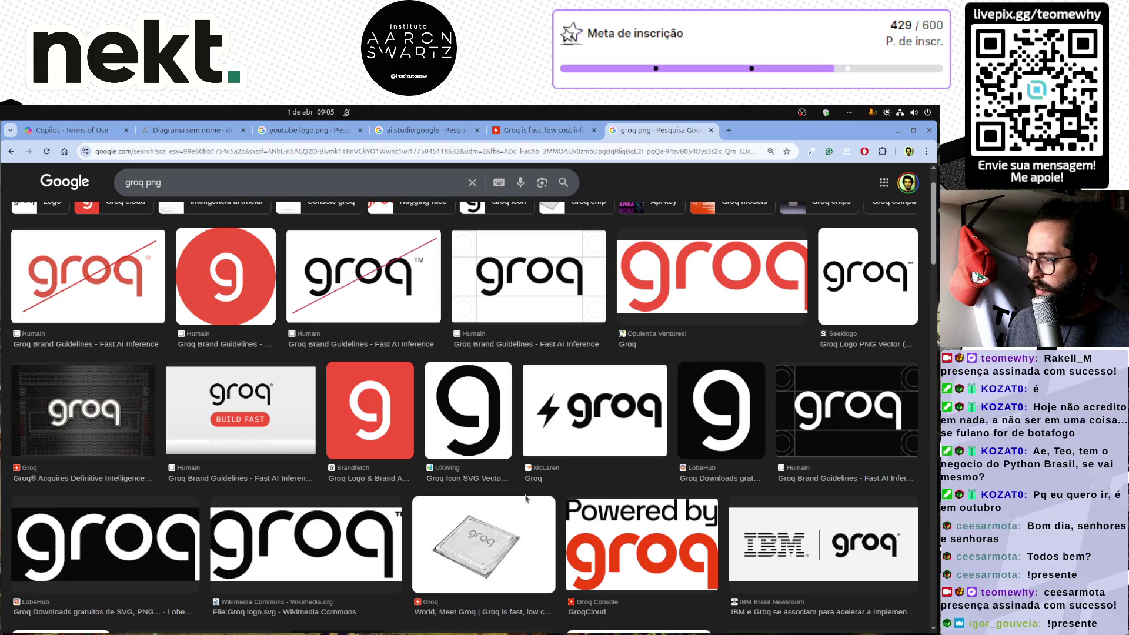
left_click(586, 414)
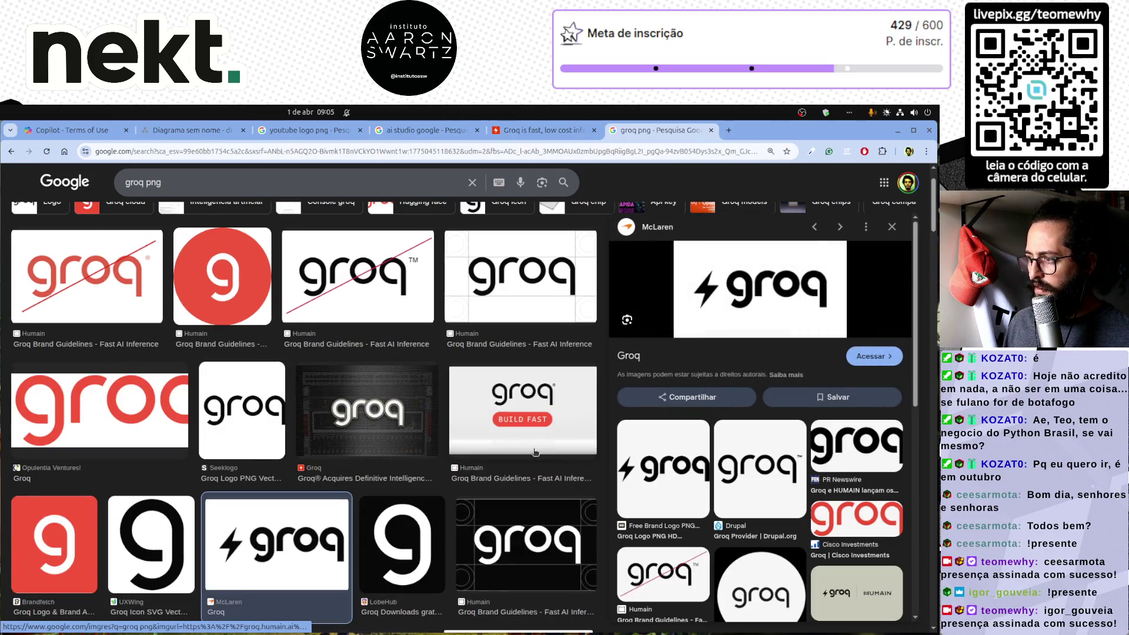
Copy the groq logo image, reopen an accidentally closed tab and return to the diagram
right_click(748, 290)
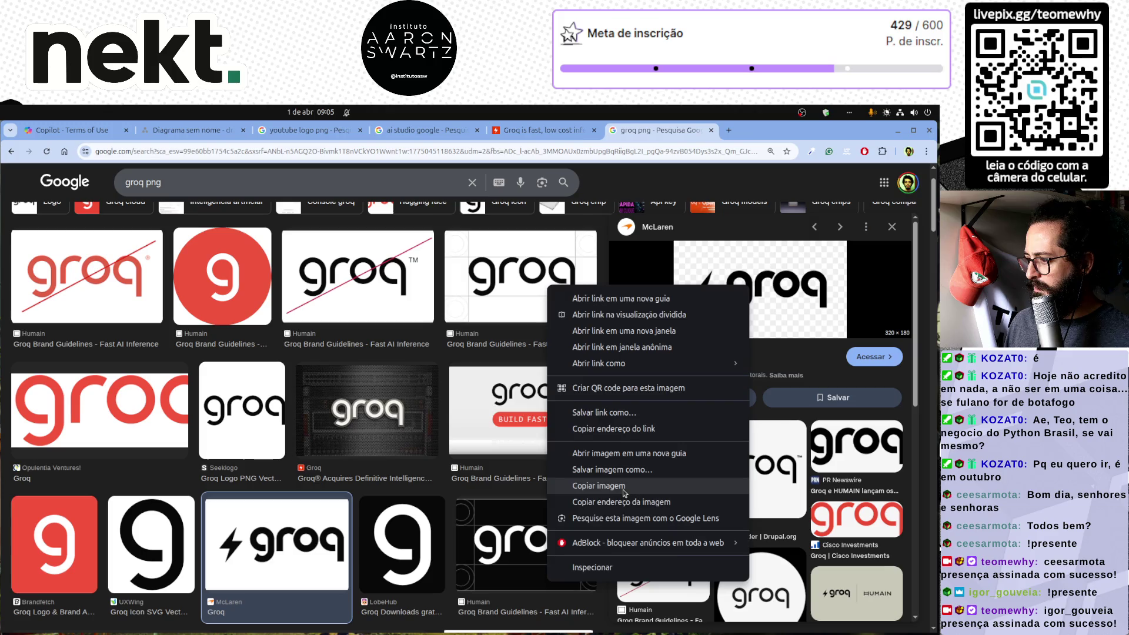
left_click(621, 486)
left_click(541, 130)
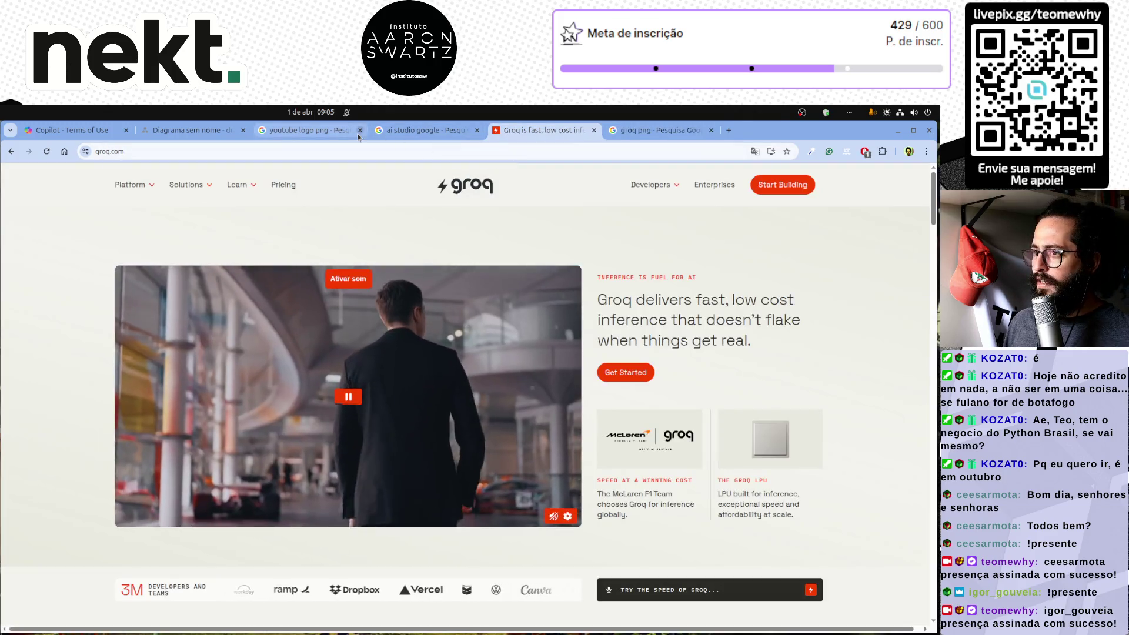
left_click(359, 129)
key("ctrl+shift+t")
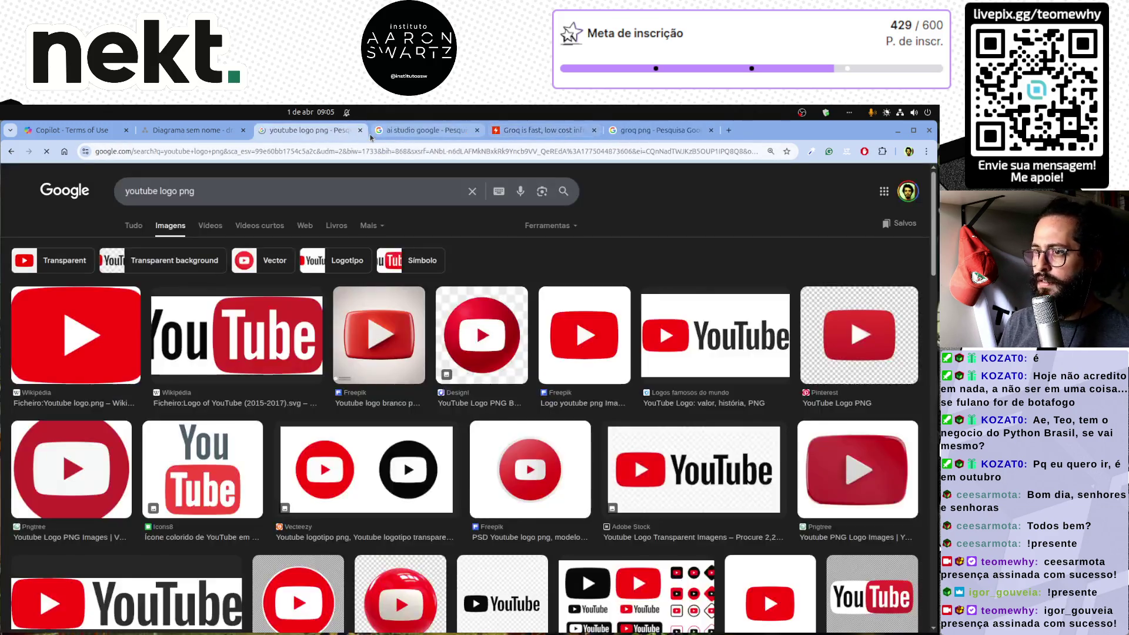
left_click(190, 130)
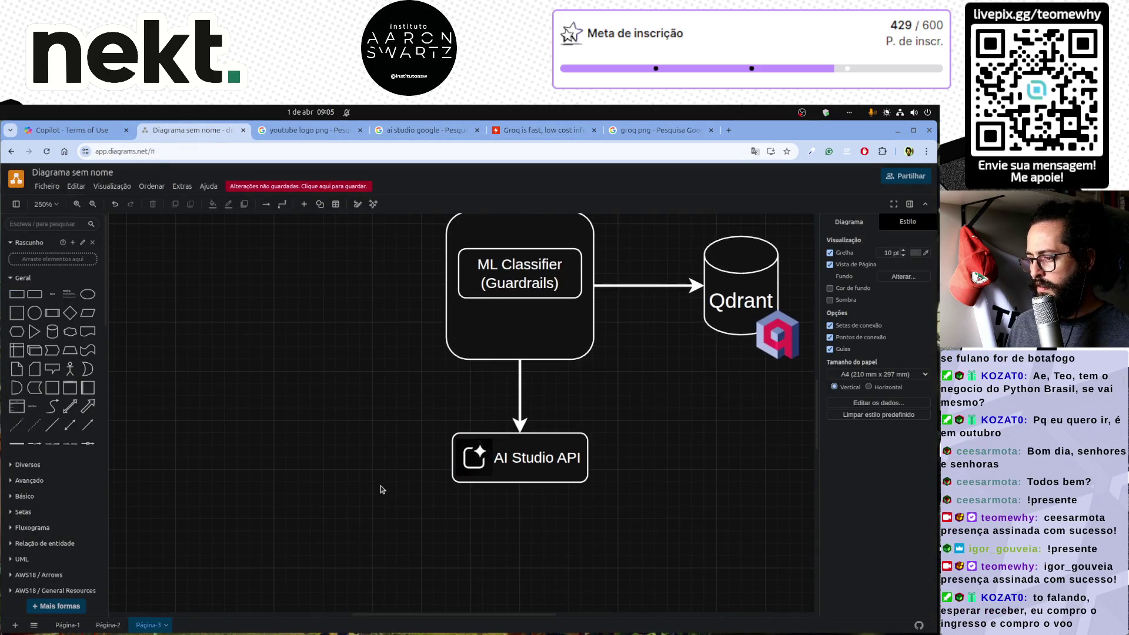
scroll(401, 490, "down", 4)
Paste the groq logo, shrink it beside the AI Studio API box and check its Estilo options
key("ctrl+v")
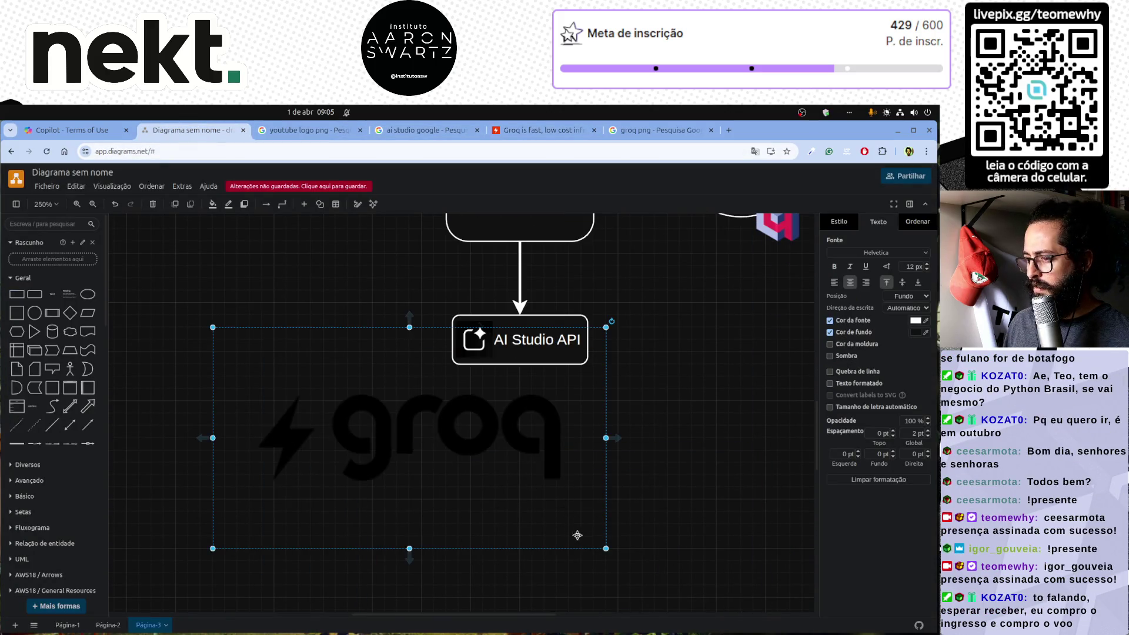
left_click_drag(607, 548, 344, 399)
left_click(556, 349)
scroll(556, 349, "up", 3)
left_click(304, 482)
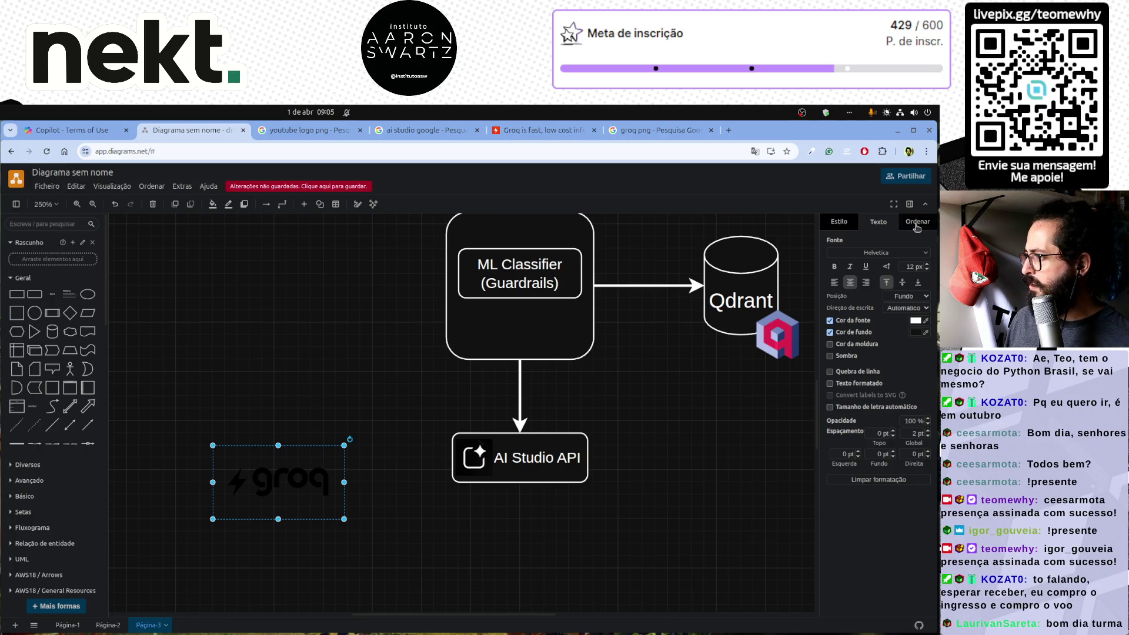
left_click(838, 223)
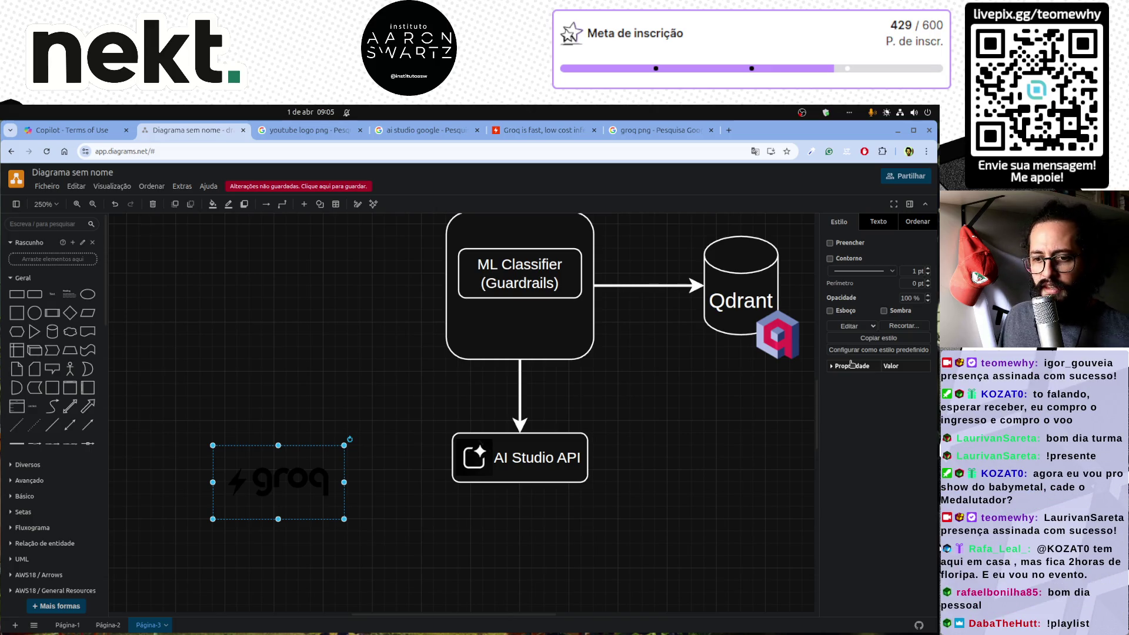
left_click(565, 463)
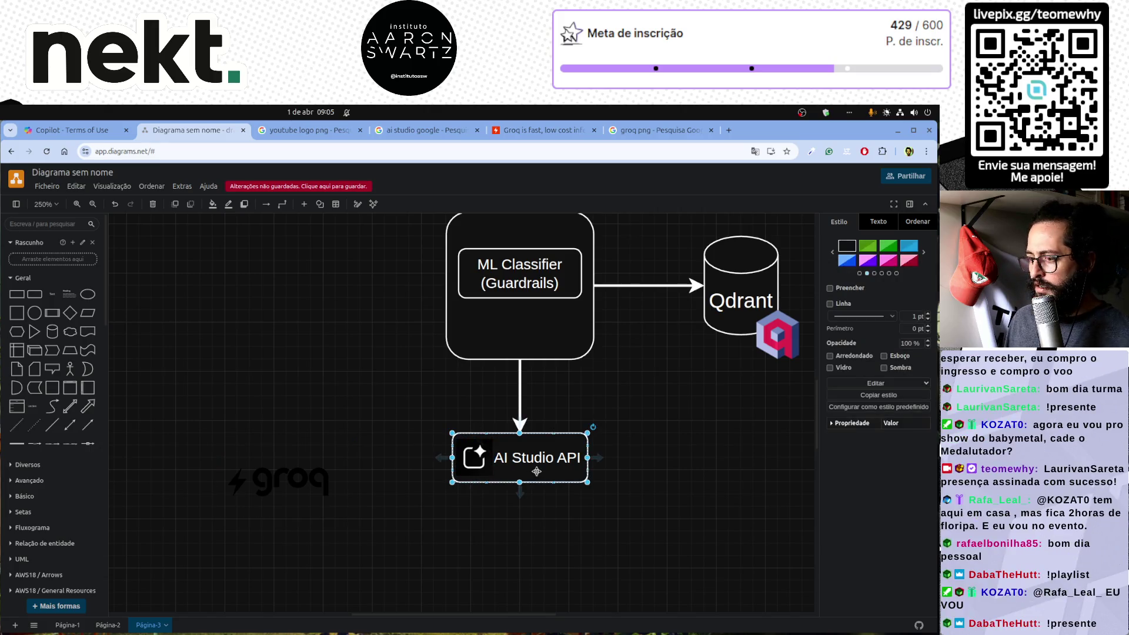
left_click(620, 398)
scroll(620, 399, "up", 3)
scroll(620, 396, "up", 1)
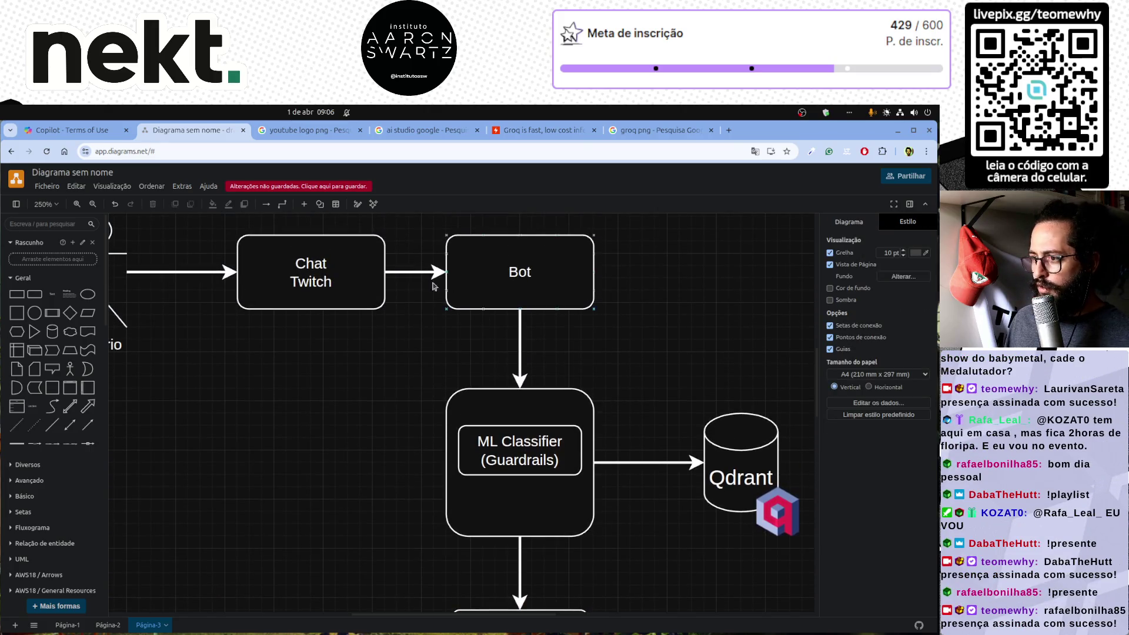
Copy the ML Classifier box and place a widened copy just below AI Studio API
left_click(520, 451)
key("ctrl+c")
scroll(530, 477, "down", 1)
scroll(529, 494, "down", 4)
key("ctrl+v")
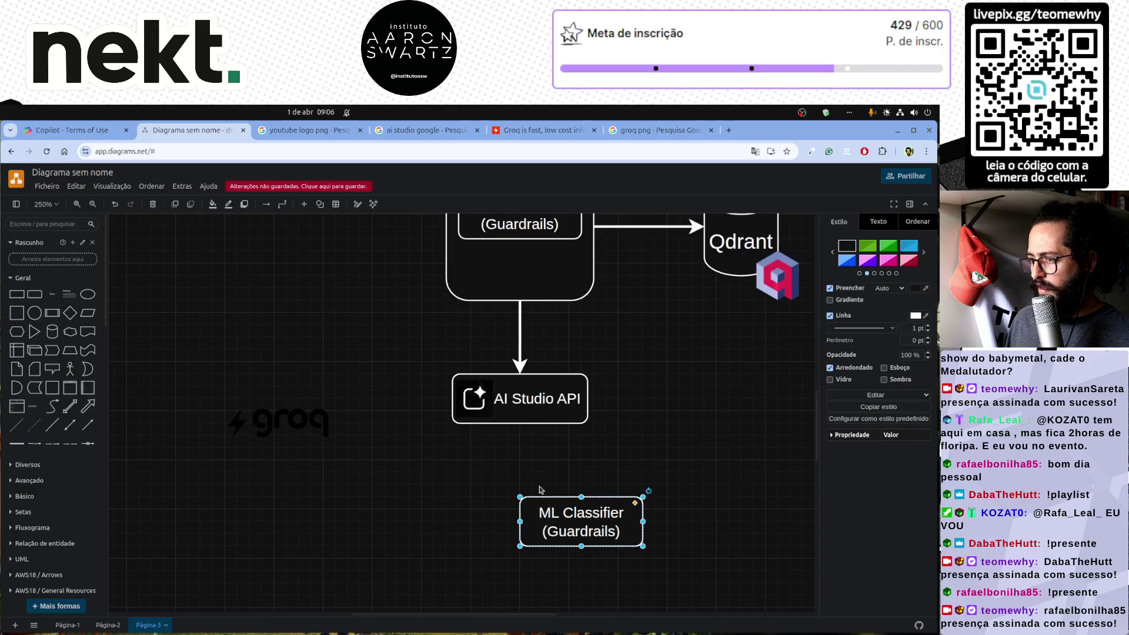
mouse_move(571, 514)
left_mouse_down()
mouse_move(504, 477)
mouse_move(504, 452)
left_mouse_up()
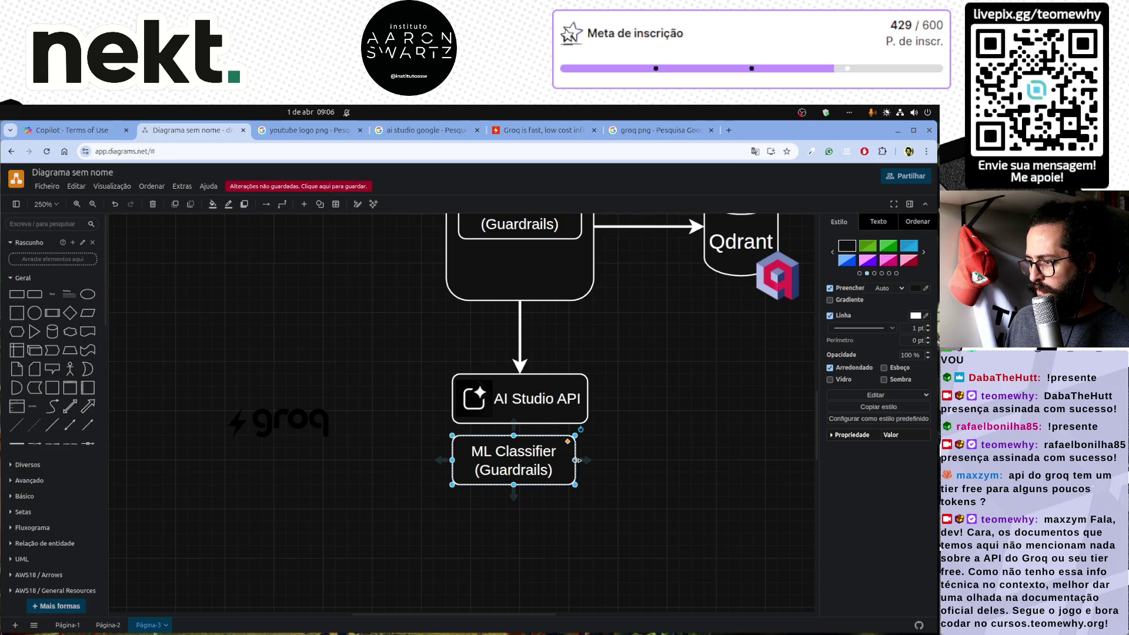
left_click_drag(576, 460, 591, 459)
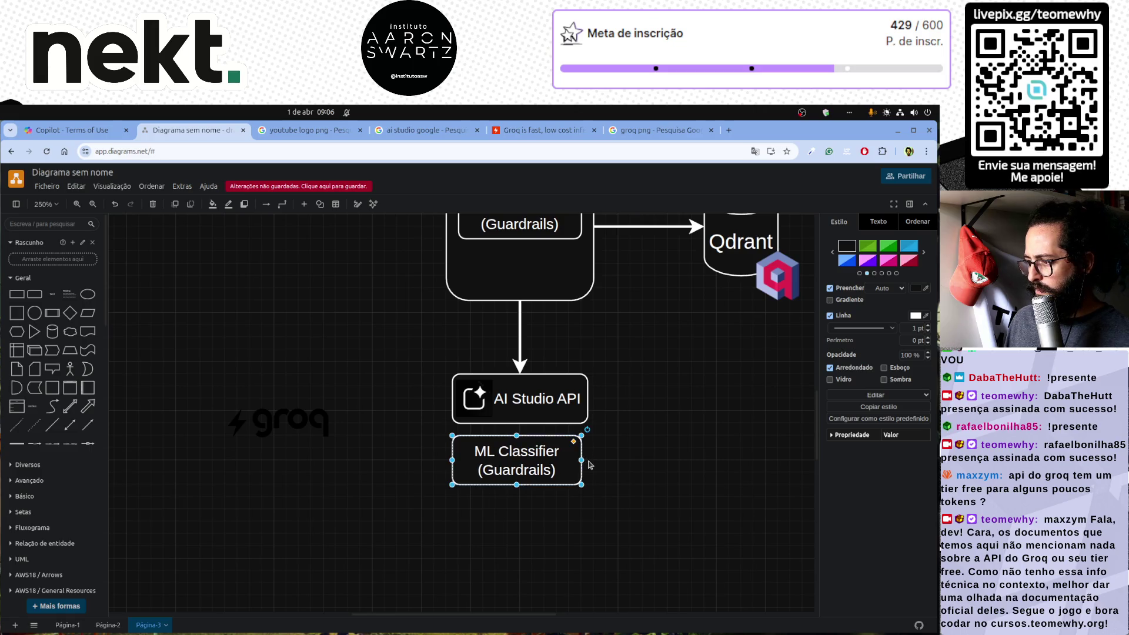
scroll(584, 461, "up", 4)
mouse_move(538, 459)
left_mouse_down()
mouse_move(576, 384)
mouse_move(534, 527)
mouse_move(530, 515)
left_mouse_up()
Delete the copied box's label text, leaving it empty
double_click(530, 515)
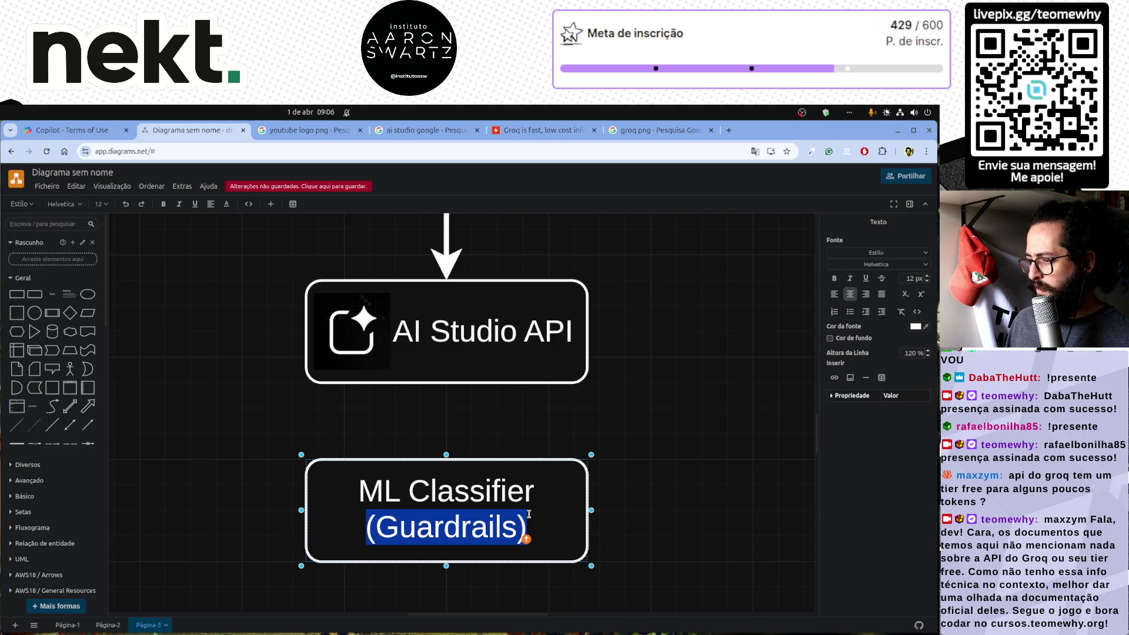
key("Left")
key("ctrl+shift+Left")
key("ctrl+shift+Left")
key("BackSpace")
key("Delete")
key("Delete")
key("Delete")
key("Delete")
key("Delete")
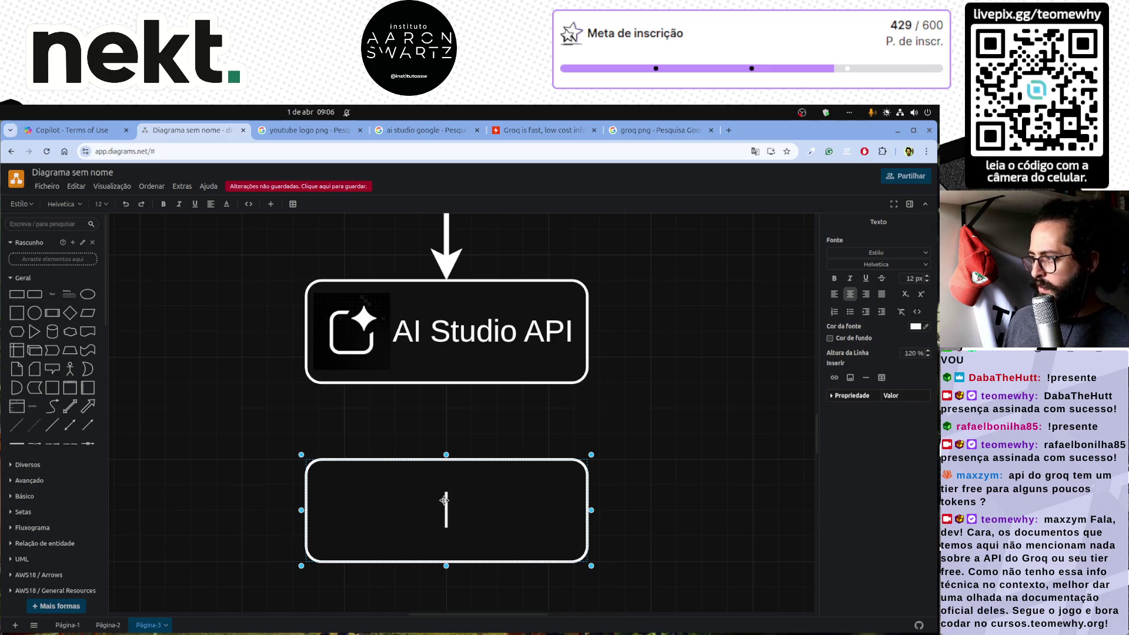
left_click(671, 494)
left_click(557, 498)
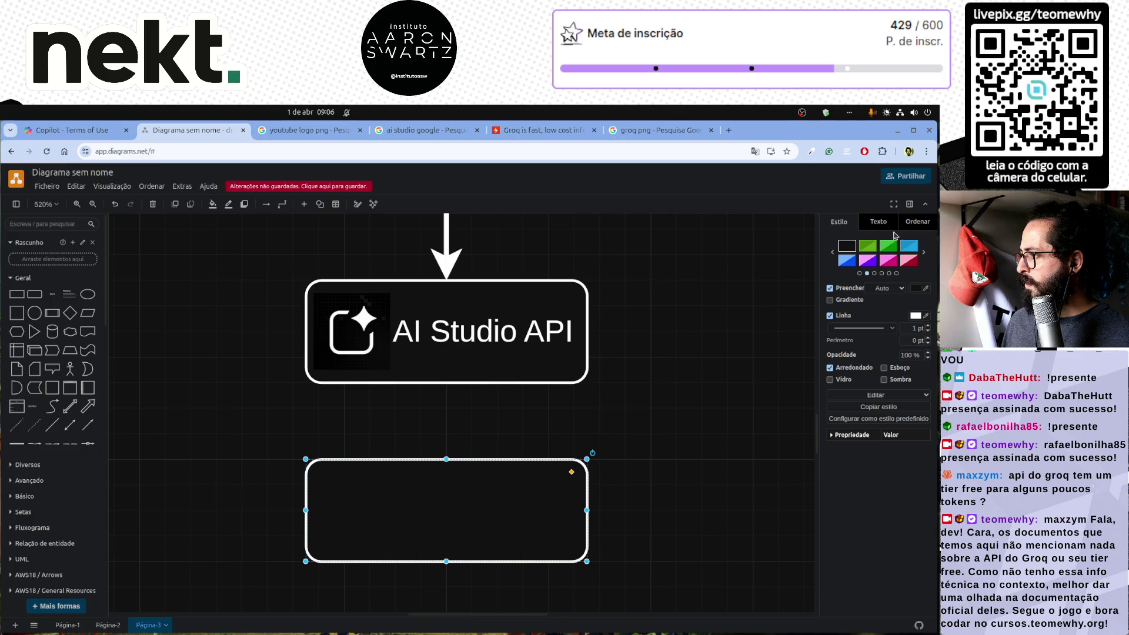
Try Estilo swatches until the box has a blue-grey fill and light outline
left_click(923, 253)
left_click(923, 254)
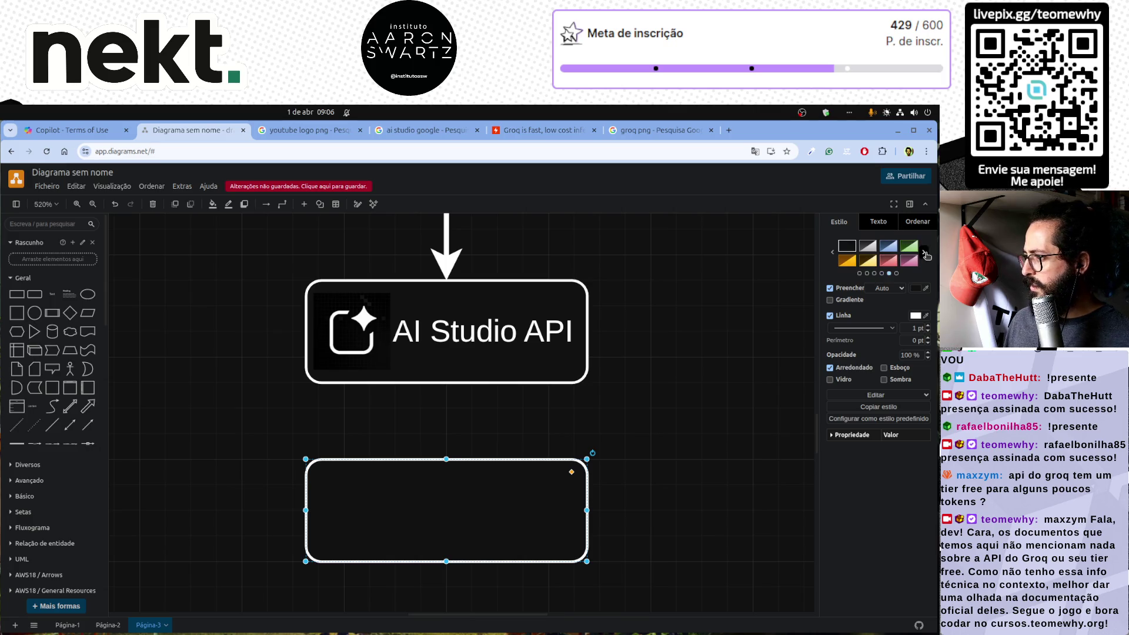
left_click(924, 254)
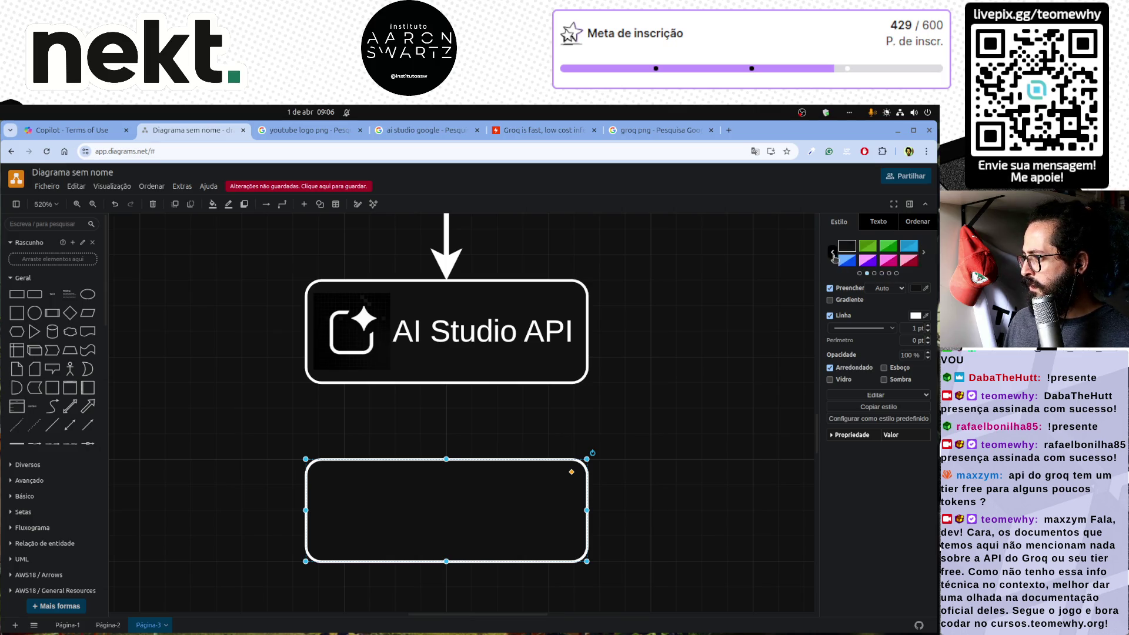
left_click(833, 253)
left_click(869, 249)
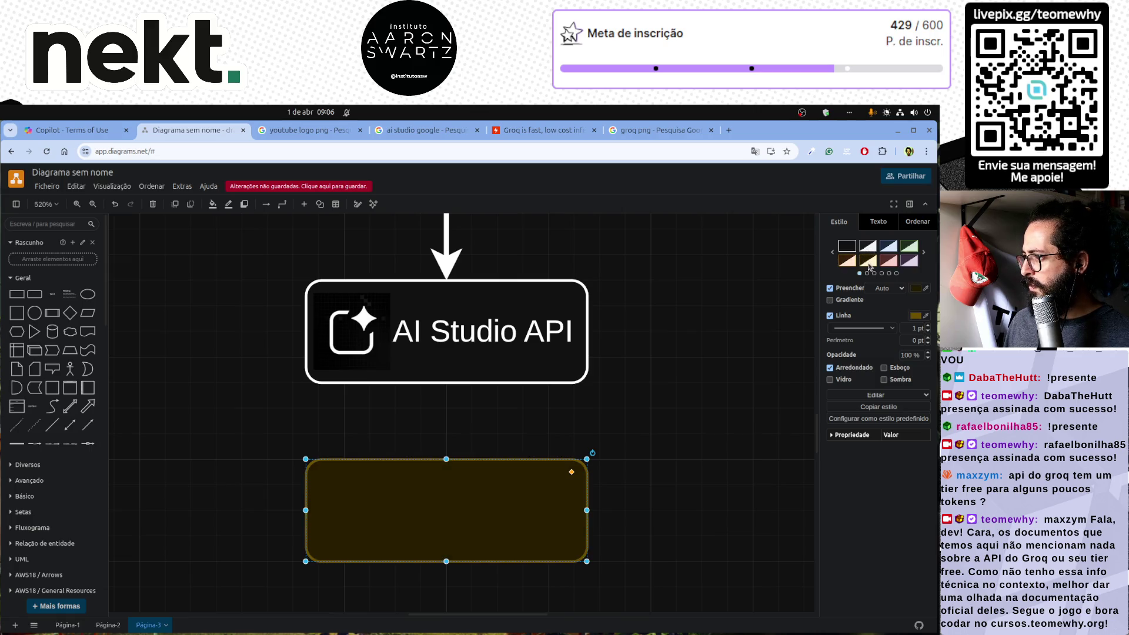
left_click(908, 261)
left_click(924, 252)
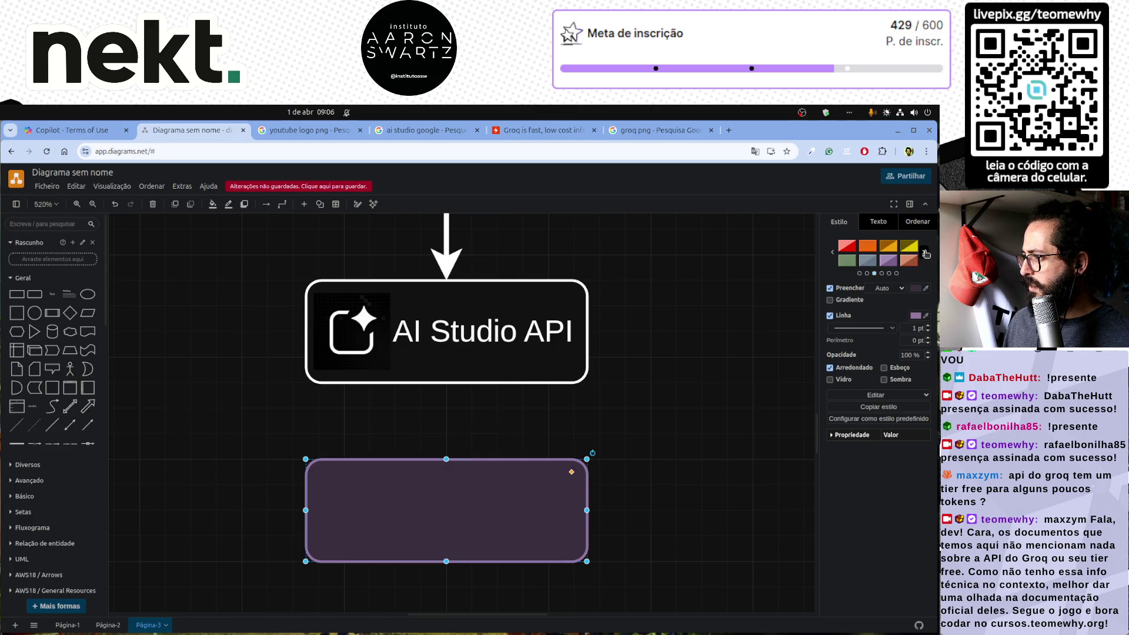
left_click(924, 253)
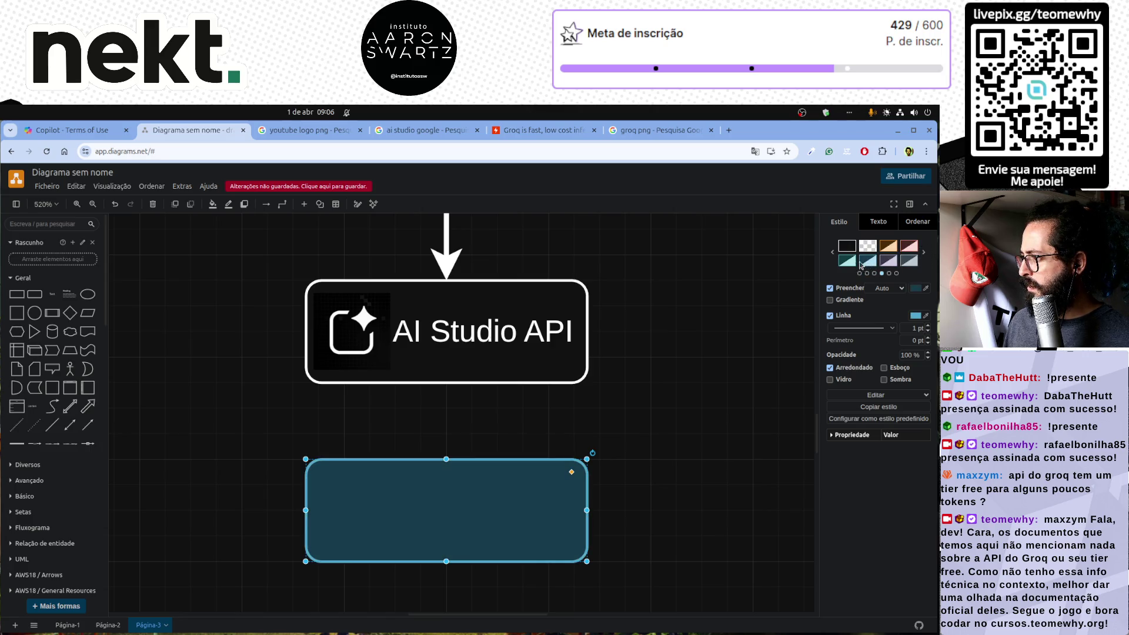
left_click(850, 250)
left_click(889, 261)
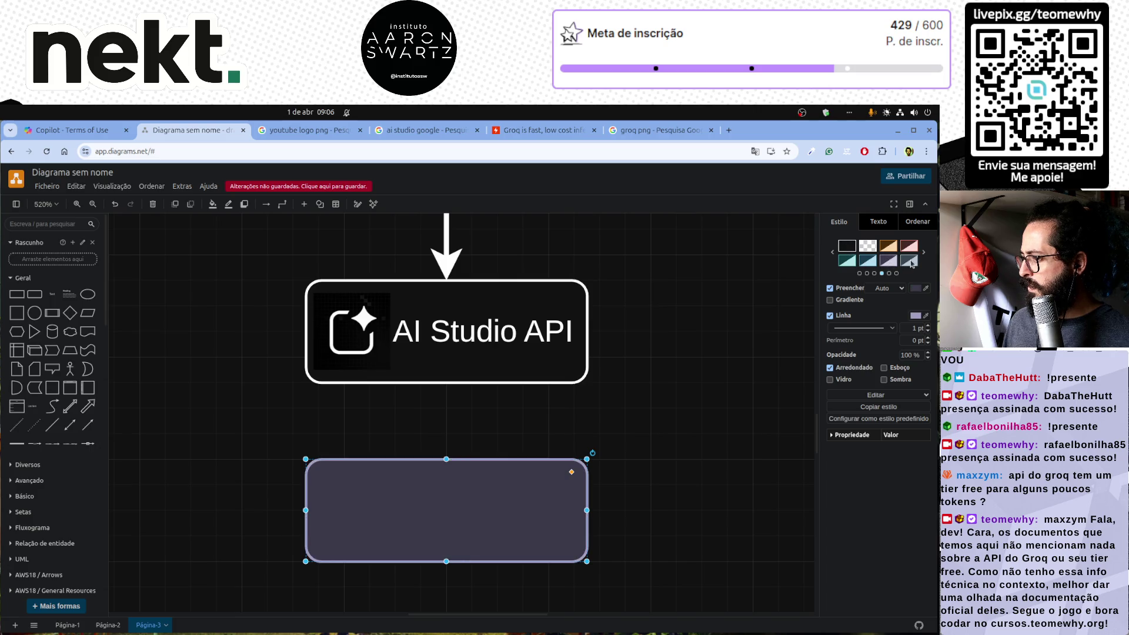
left_click(151, 415)
scroll(151, 415, "down", 3)
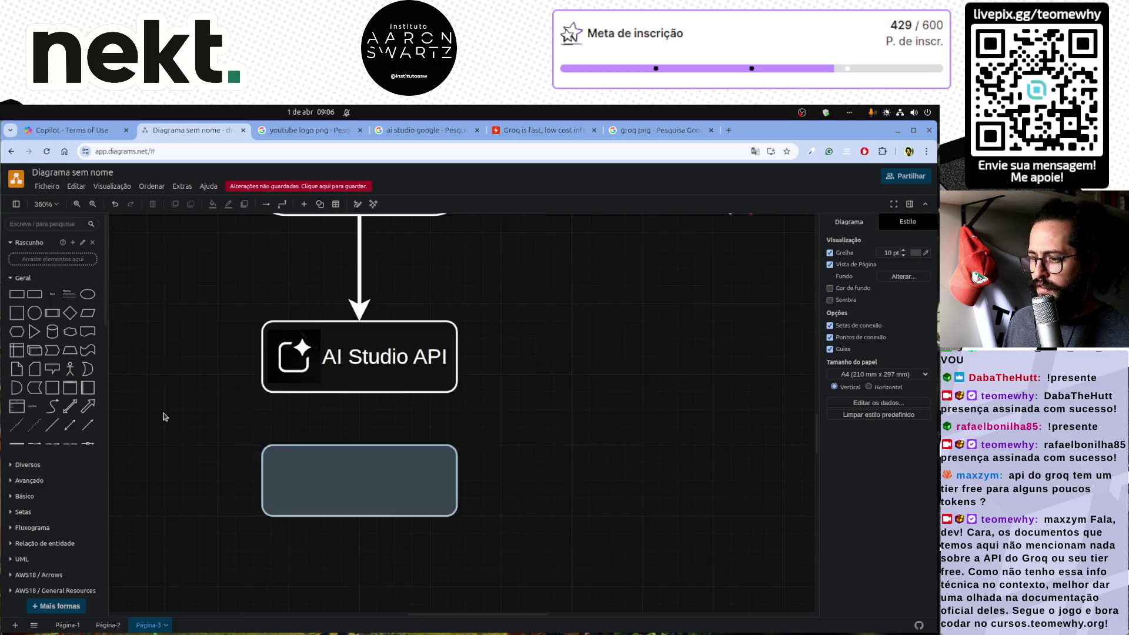
scroll(127, 391, "down", 2)
Cut the groq logo and paste it near the blue-grey box
left_click(129, 397)
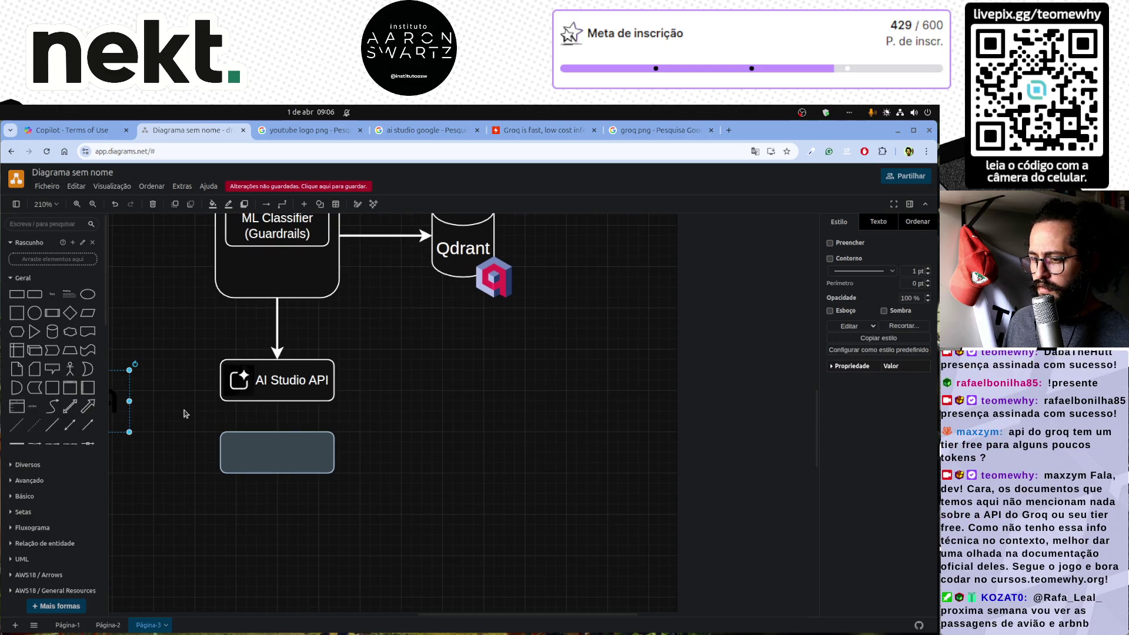
scroll(184, 414, "left", 3)
key("Delete")
left_click(411, 458)
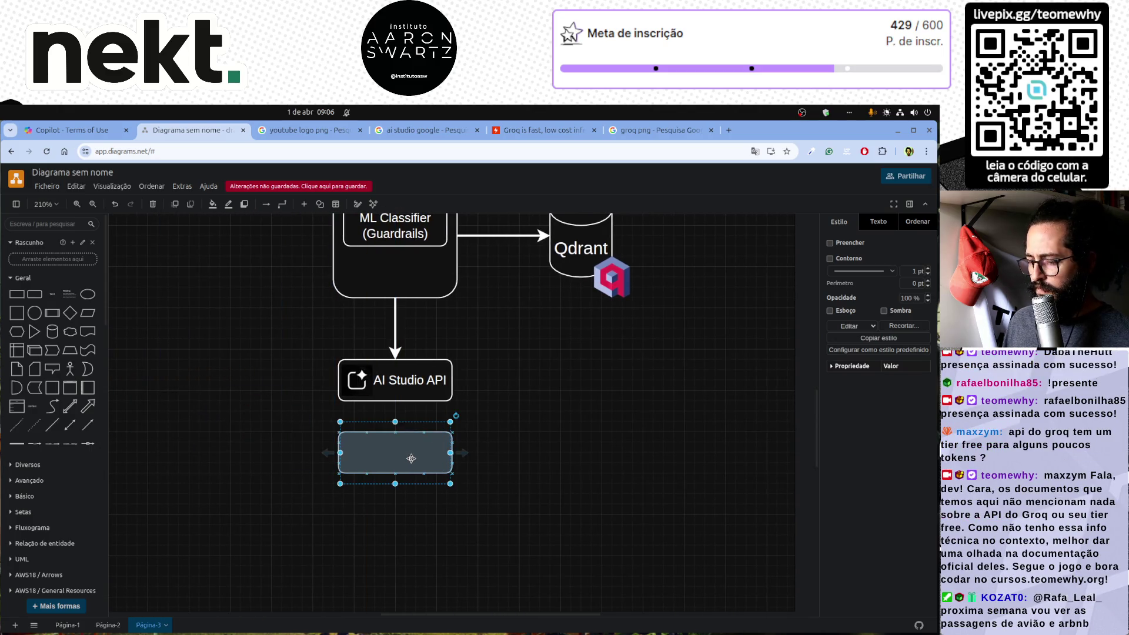
key("ctrl+v")
Move the groq logo onto the blue-grey box and shrink it to fit
left_click_drag(445, 479, 417, 457)
scroll(413, 474, "up", 6)
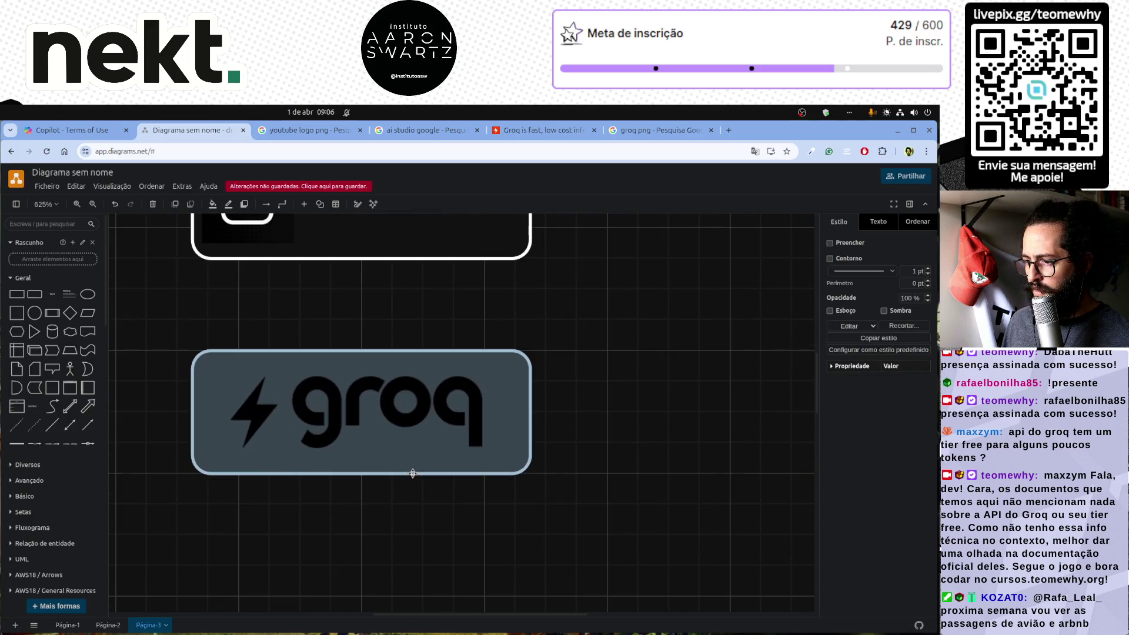
left_click_drag(522, 511, 482, 467)
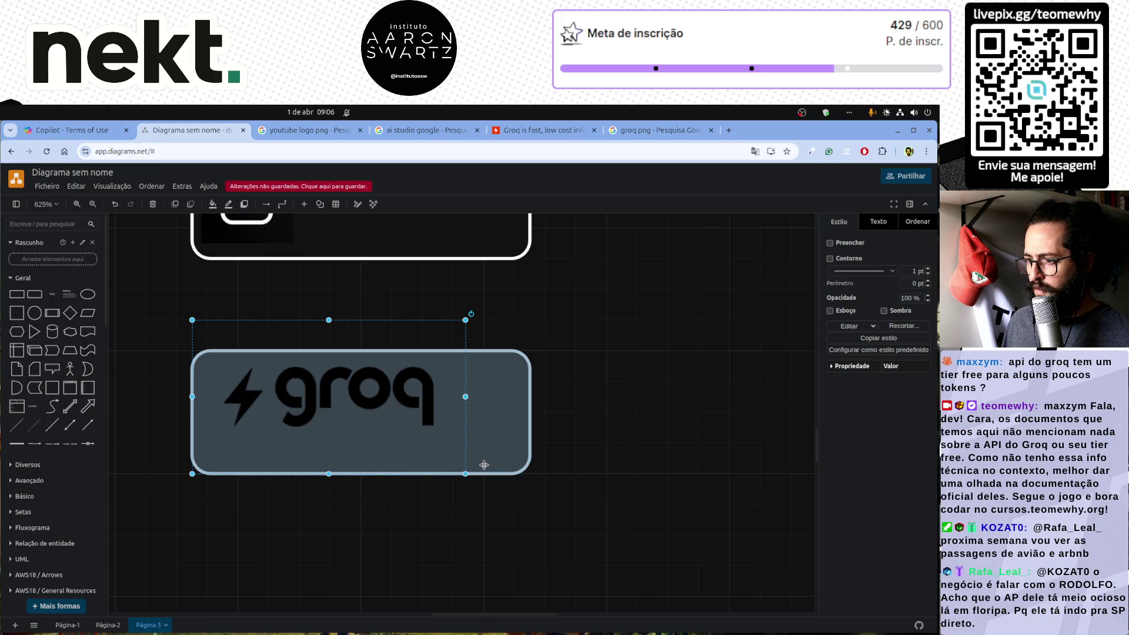
left_click_drag(326, 386, 360, 427)
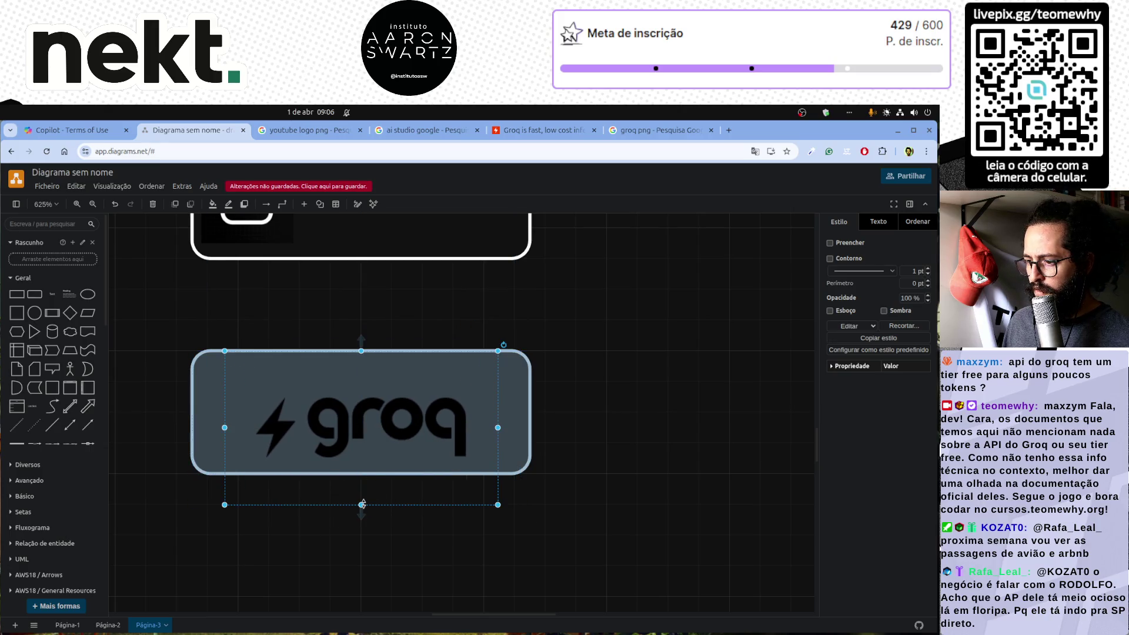
mouse_move(493, 508)
left_mouse_down()
mouse_move(443, 473)
mouse_move(545, 533)
left_mouse_up()
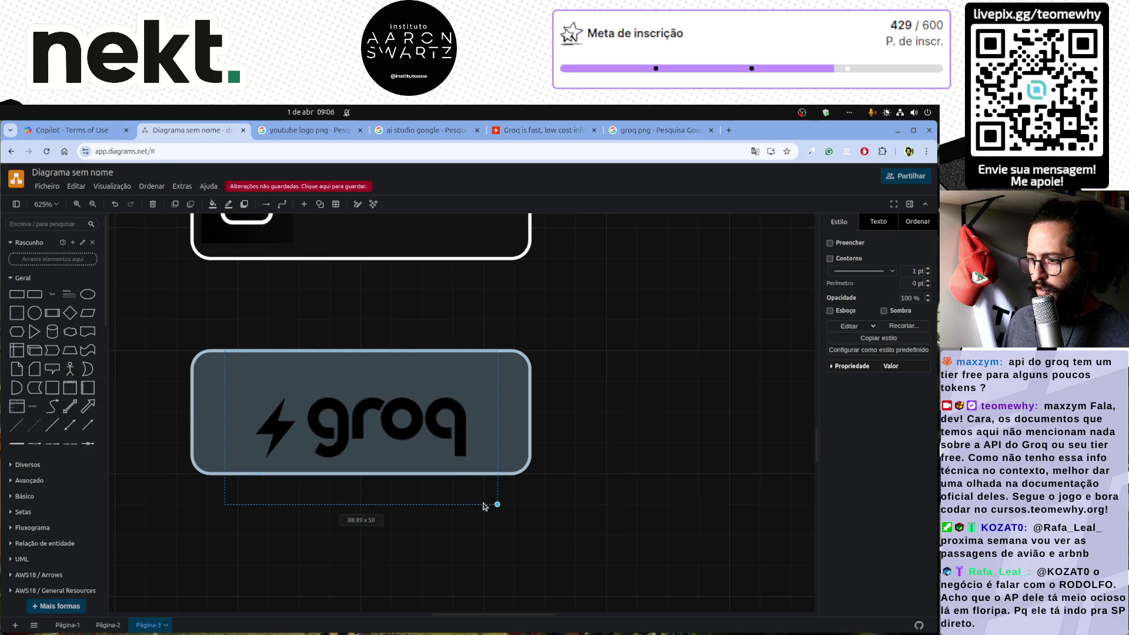
Set the groq logo's final size and nudge it to centre inside the box
left_click_drag(442, 448, 414, 435)
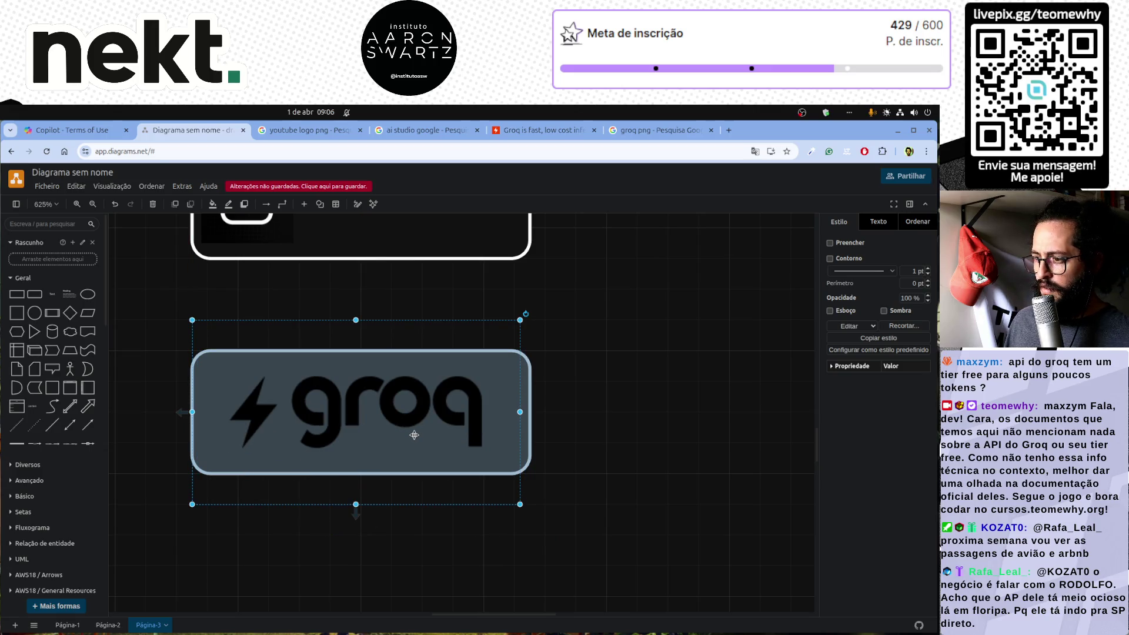
left_click_drag(414, 435, 414, 436)
key("Right")
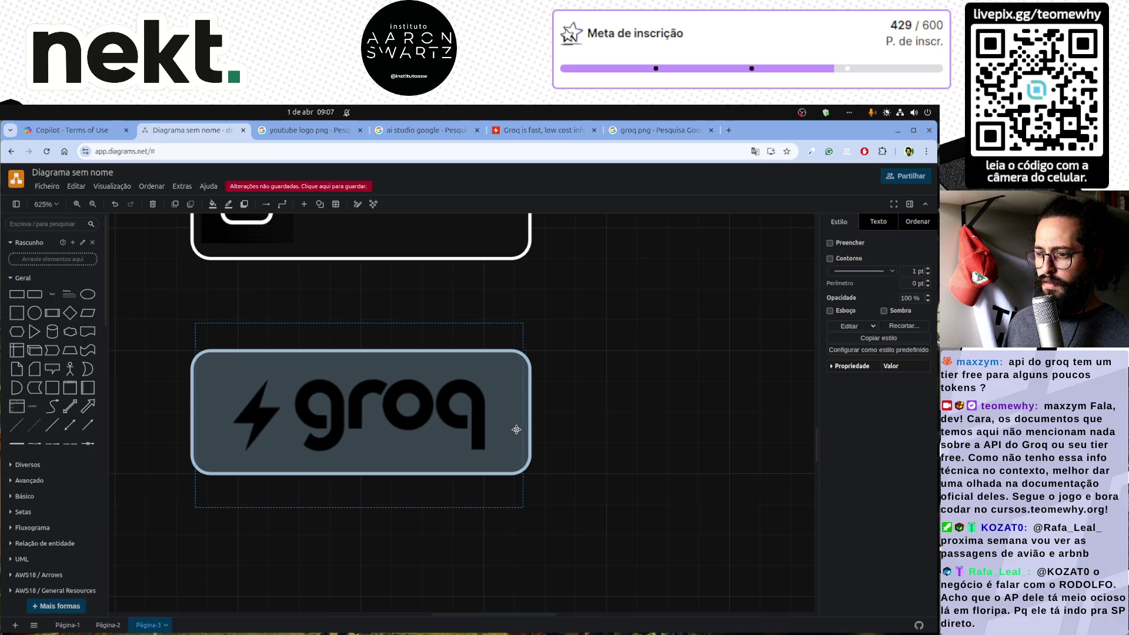
left_click(220, 431, "shift")
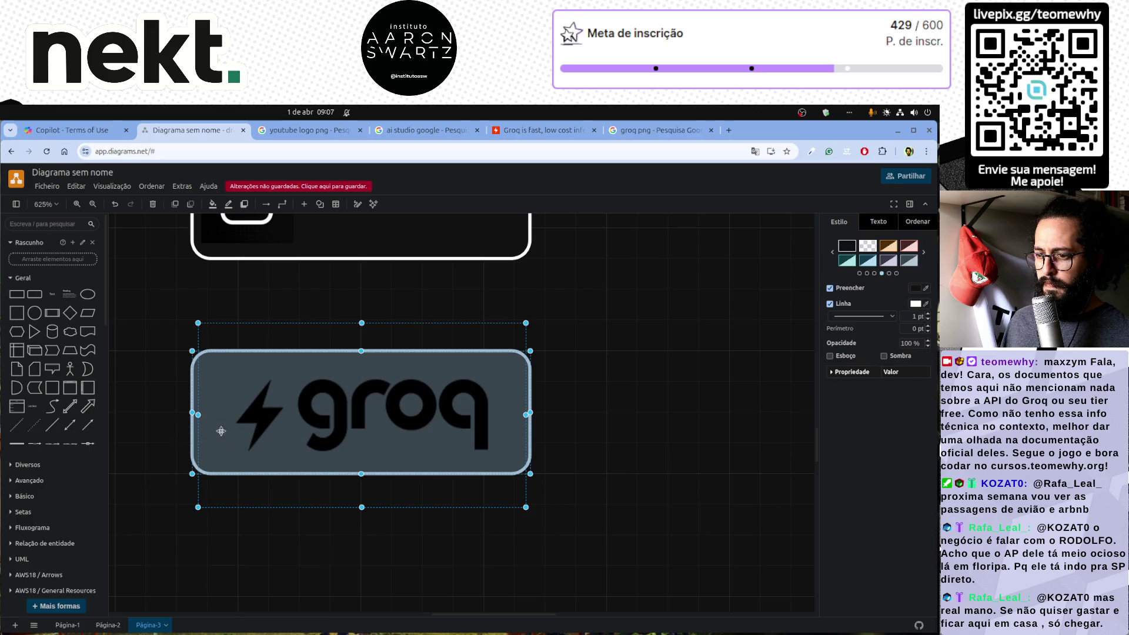
Group the groq logo with its rounded box and try style presets on the group, undoing the purple one
right_click(255, 427)
left_click(304, 528)
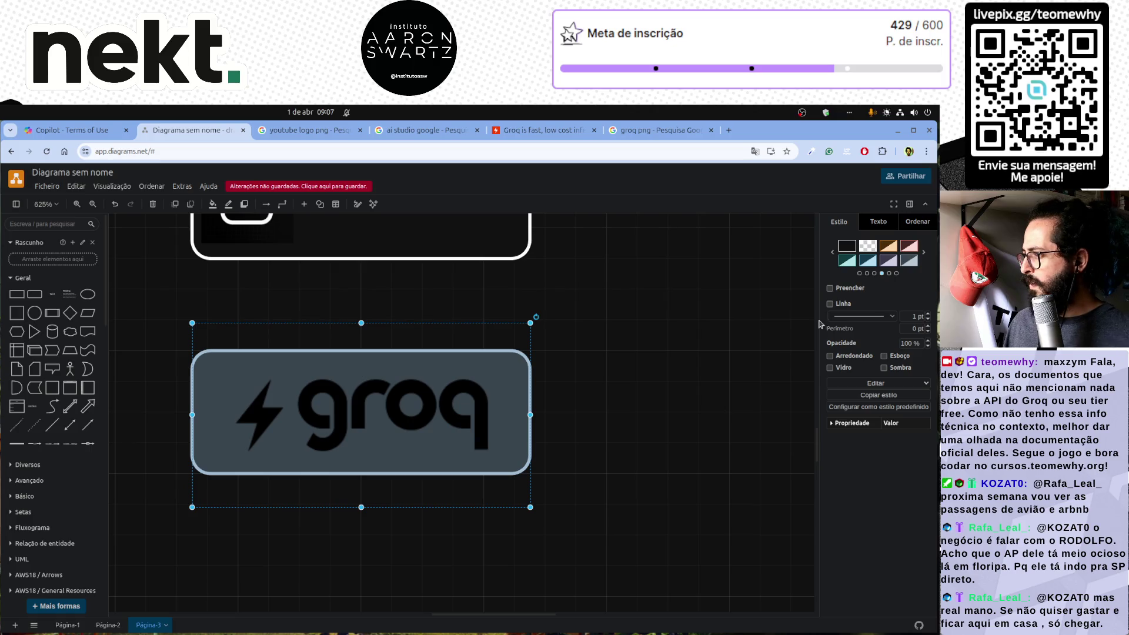
left_click(869, 248)
left_click(871, 250)
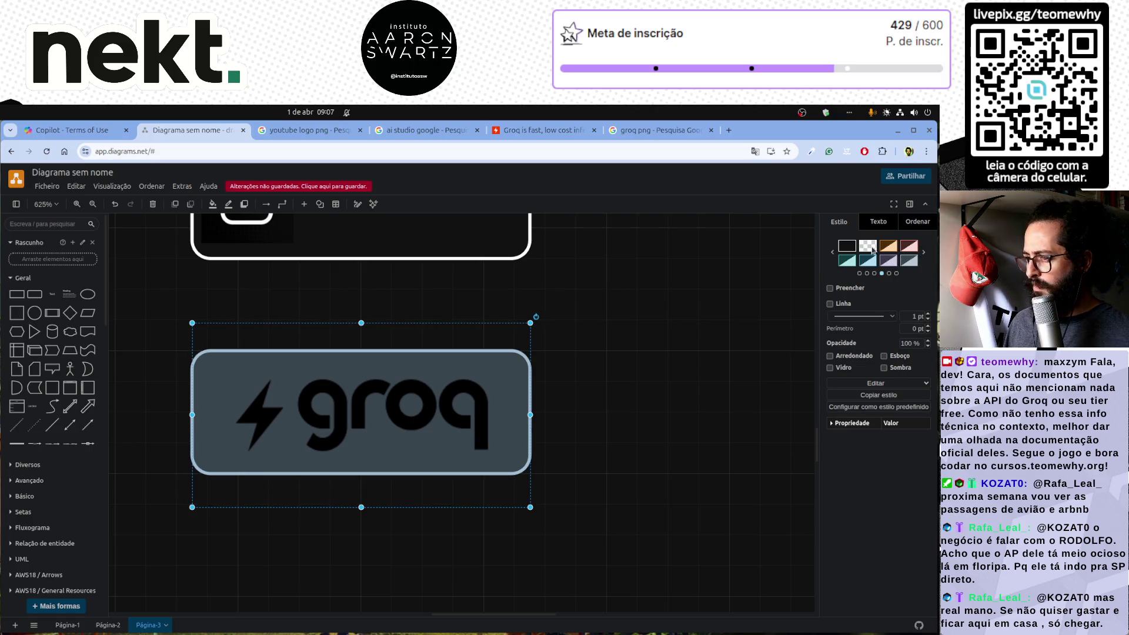
left_click(888, 260)
key("ctrl+z")
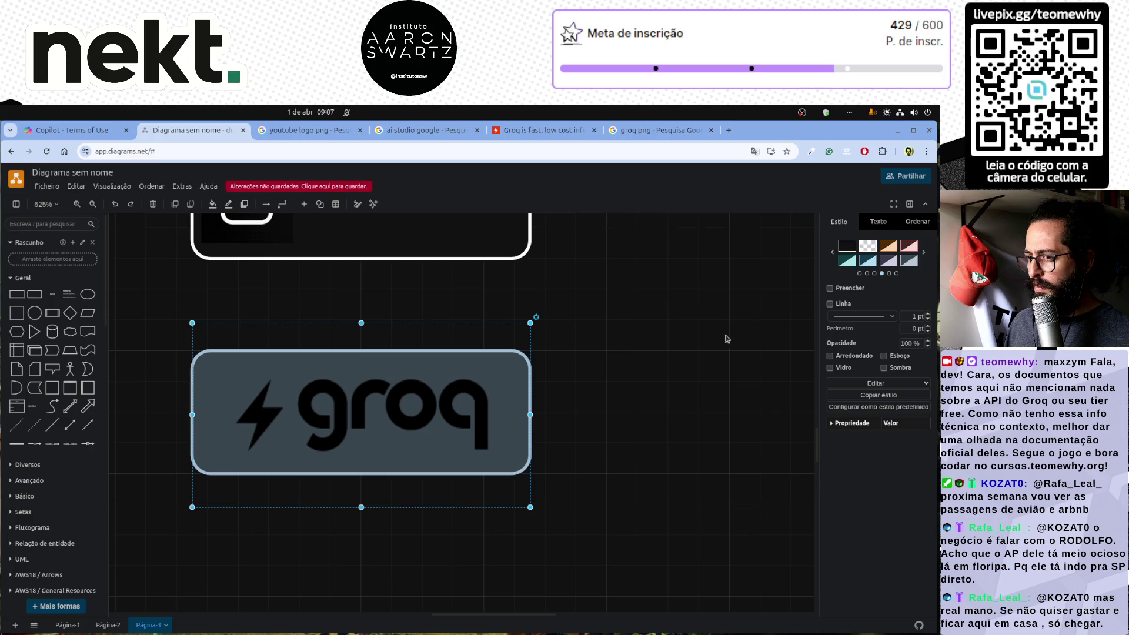
key("ctrl+z")
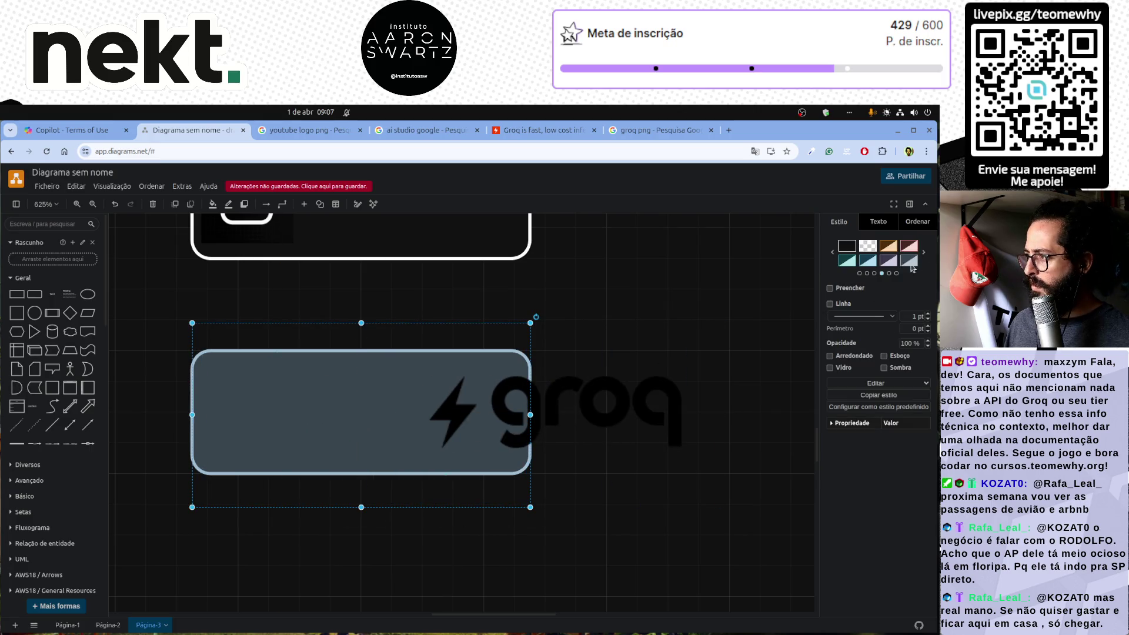
left_click(923, 253)
left_click(924, 252)
left_click(868, 252)
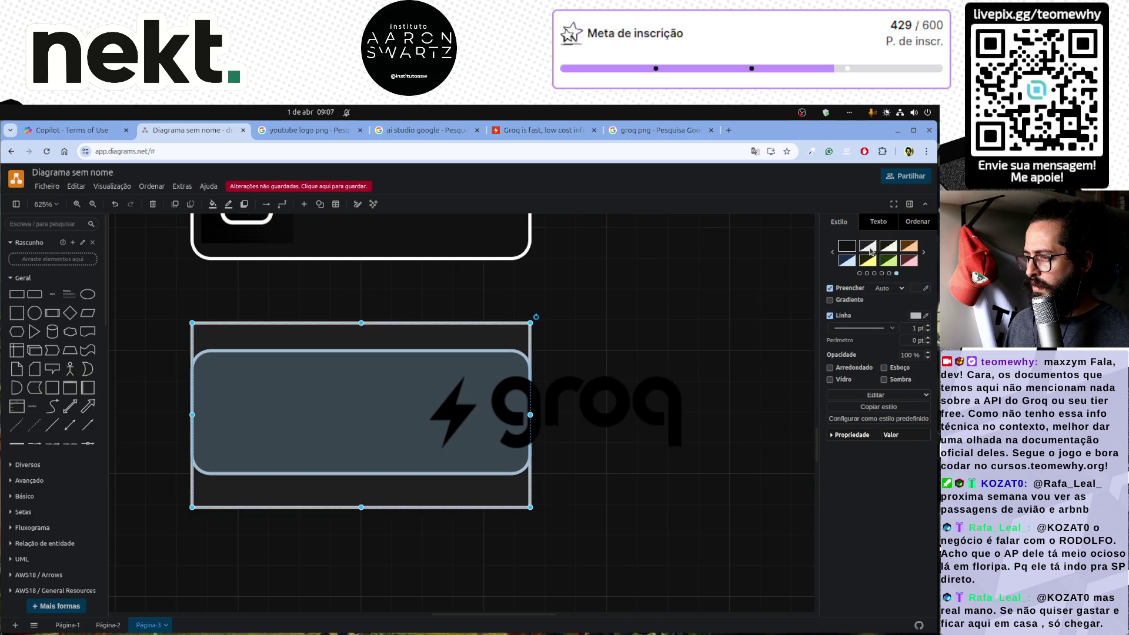
Cycle the inner rounded box through dark, green and slate-blue styles, settling on dark fill with white outline
left_click(423, 400)
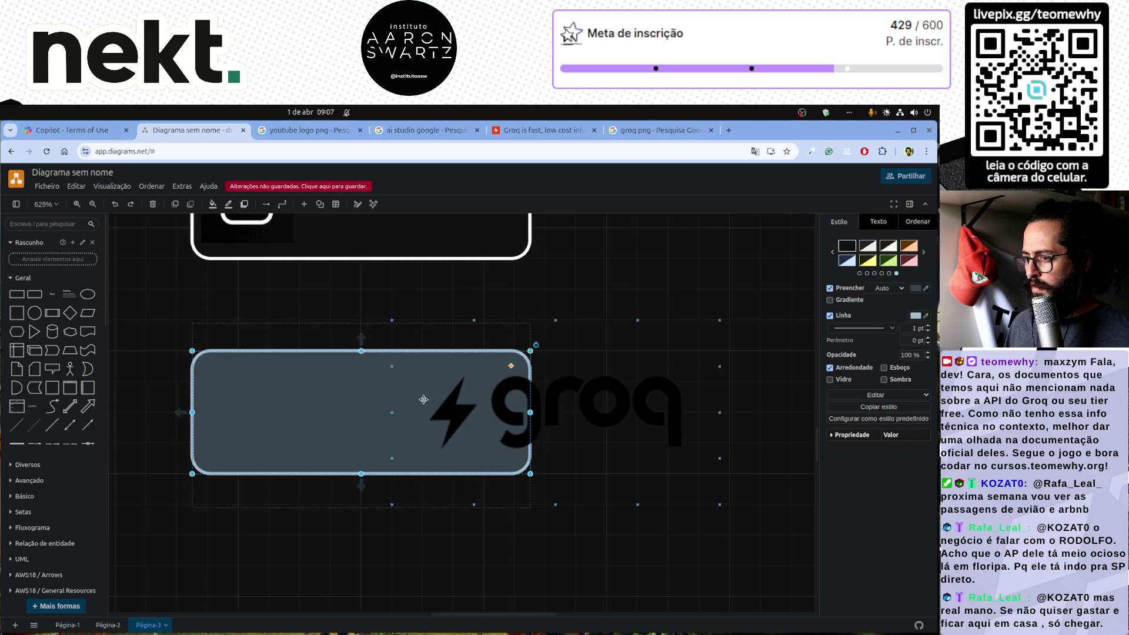
left_click(871, 248)
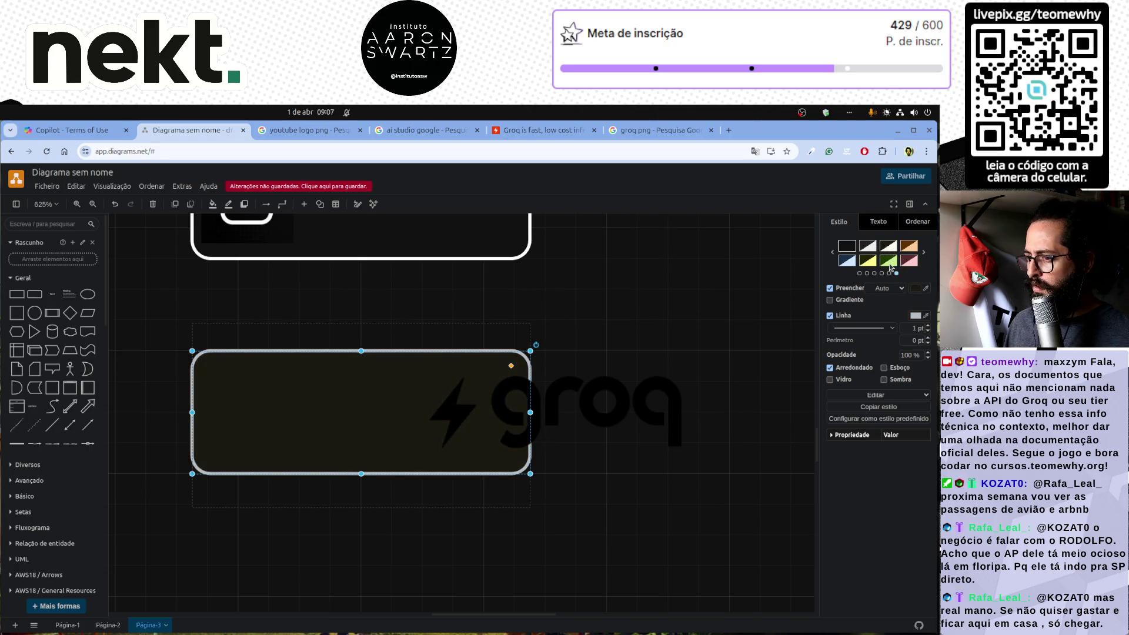
left_click(889, 262)
left_click(848, 250)
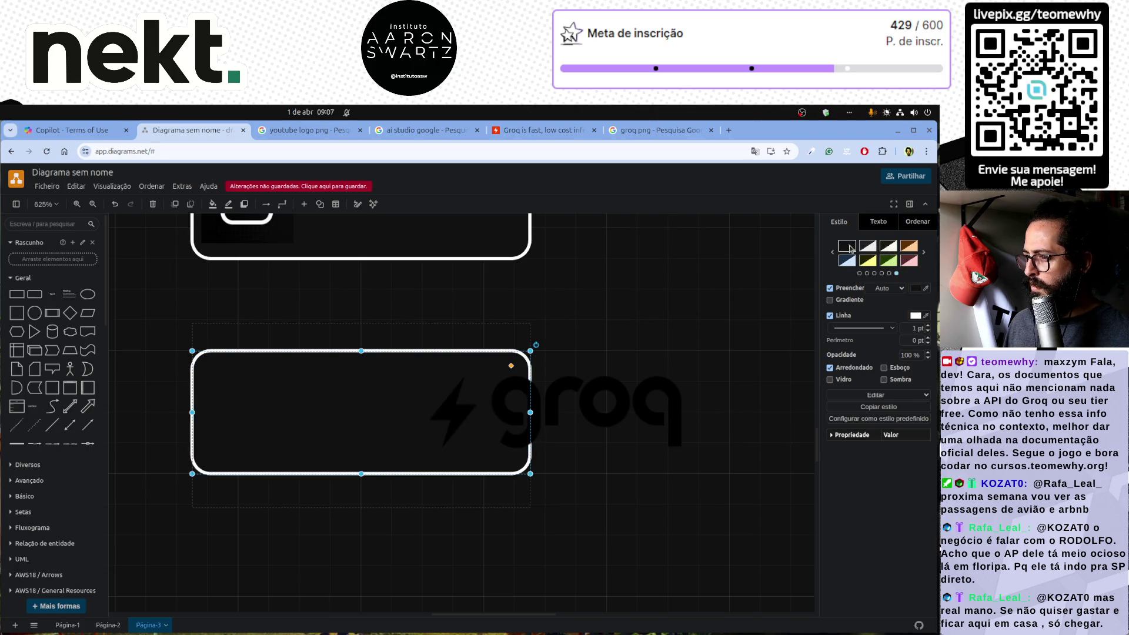
left_click(924, 253)
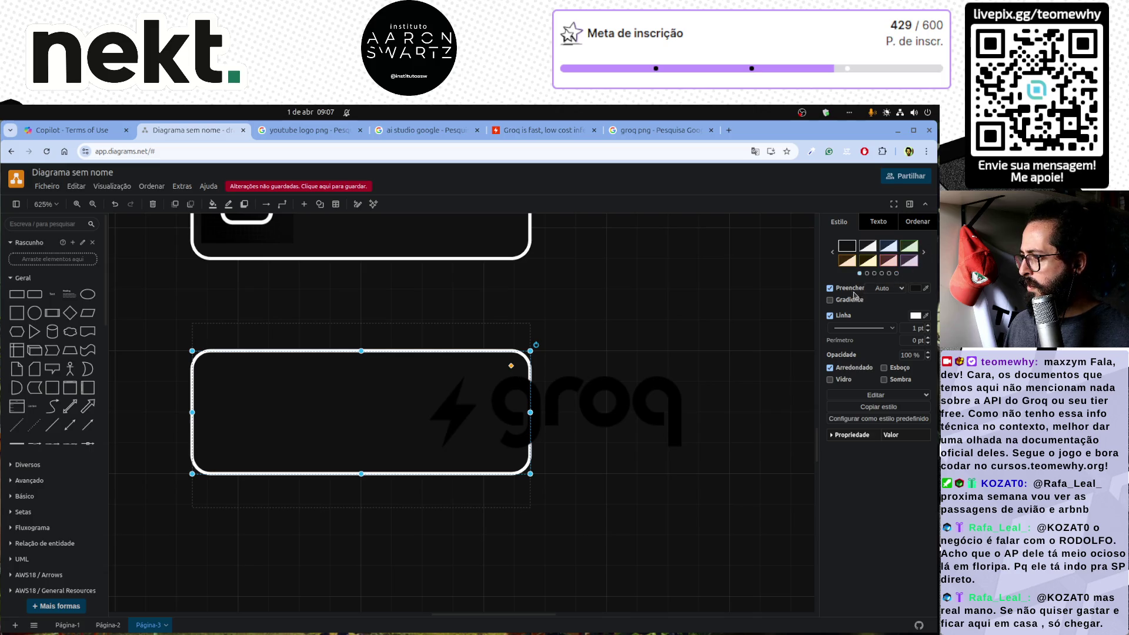
left_click(925, 255)
left_click(924, 255)
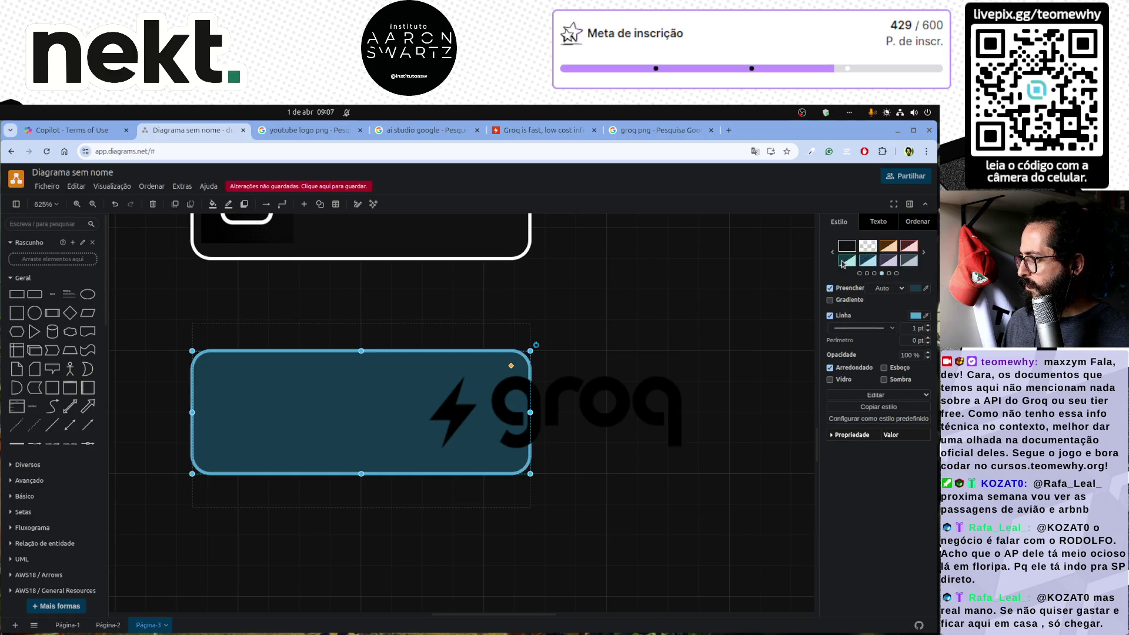
left_click(925, 255)
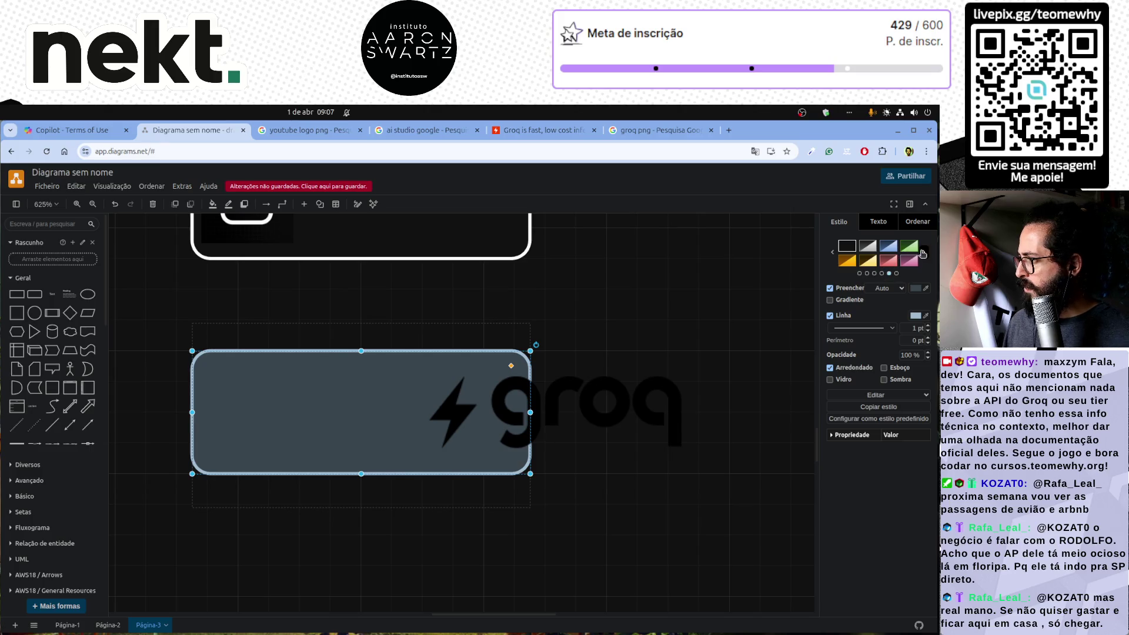
left_click(845, 249)
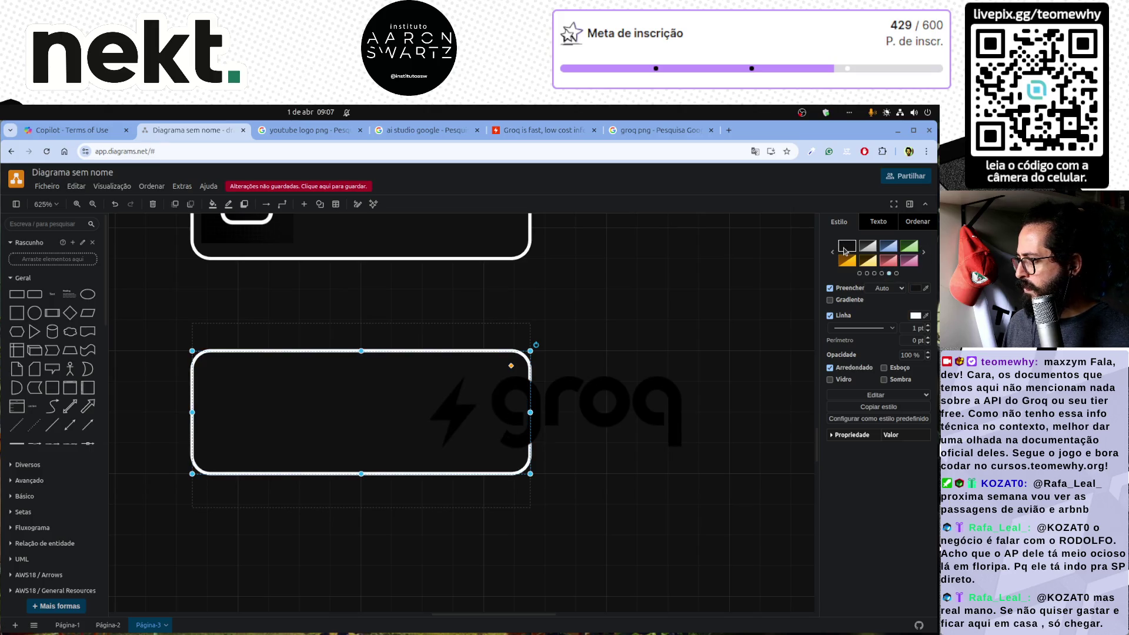
Give the rounded box a solid white fill and drag the groq logo onto it
left_click(919, 290)
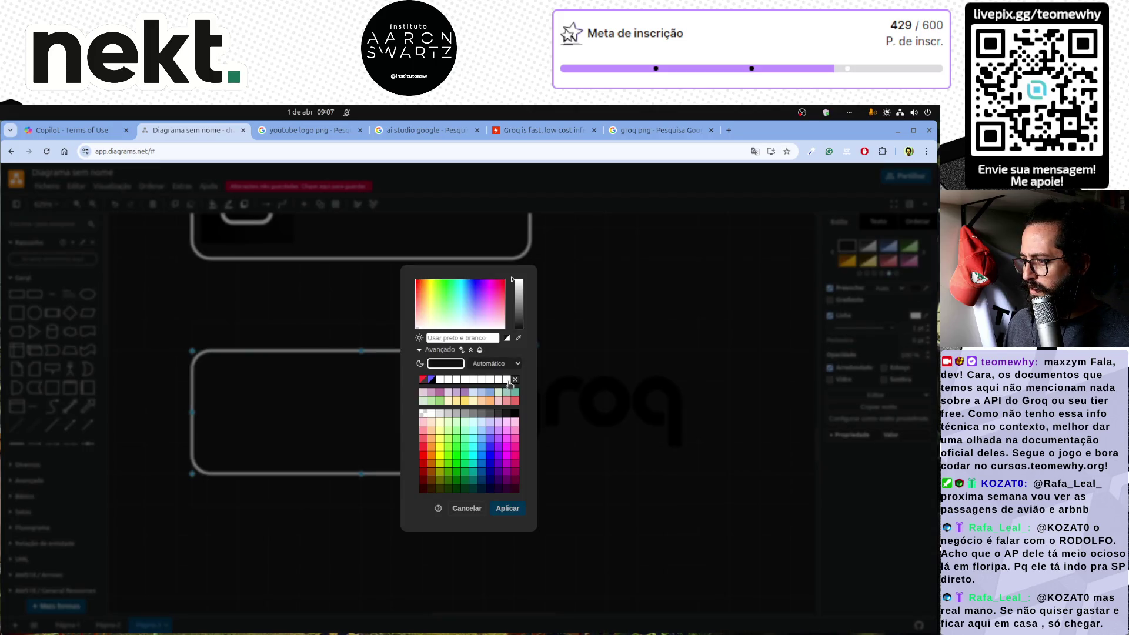
left_click(431, 416)
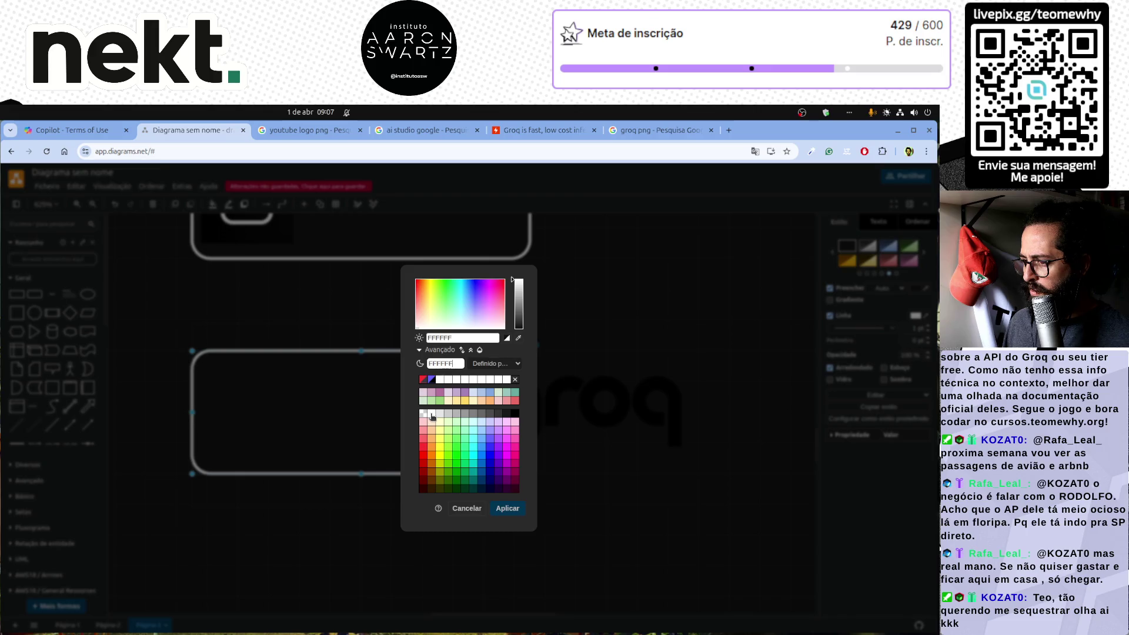
left_click(508, 508)
left_click(461, 418)
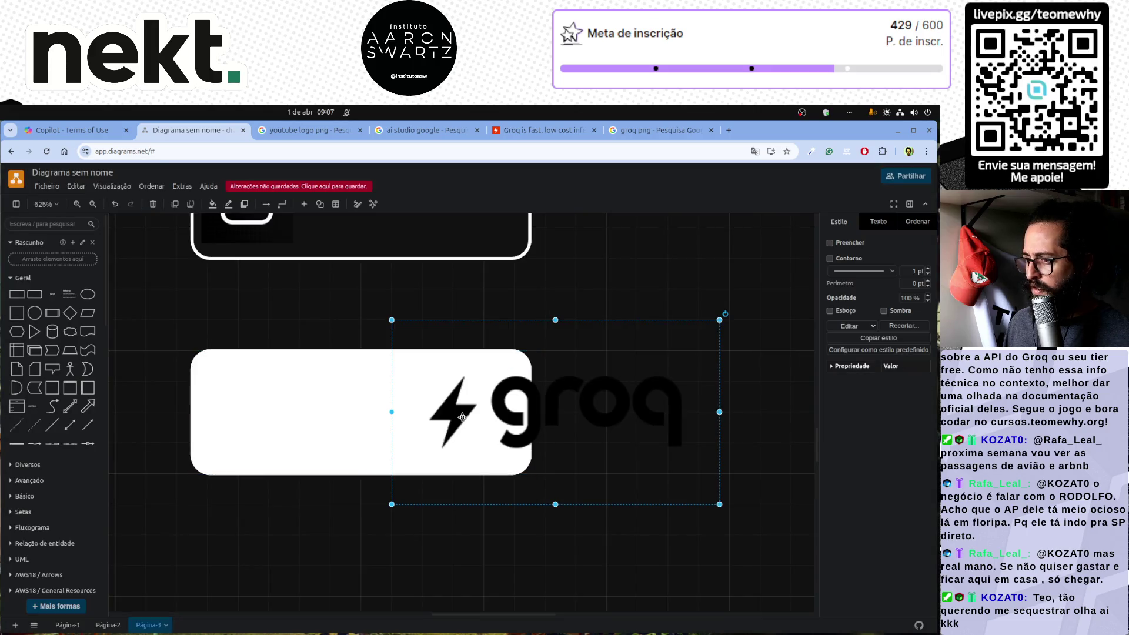
left_click_drag(500, 423, 308, 429)
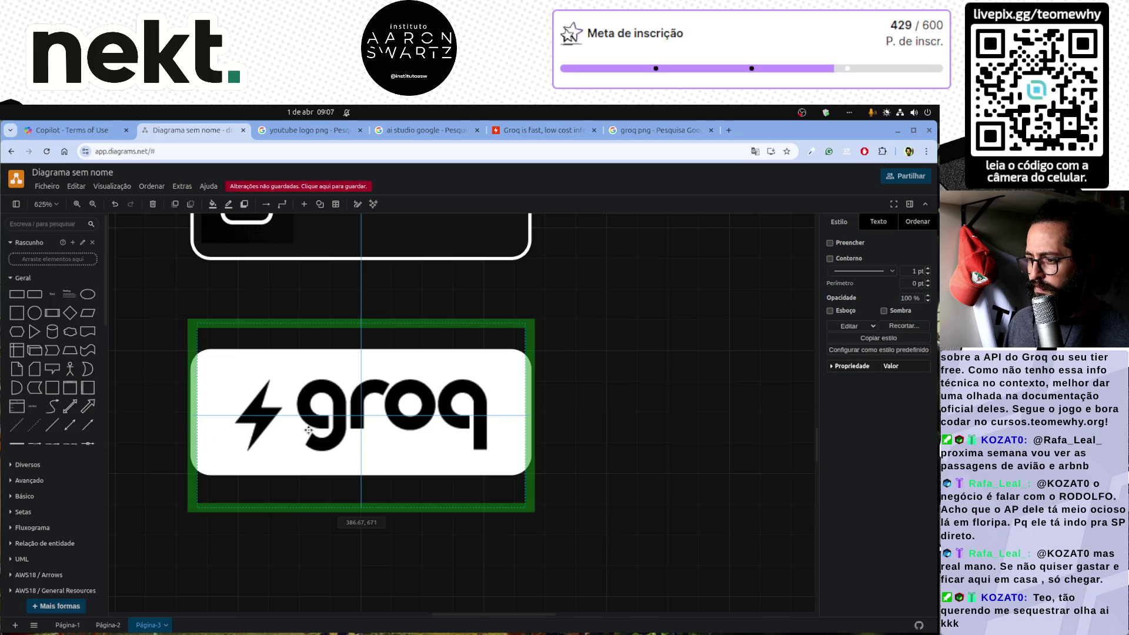
Centre the groq logo on the white box with arrow-key nudges, undoing an accidental card move
left_click(615, 497)
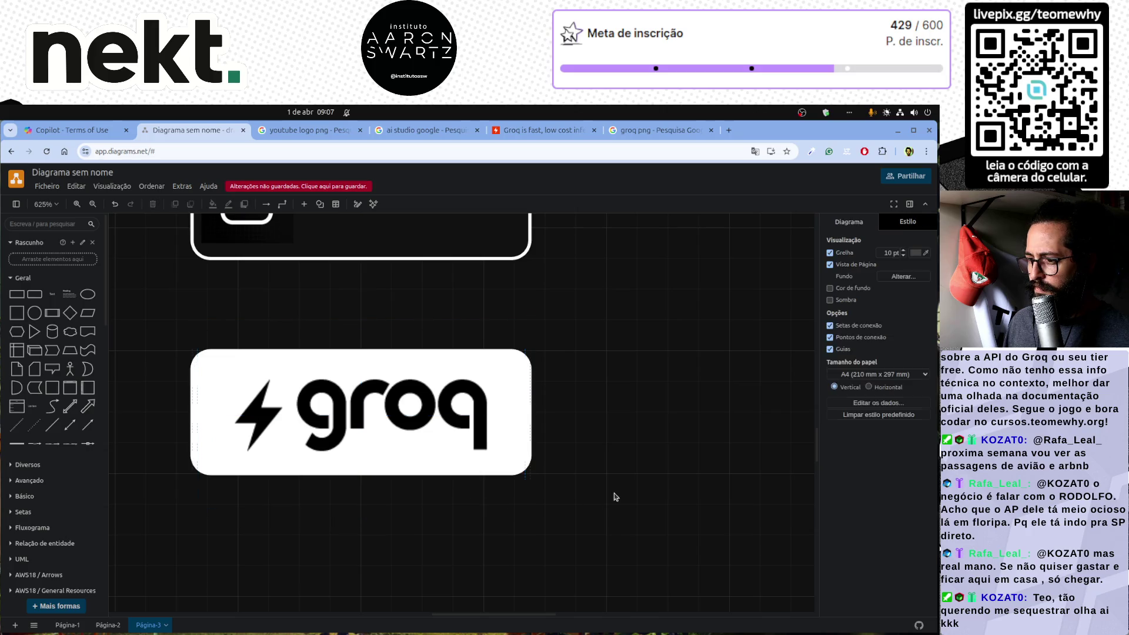
scroll(431, 439, "down", 4)
left_click(425, 434)
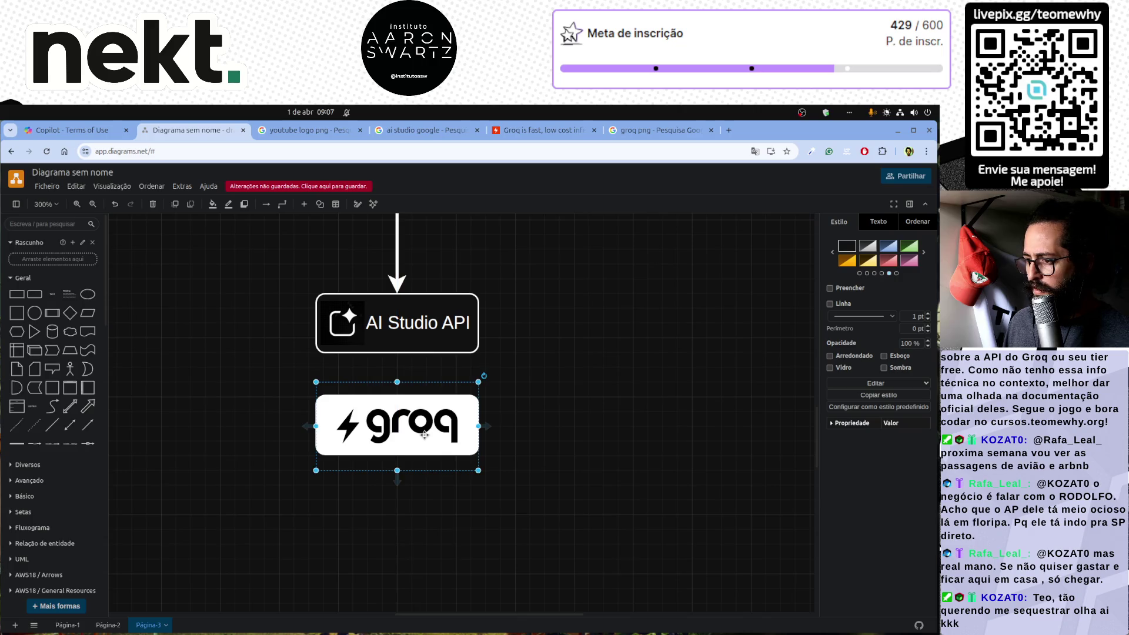
scroll(424, 435, "up", 5)
left_click_drag(402, 415, 403, 414)
key("Left")
key("Down")
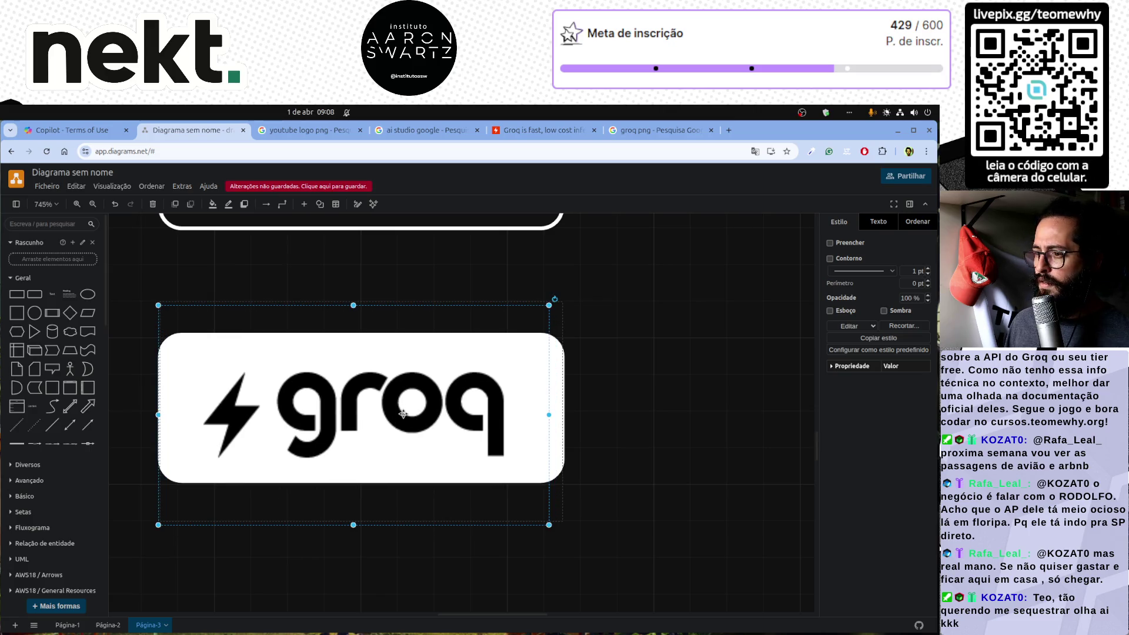
scroll(403, 414, "down", 2)
left_click(630, 383)
scroll(630, 383, "down", 2)
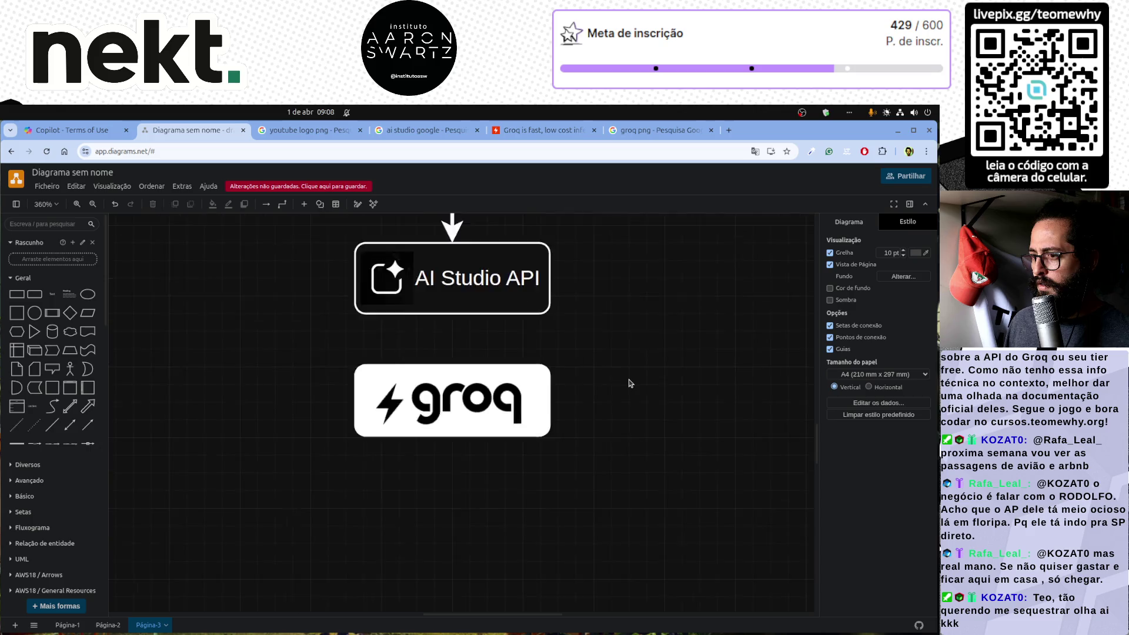
scroll(630, 383, "down", 1)
left_click_drag(456, 404, 319, 408)
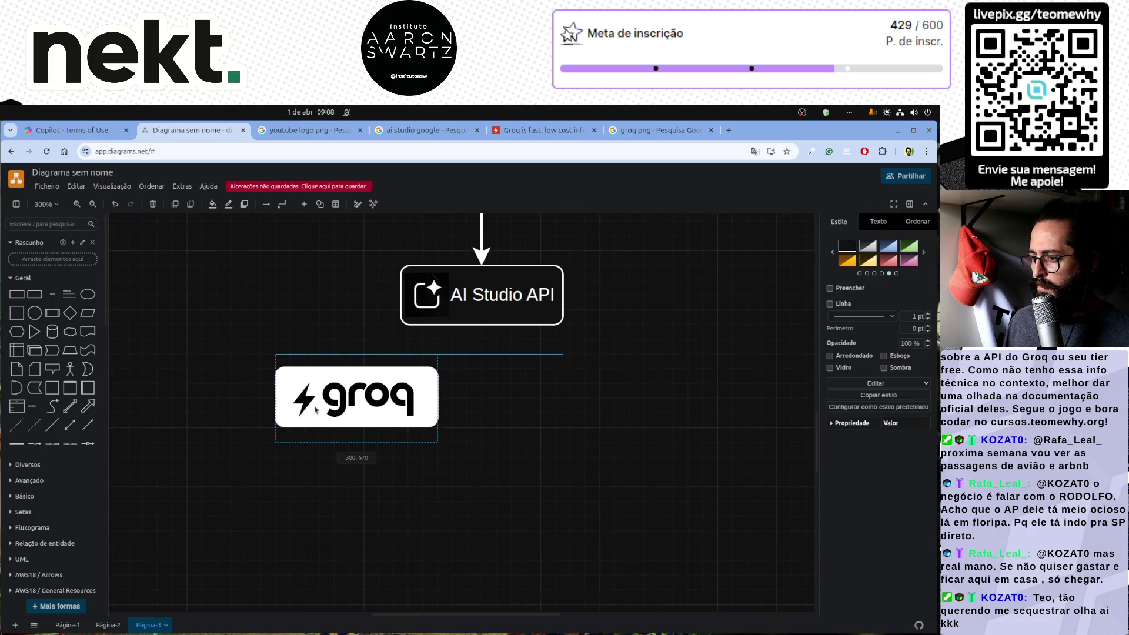
key("ctrl+z")
left_click(651, 472)
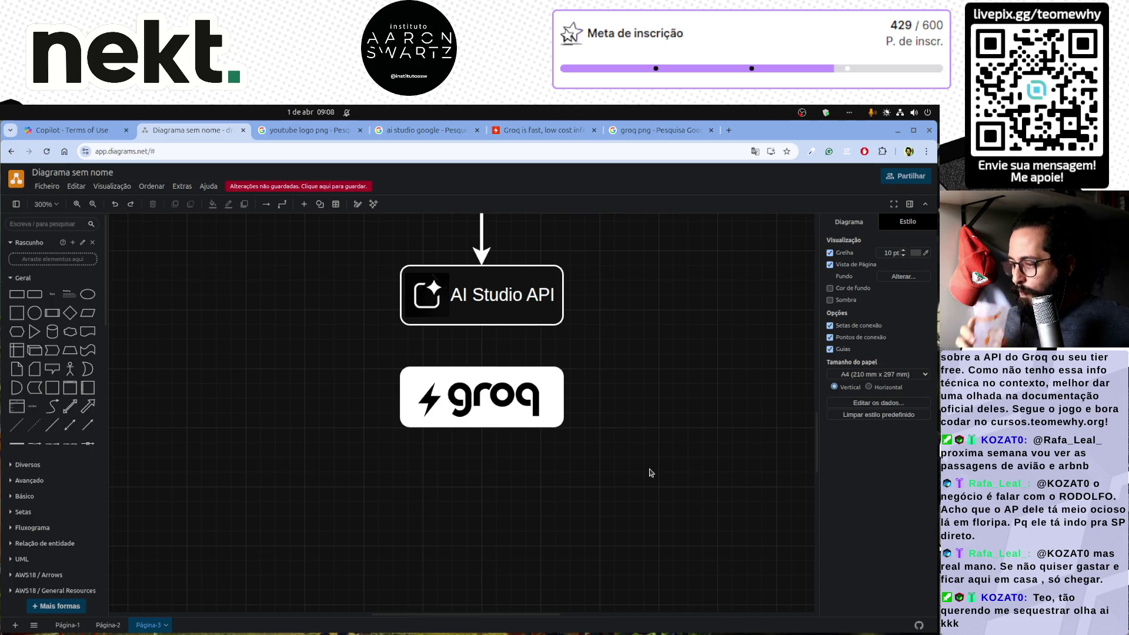
scroll(650, 473, "up", 4)
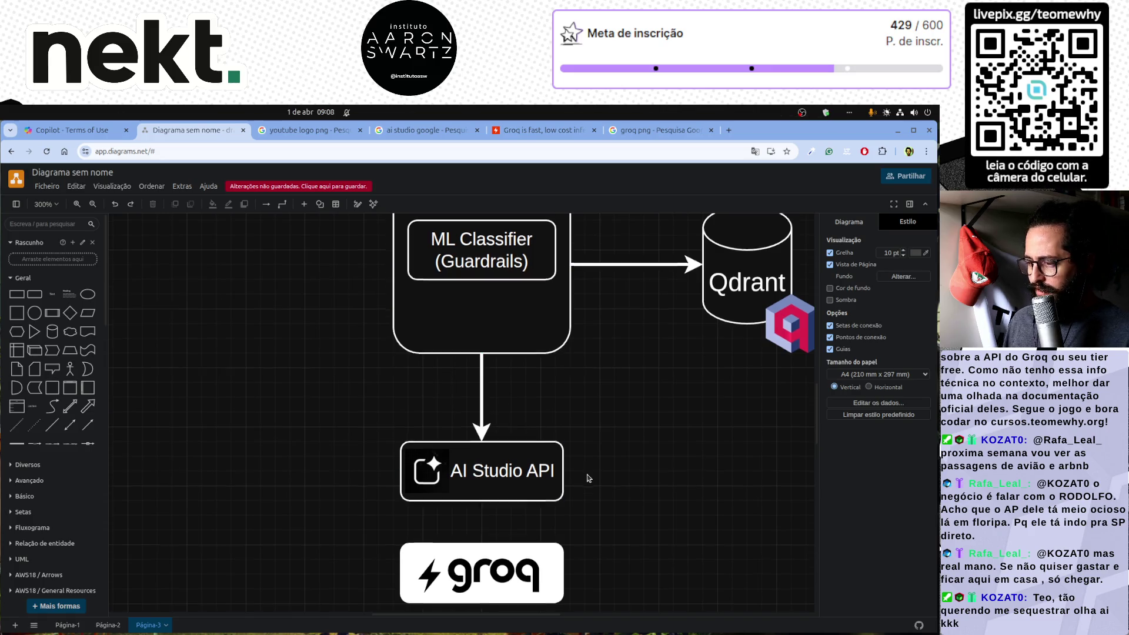
scroll(518, 480, "down", 1)
Lower the groq card and draw a new arrow from the ML Classifier container down onto it
left_click(483, 519)
left_click_drag(482, 520, 483, 535)
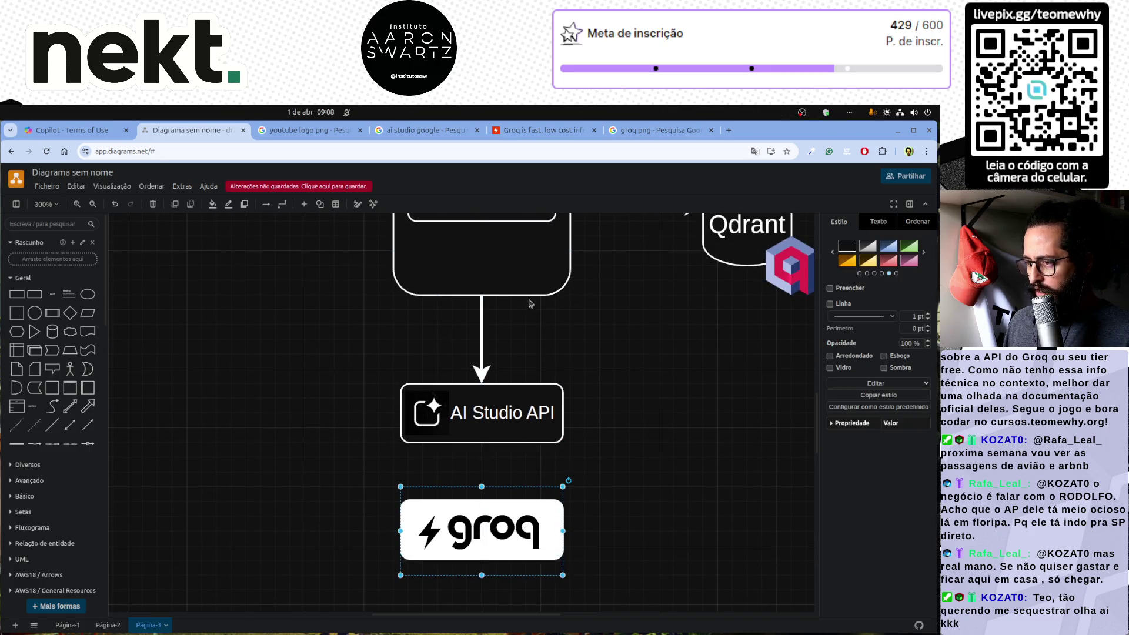
left_click(498, 288)
scroll(486, 273, "up", 2)
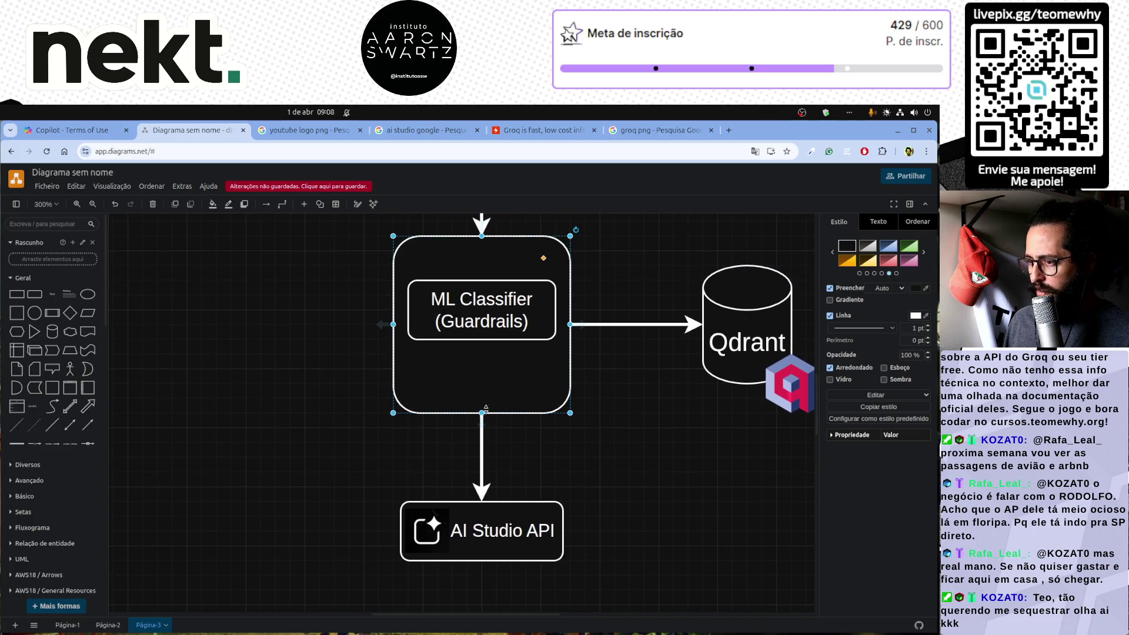
left_click_drag(484, 428, 480, 528)
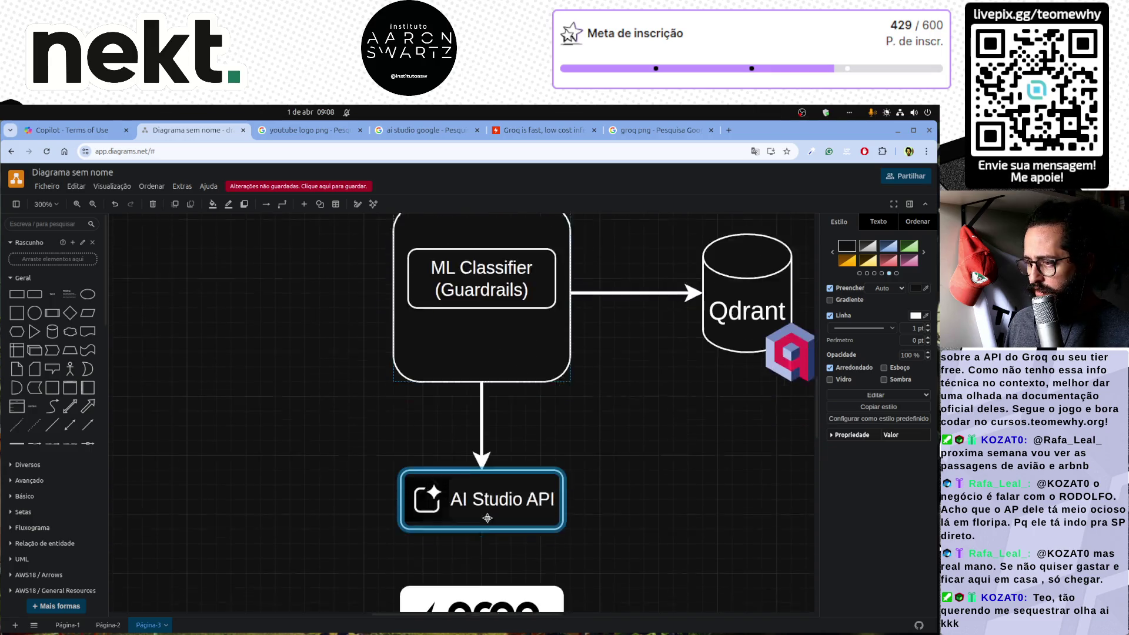
left_click_drag(478, 509, 481, 506)
scroll(582, 485, "up", 1)
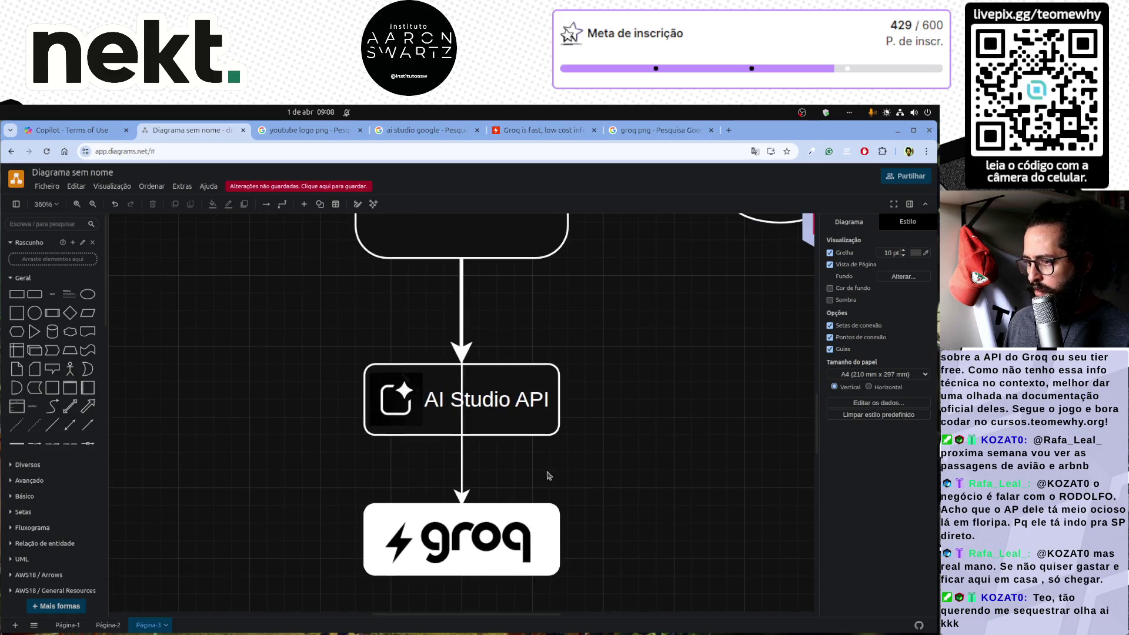
Shift the AI Studio API box and reattach the upper arrow's end to it
left_click(514, 415)
left_click_drag(514, 414, 485, 406)
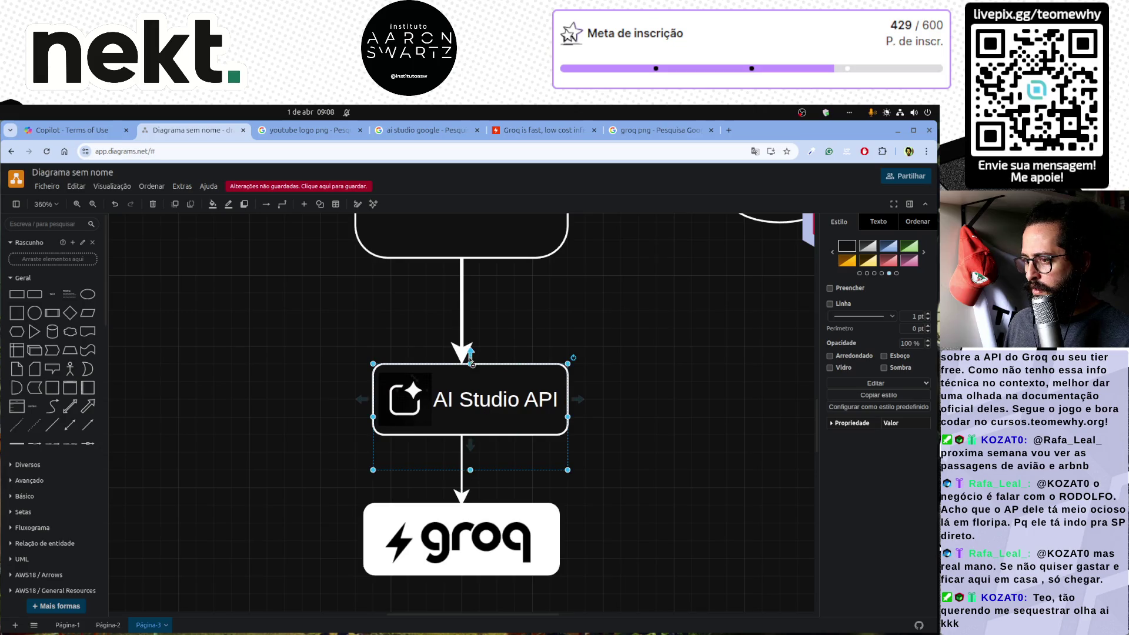
left_click(461, 354)
left_click(465, 348)
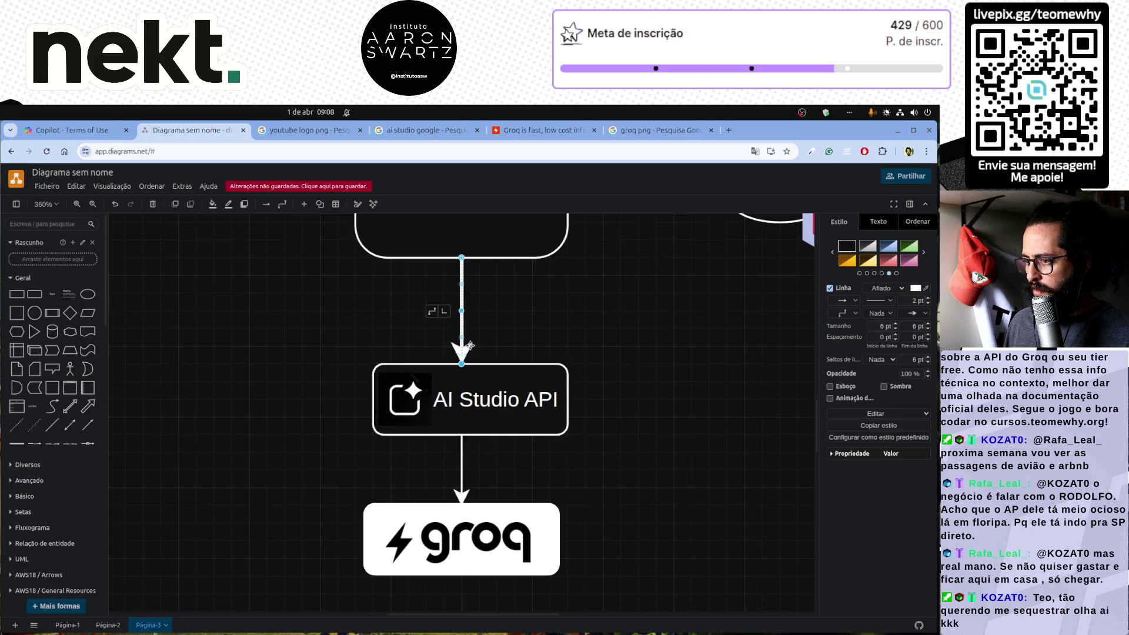
left_click_drag(461, 362, 472, 366)
left_click(521, 388)
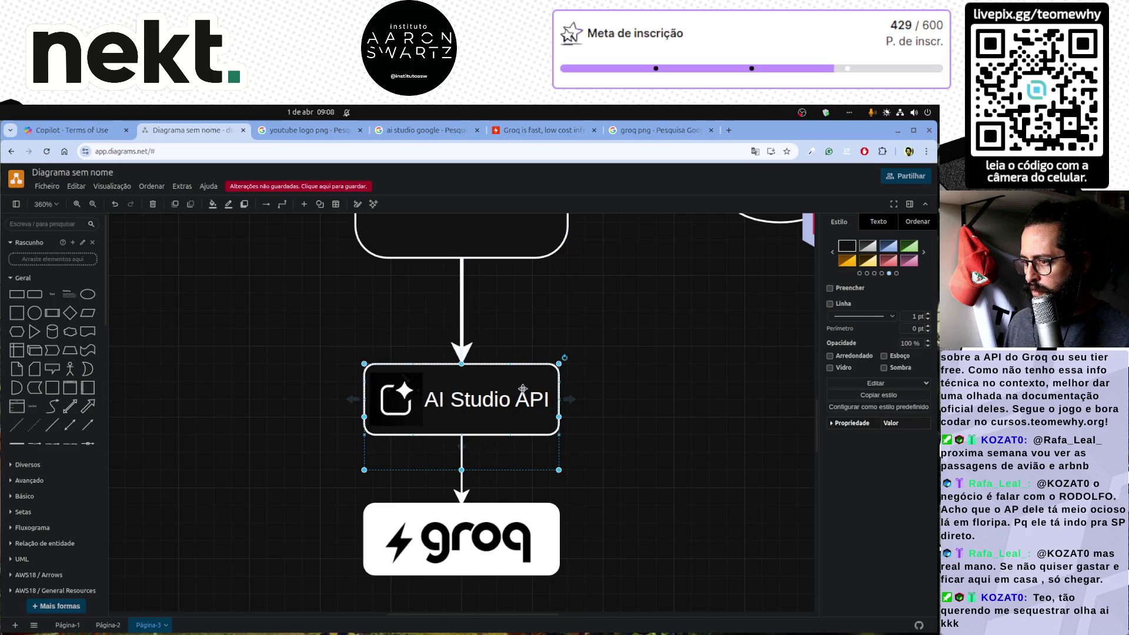
left_click(604, 400)
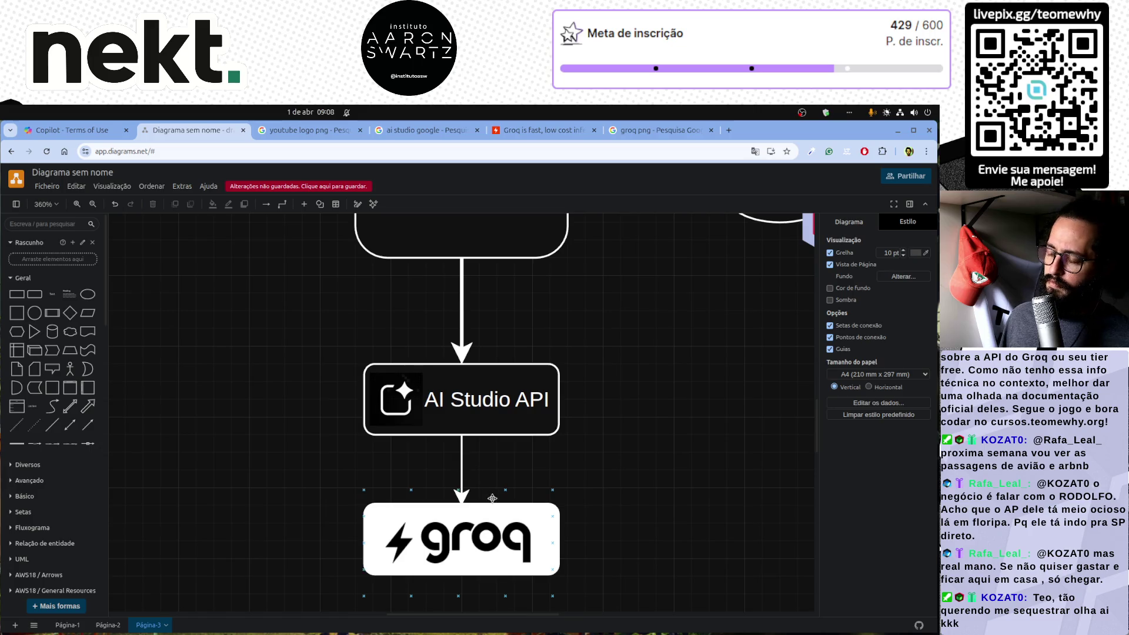
Label the arrow into groq 'Fallback'
double_click(487, 481)
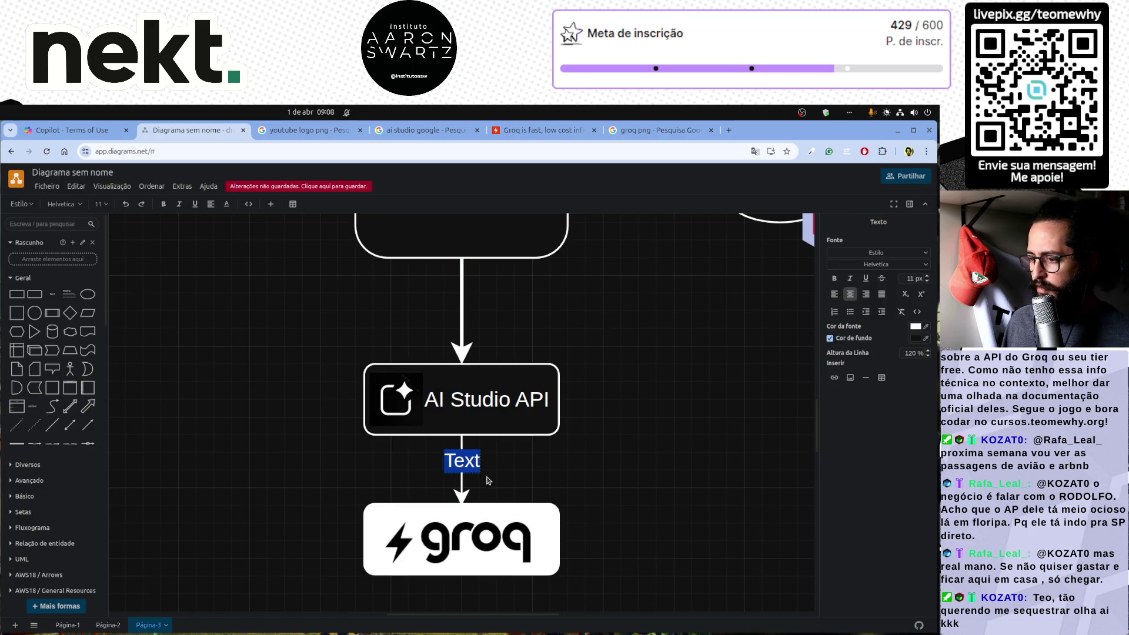
key("BackSpace")
type("llbak")
key("BackSpace")
type("ck")
left_click(655, 474)
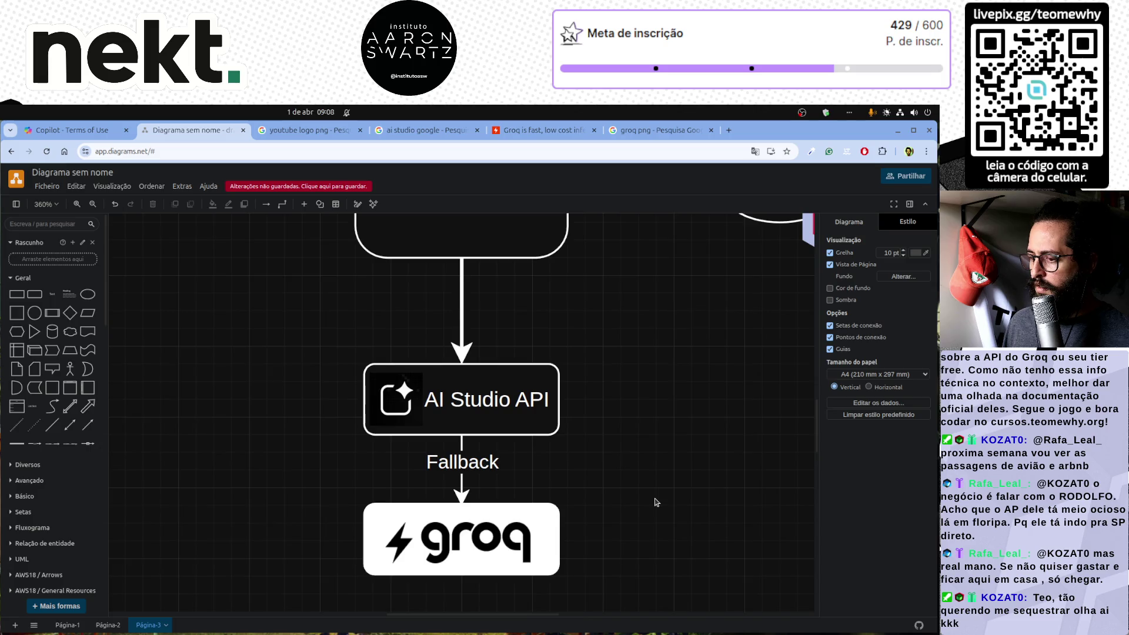
scroll(655, 502, "down", 2)
left_click(478, 494)
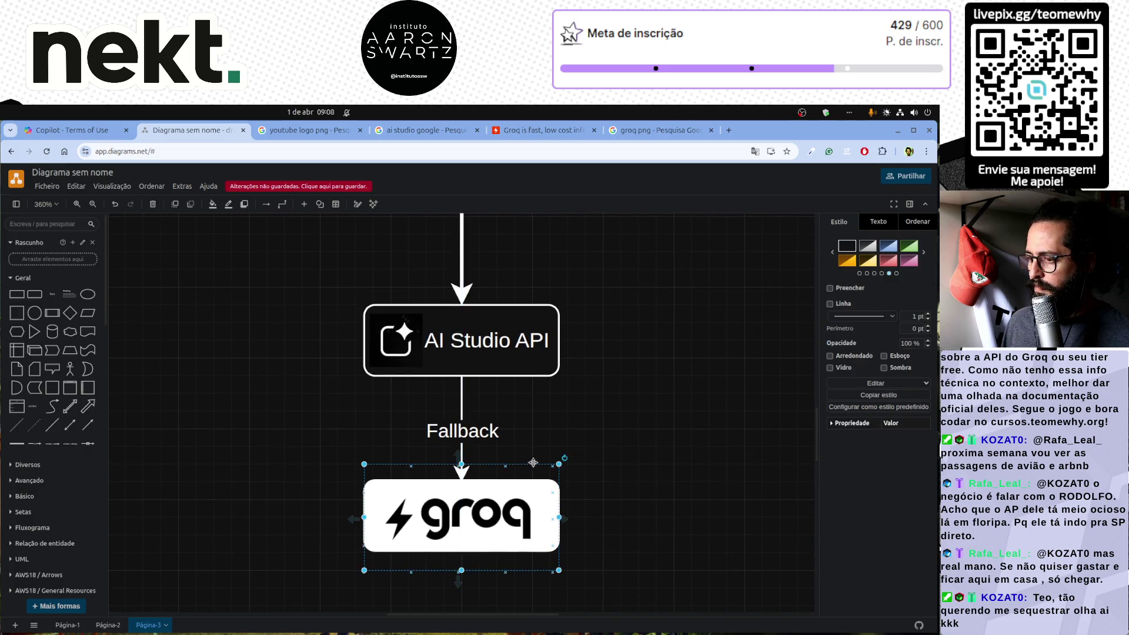
left_click(506, 448)
scroll(508, 476, "up", 2)
scroll(511, 483, "up", 2)
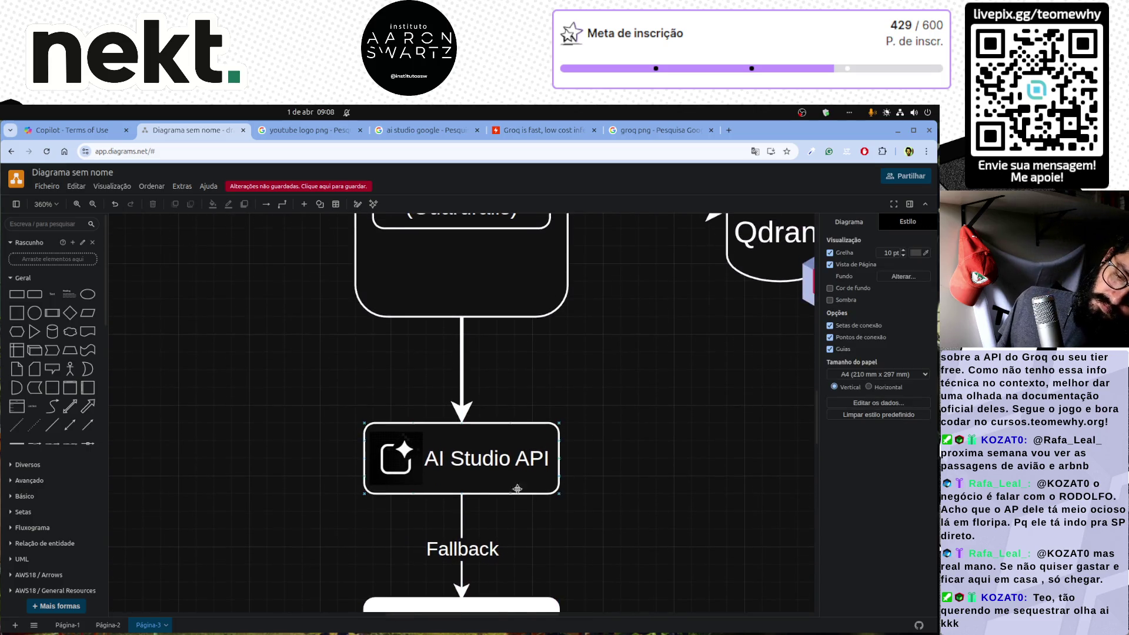
left_click(461, 512)
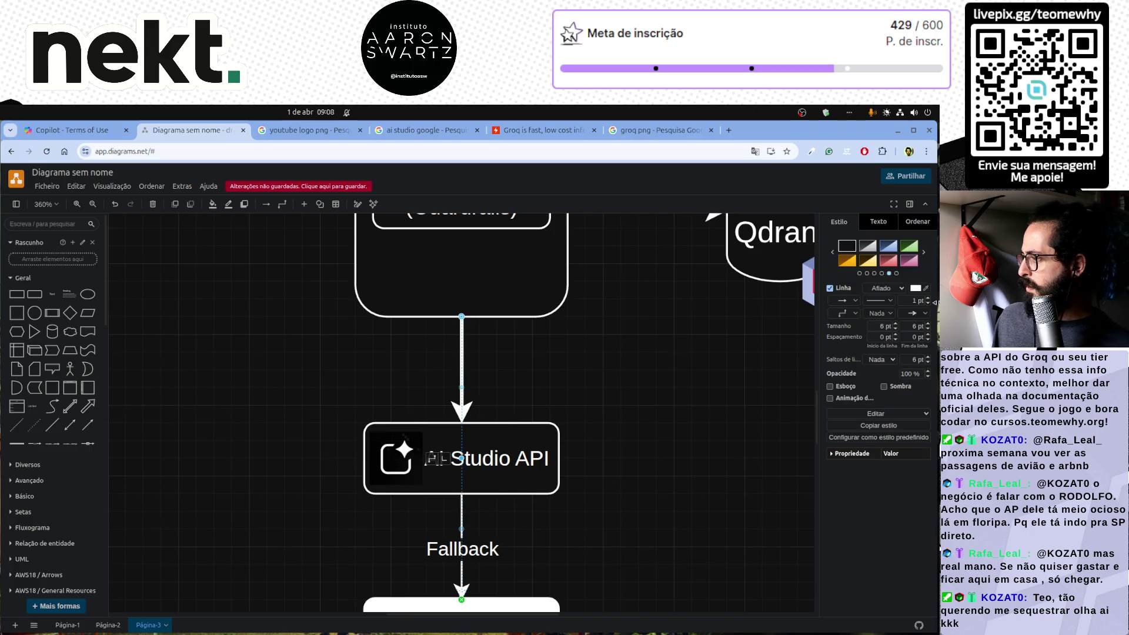
left_click(680, 517)
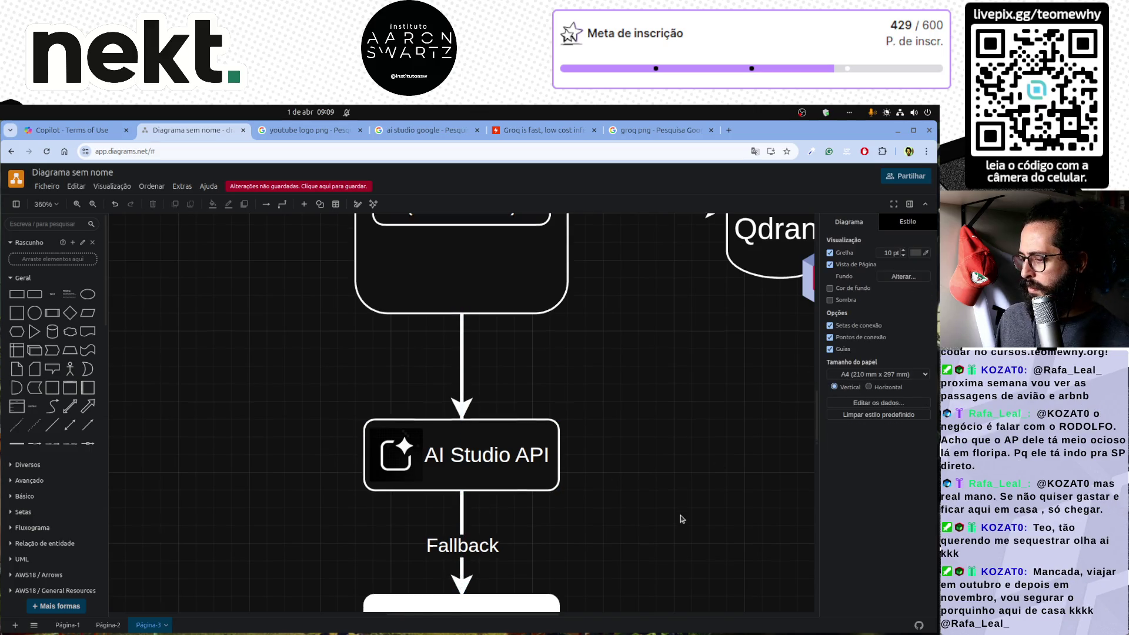
scroll(435, 488, "down", 4)
Move the groq card beside AI Studio API and branch the Fallback arrow off the ML Classifier's downward line
mouse_move(436, 489)
left_mouse_down()
mouse_move(280, 414)
mouse_move(681, 337)
mouse_move(698, 320)
left_mouse_up()
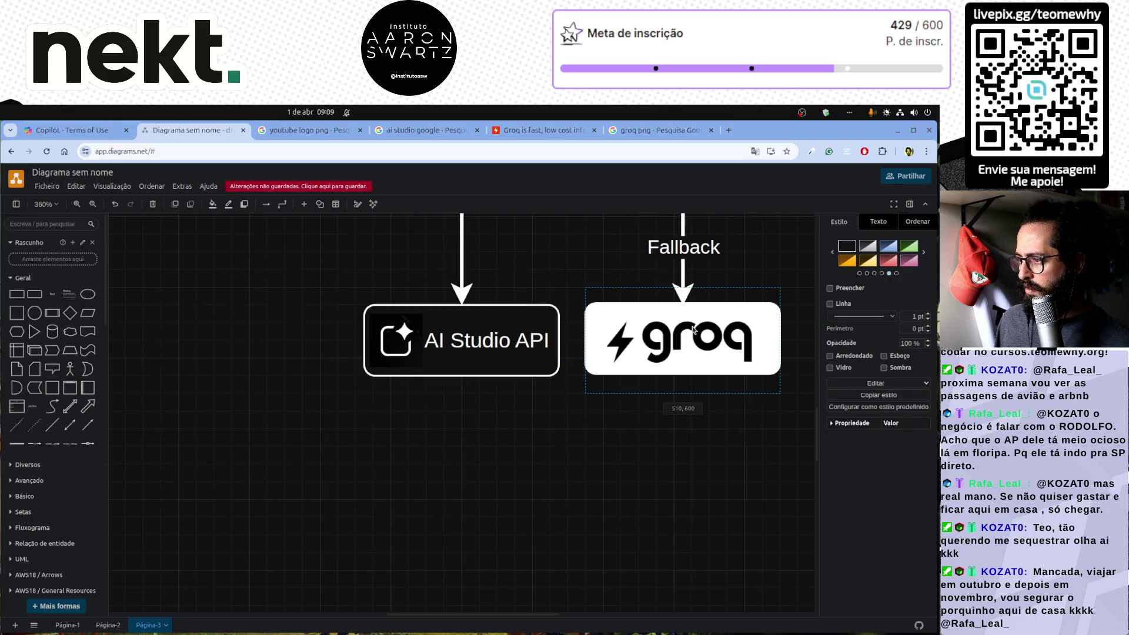
scroll(643, 448, "up", 6)
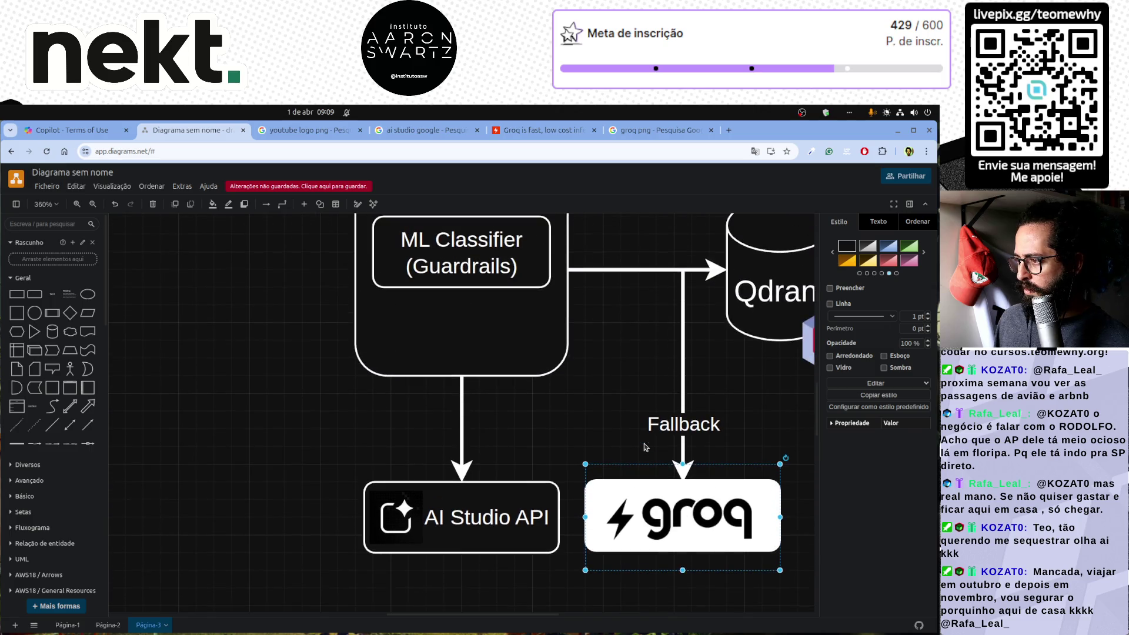
left_click(682, 333)
left_click_drag(573, 271, 460, 376)
left_click_drag(461, 376, 460, 376)
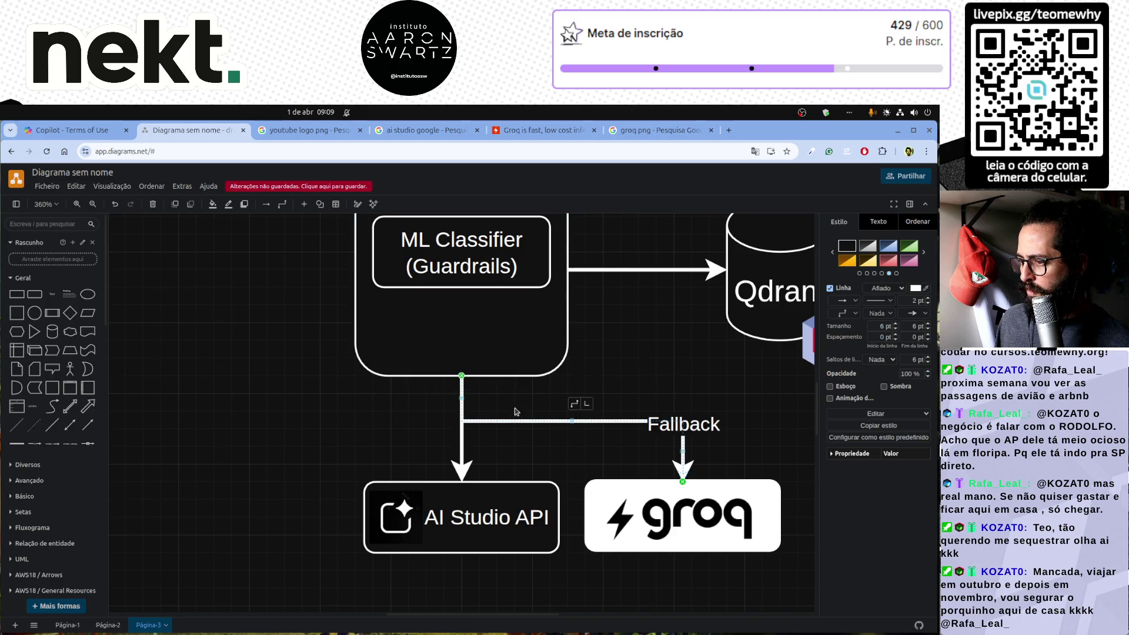
left_click(638, 398)
left_click_drag(681, 424, 623, 426)
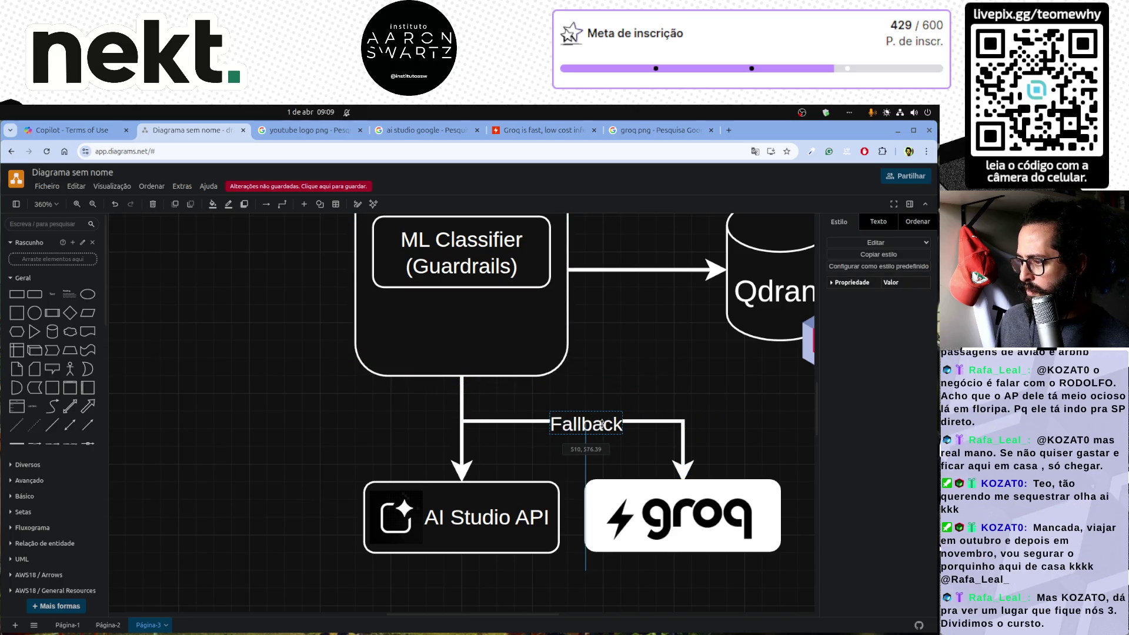
left_click(649, 388)
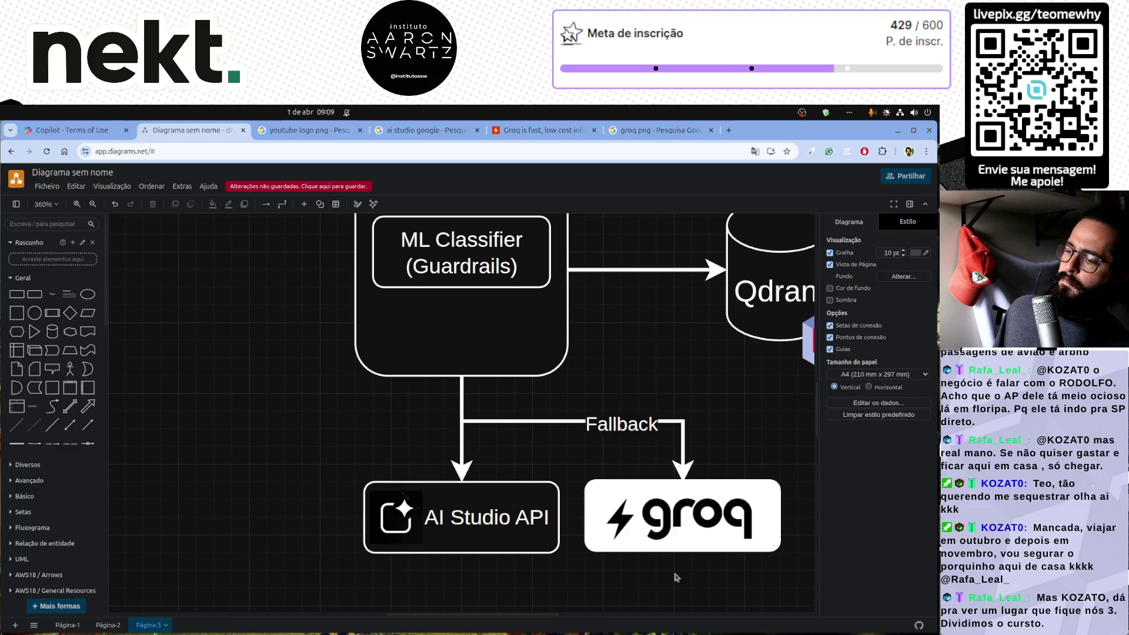
scroll(450, 512, "down", 2)
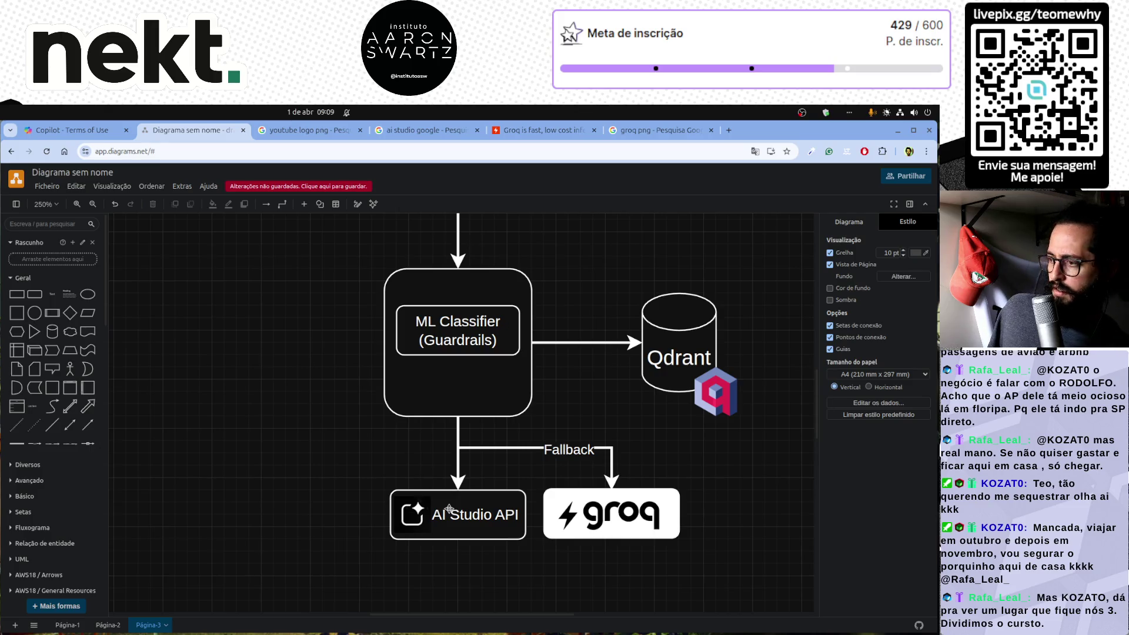
scroll(449, 512, "up", 3)
scroll(449, 512, "down", 1)
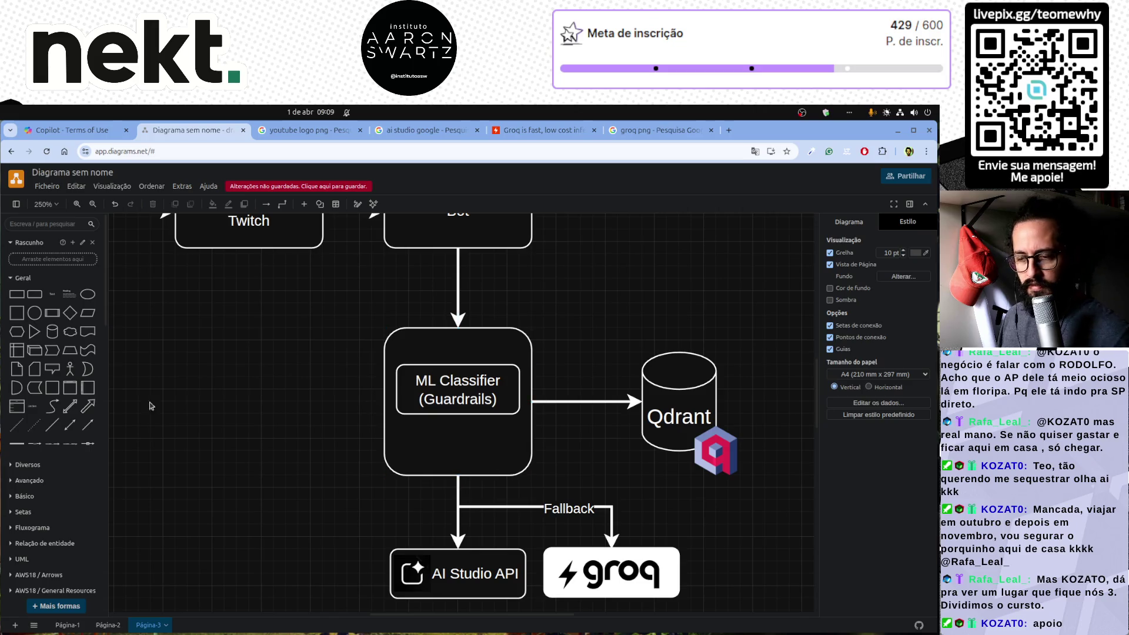
mouse_move(51, 332)
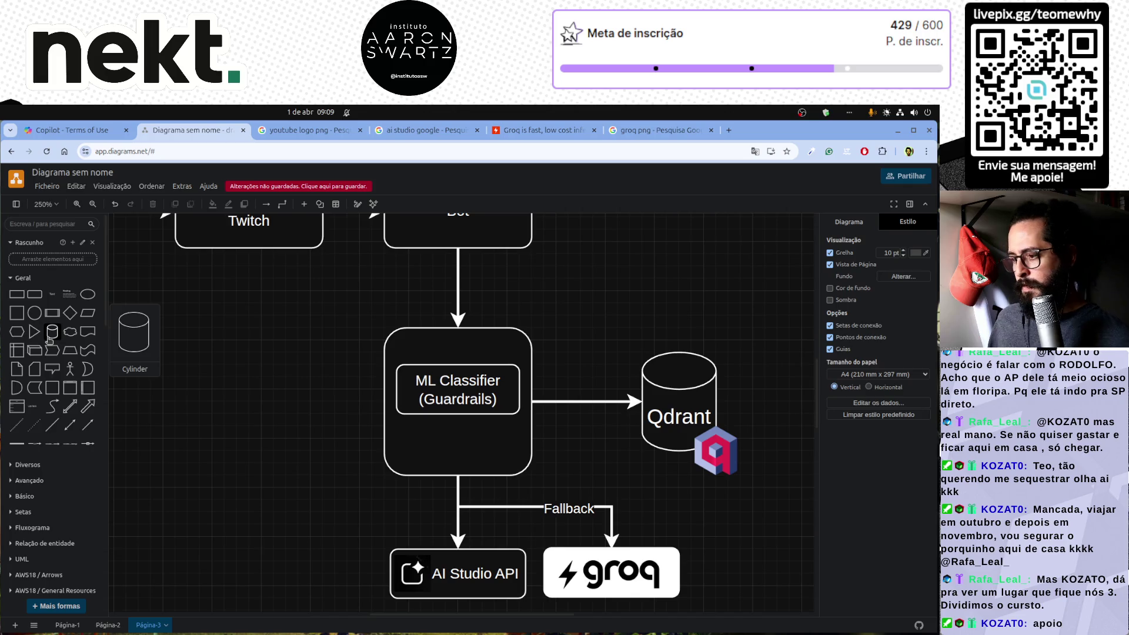
Add then delete a stray Text label, pull the inner ML Classifier box out, and undo widening the large box
left_click_drag(54, 297, 460, 453)
double_click(461, 454)
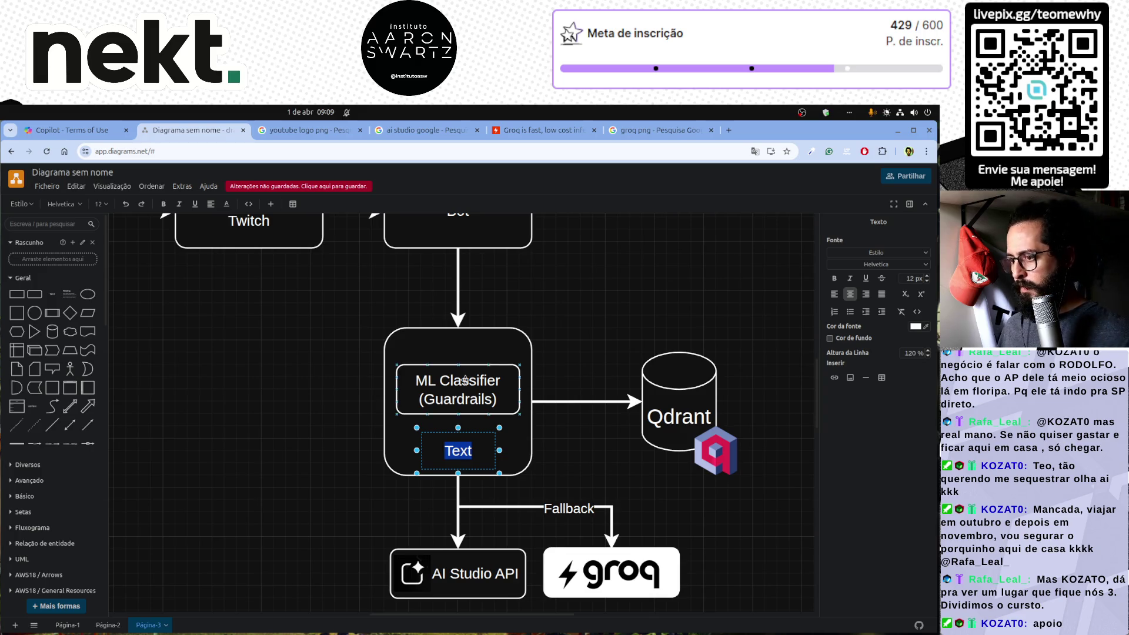
mouse_move(466, 388)
left_mouse_down()
mouse_move(460, 451)
mouse_move(466, 358)
left_mouse_up()
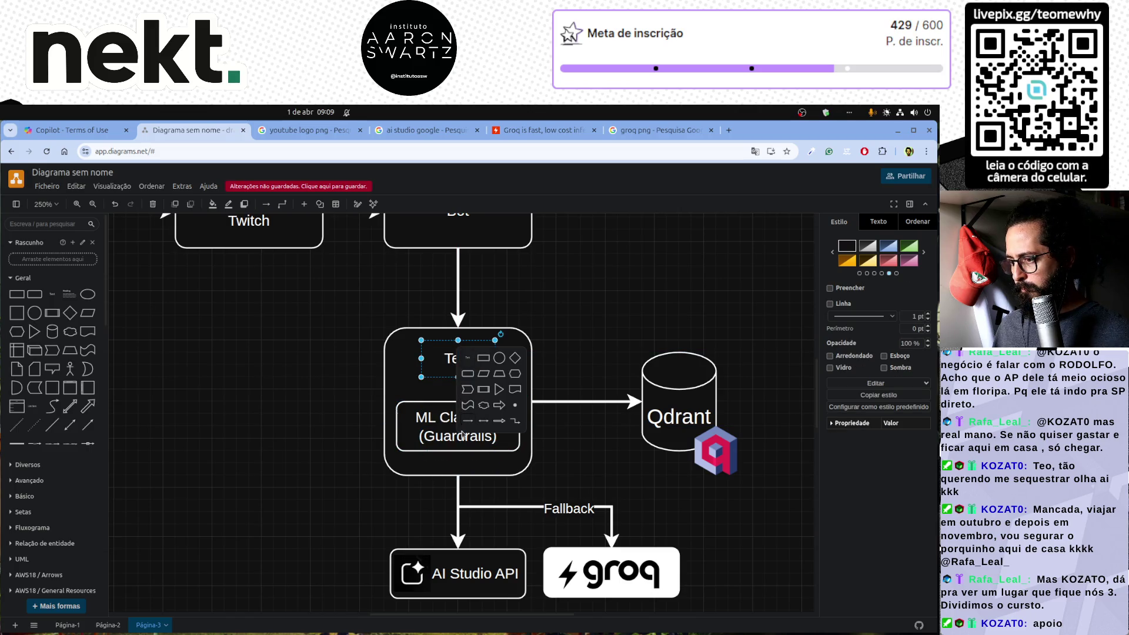
left_click(317, 405)
scroll(317, 403, "up", 2)
scroll(318, 404, "down", 2)
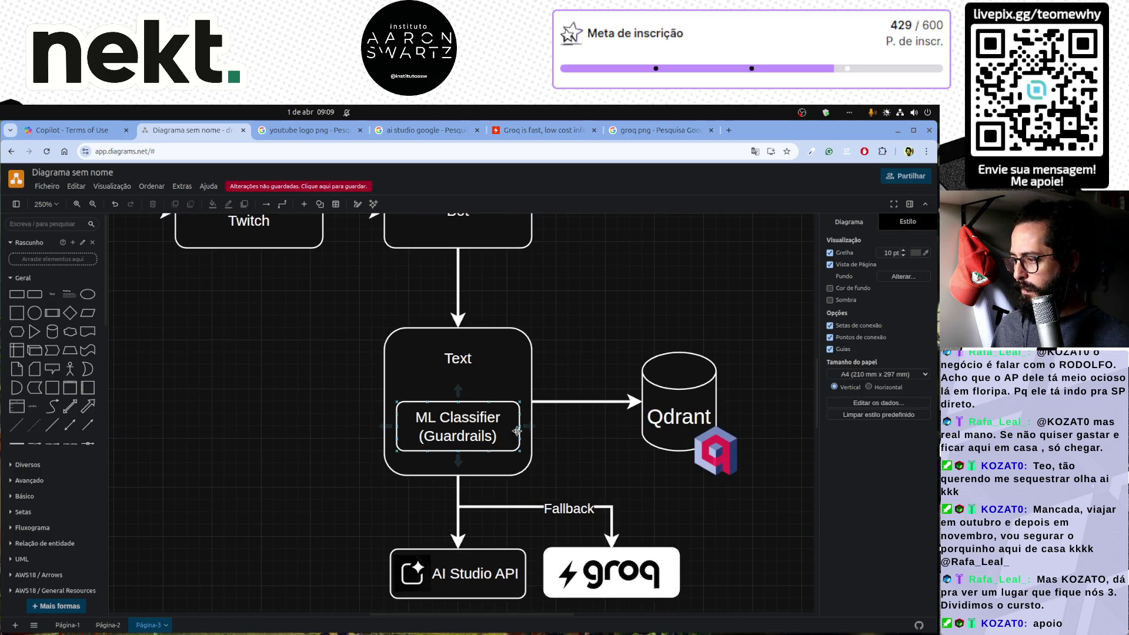
left_click(468, 376)
key("Delete")
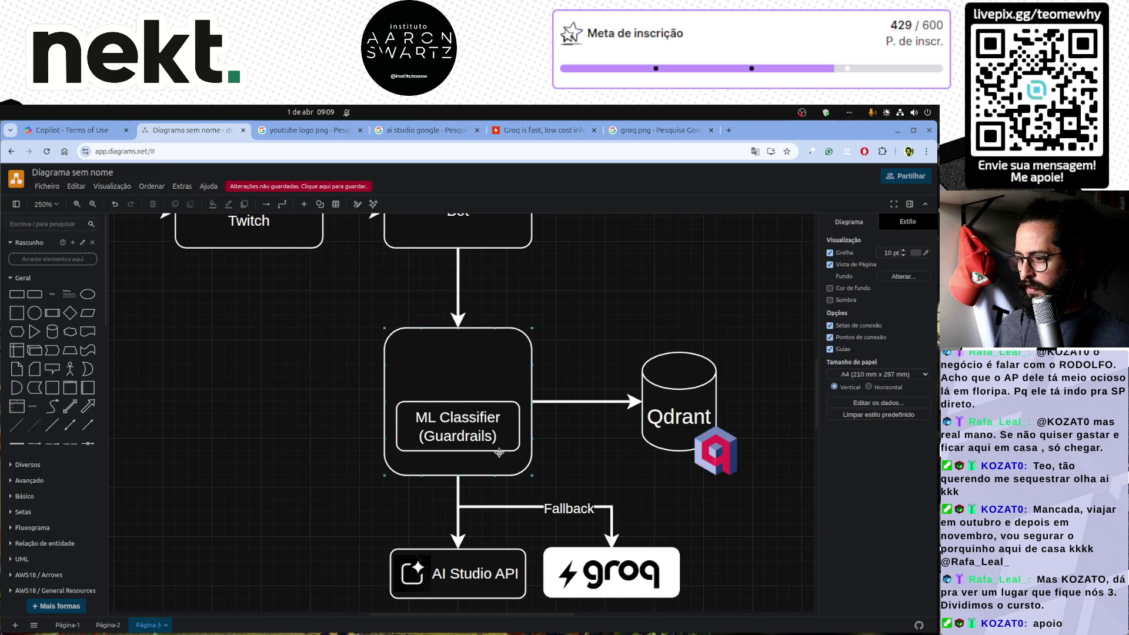
mouse_move(497, 438)
left_mouse_down()
mouse_move(250, 441)
mouse_move(469, 381)
left_mouse_up()
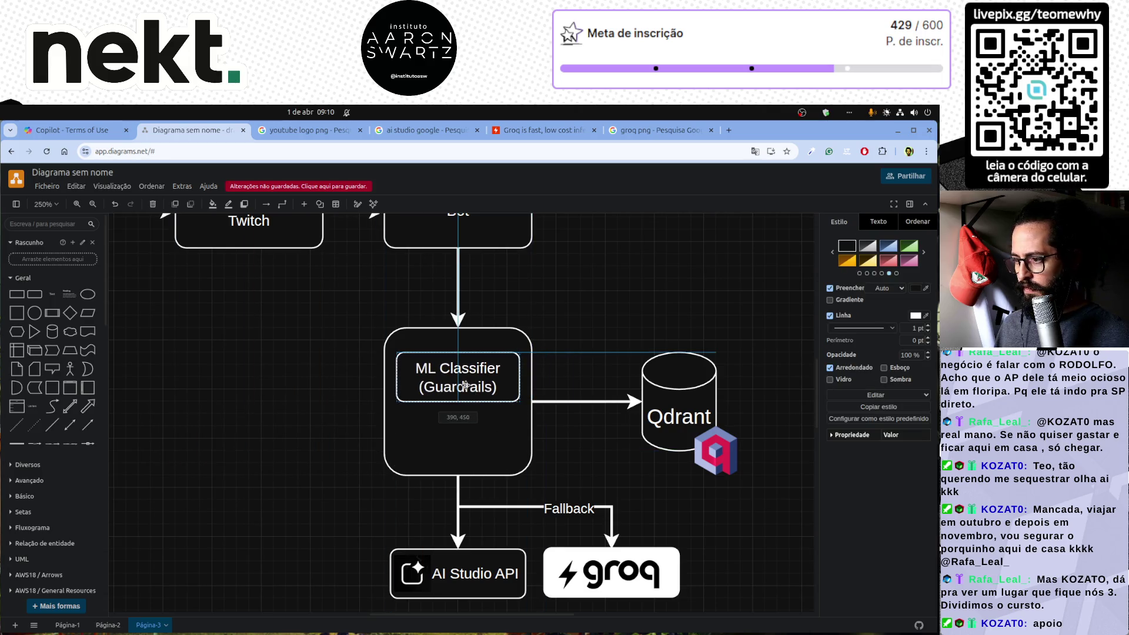
left_click_drag(532, 367, 781, 420)
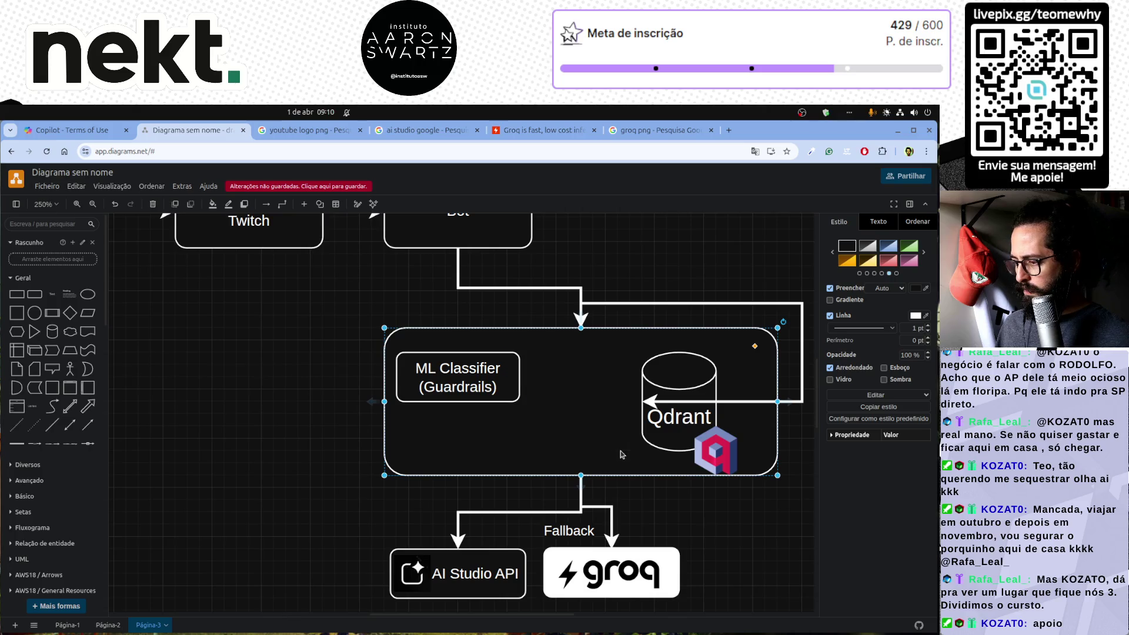
key("ctrl+z")
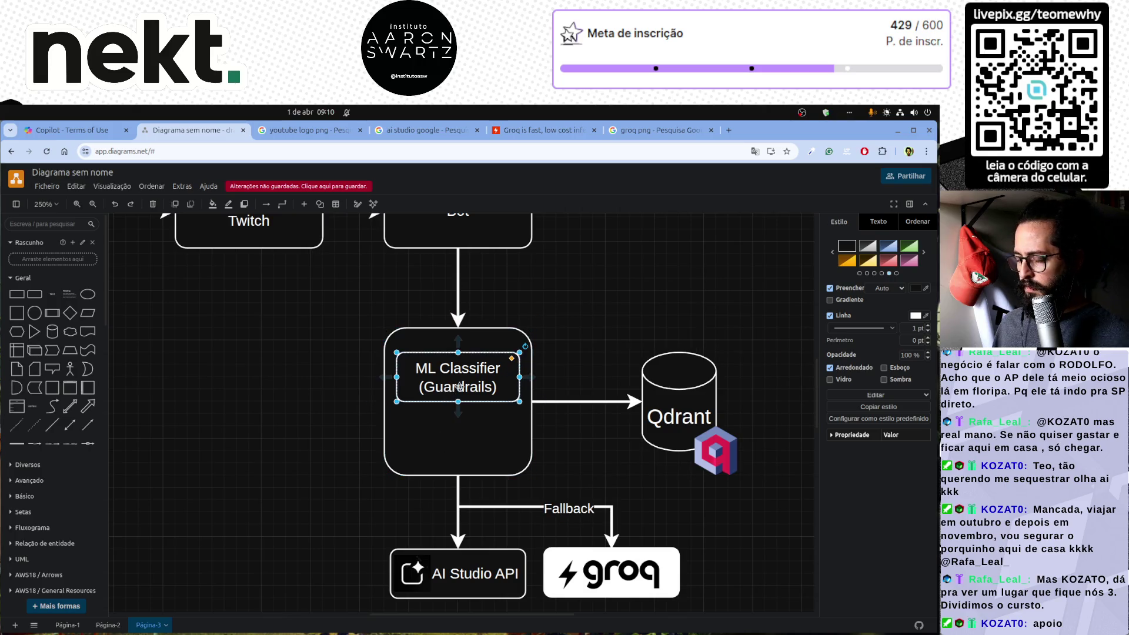
Detach the Bot arrow, move the inner box left and cut-paste its 'ML Classifier (Guardrails)' label into the outer box
left_click(458, 316)
left_click_drag(458, 327, 519, 289)
left_click_drag(463, 389, 242, 389)
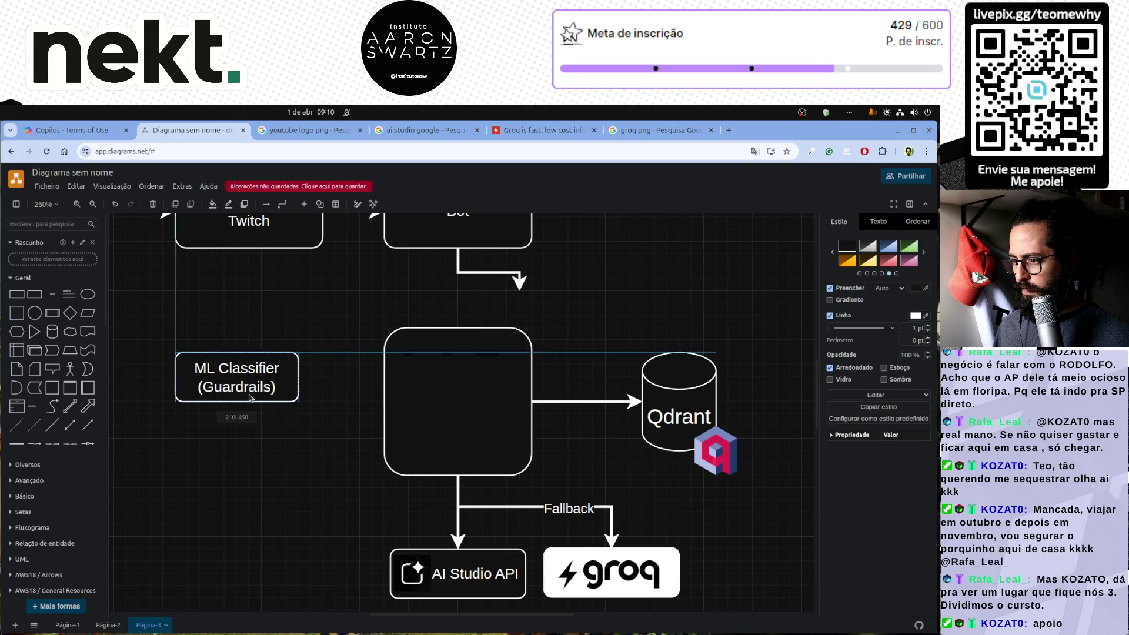
double_click(249, 389)
key("ctrl+x")
left_click(460, 375)
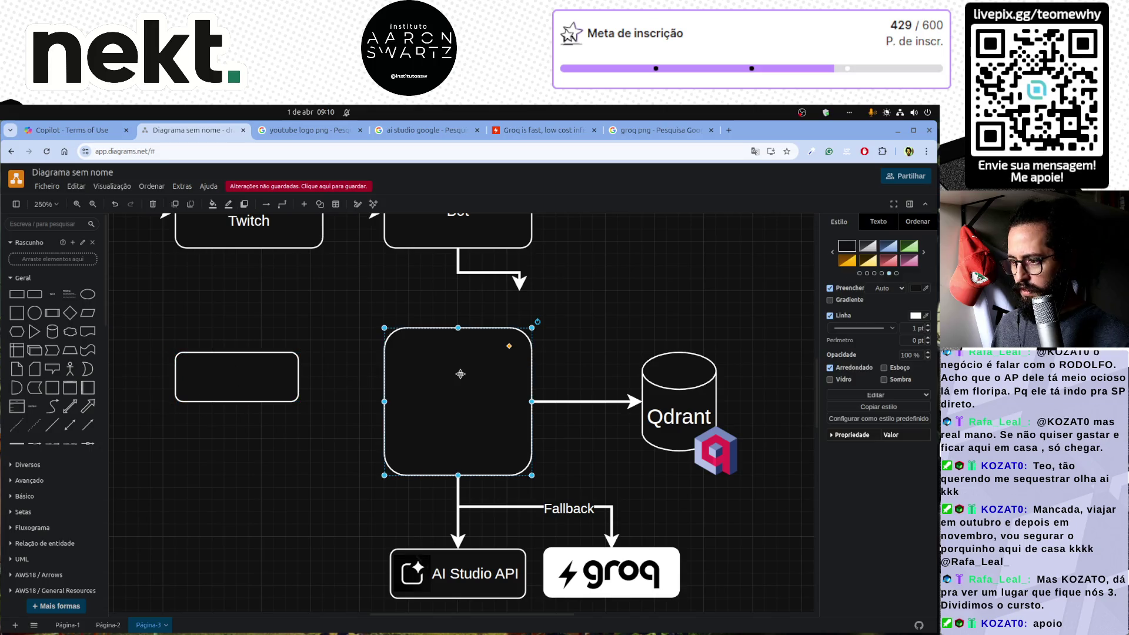
double_click(460, 391)
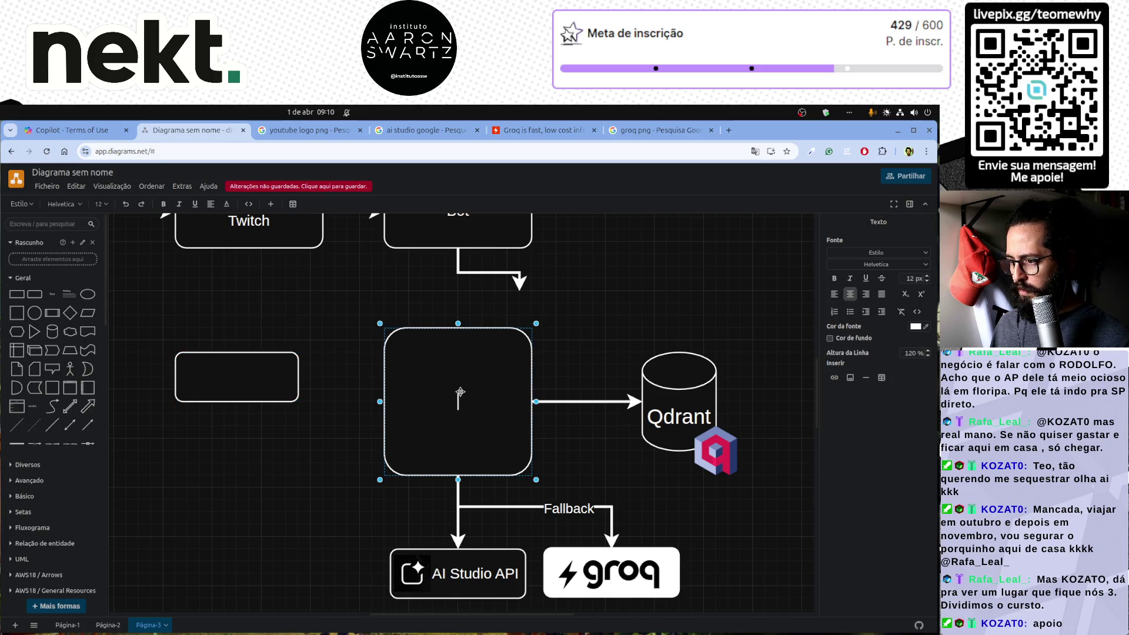
key("ctrl+v")
key("Escape")
Shrink the relabelled box to classifier size and move Qdrant down level with it
left_click_drag(459, 336, 459, 401)
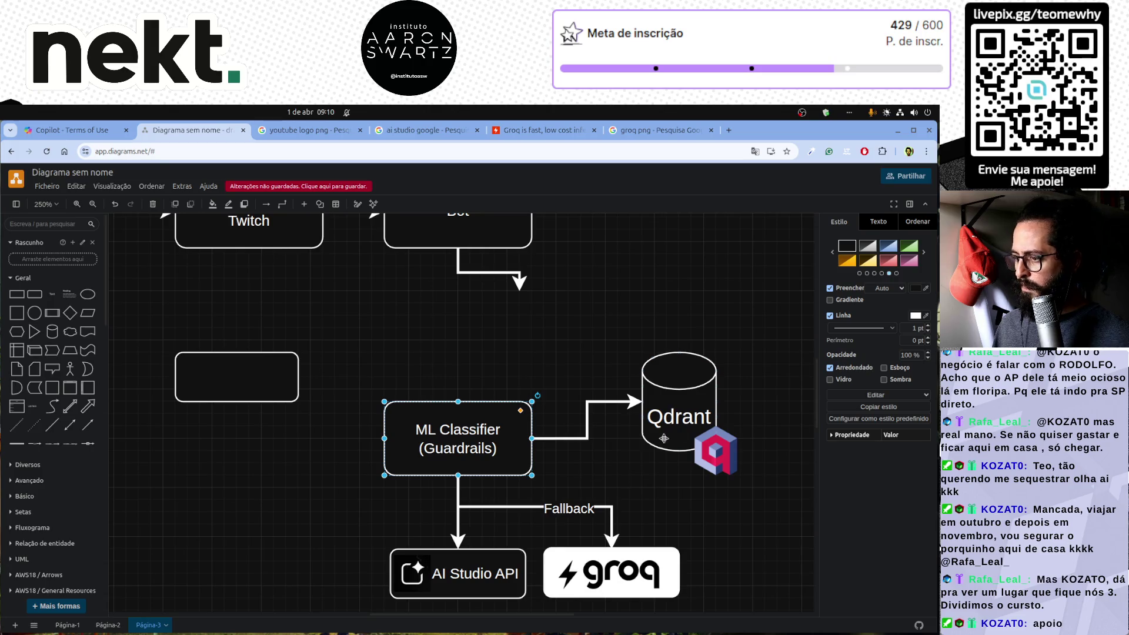
mouse_move(665, 438)
left_mouse_down()
mouse_move(697, 446)
mouse_move(730, 492)
left_mouse_up()
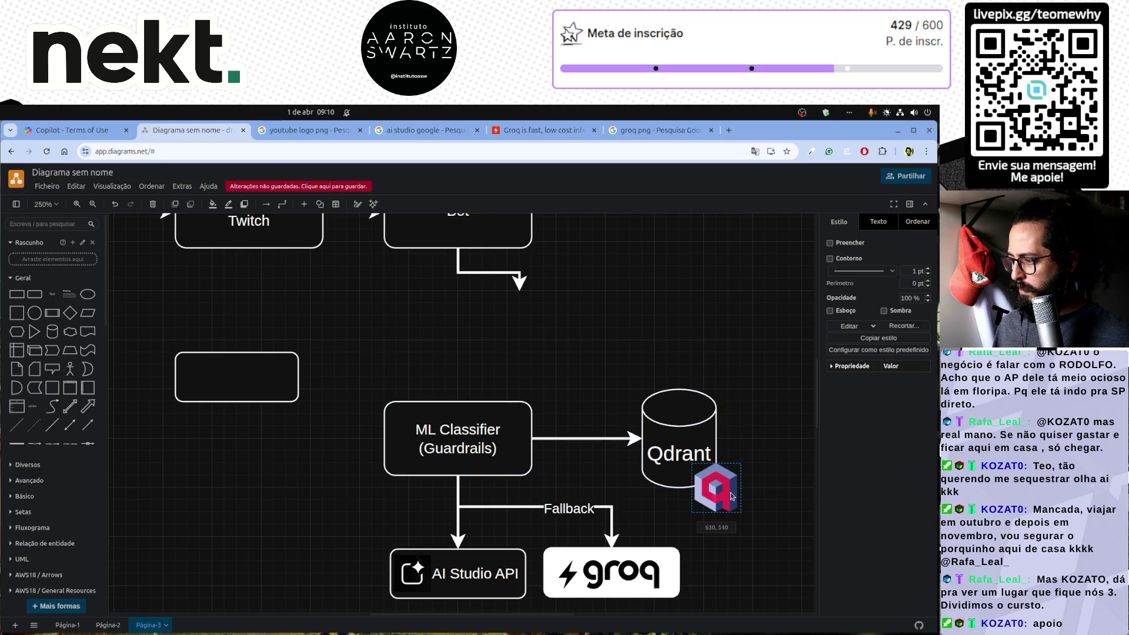
Group Qdrant with its logo and enlarge the empty rounded rectangle around ML Classifier, Qdrant, AI Studio API and groq
right_click(682, 423)
left_click(709, 523)
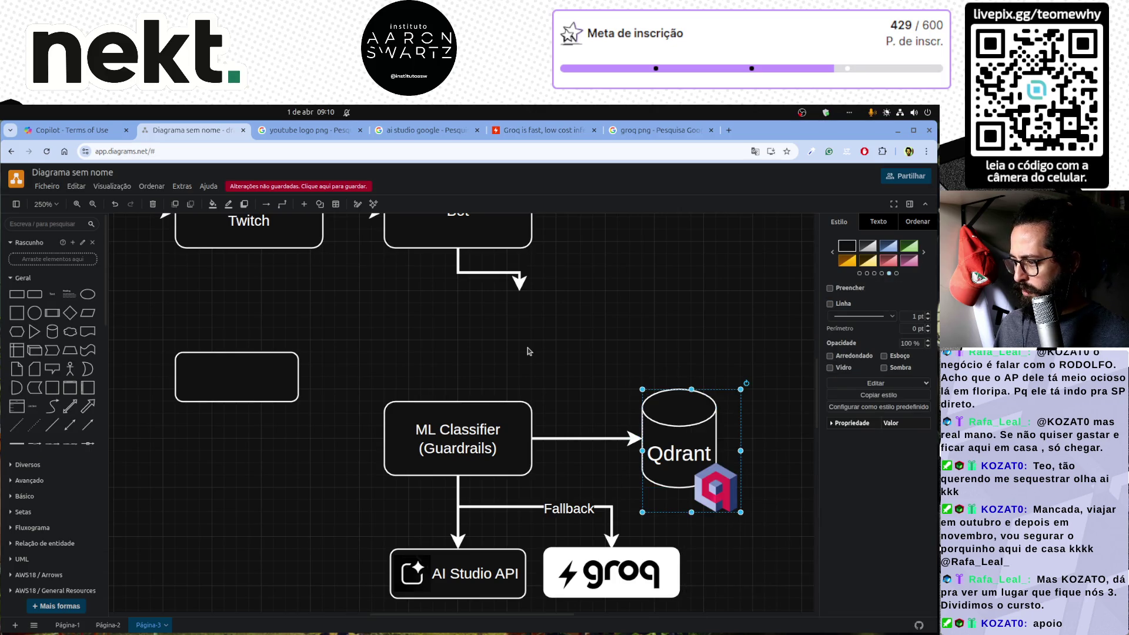
left_click(527, 352)
scroll(547, 392, "down", 3)
scroll(304, 404, "up", 4)
left_click_drag(243, 438, 426, 478)
scroll(540, 442, "down", 2)
left_click(473, 388)
left_click_drag(504, 398, 699, 526)
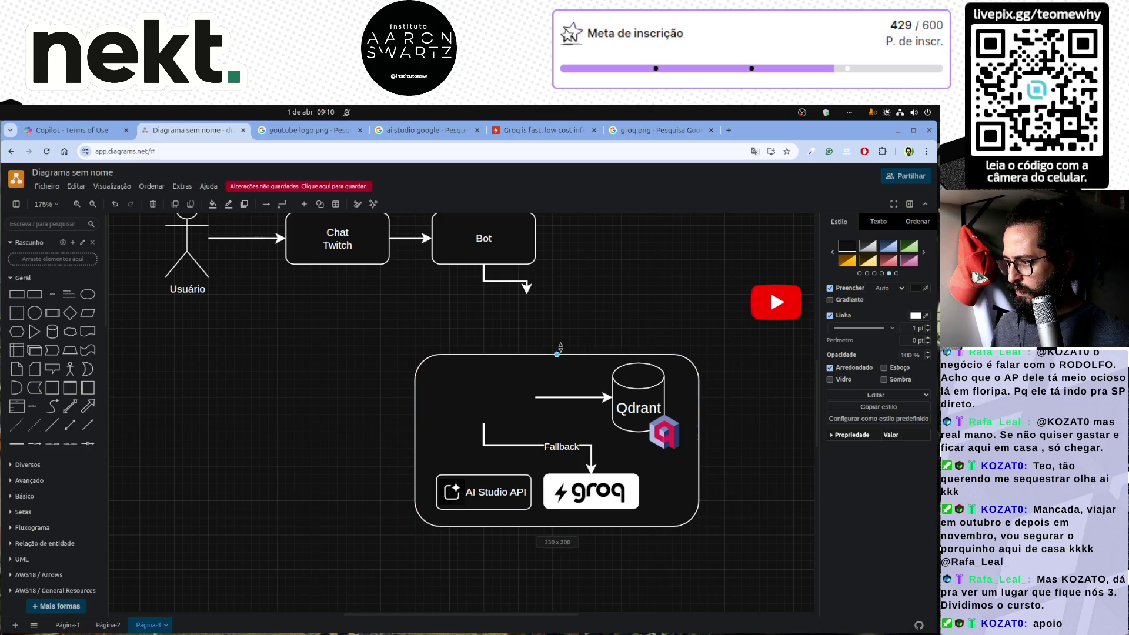
Send the container to the back and connect Bot's arrow to its top edge
right_click(567, 355)
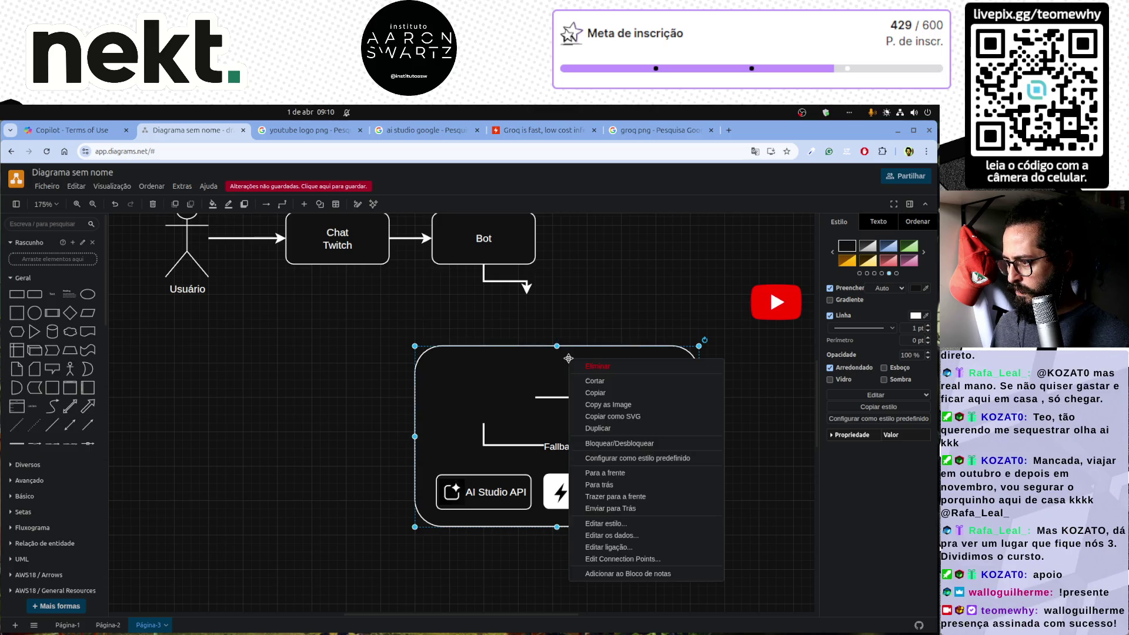
left_click(635, 483)
left_click(303, 449)
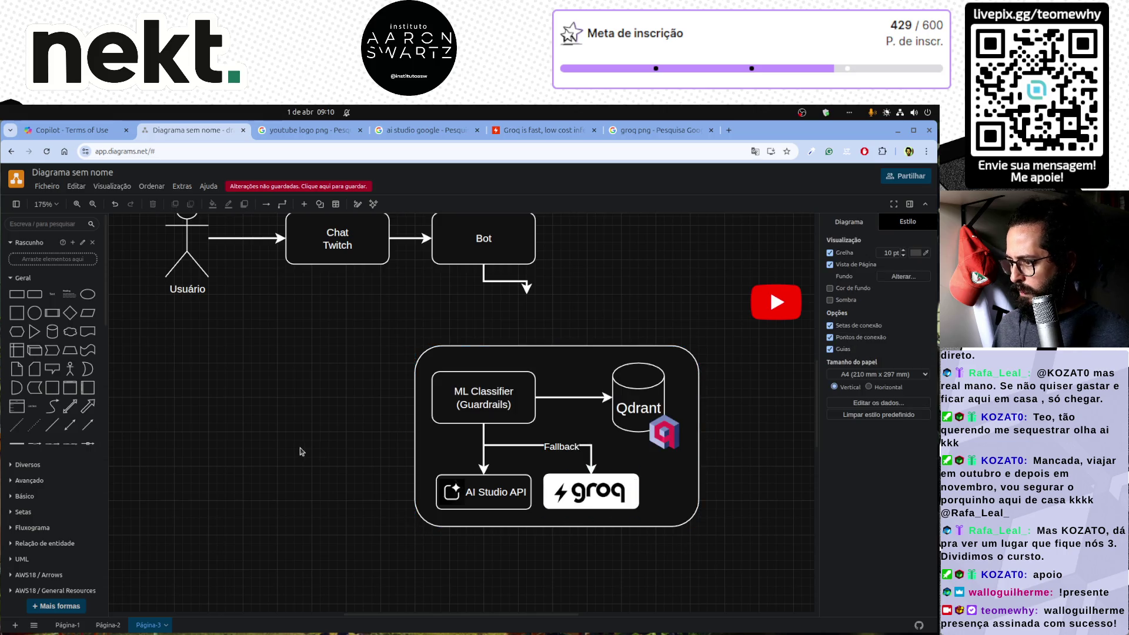
left_click(527, 287)
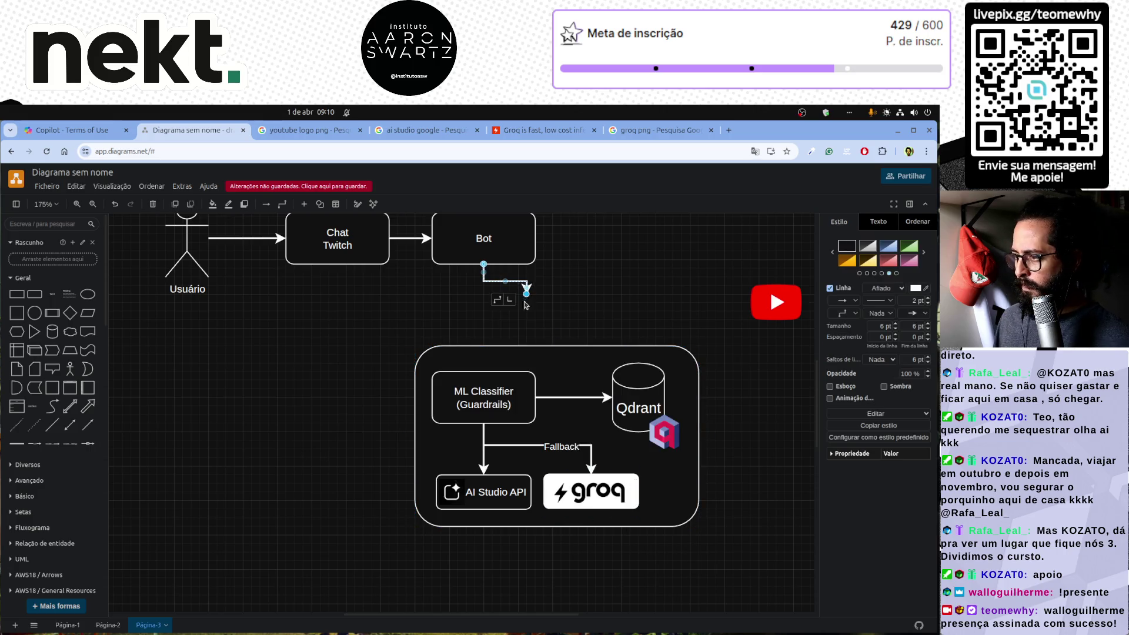
left_click_drag(526, 291, 486, 345)
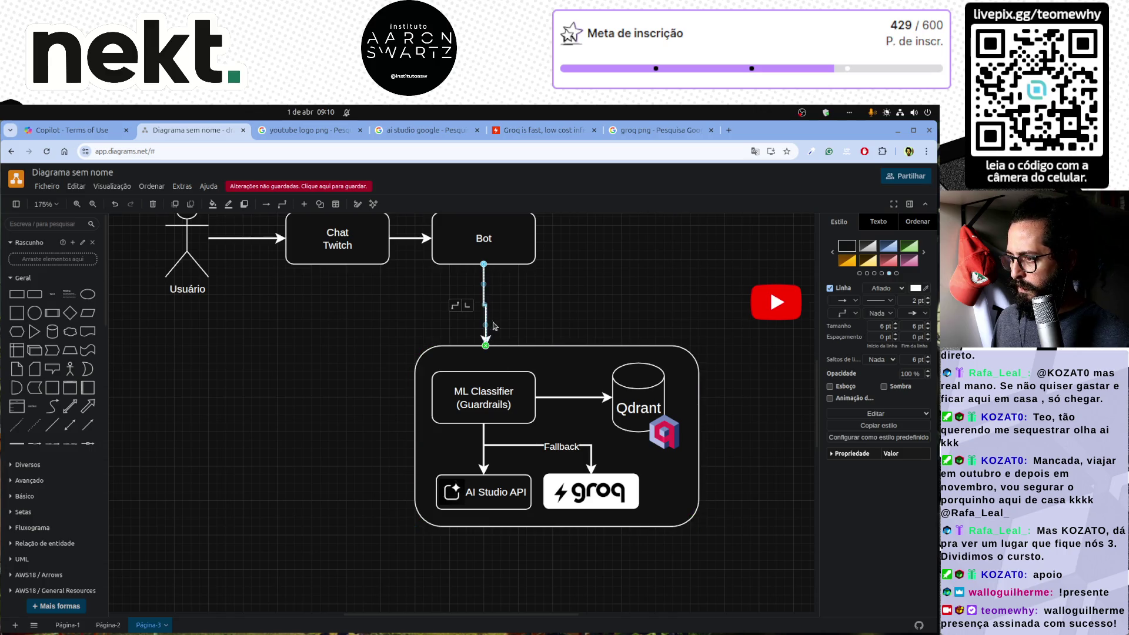
left_click(572, 363)
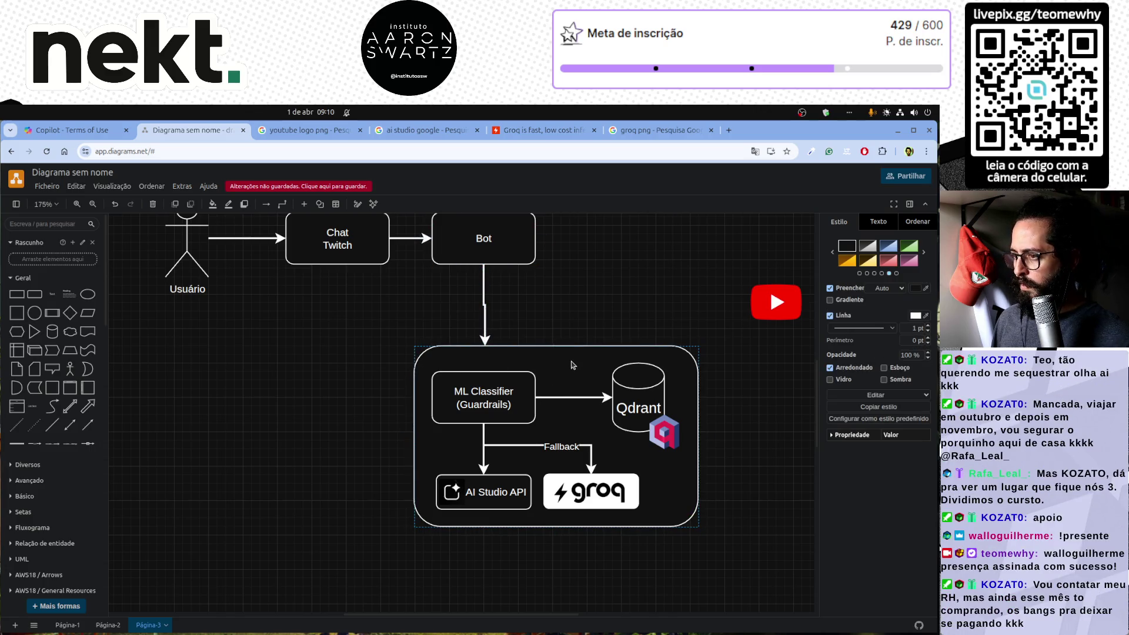
scroll(530, 473, "up", 2, "ctrl")
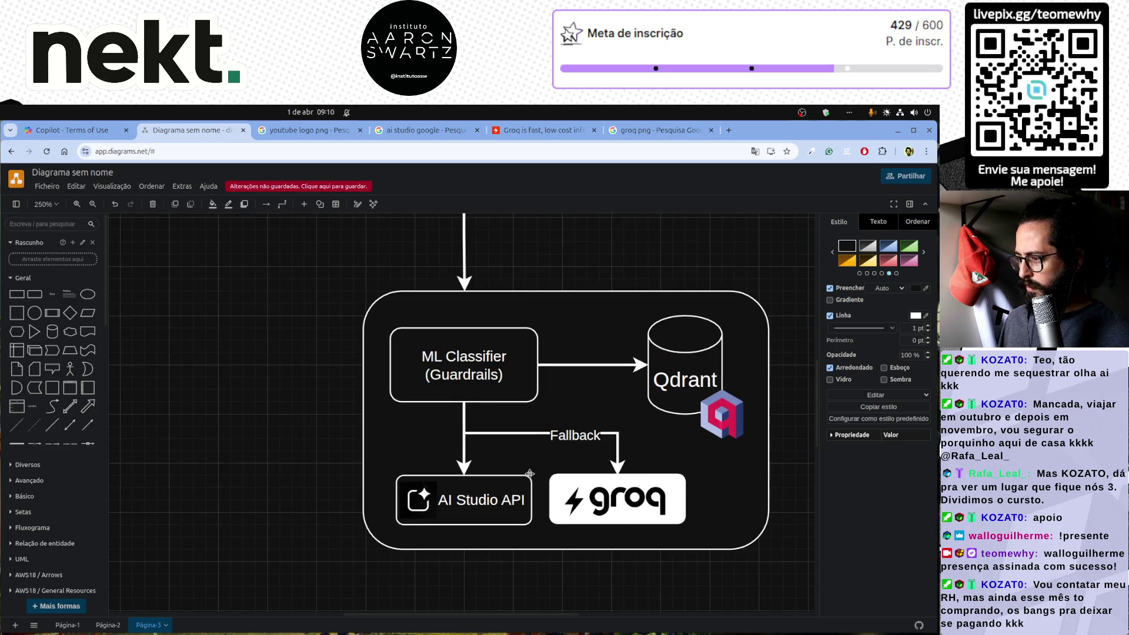
Move Qdrant outside the container to the right and start its arrow from the container's right edge
left_click(262, 447)
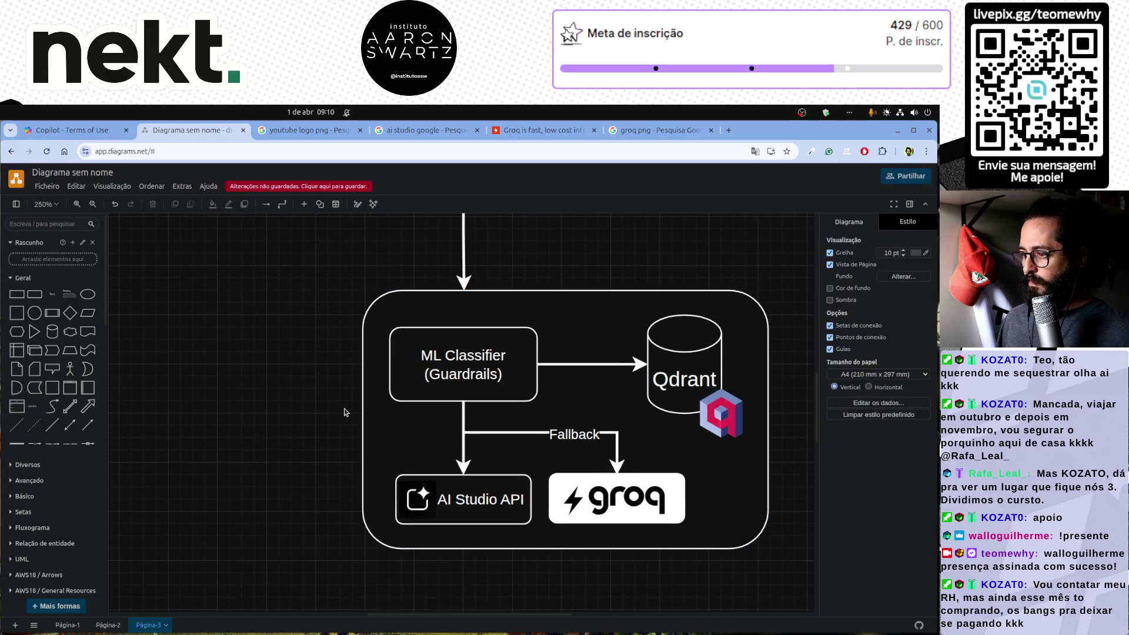
left_click(580, 363)
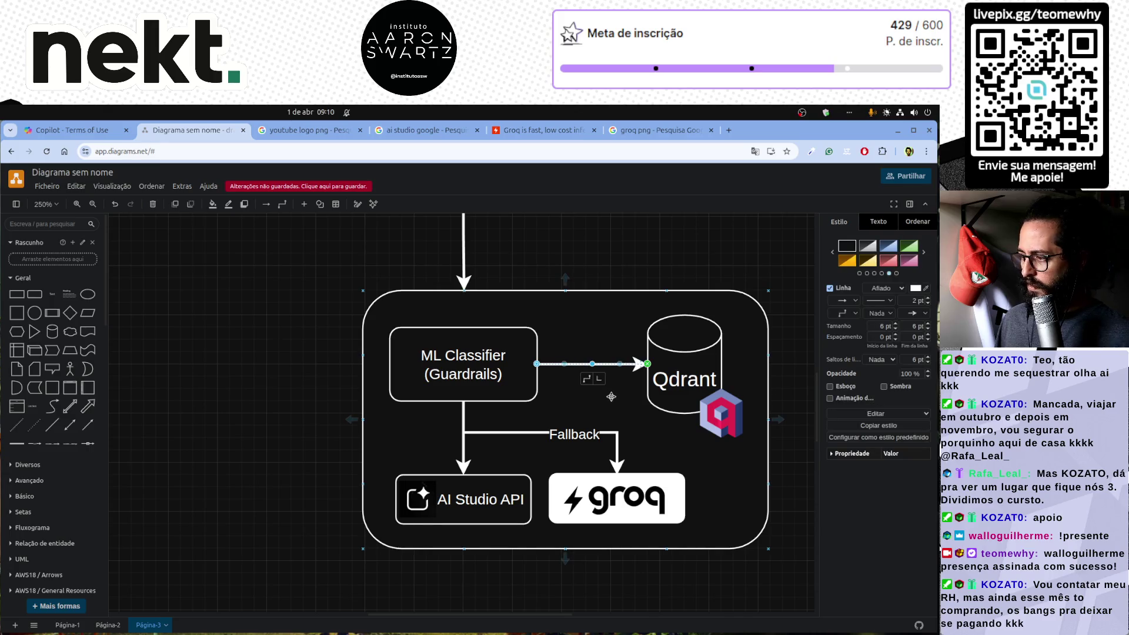
scroll(610, 396, "down", 2, "ctrl")
mouse_move(664, 374)
left_mouse_down()
mouse_move(766, 383)
mouse_move(783, 374)
left_mouse_up()
left_click(603, 374)
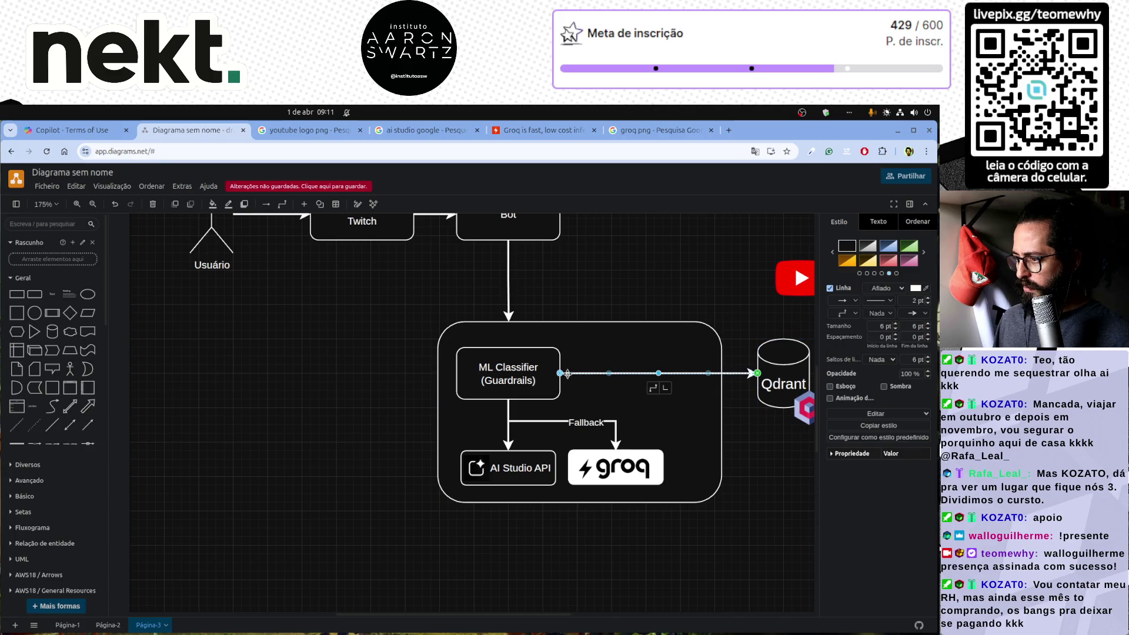
left_click_drag(708, 373, 723, 373)
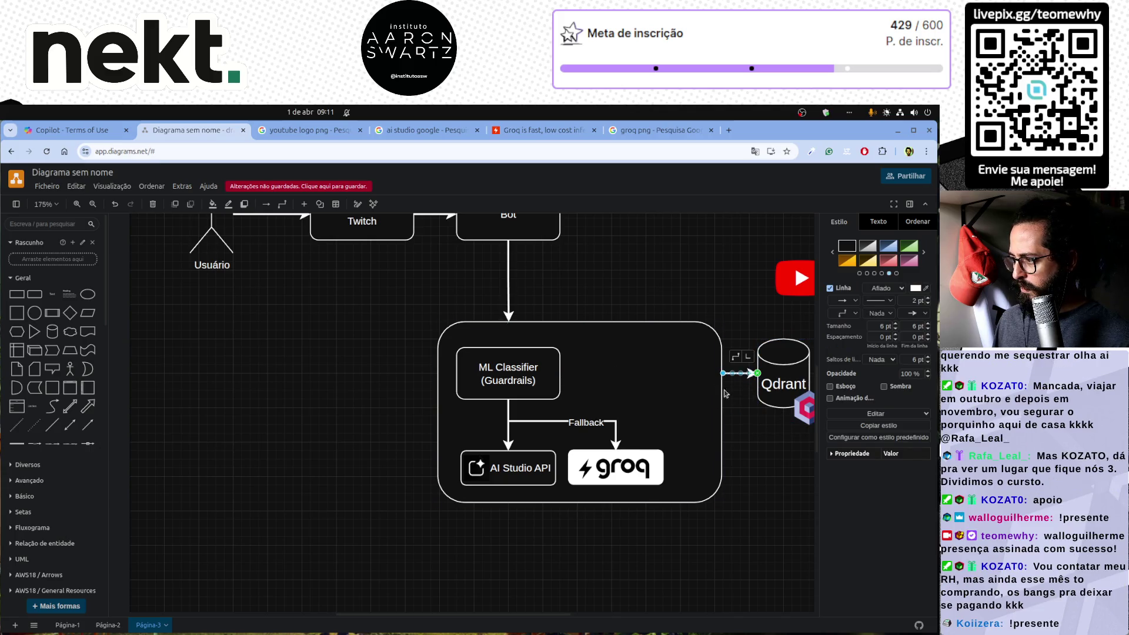
left_click(743, 417)
scroll(744, 417, "down", 3)
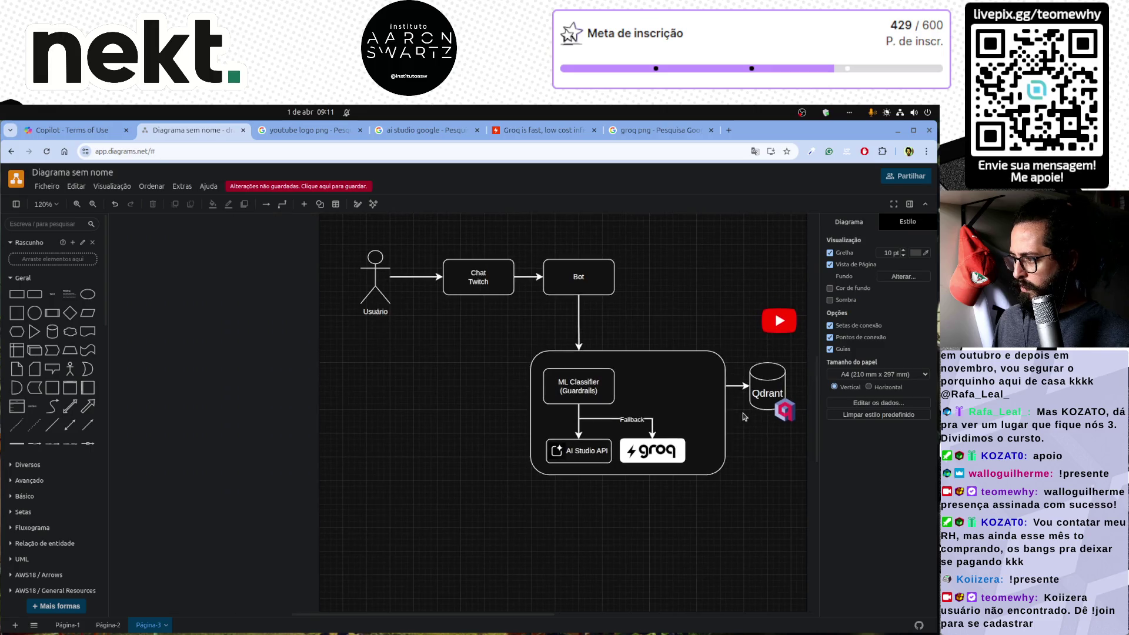
scroll(717, 416, "up", 3)
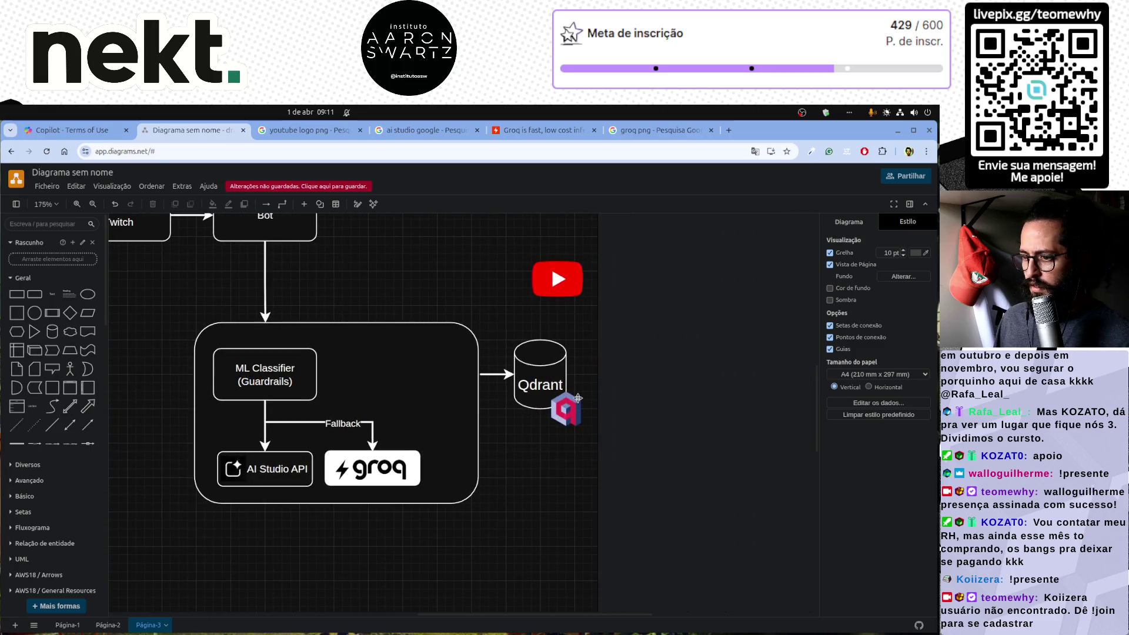
left_click(463, 382)
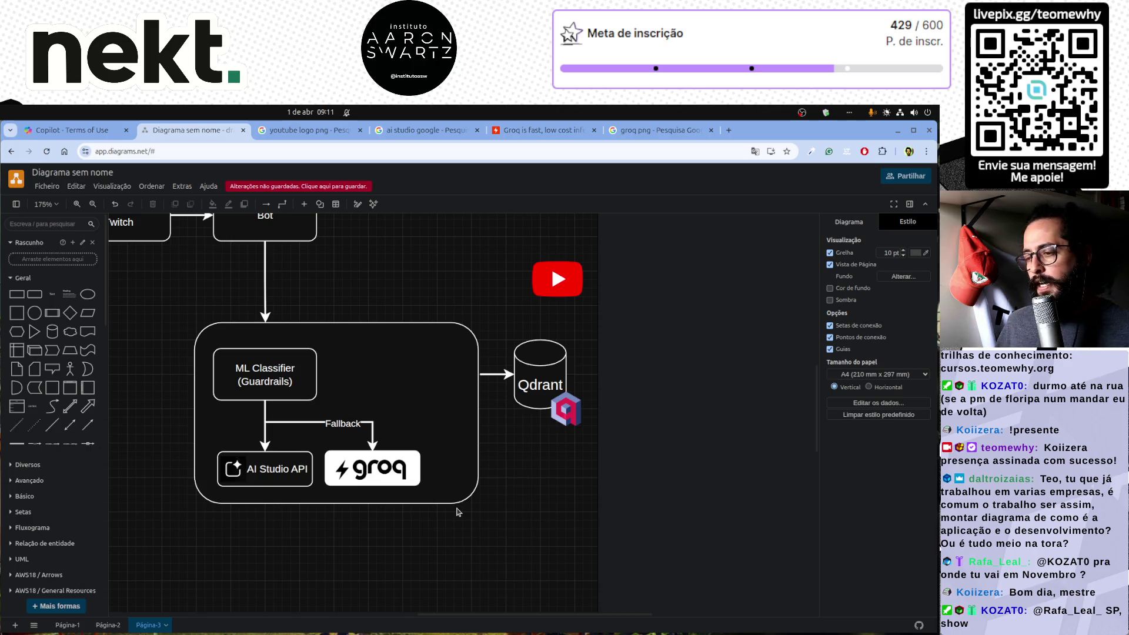
scroll(575, 480, "down", 2, "ctrl")
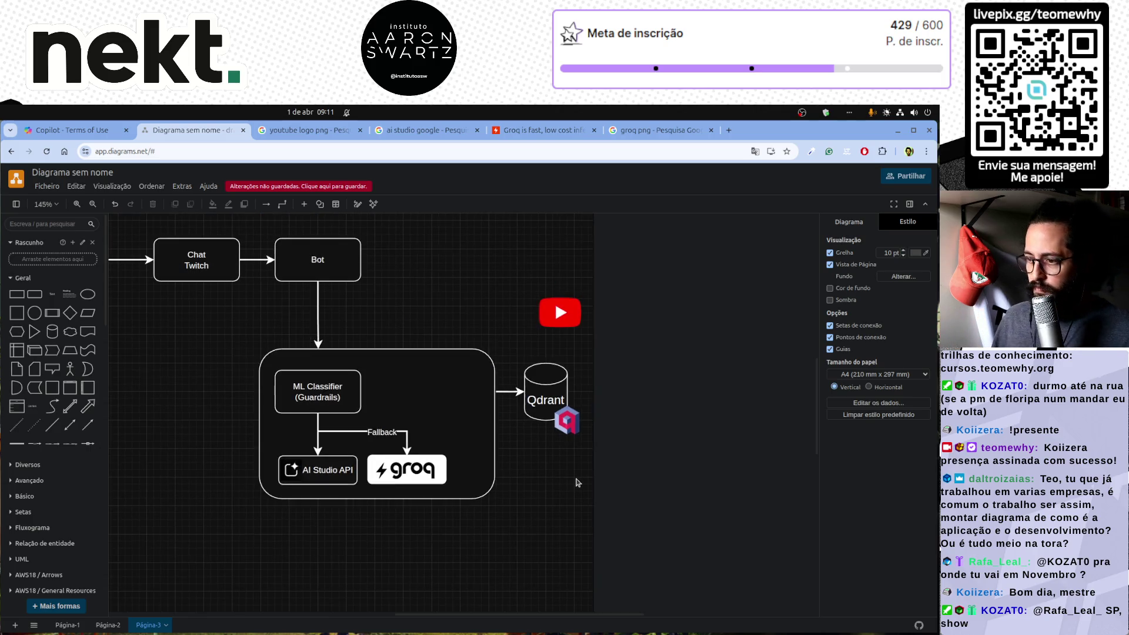
scroll(576, 482, "up", 1)
scroll(575, 480, "up", 1)
Move the YouTube logo up and shift the container, its boxes and Qdrant upward together
left_click_drag(560, 370, 513, 229)
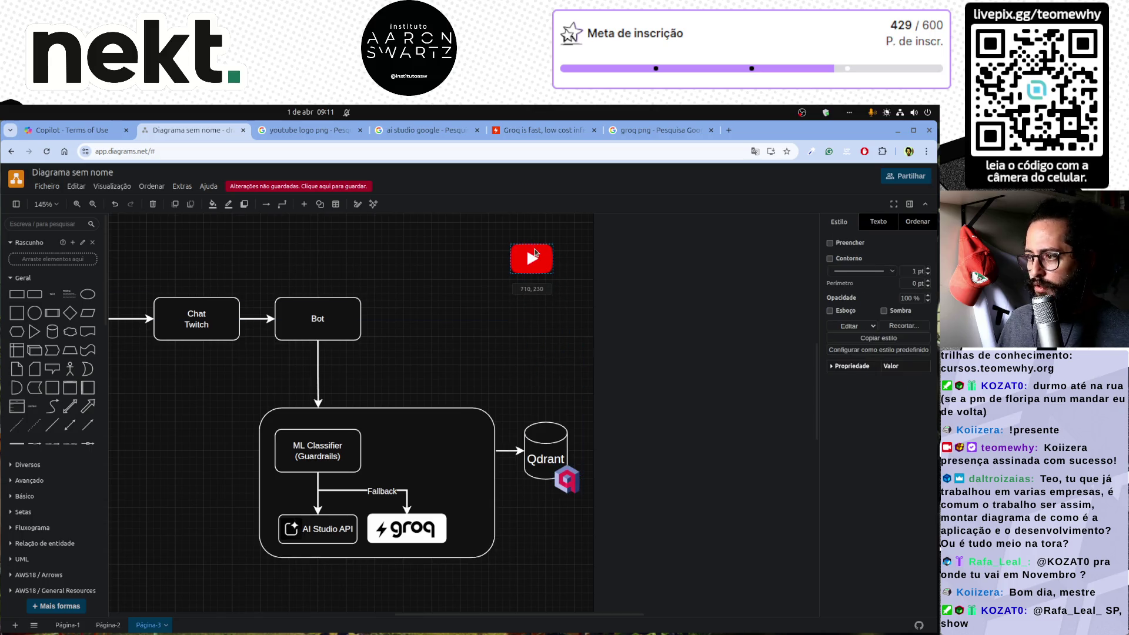
left_click(479, 361)
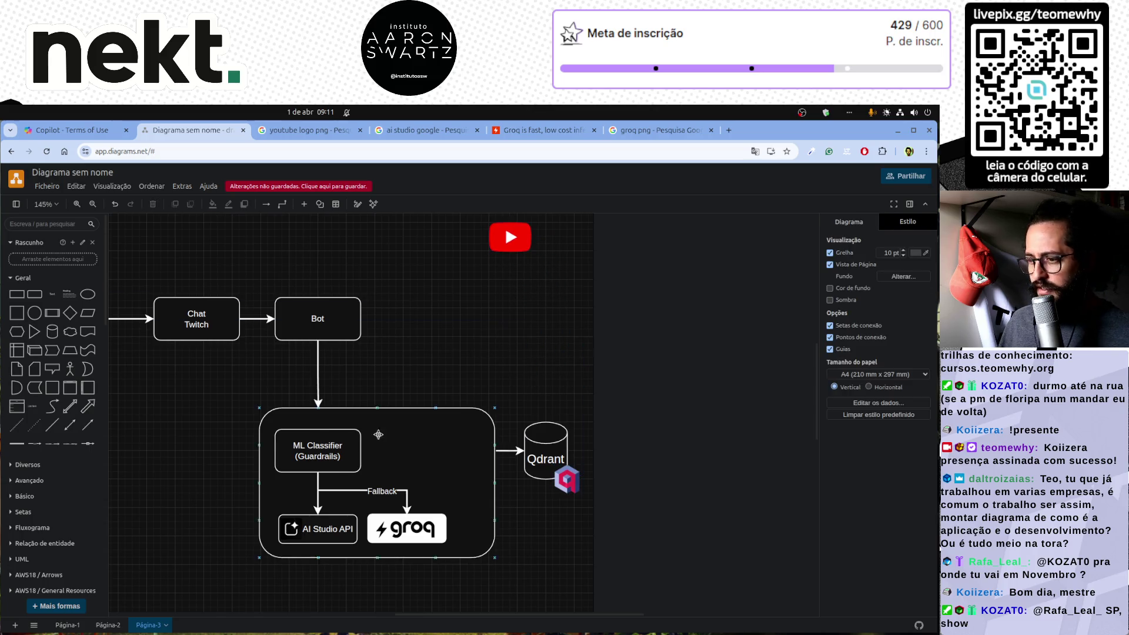
left_click_drag(238, 588, 599, 382)
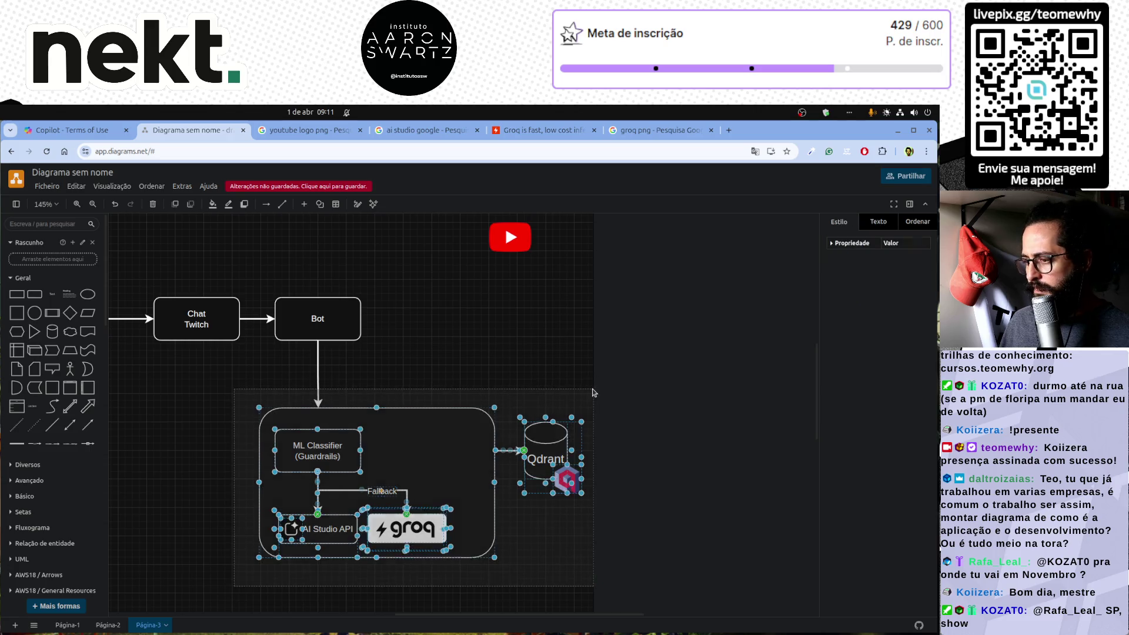
left_click_drag(424, 470, 425, 446)
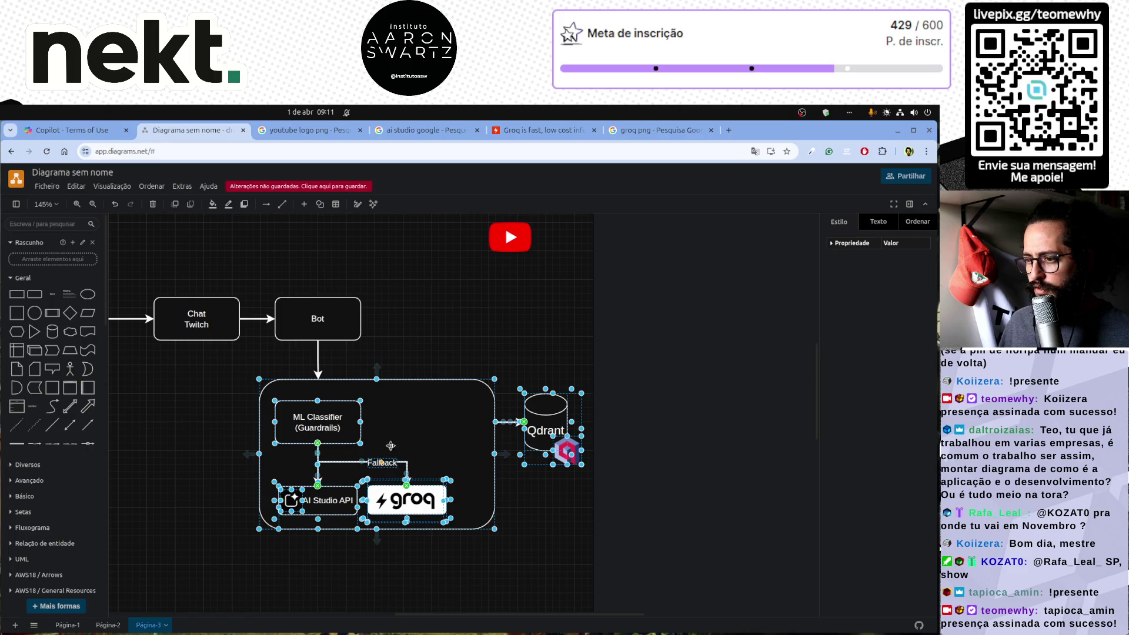
Delete Bot's old arrow and draw a new one straight down to the container's top edge
left_click(248, 454)
scroll(305, 374, "up", 5)
scroll(304, 373, "up", 1)
scroll(320, 371, "up", 1)
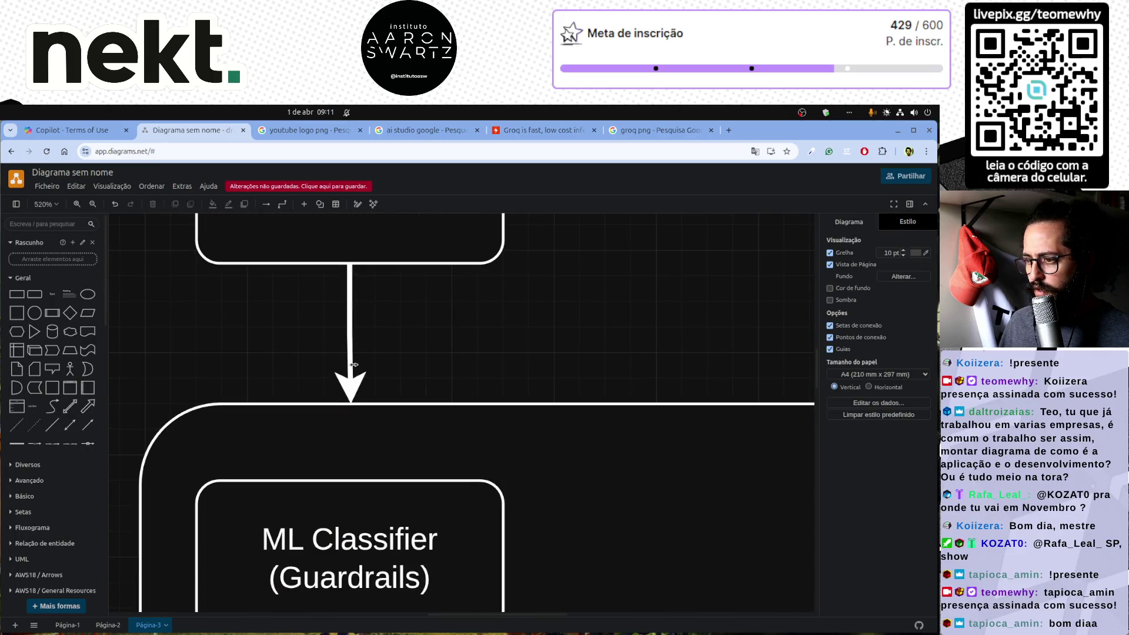
left_click(359, 394)
key("Delete")
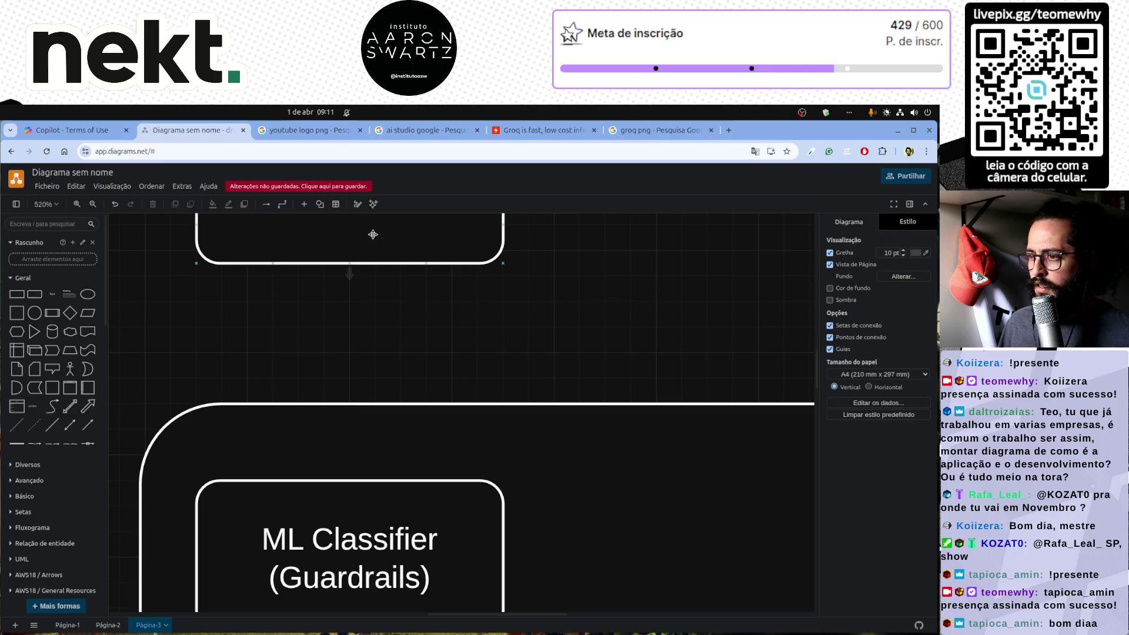
left_click_drag(350, 272, 347, 407)
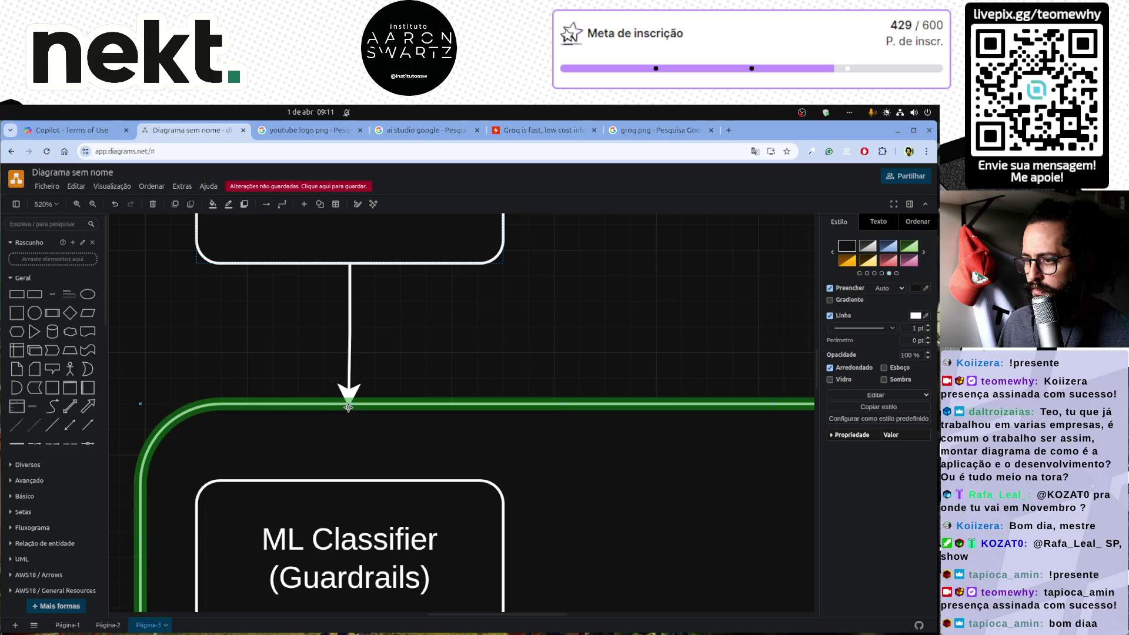
left_click_drag(349, 407, 350, 410)
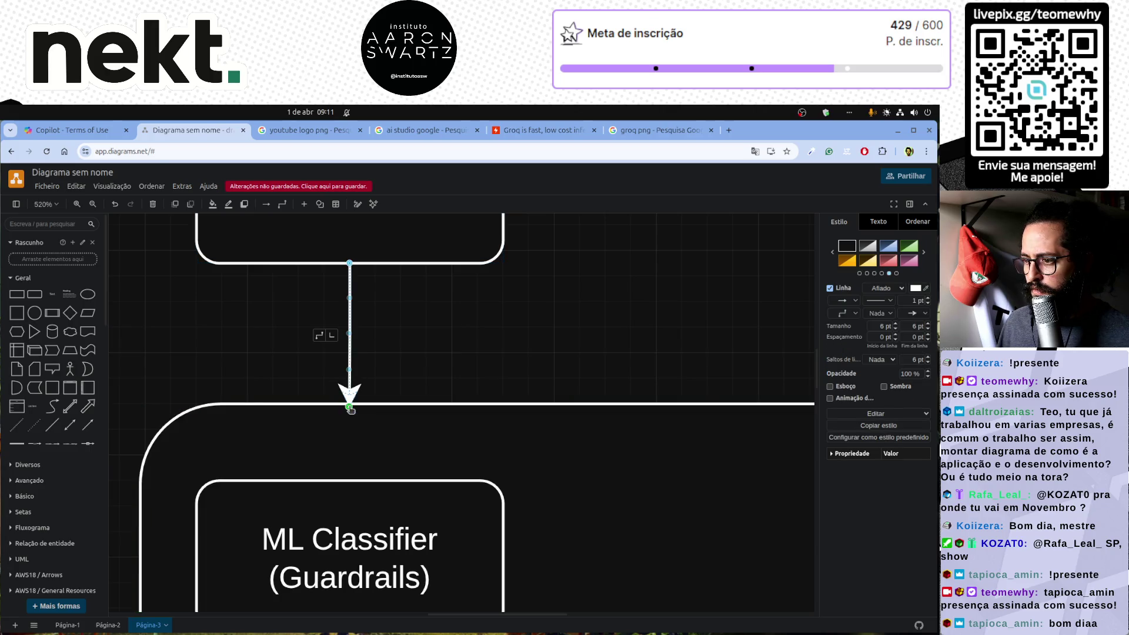
left_click(470, 344)
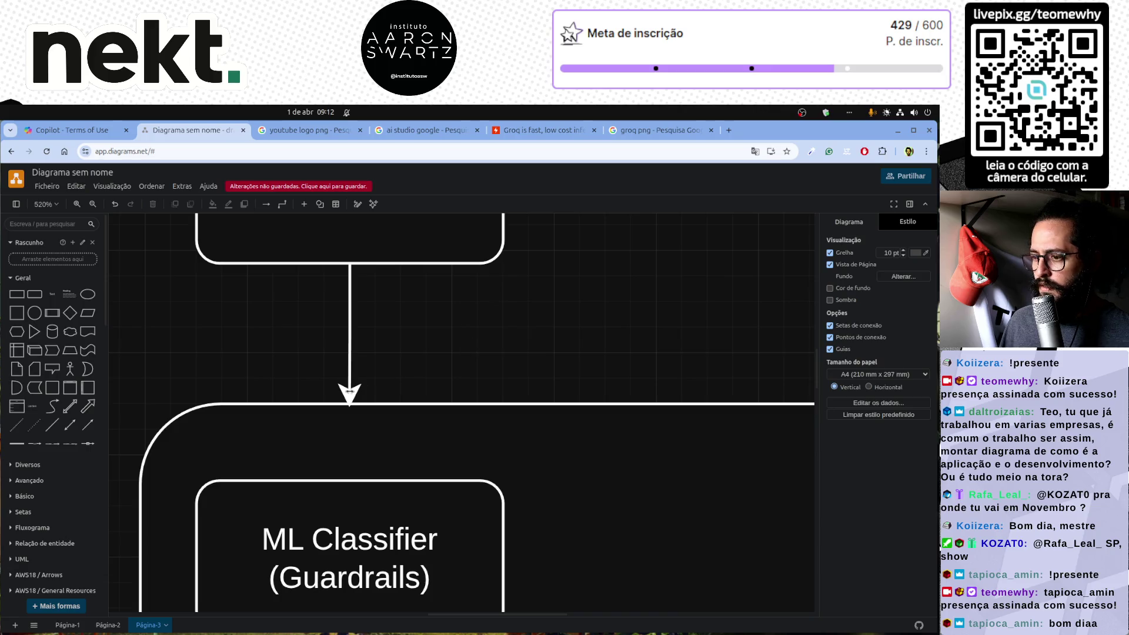
left_click(351, 388)
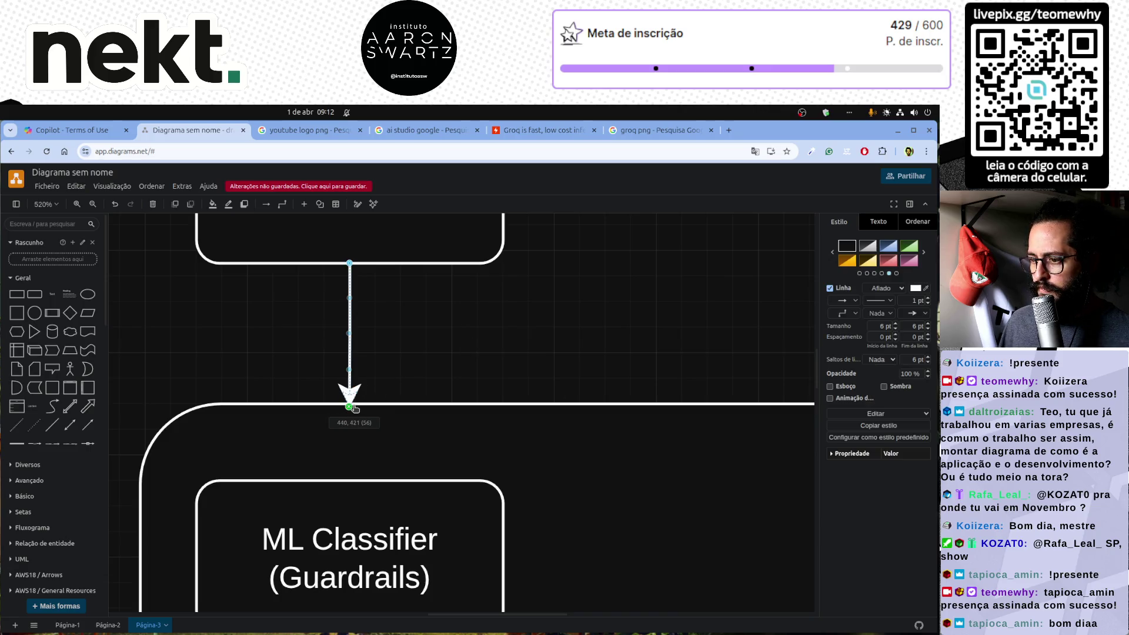
left_click(426, 358)
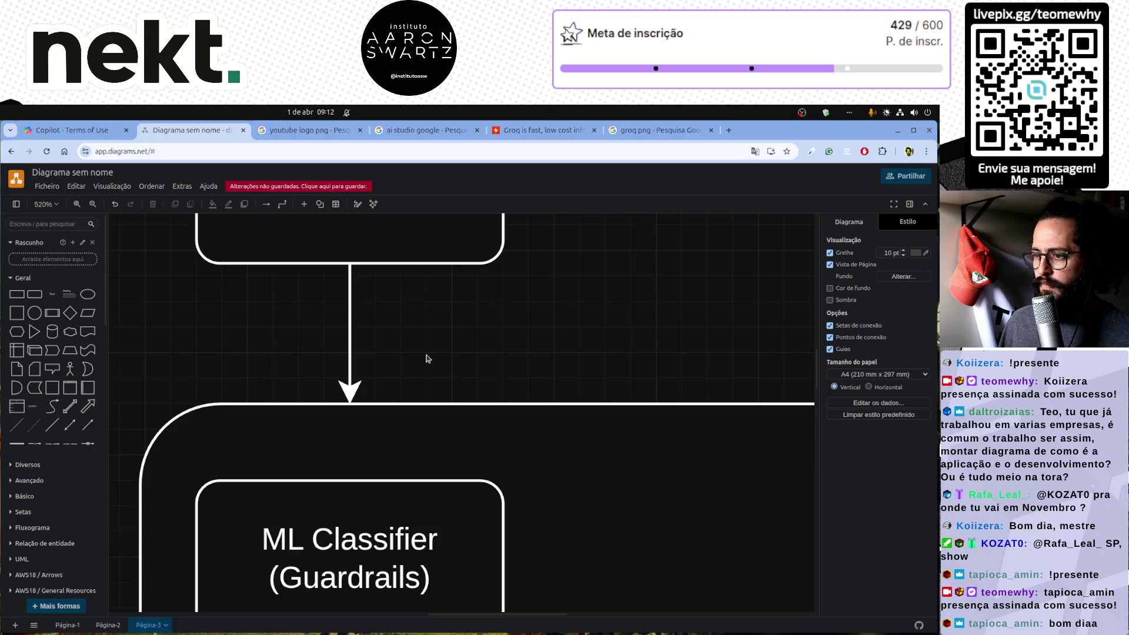
scroll(428, 356, "down", 3, "ctrl")
scroll(428, 356, "down", 3, "ctrl")
left_click(401, 350)
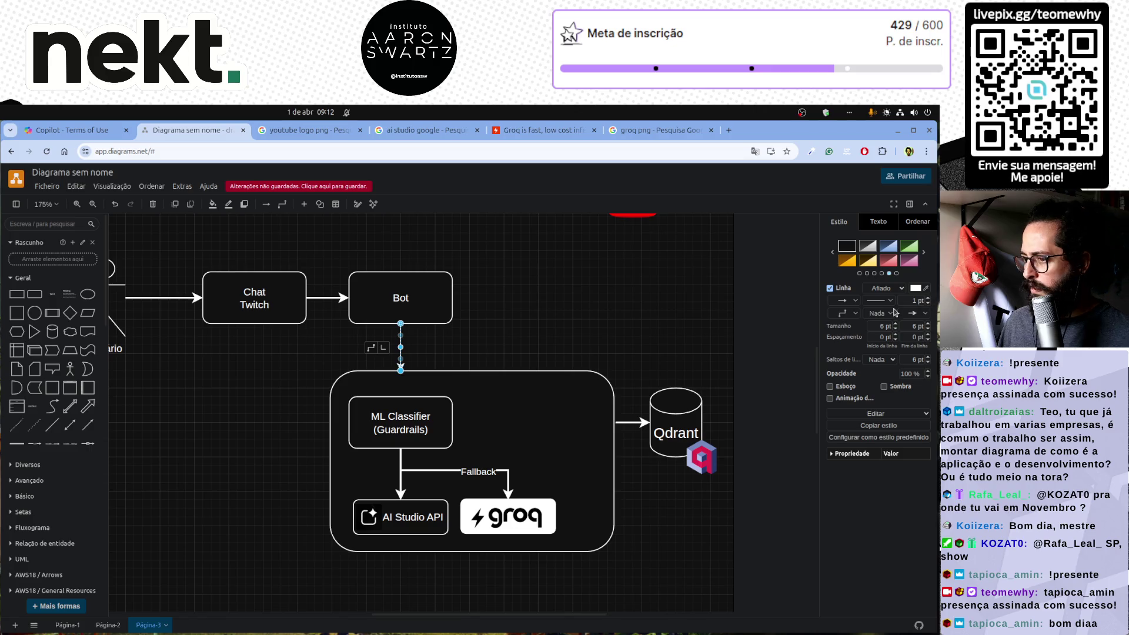
Lower AI Studio API and groq slightly, then add a new Text element to the diagram
left_click(582, 350)
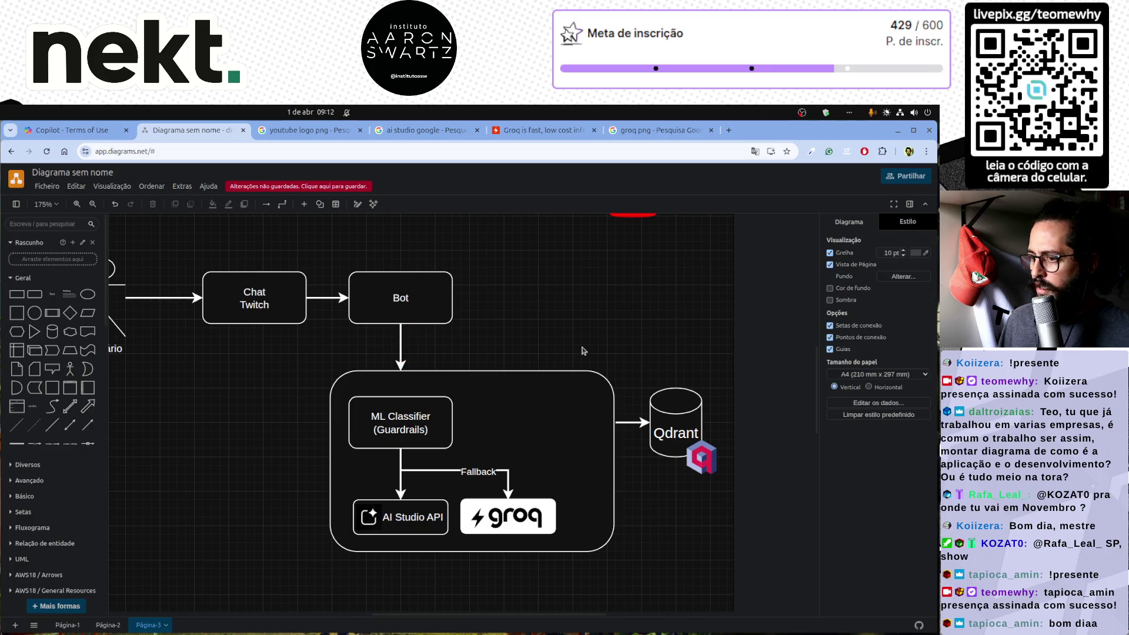
mouse_move(471, 461)
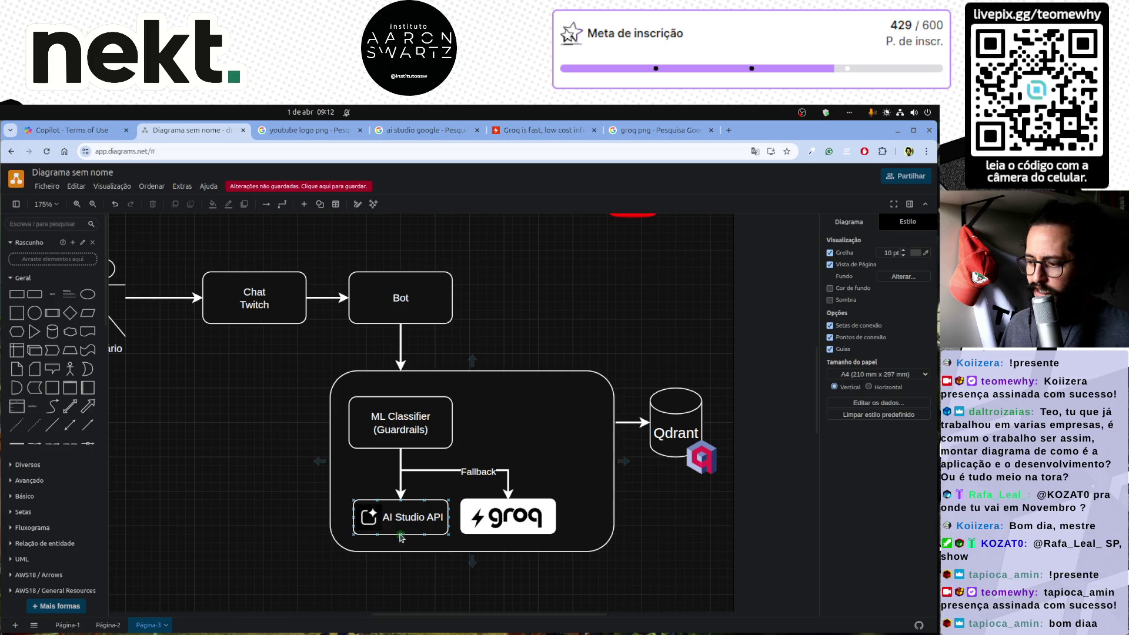
left_click(400, 535)
left_click(500, 521, "shift")
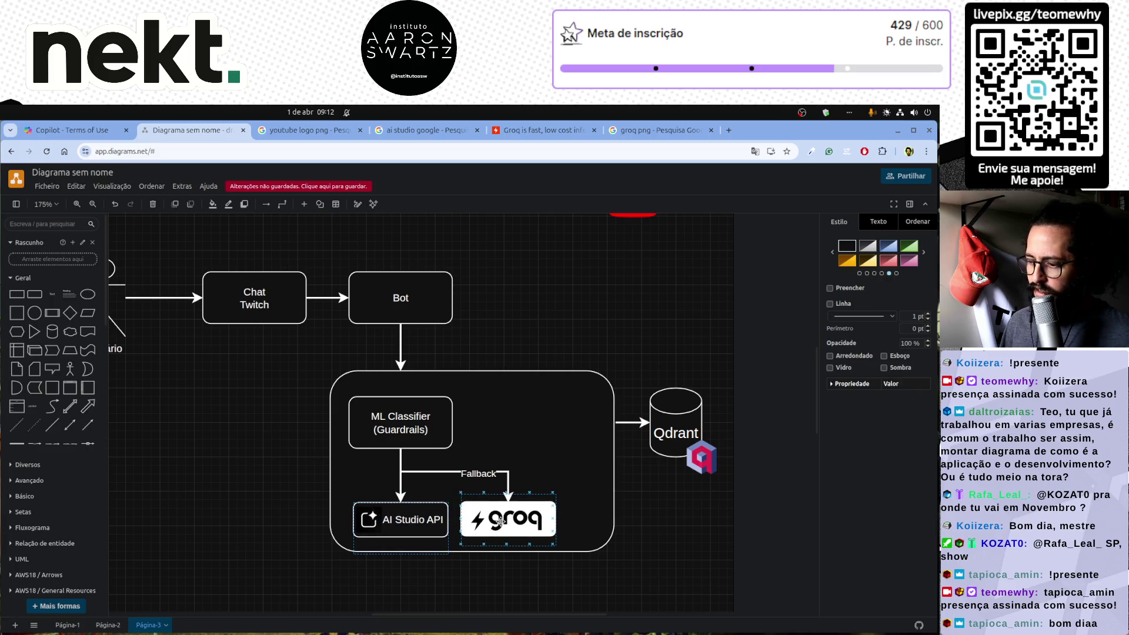
left_click_drag(500, 521, 499, 523)
left_click(480, 479)
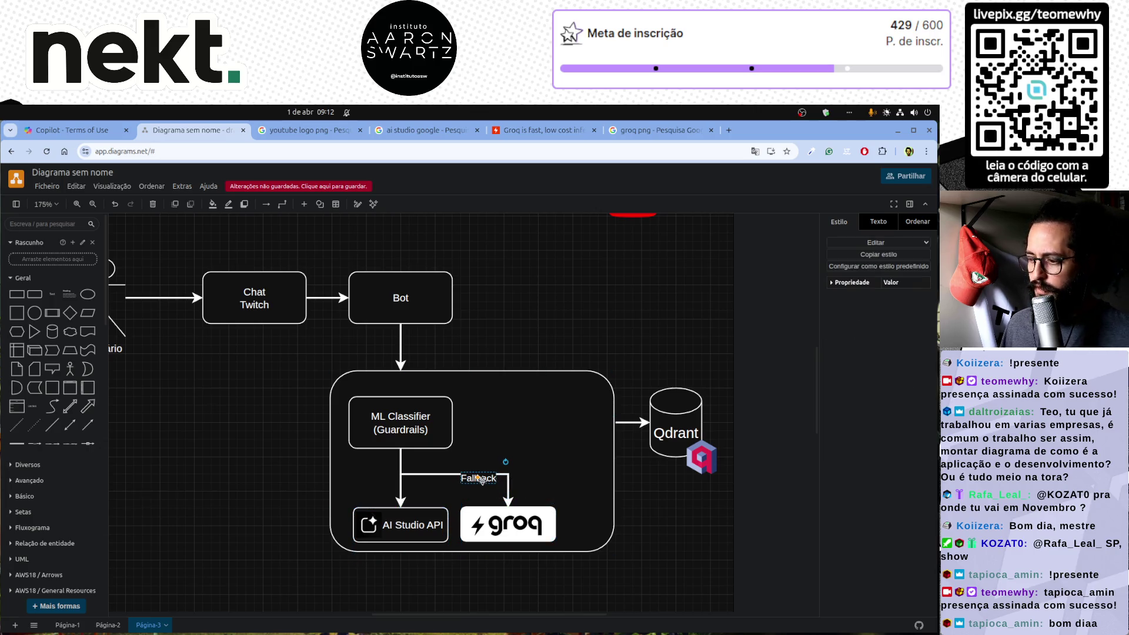
left_click(347, 495)
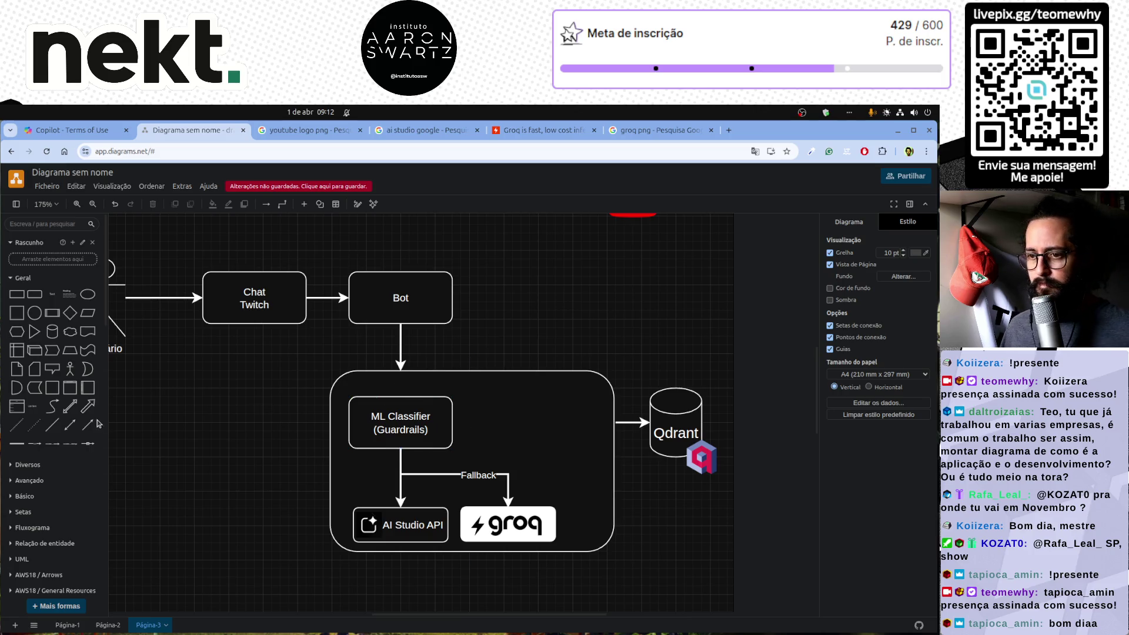
left_click(51, 295)
Place a new text shape beside ML Classifier and set its wording to 'API Flask'
left_click_drag(446, 417, 514, 409)
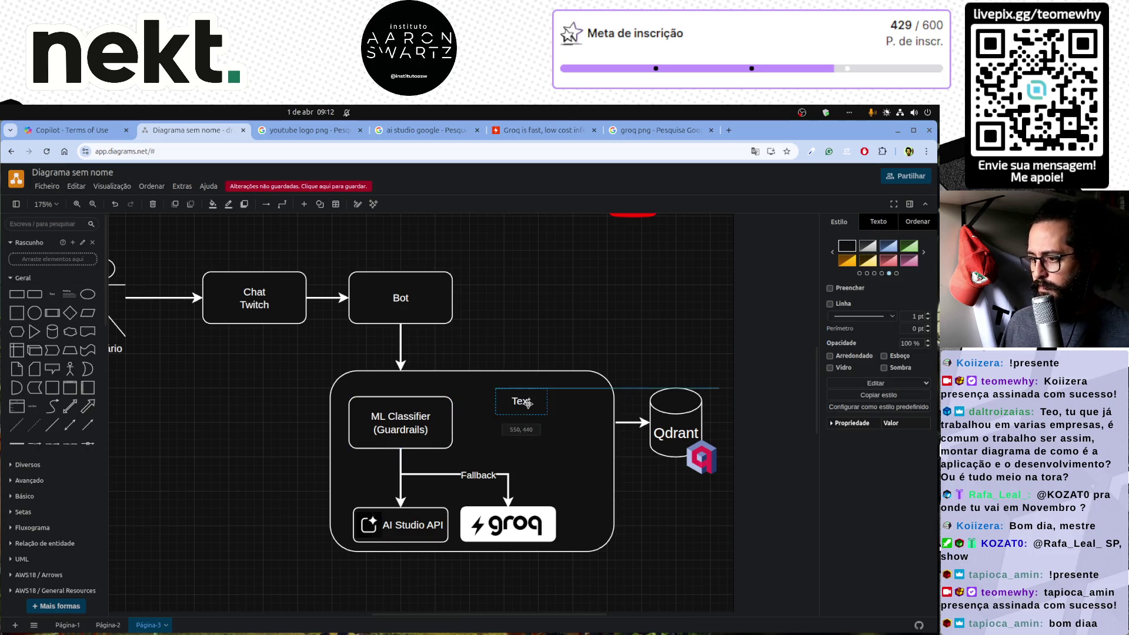
double_click(529, 403)
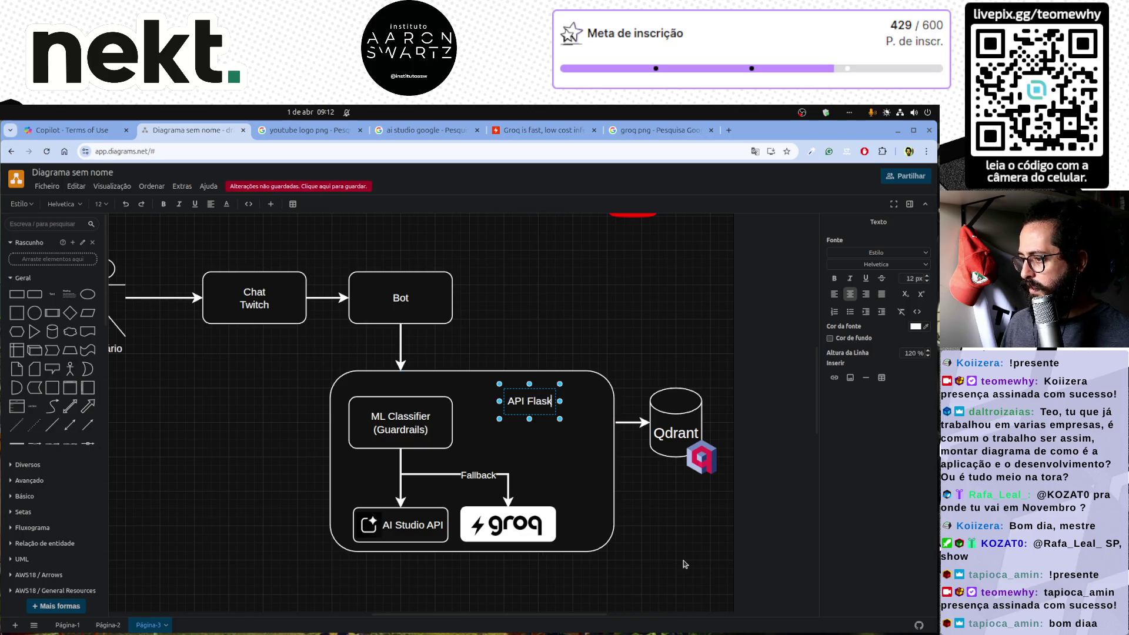
key("Escape")
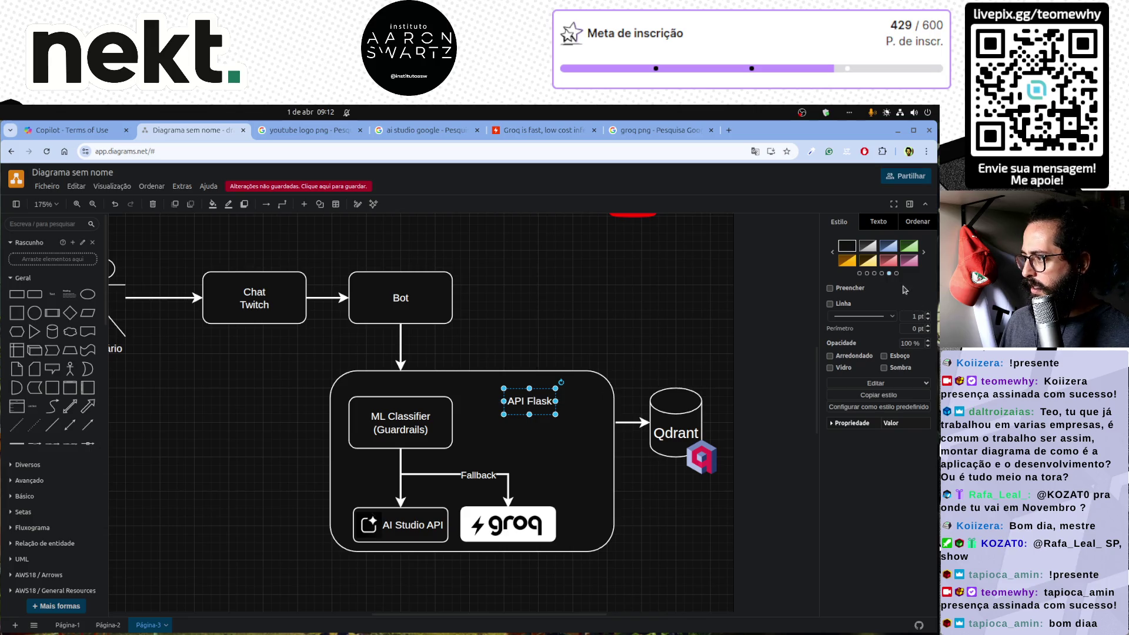
Enlarge the API Flask font and move the label to the container's upper right
left_click(877, 222)
left_click(928, 267)
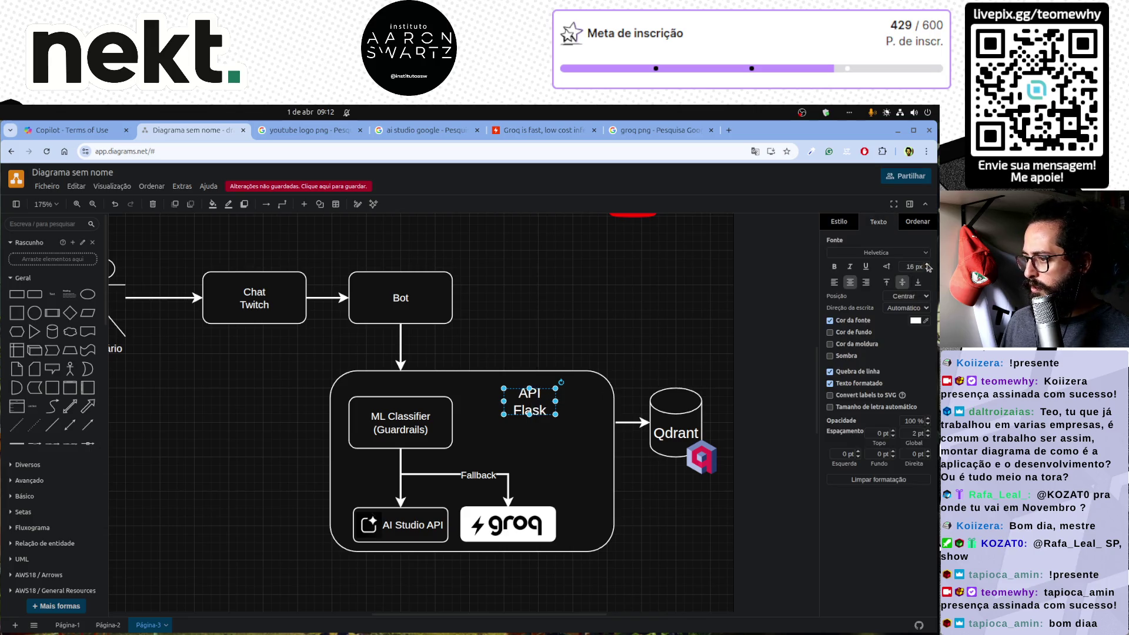
left_click(928, 267)
left_click(762, 572)
mouse_move(524, 404)
left_mouse_down()
mouse_move(548, 411)
mouse_move(538, 422)
mouse_move(564, 415)
left_mouse_up()
left_click(594, 502)
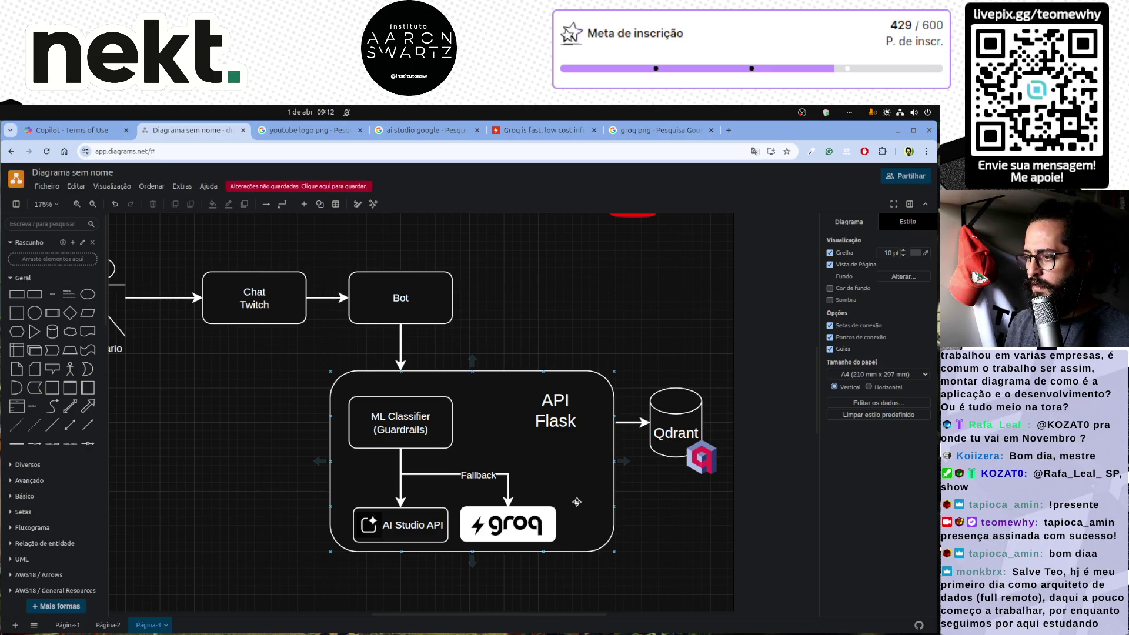
scroll(528, 491, "down", 3)
Move Chat Twitch directly above Bot and straighten their connector into a vertical drop
left_click_drag(628, 446, 632, 438)
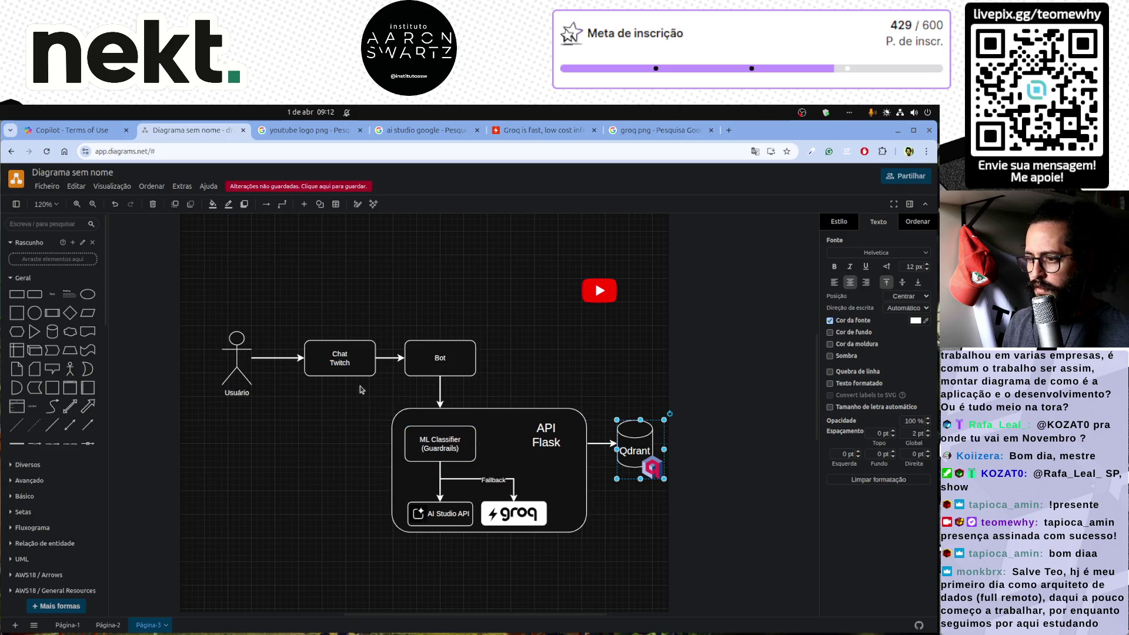
left_click_drag(333, 356, 433, 306)
left_click(440, 332)
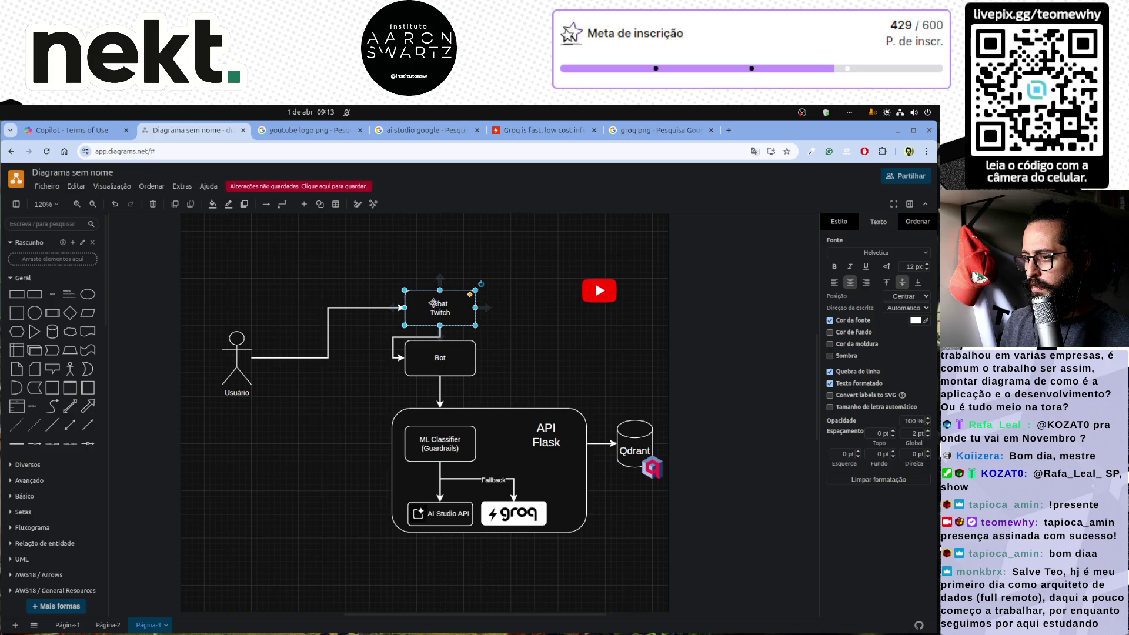
scroll(441, 336, "up", 3)
left_click_drag(379, 376, 440, 370)
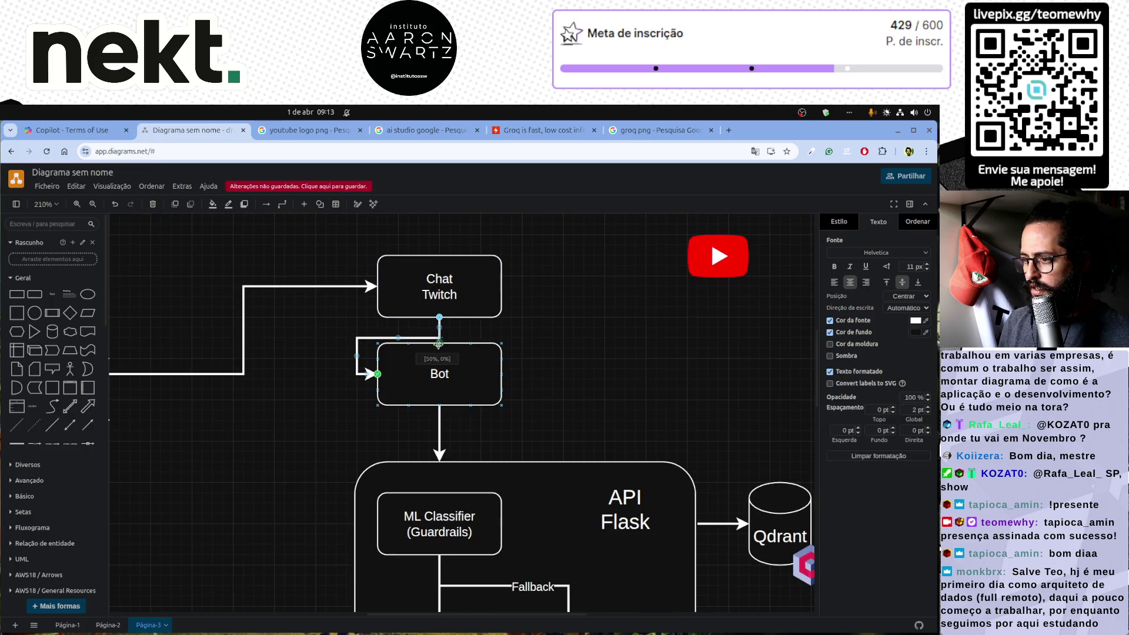
Nudge Bot into position beneath Chat Twitch
left_click(581, 395)
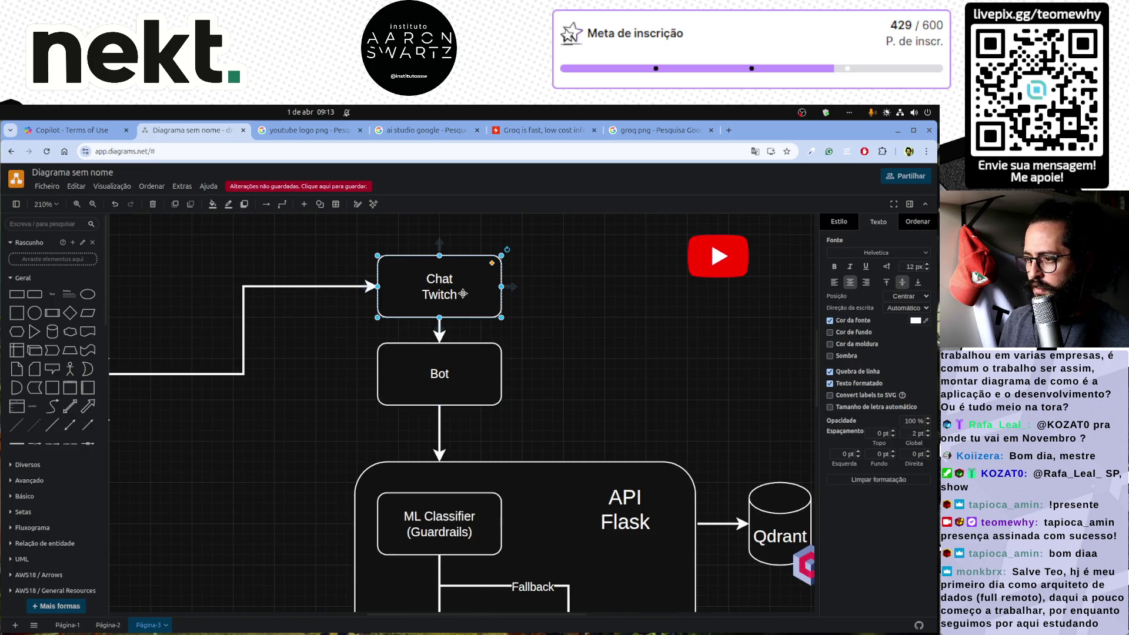
mouse_move(461, 368)
left_mouse_down()
mouse_move(463, 392)
mouse_move(461, 381)
left_mouse_up()
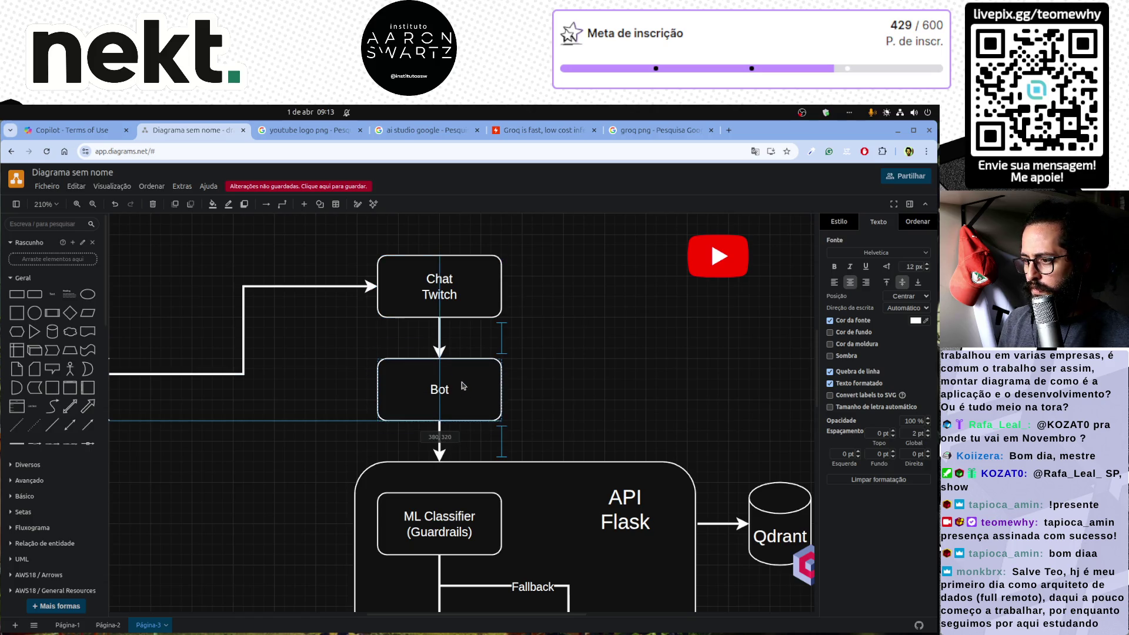
left_click(548, 379)
scroll(347, 411, "down", 2, "ctrl")
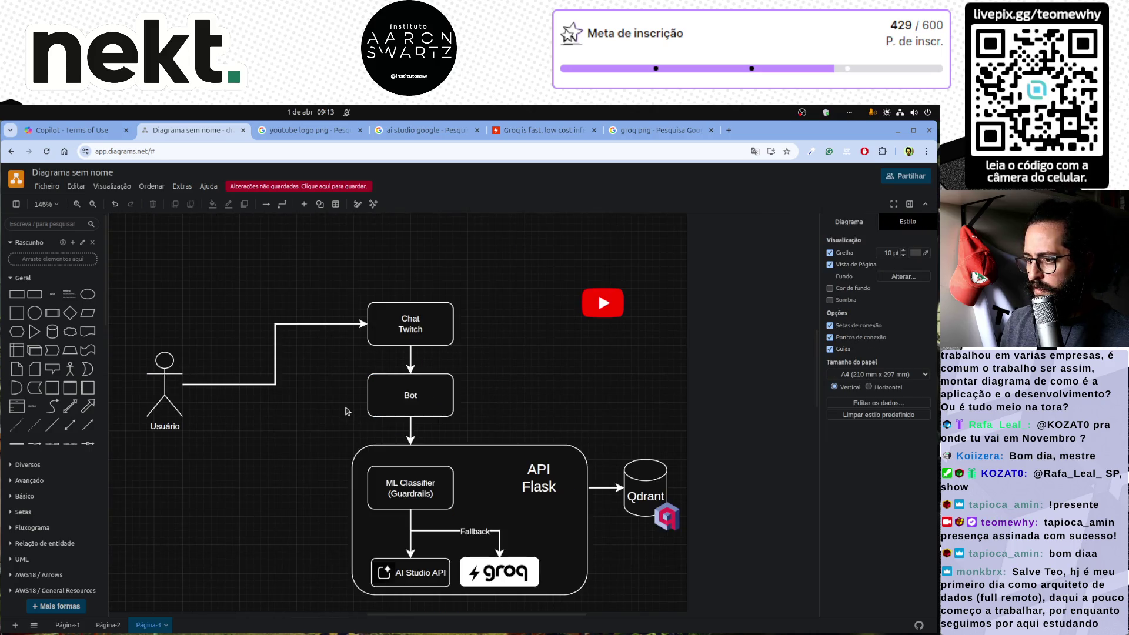
Move the Usuário actor up beside Chat Twitch so its arrow leads straight into the box
left_click(221, 386)
left_click(200, 413)
left_click(166, 382)
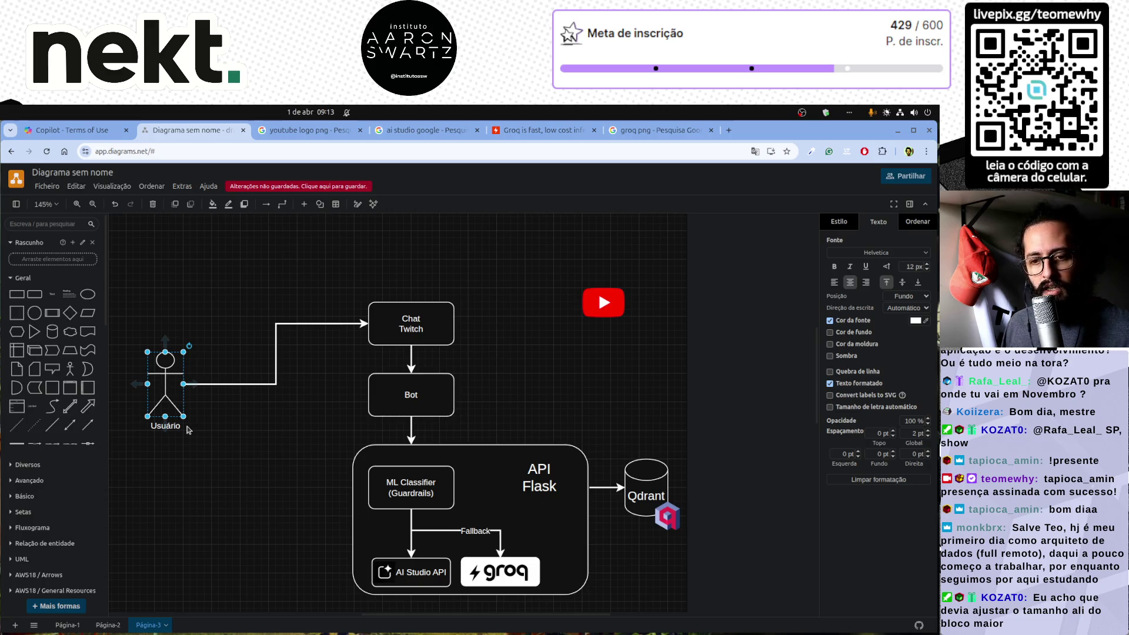
left_click_drag(172, 372, 310, 314)
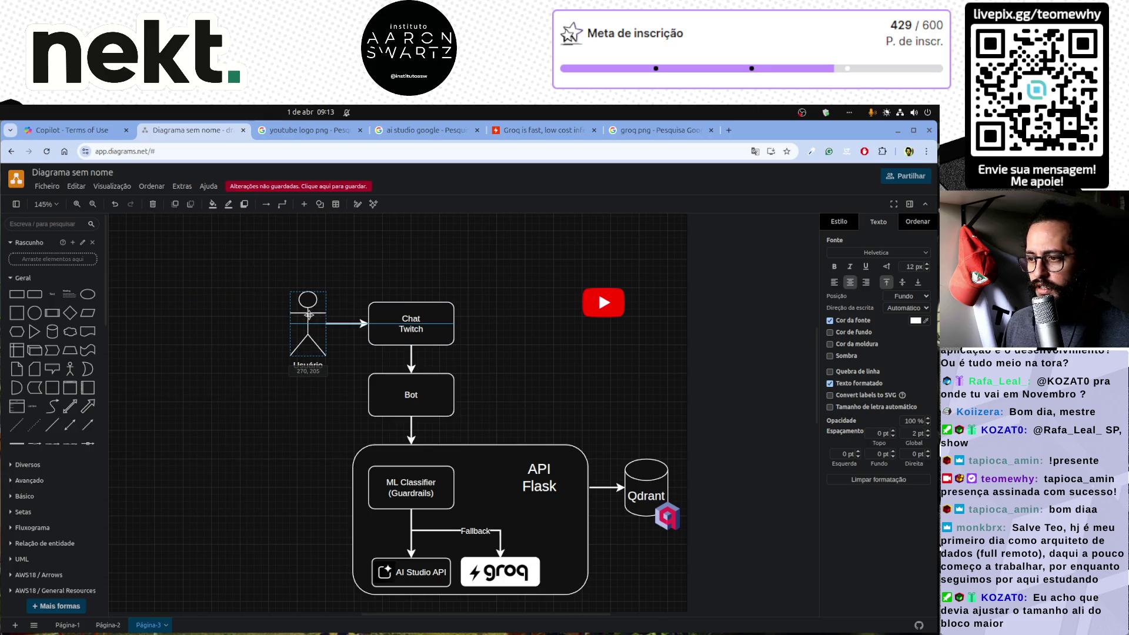
left_click(283, 440)
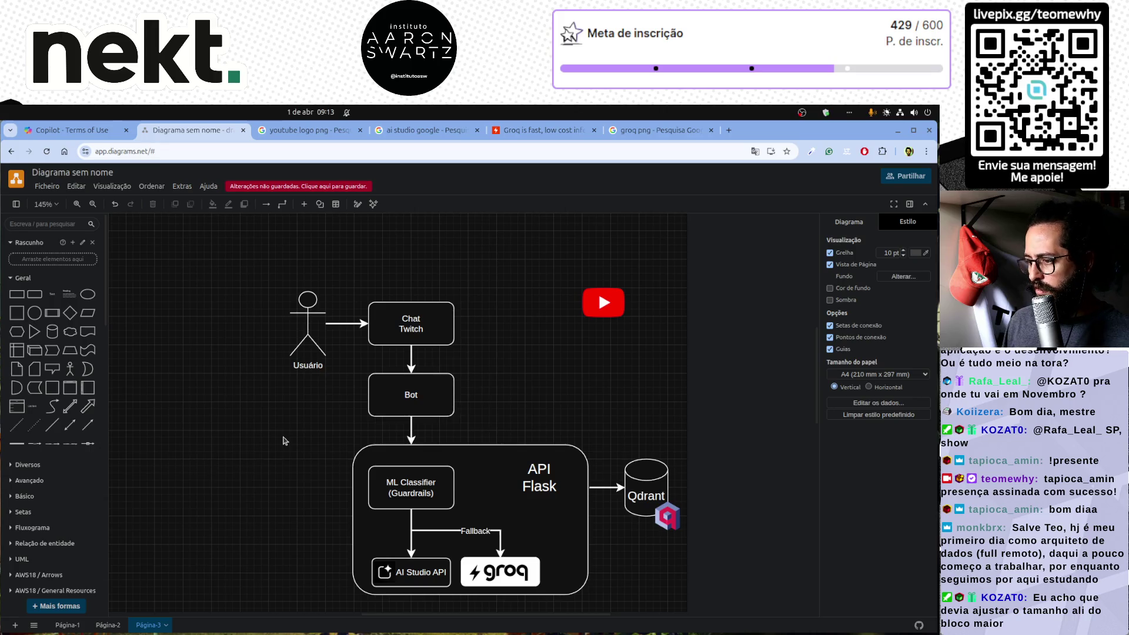
scroll(267, 483, "down", 3)
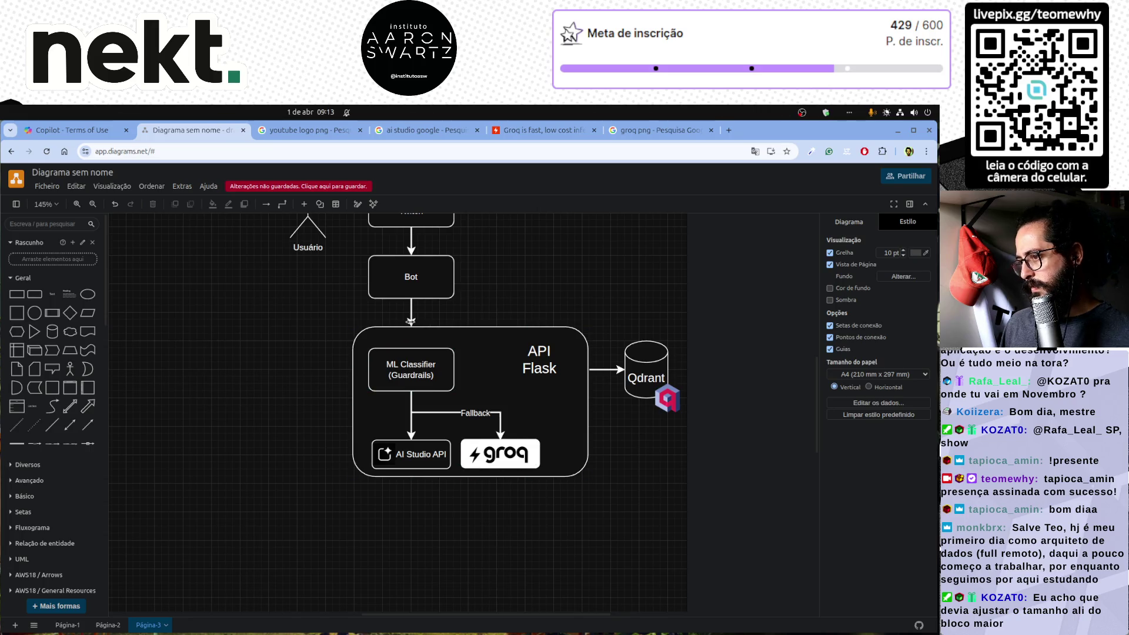
Narrow the API Flask container from its right edge and shift its label left inside it
left_click(411, 318)
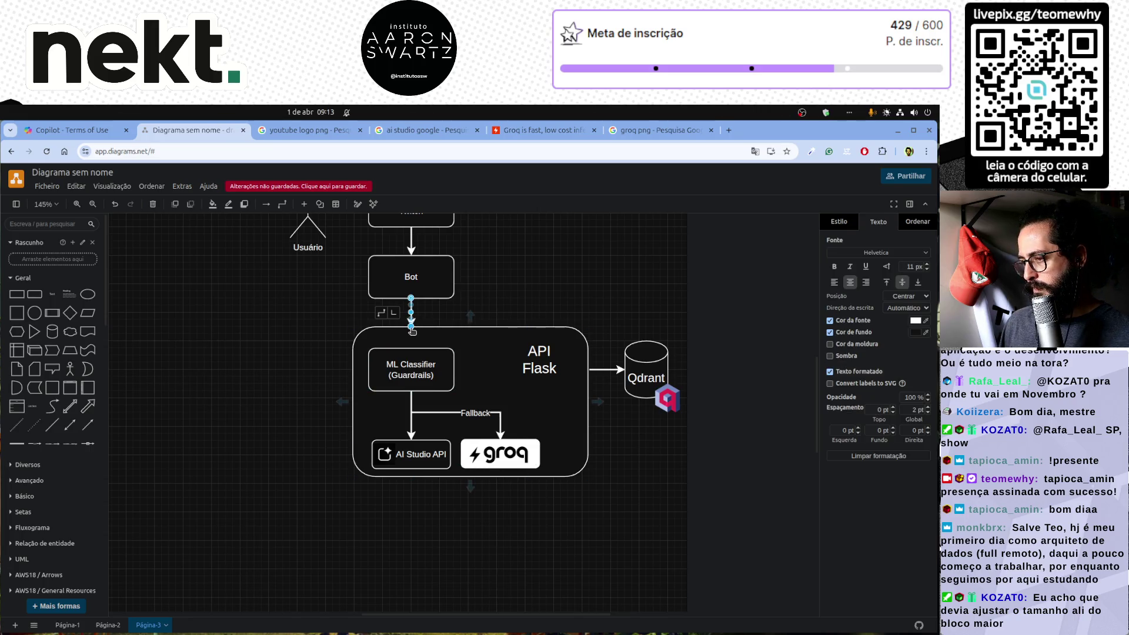
scroll(657, 455, "up", 3)
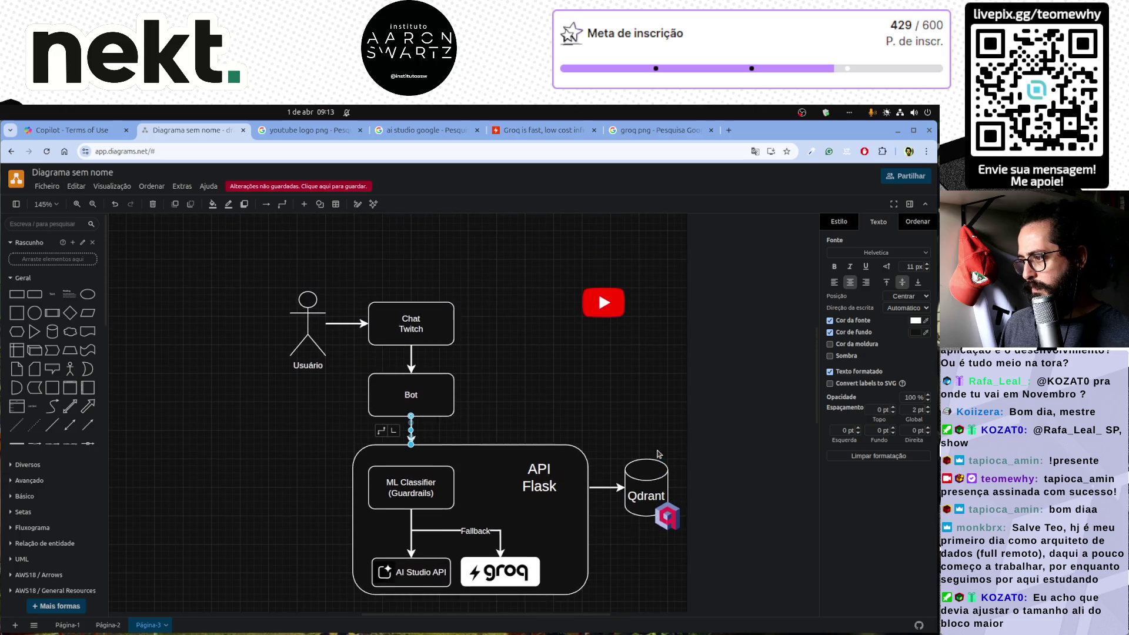
scroll(653, 456, "right", 4)
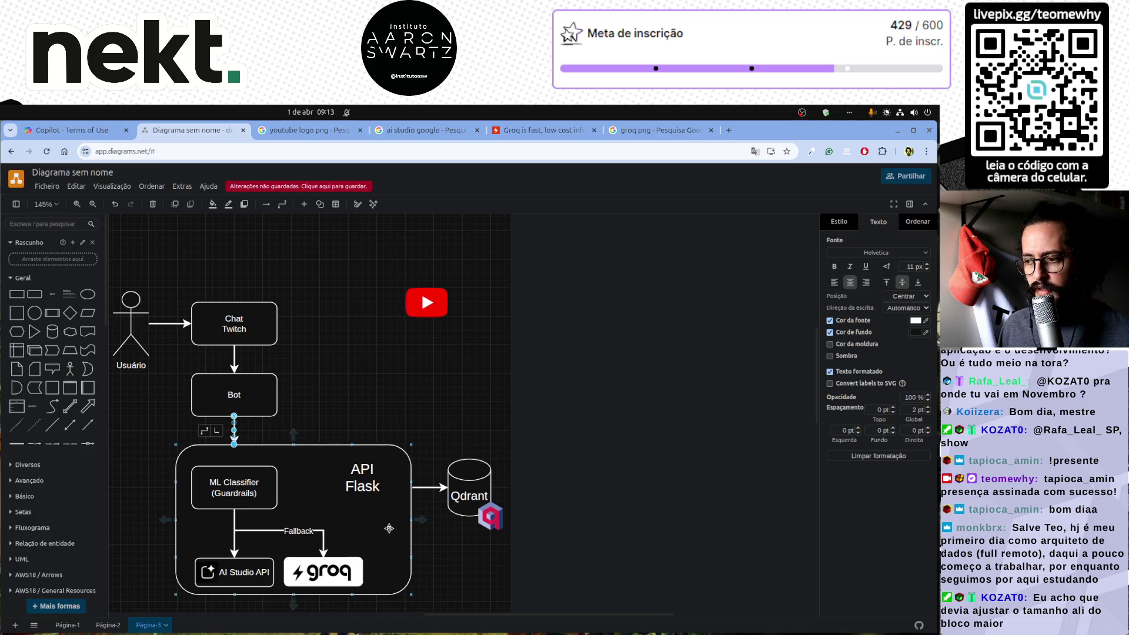
left_click(391, 524)
left_click_drag(411, 519, 376, 520)
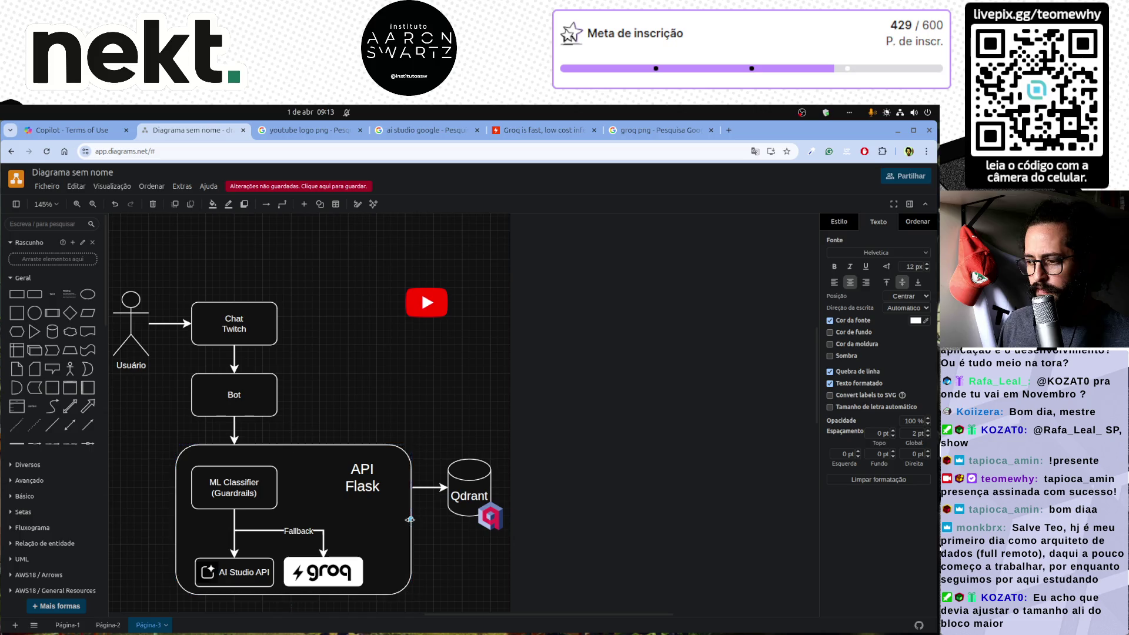
left_click(363, 477)
left_click_drag(362, 477, 338, 482)
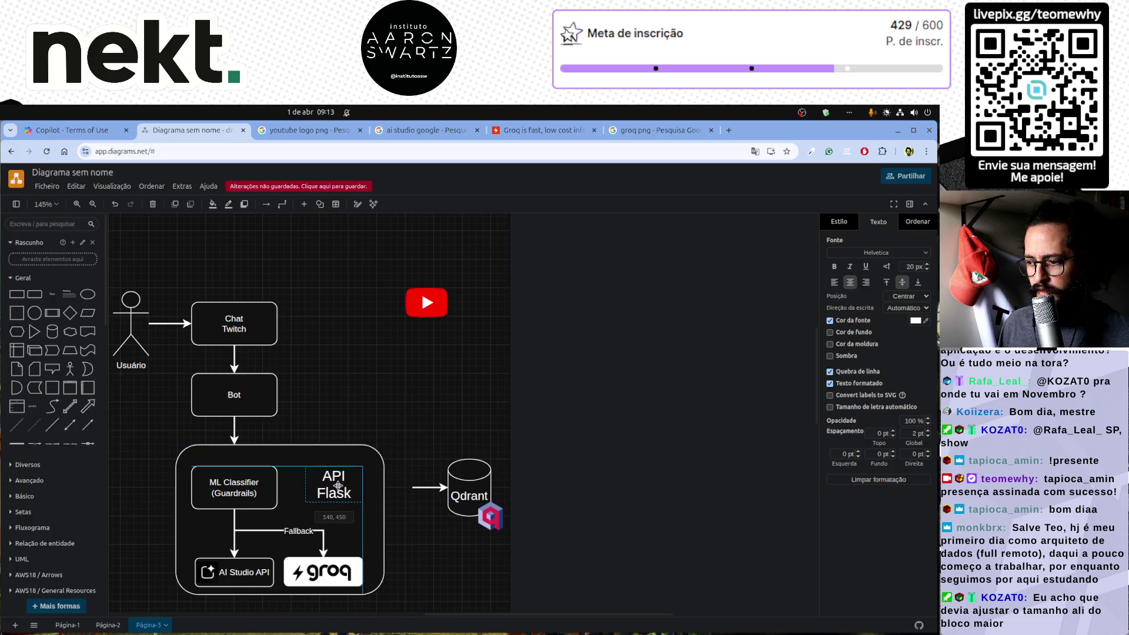
left_click(418, 550)
Fine-tune the API Flask container's width
left_click(380, 521)
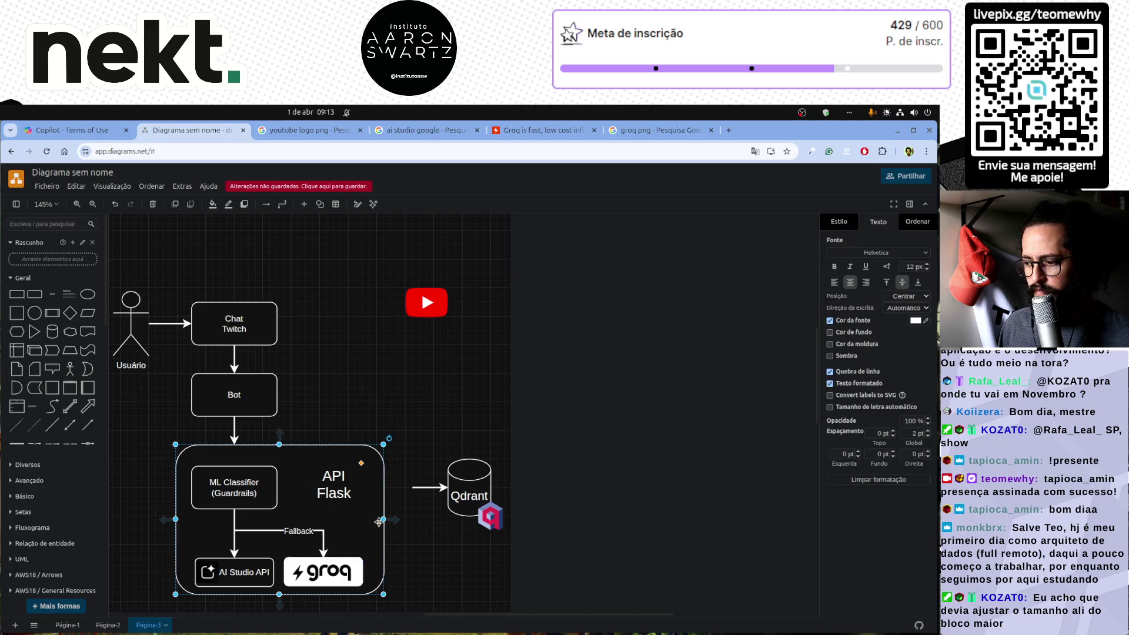
left_click_drag(382, 520, 380, 520)
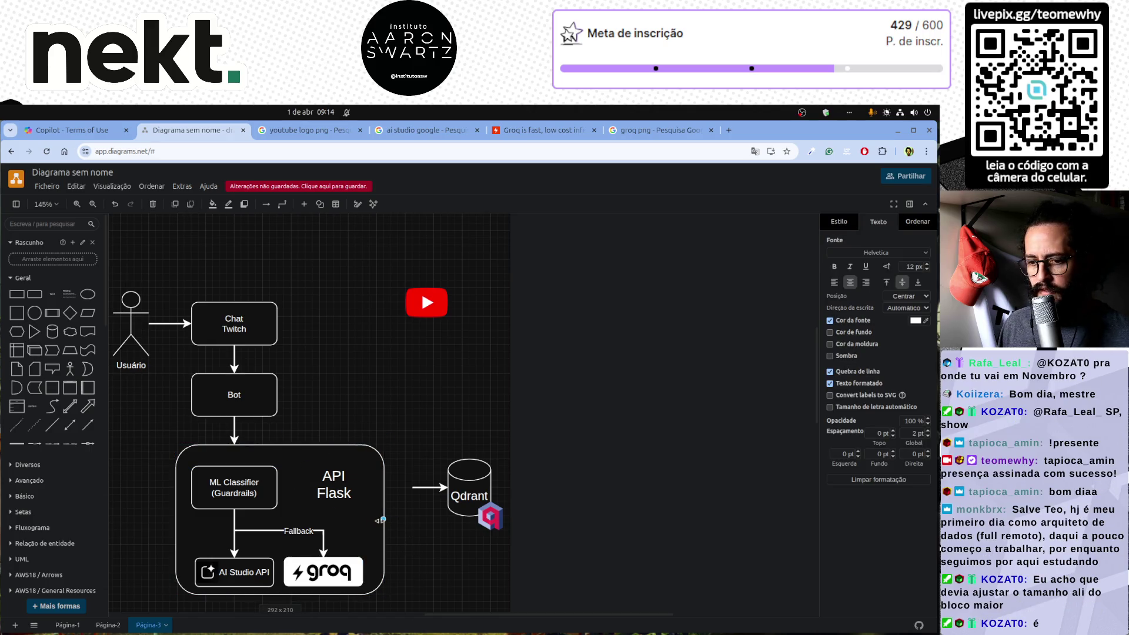
left_click(421, 503)
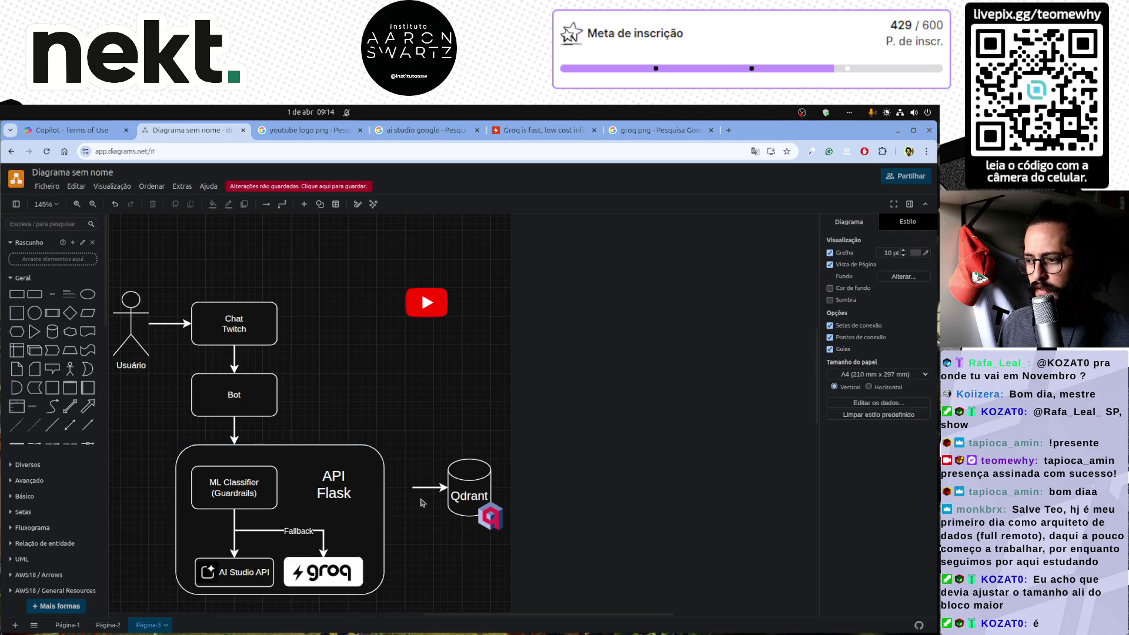
Attach the existing arrow to the API Flask container and nudge the Qdrant cylinder up and left
left_click(440, 487)
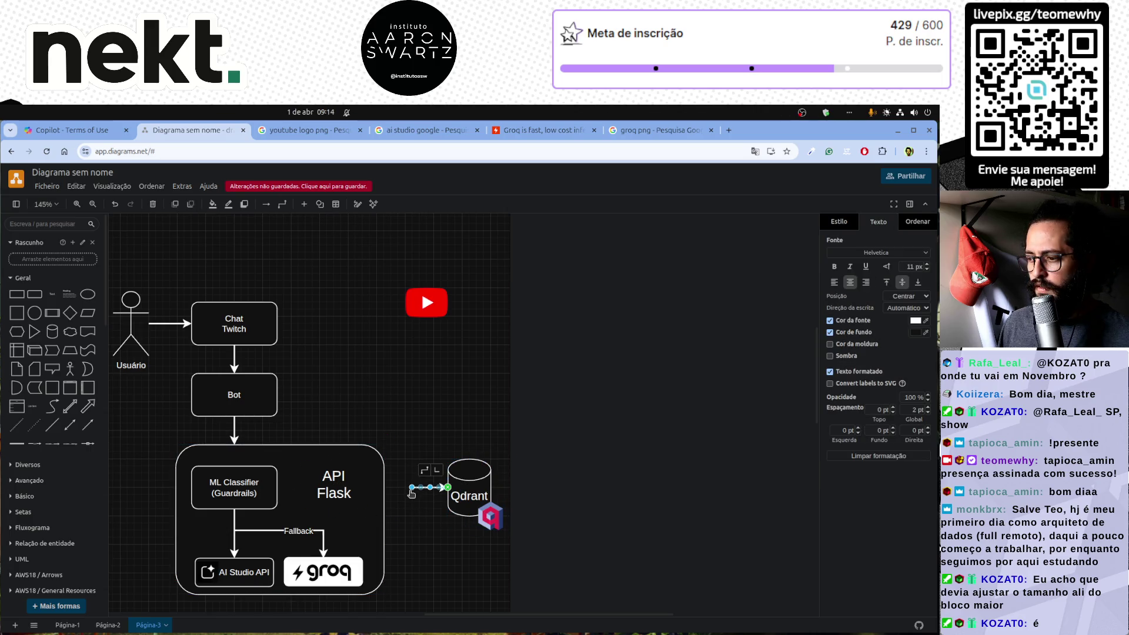
left_click_drag(396, 492, 385, 484)
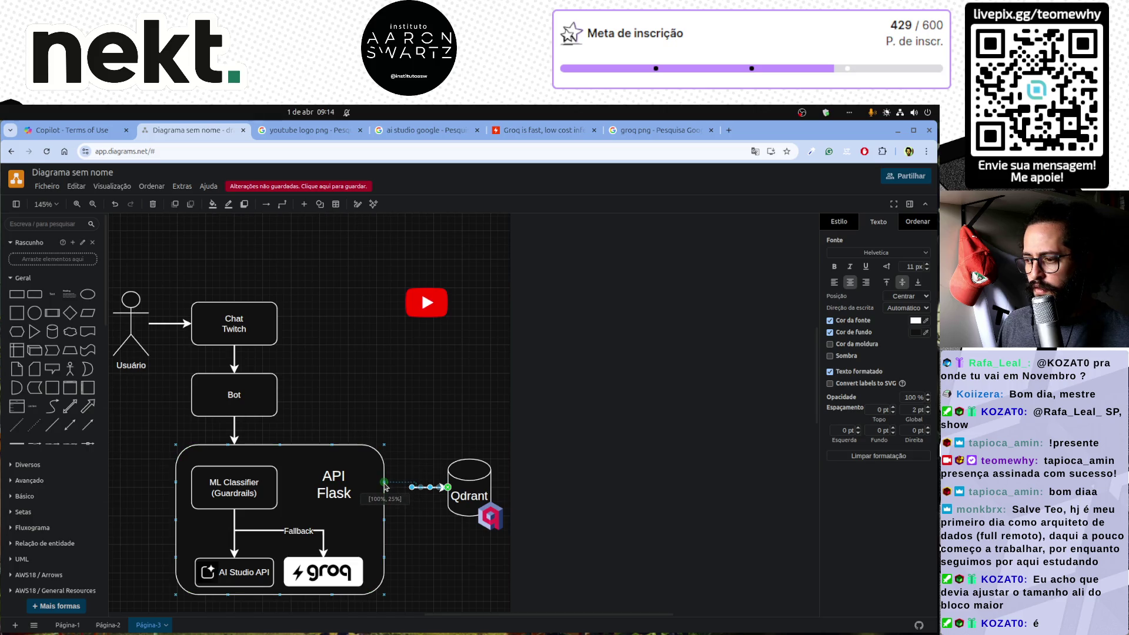
left_click_drag(480, 488, 479, 484)
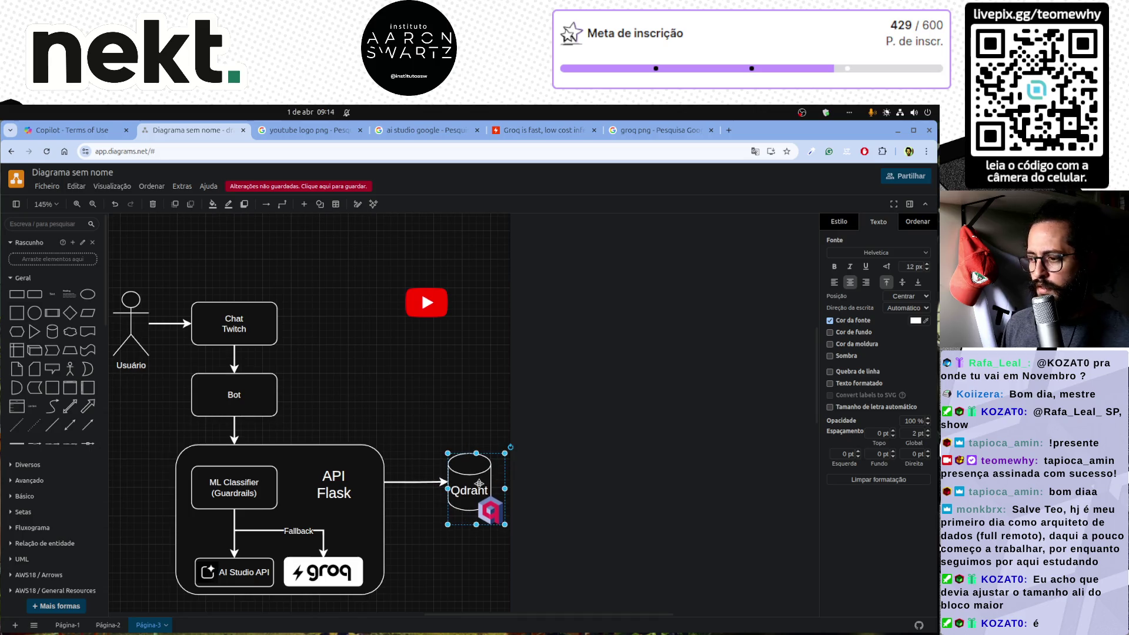
left_click(463, 407)
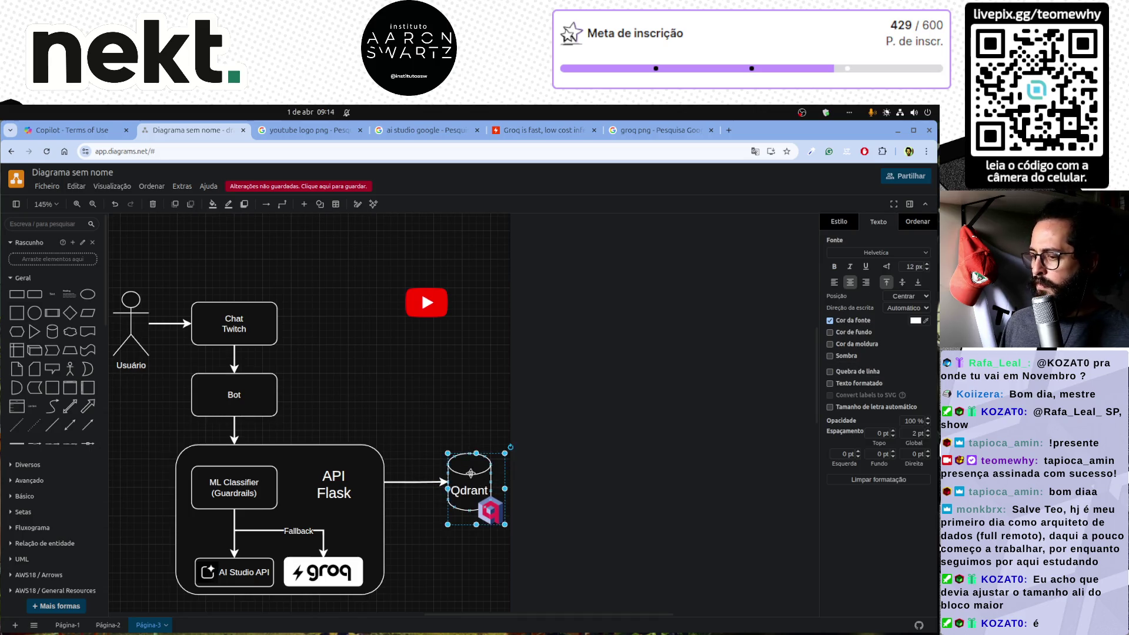
left_click_drag(470, 474, 456, 475)
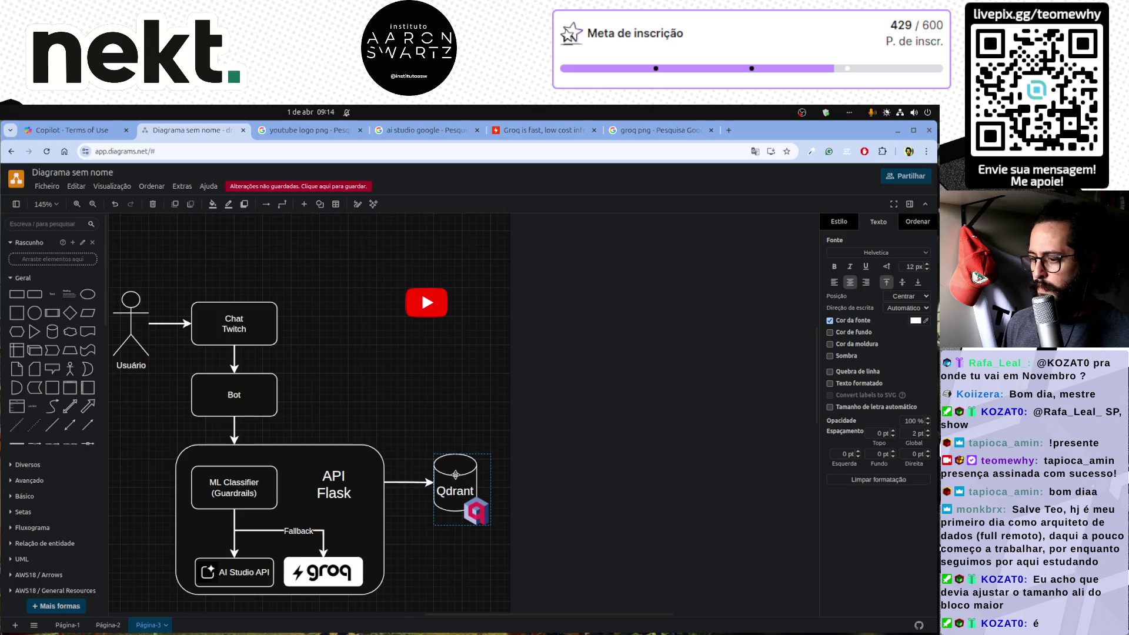
double_click(455, 475)
key("Escape")
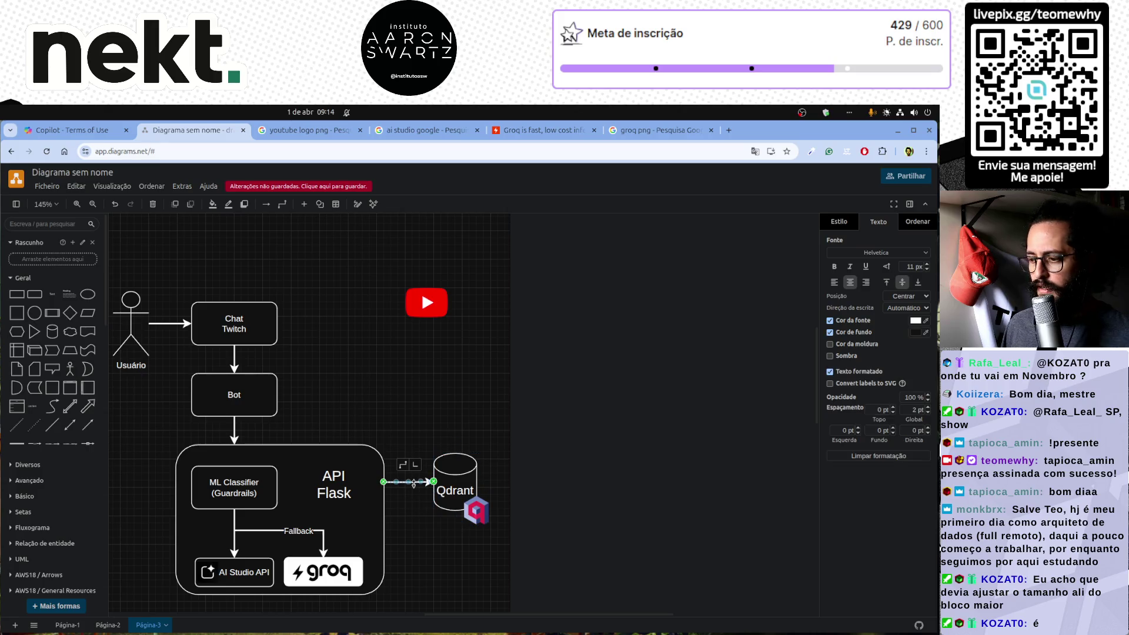
left_click(415, 488)
Draw an elbow connector from the API Flask container's right edge to Qdrant
left_click_drag(393, 522, 432, 480)
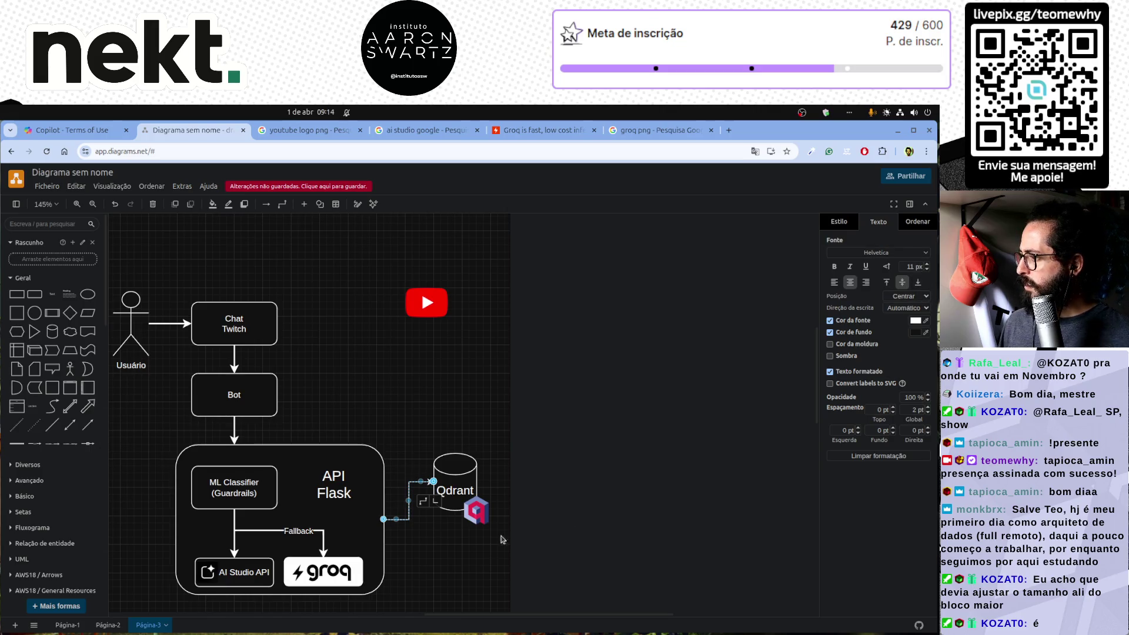
left_click(839, 221)
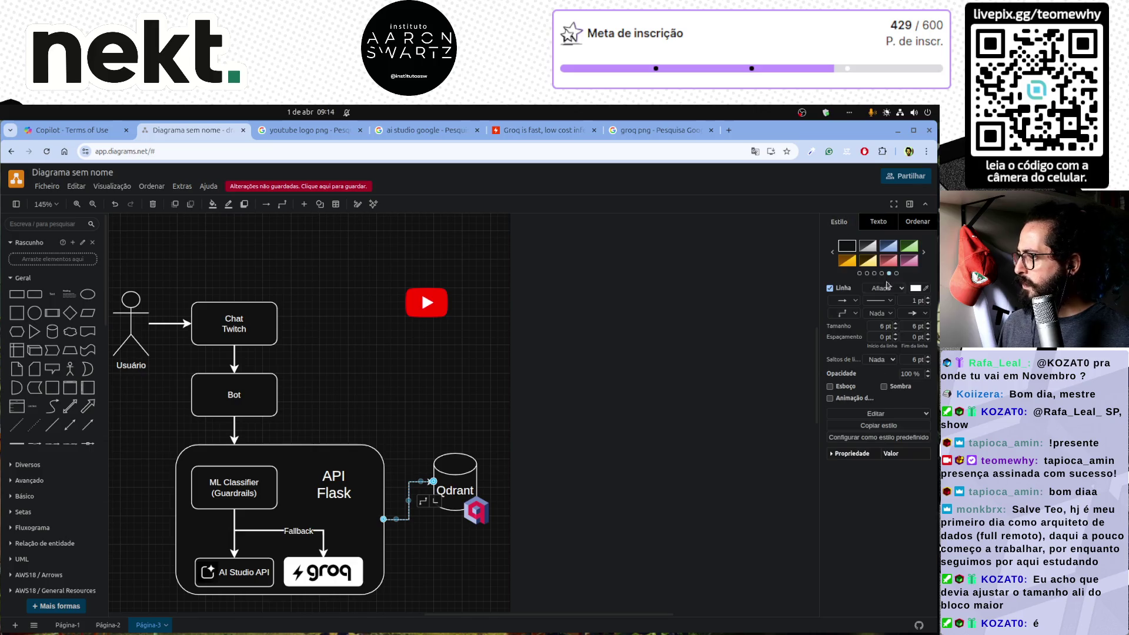
left_click(421, 421)
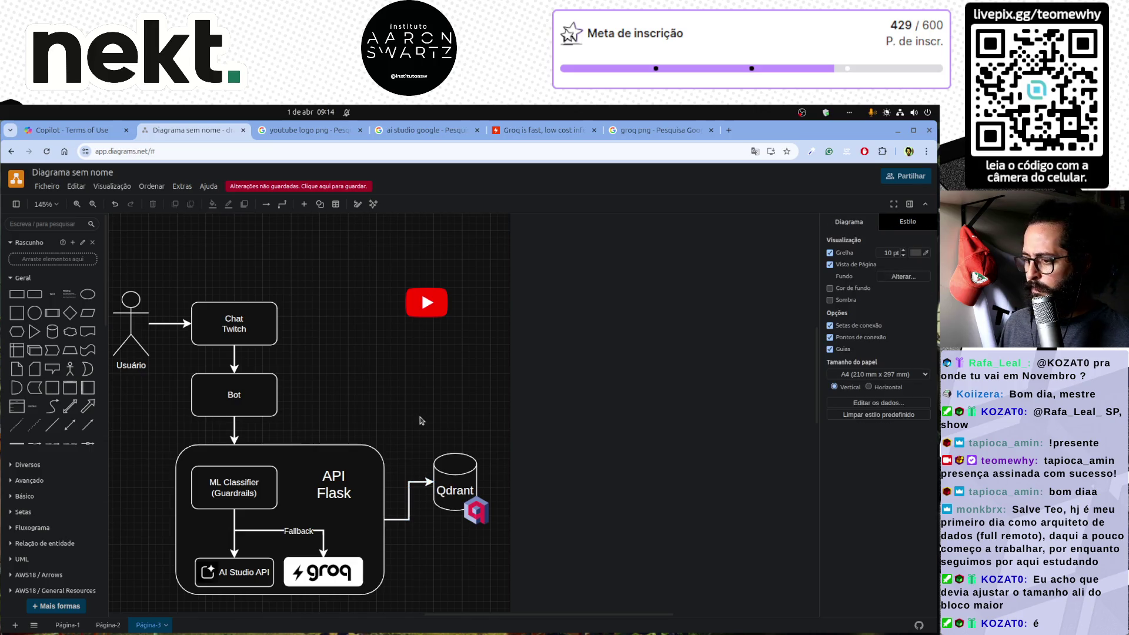
scroll(444, 441, "down", 1)
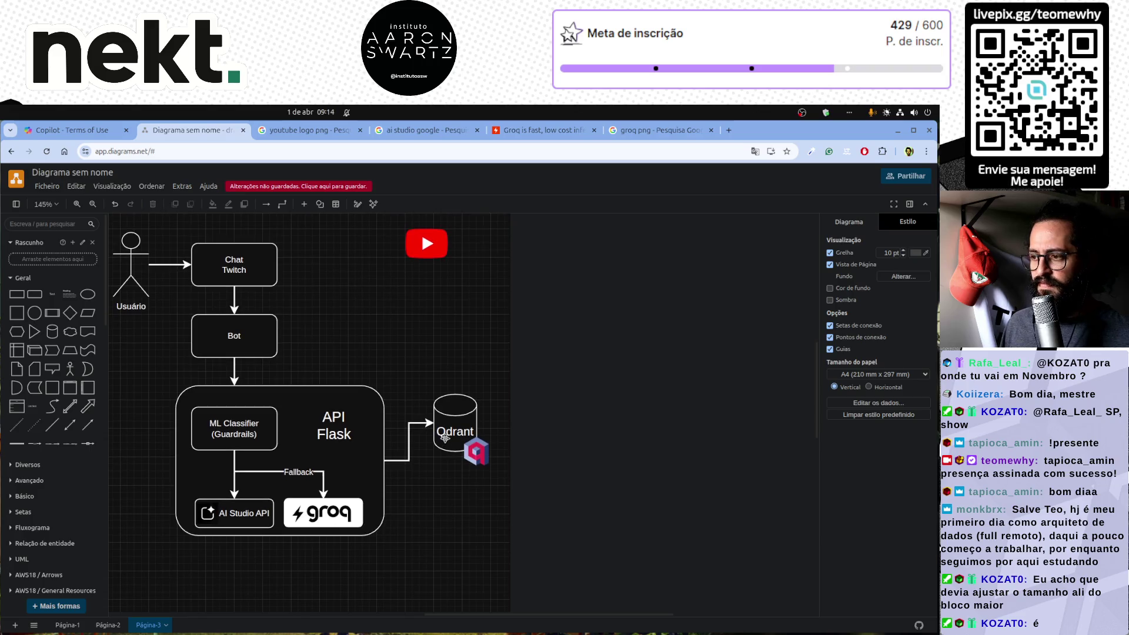
Move the YouTube icon down and left, closer to the diagram
left_click(426, 244)
left_click_drag(426, 244, 391, 294)
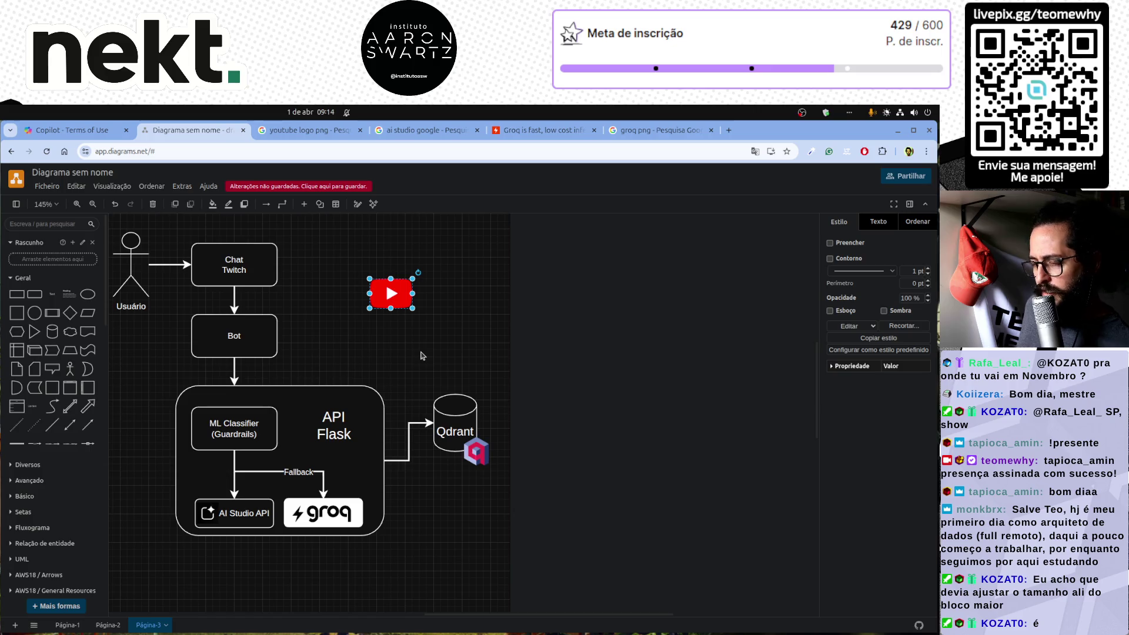
left_click_drag(395, 295, 409, 309)
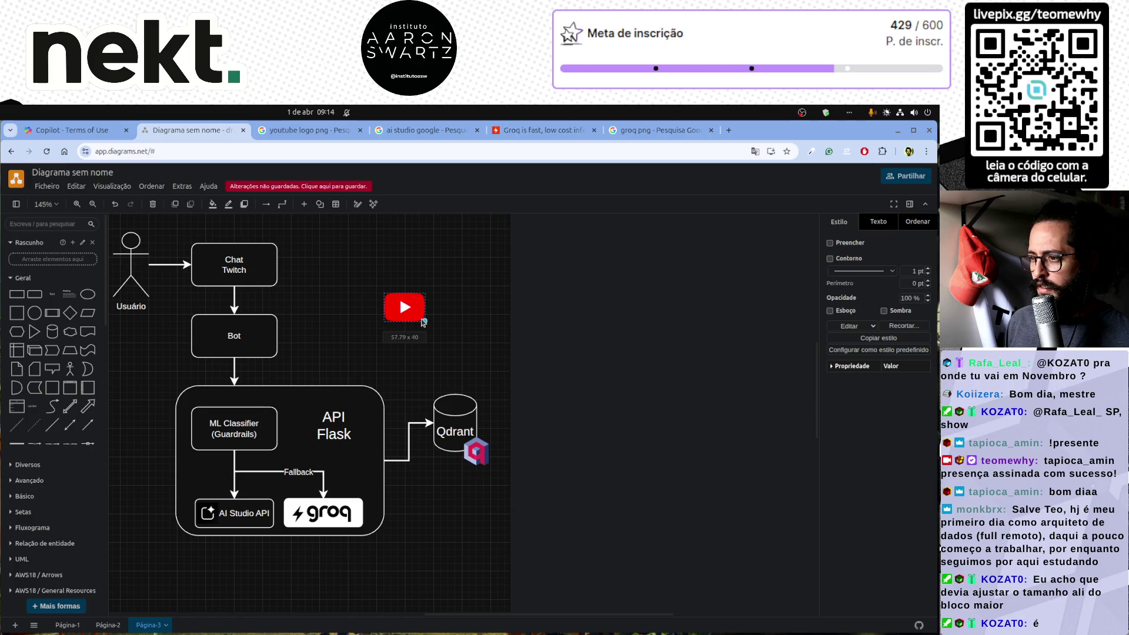
Add a rounded rectangle below the YouTube icon labelled 'Whisper' in 16 px text
left_click(34, 295)
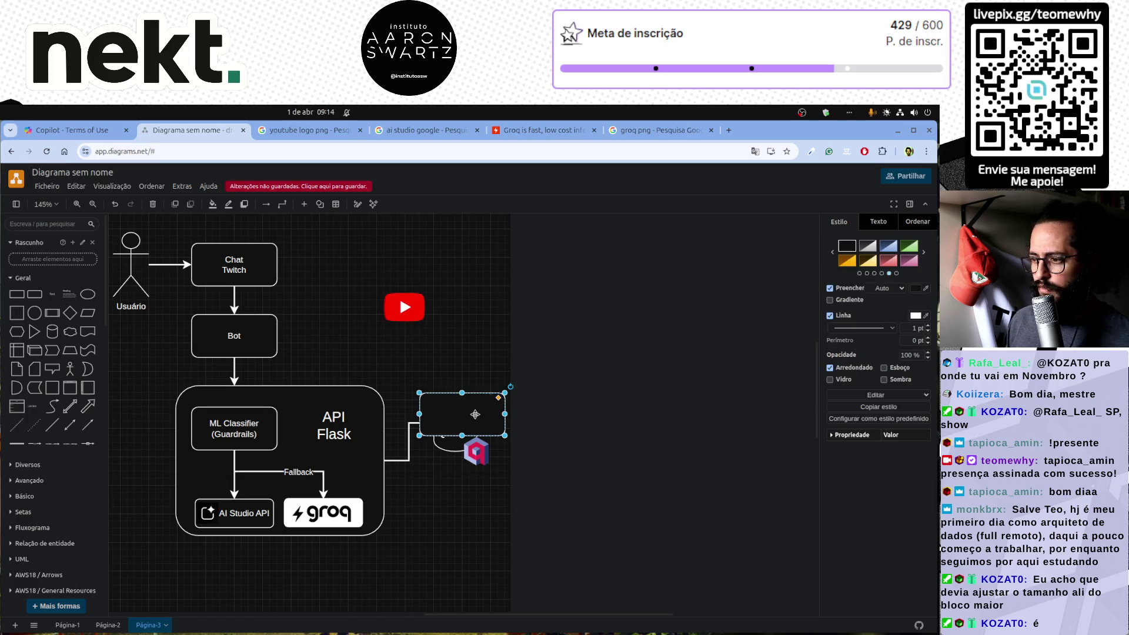
left_click_drag(465, 411, 439, 361)
double_click(440, 360)
type("Whisper")
double_click(434, 356)
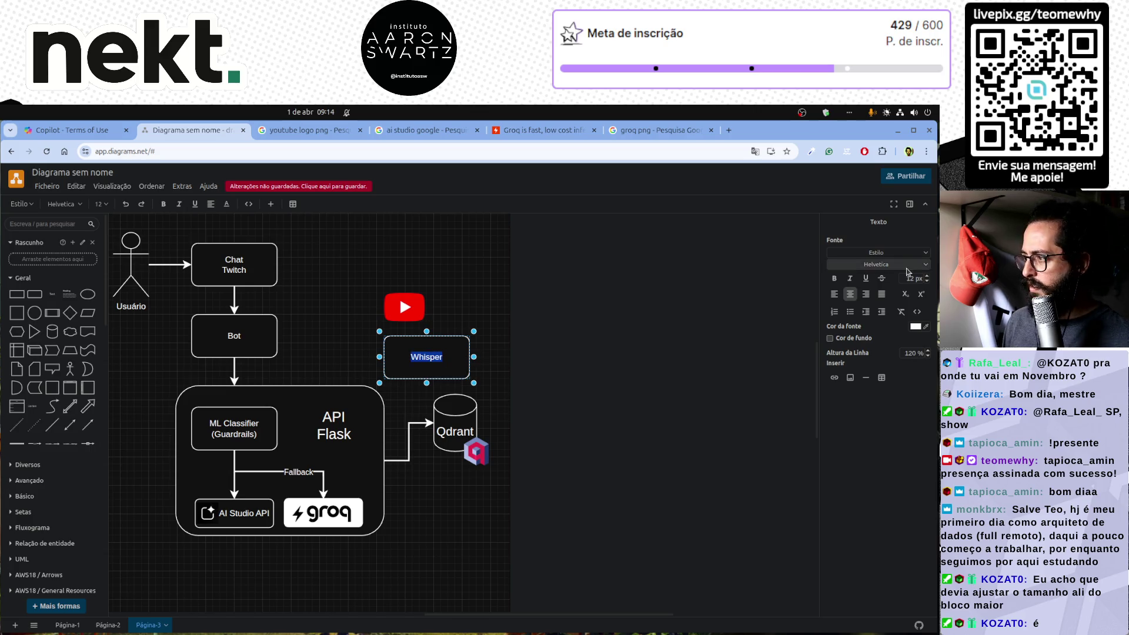
left_click(927, 276)
left_click(927, 276)
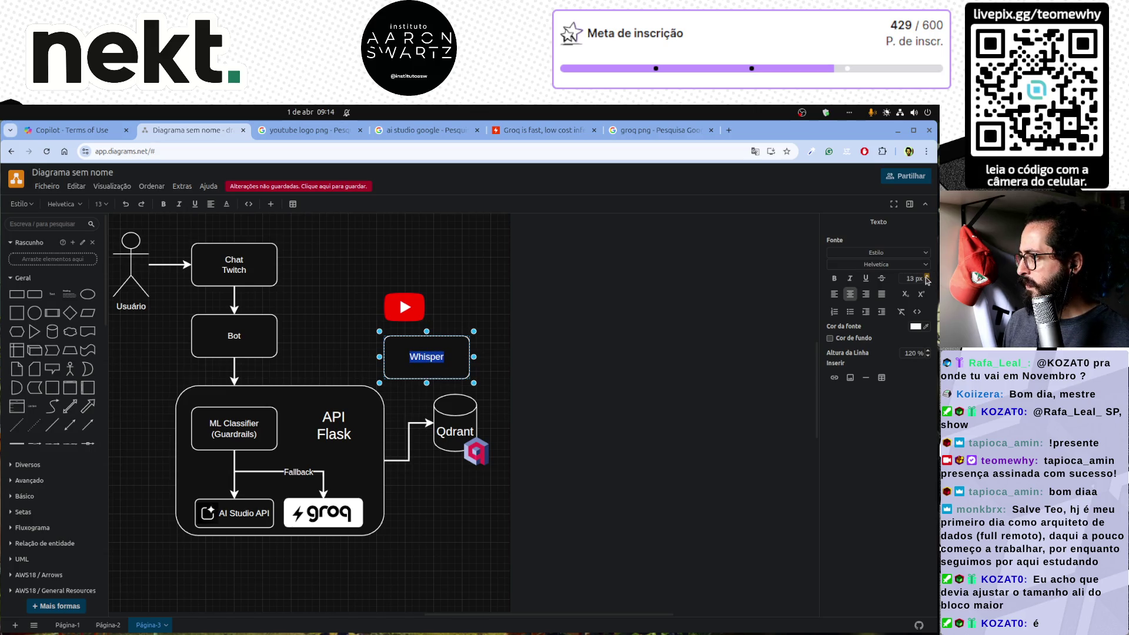
left_click(449, 330)
Shift YouTube and Whisper upward, then connect YouTube to Whisper and Whisper down to Qdrant
left_click_drag(404, 306, 418, 284)
left_click_drag(436, 341, 428, 327)
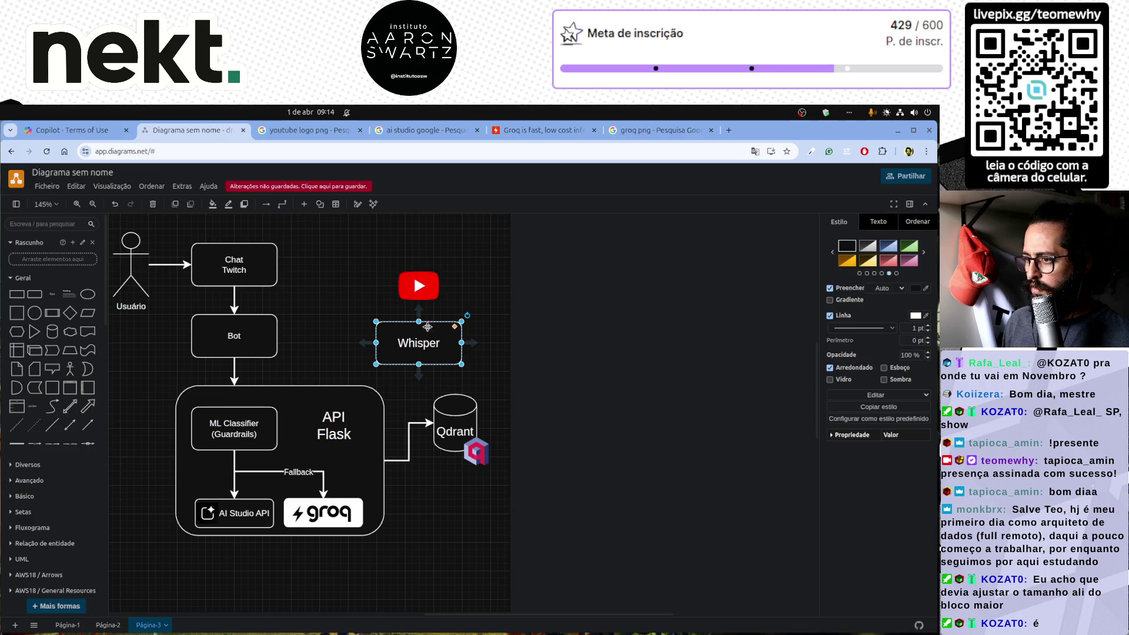
left_click(420, 299)
left_click(420, 323)
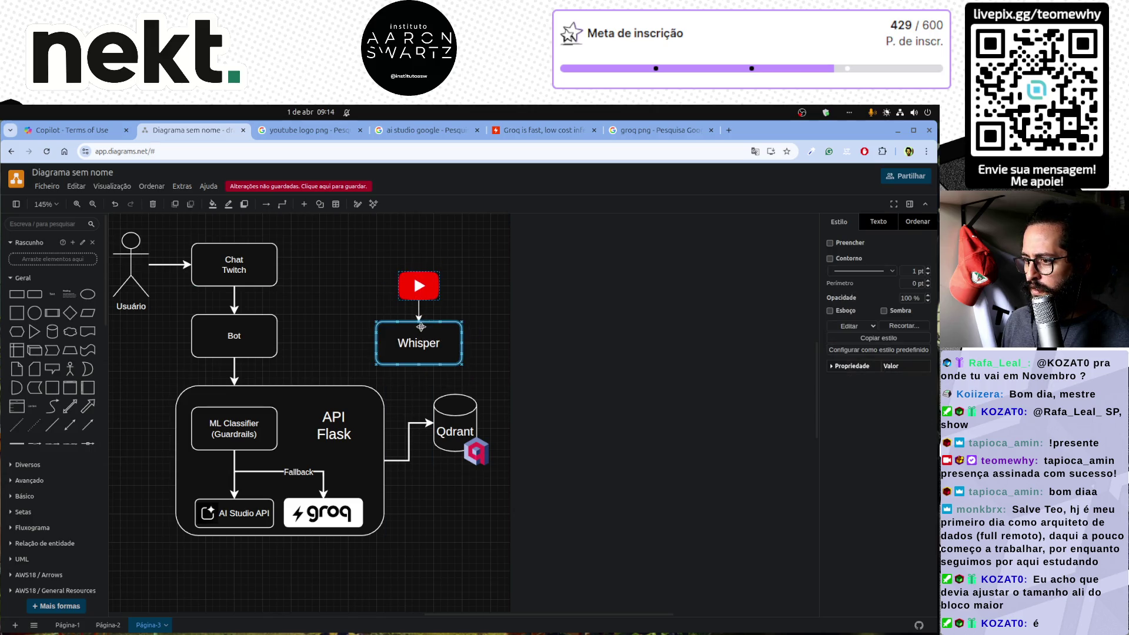
left_click_drag(418, 375, 454, 398)
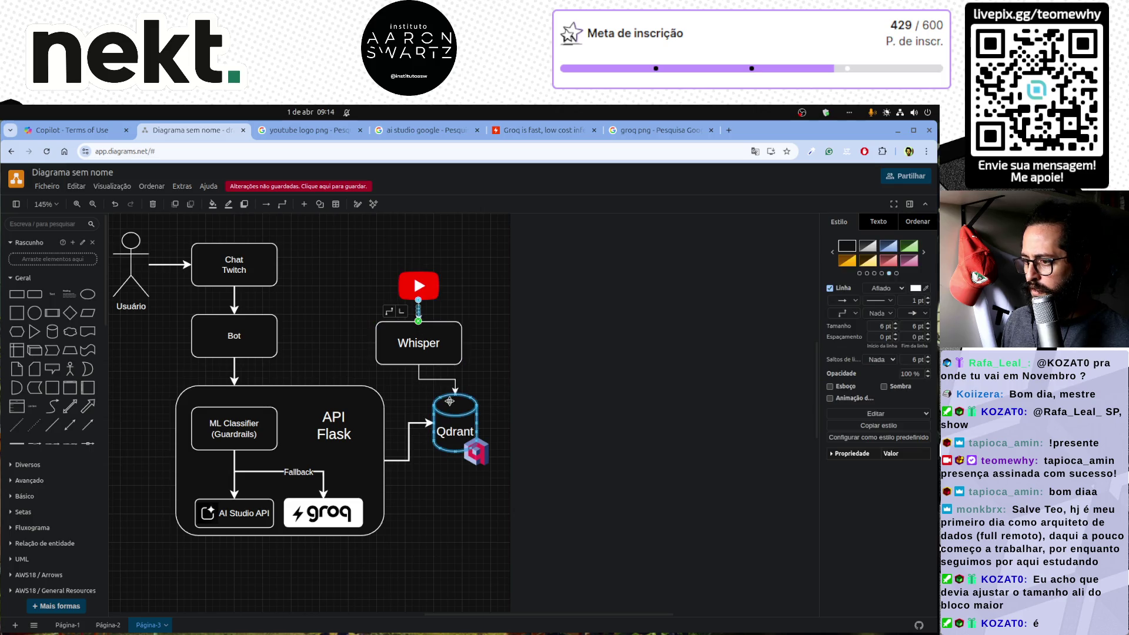
double_click(927, 299)
Centre the YouTube logo above Whisper and narrow the Whisper box
key("shift+Tab")
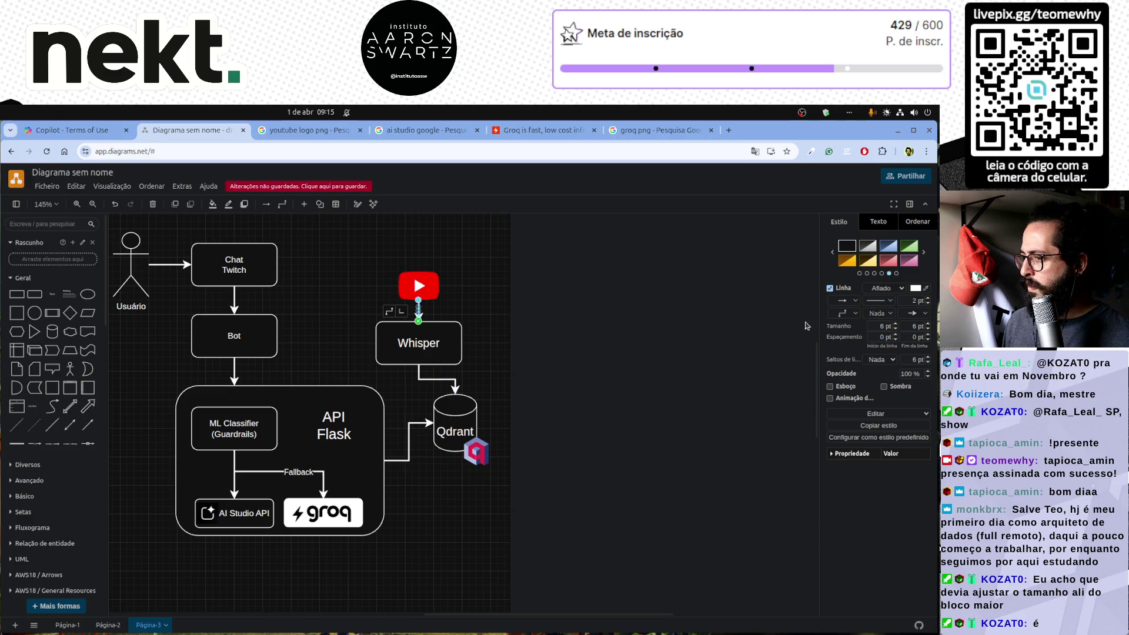
left_click_drag(420, 352, 455, 352)
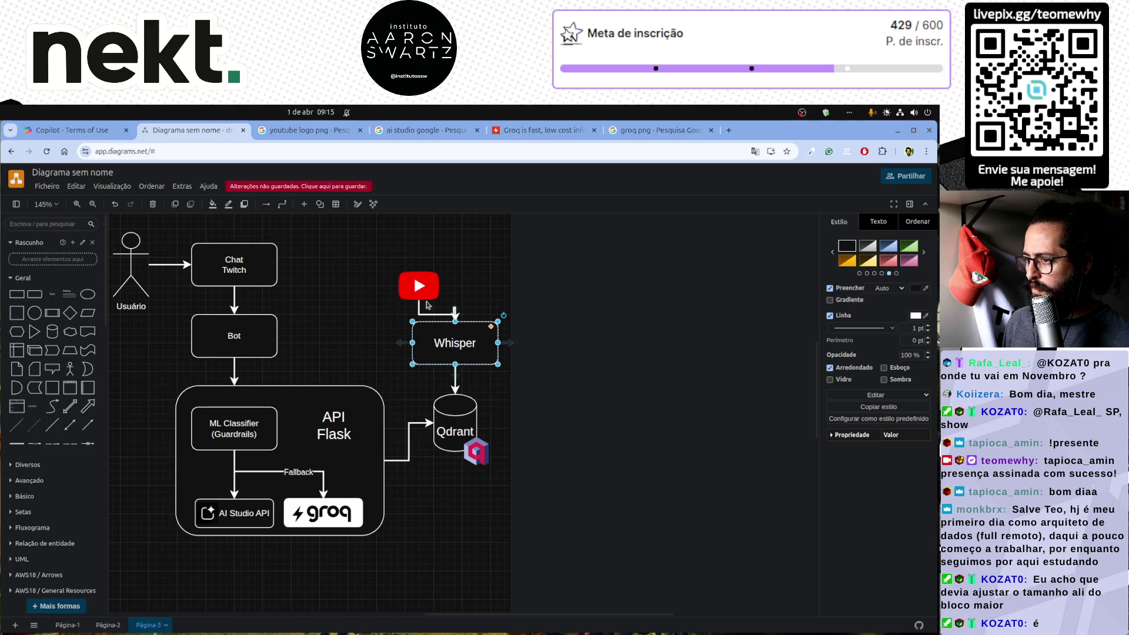
mouse_move(421, 289)
left_mouse_down()
mouse_move(357, 334)
mouse_move(461, 287)
mouse_move(449, 272)
left_mouse_up()
left_click(495, 346, "shift")
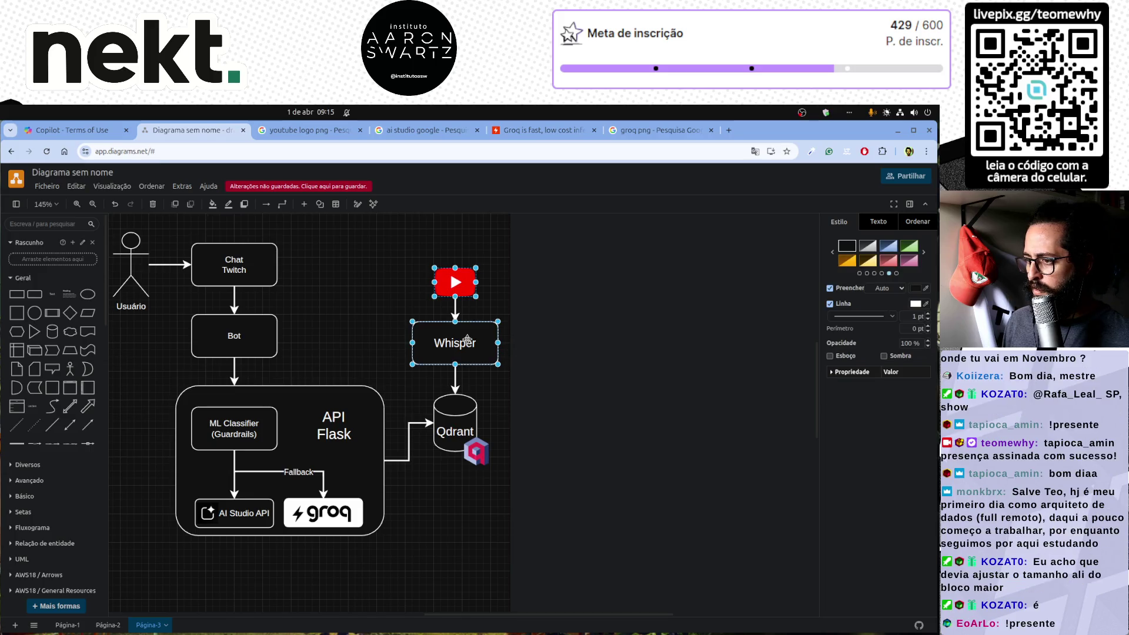
left_click_drag(500, 343, 462, 343)
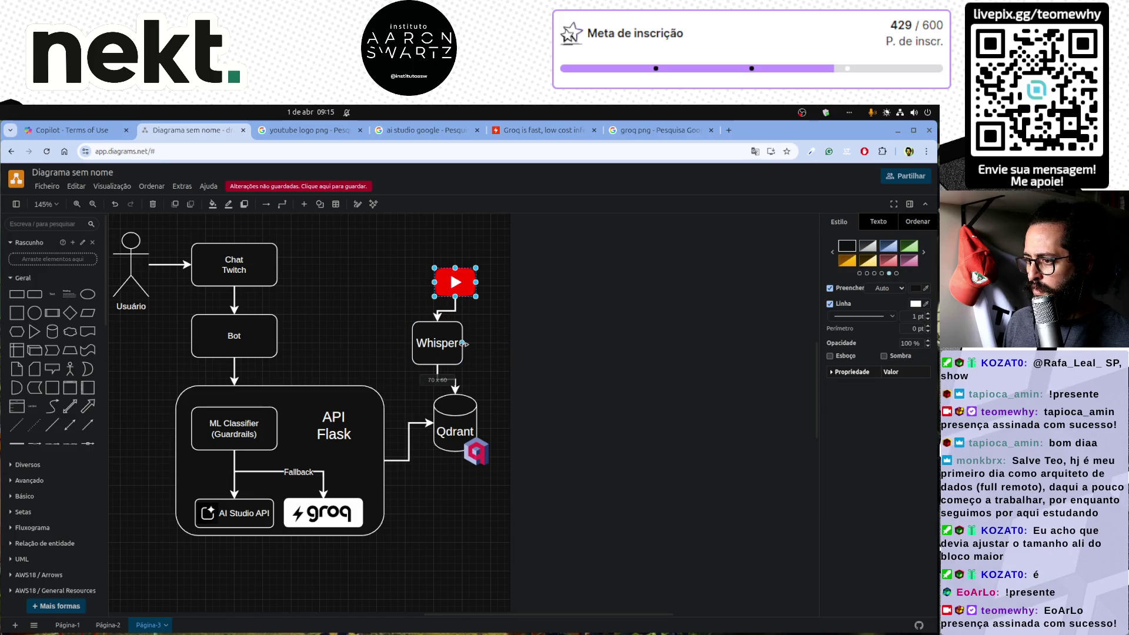
left_click_drag(462, 343, 440, 351)
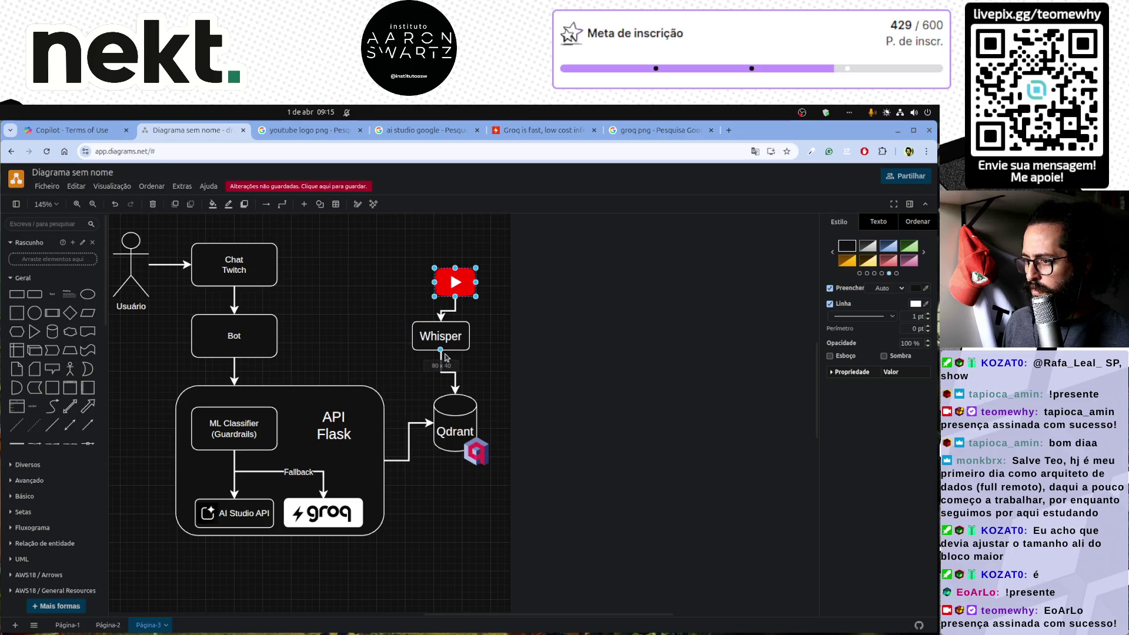
Move the YouTube logo and Whisper box further left, keeping them aligned
left_click_drag(451, 287, 427, 282)
left_click(482, 294)
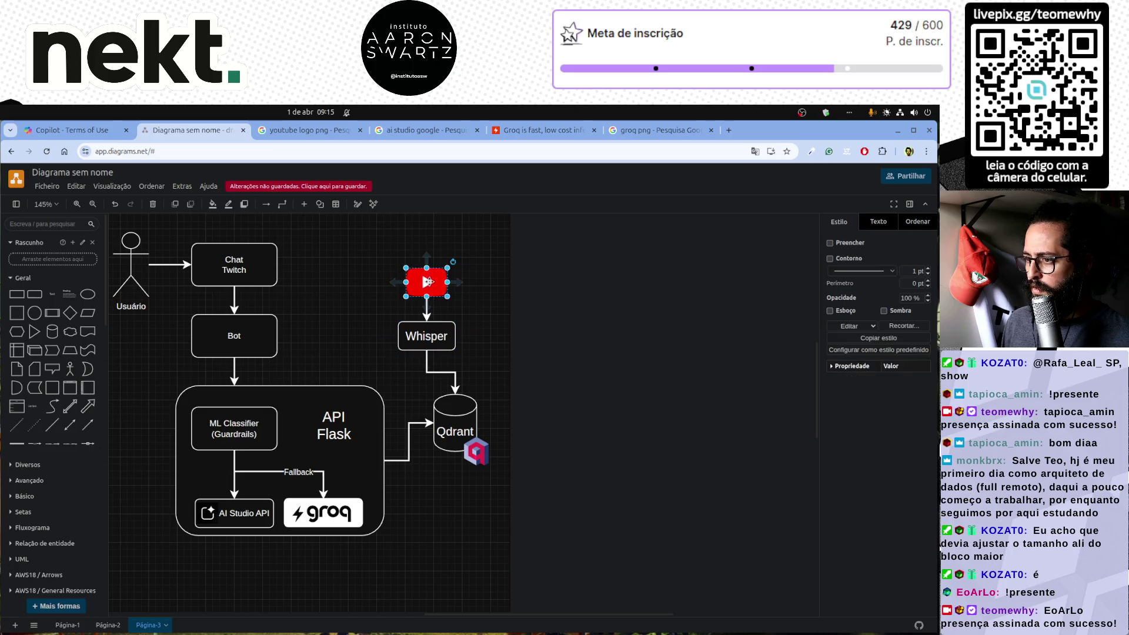
left_click(457, 259)
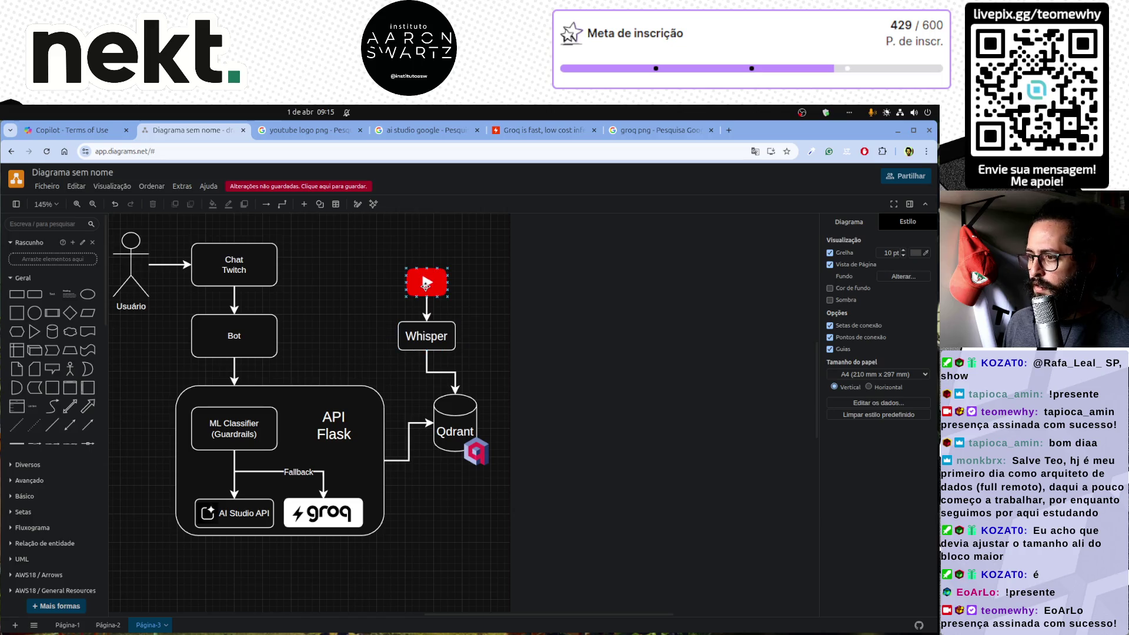
left_click_drag(427, 282, 377, 285)
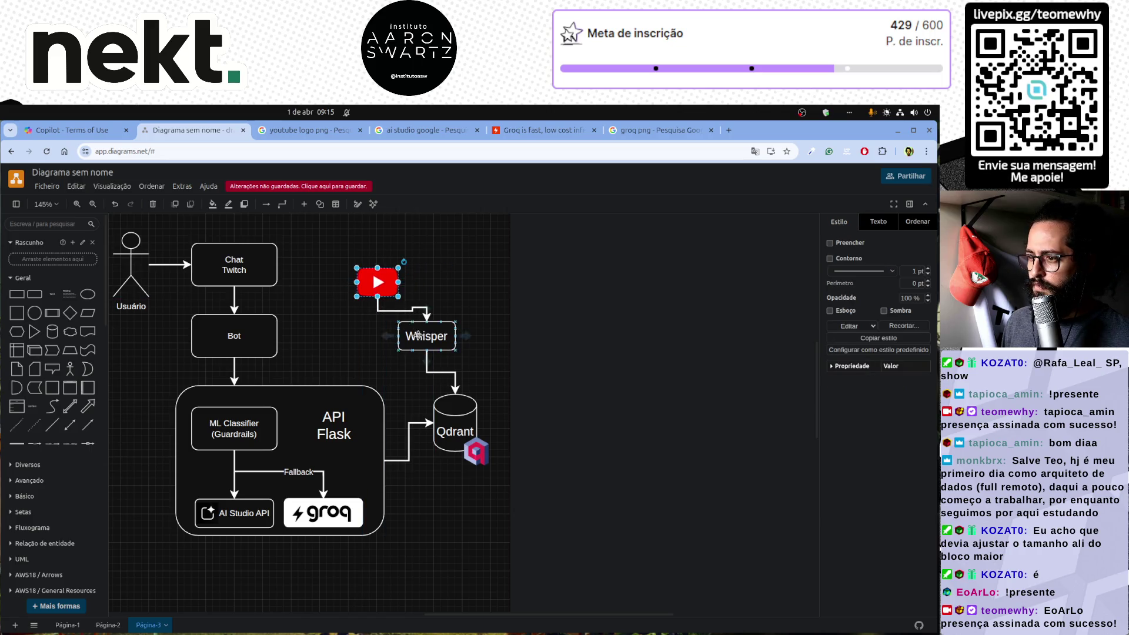
left_click_drag(420, 336, 370, 340)
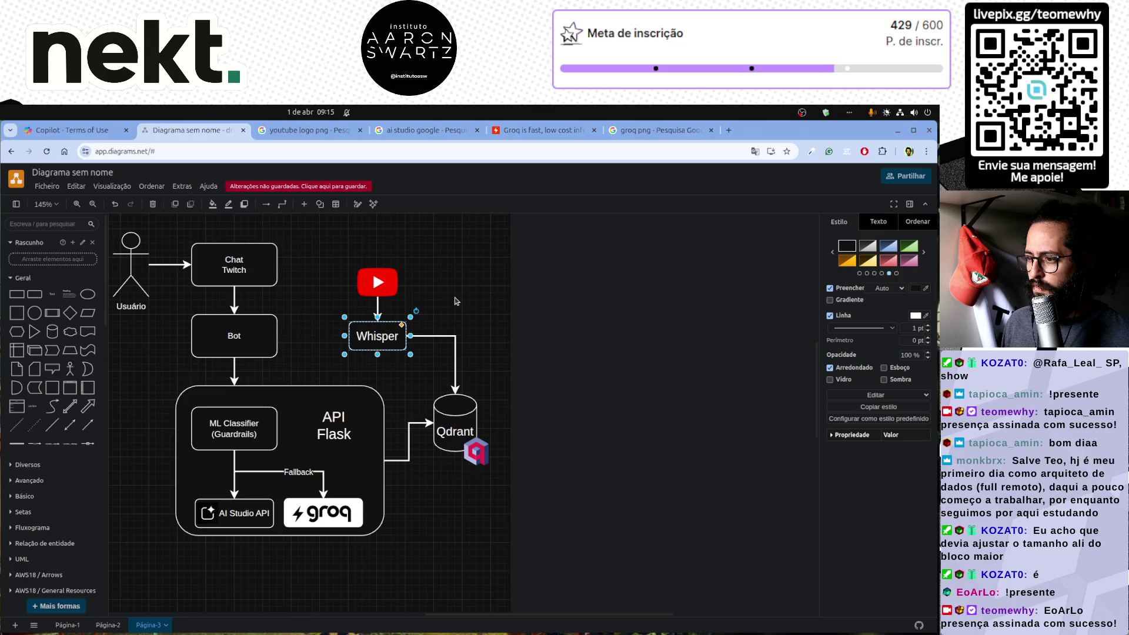
left_click(457, 300)
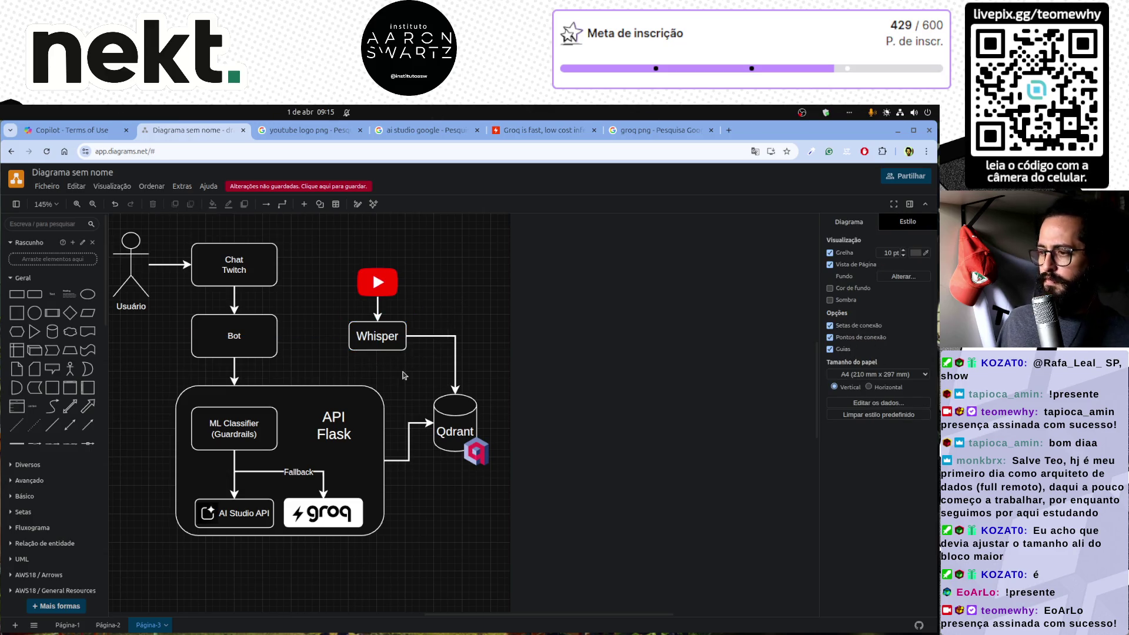
scroll(421, 371, "right", 3)
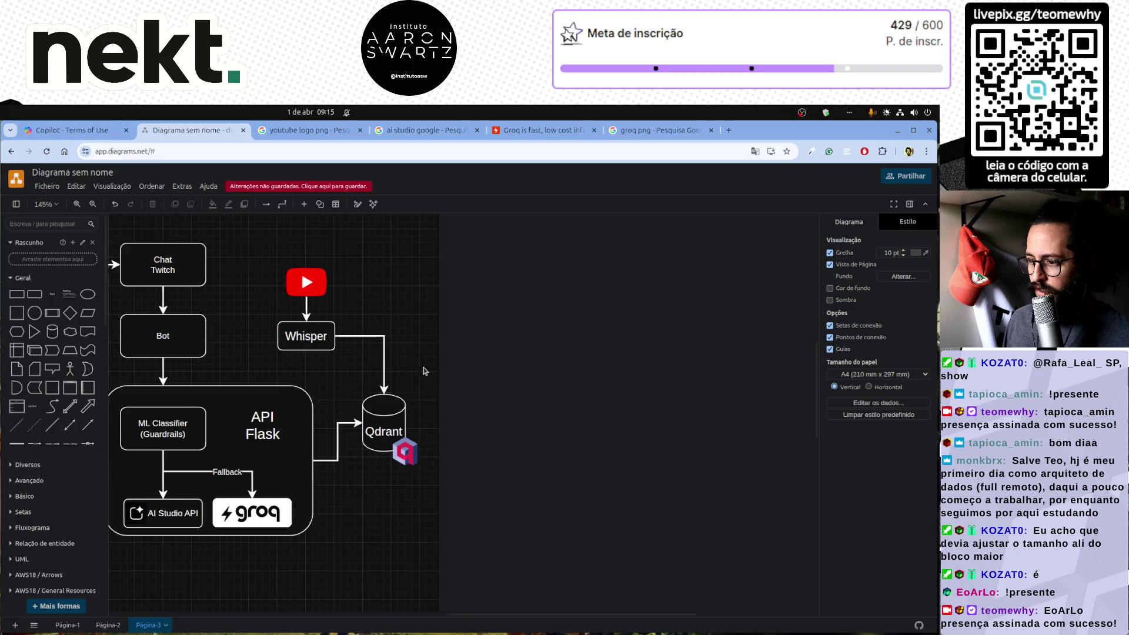
Duplicate the Whisper box and place the copy to the right of the YouTube logo
left_click(300, 414)
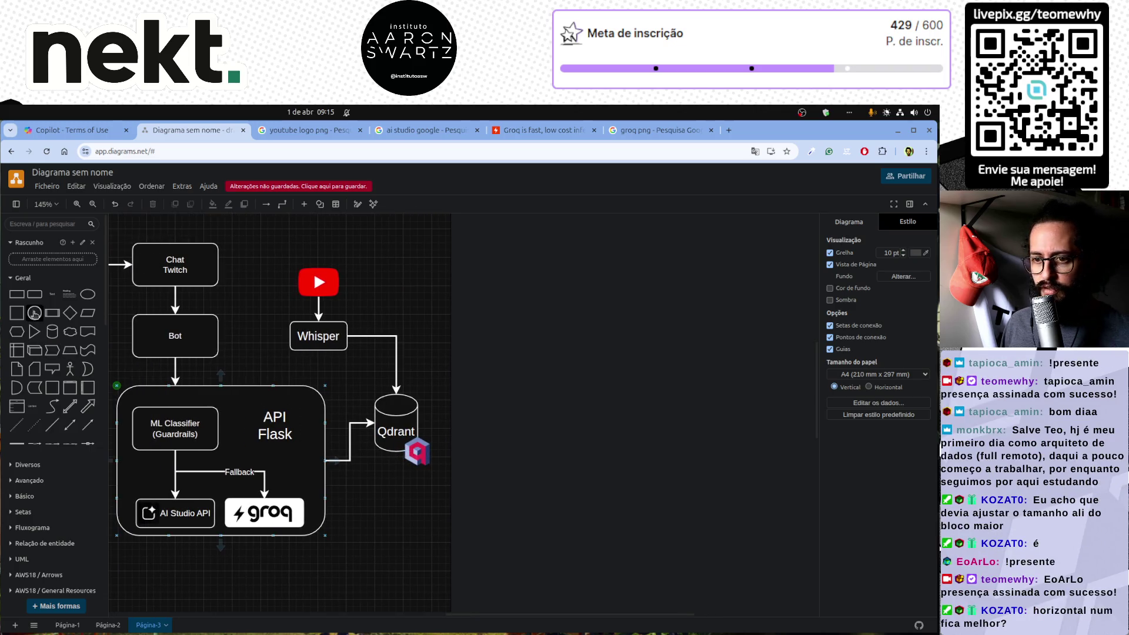
mouse_move(299, 396)
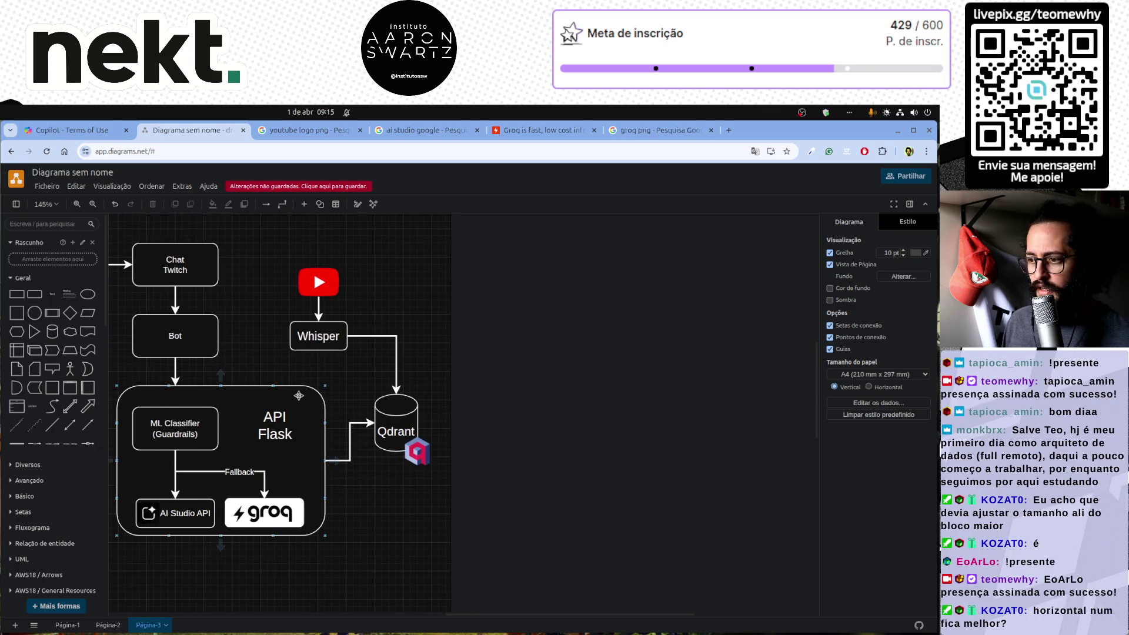
scroll(415, 371, "left", 3)
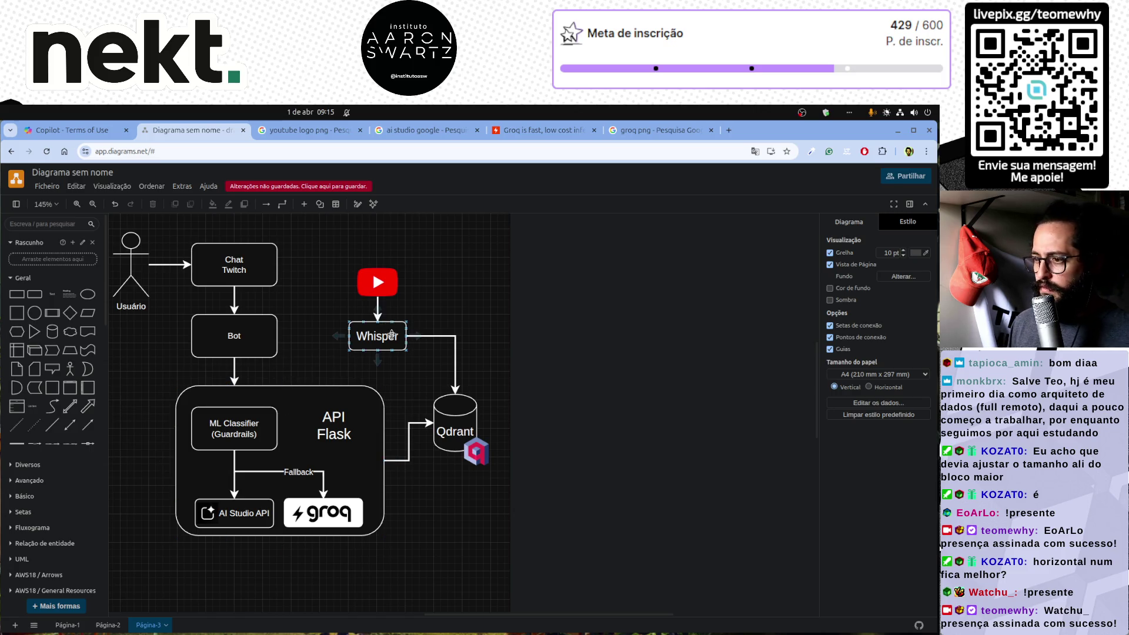
left_click(385, 333)
key("ctrl+v")
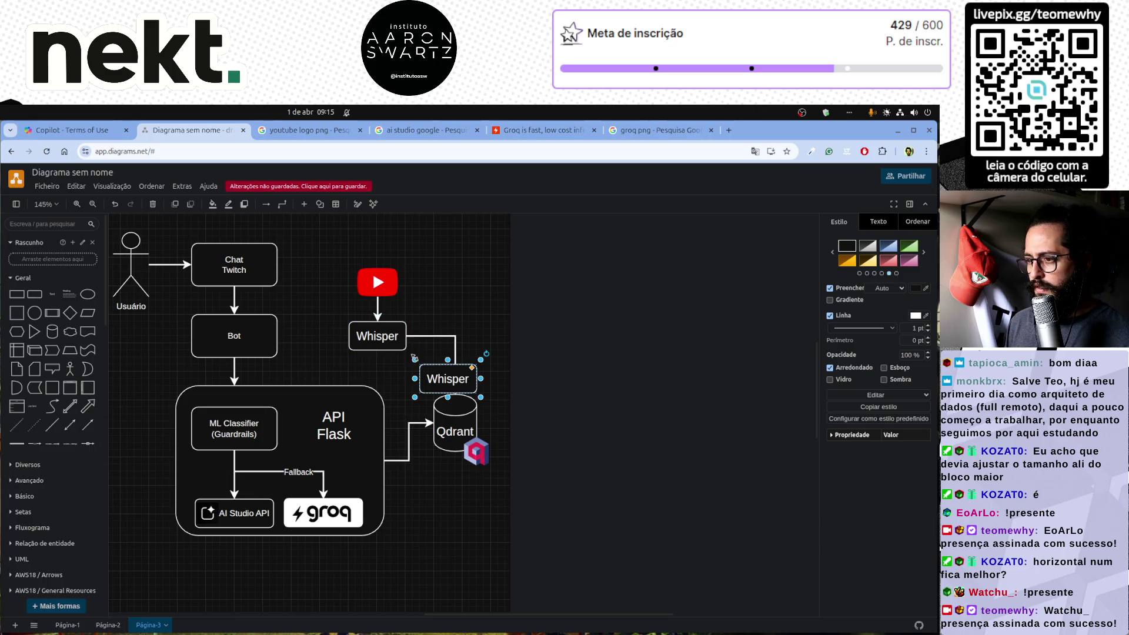
mouse_move(441, 379)
left_mouse_down()
mouse_move(503, 290)
mouse_move(491, 284)
left_mouse_up()
Relabel the copy 'teomewhy.org' and widen it to fit the text
double_click(492, 284)
type("teo.g")
key("BackSpace")
key("BackSpace")
type("mewhy.grg")
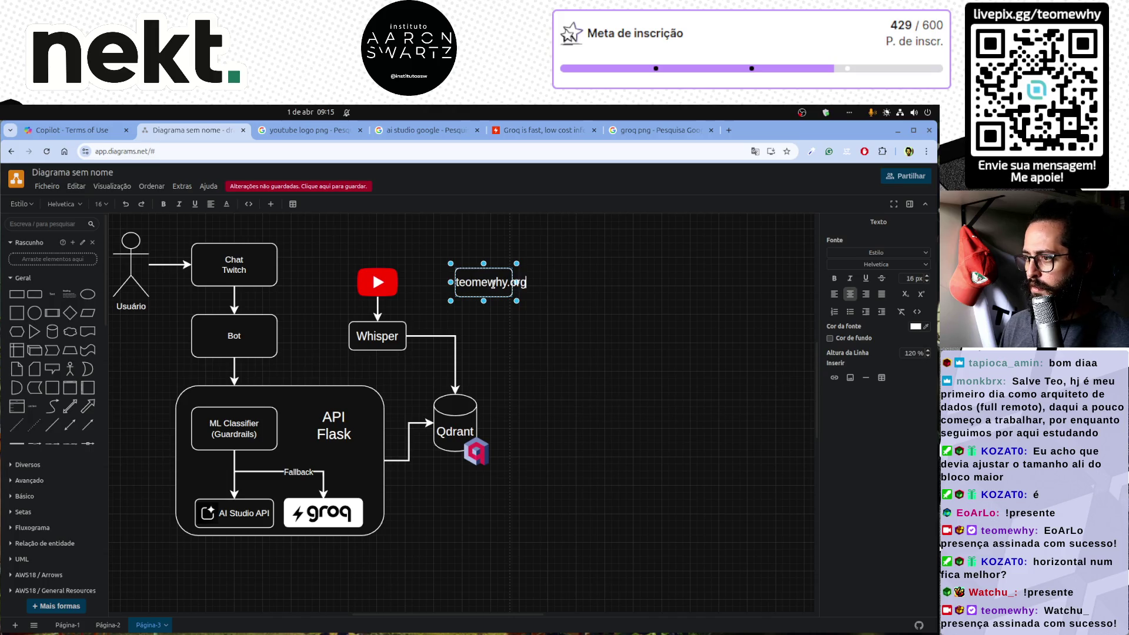
key("Escape")
left_click(497, 285)
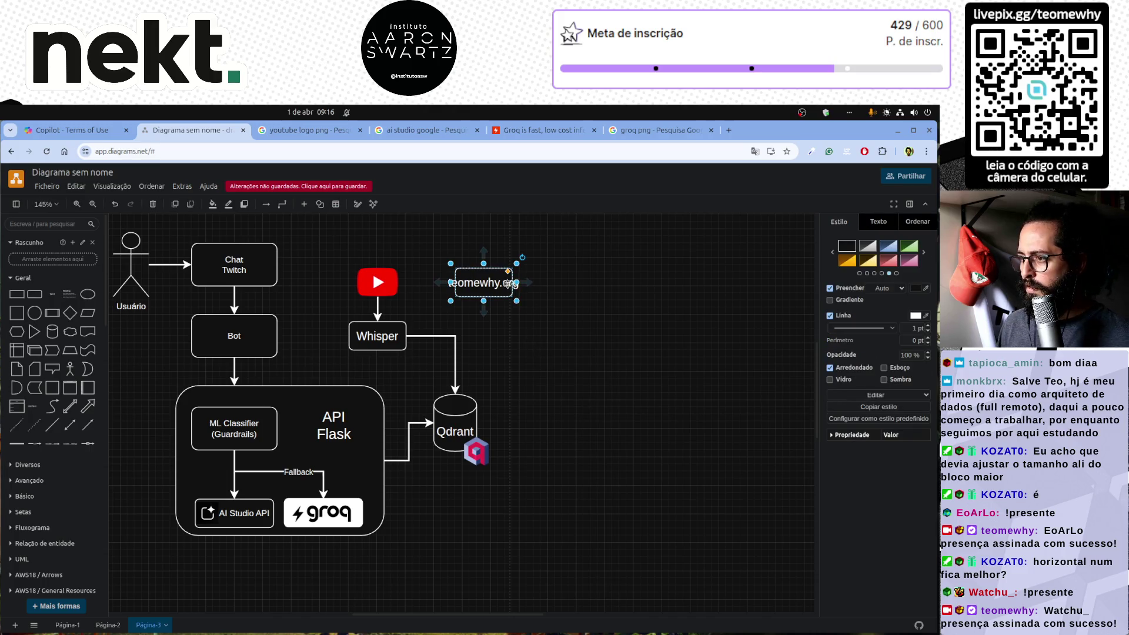
left_click_drag(513, 283, 552, 282)
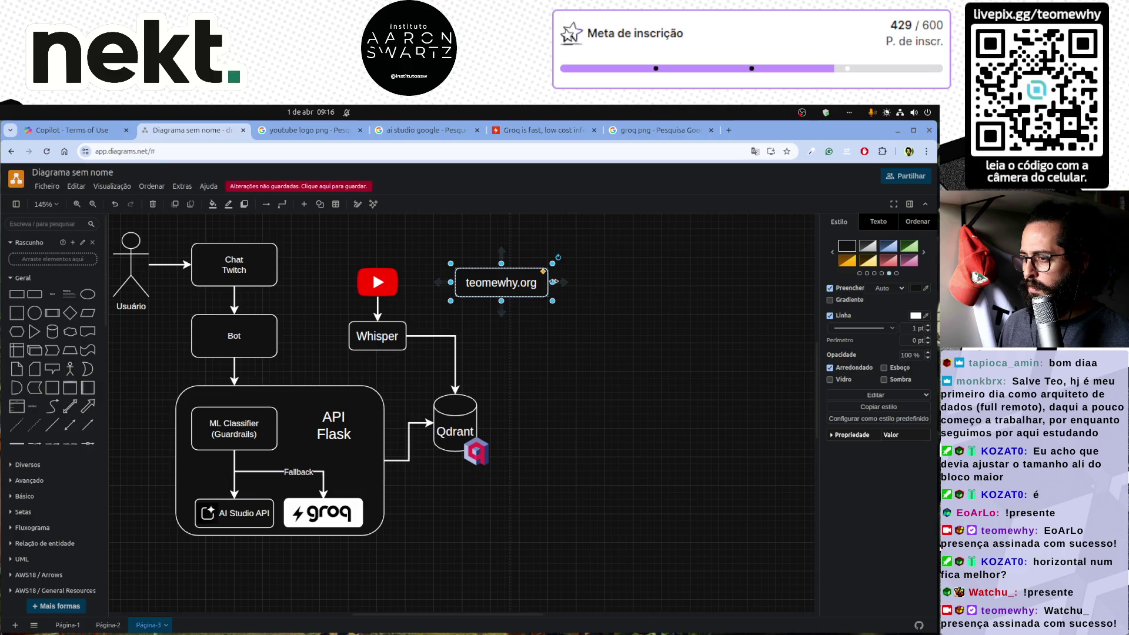
Connect the teomewhy.org box down to Qdrant
left_click_drag(502, 314, 456, 391)
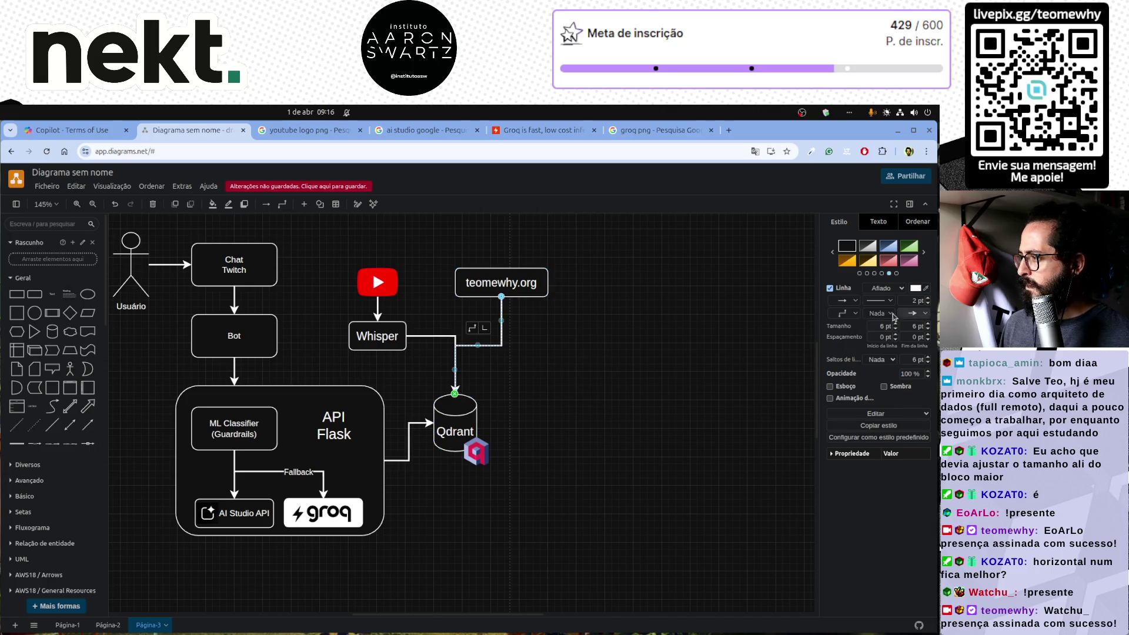
left_click(617, 298)
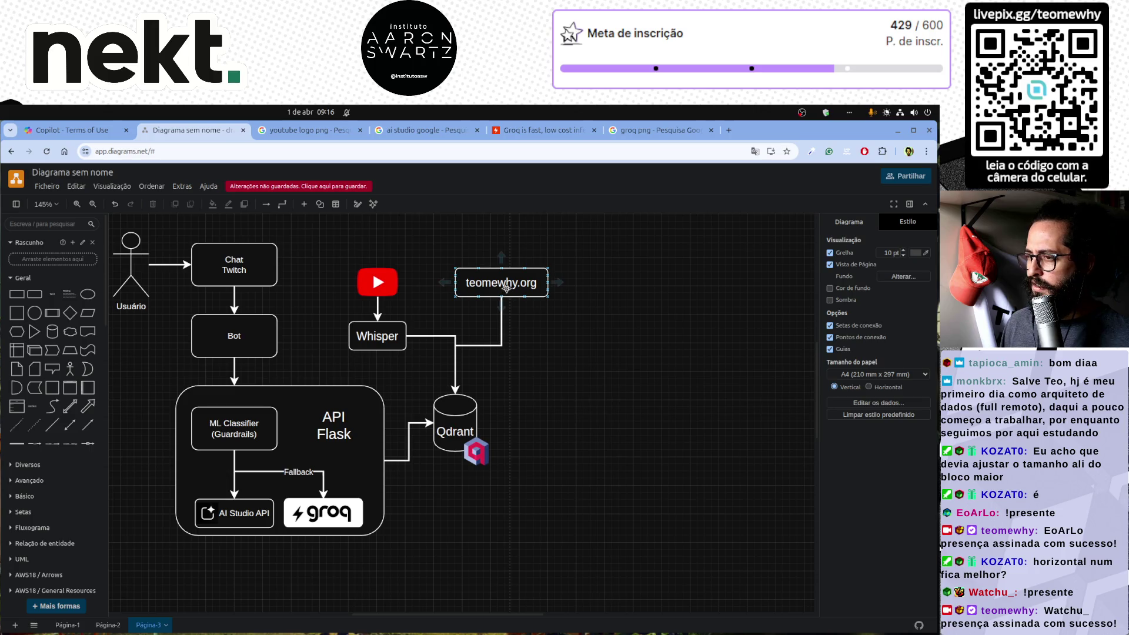
Move the YouTube, Whisper and teomewhy.org shapes further right together
left_click(481, 346)
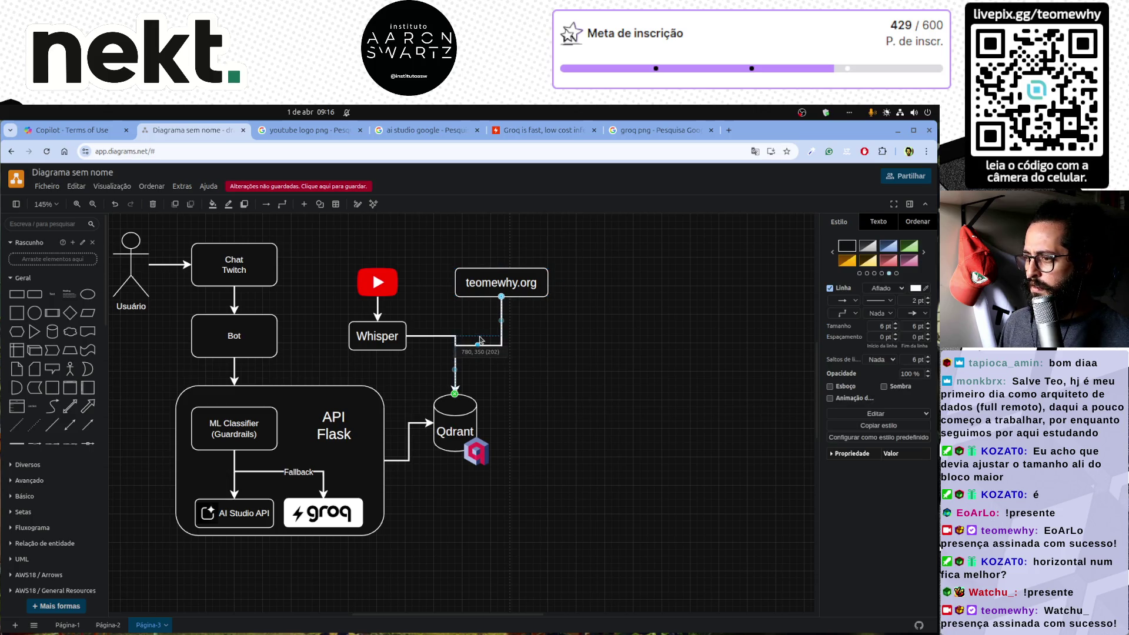
left_click(578, 405)
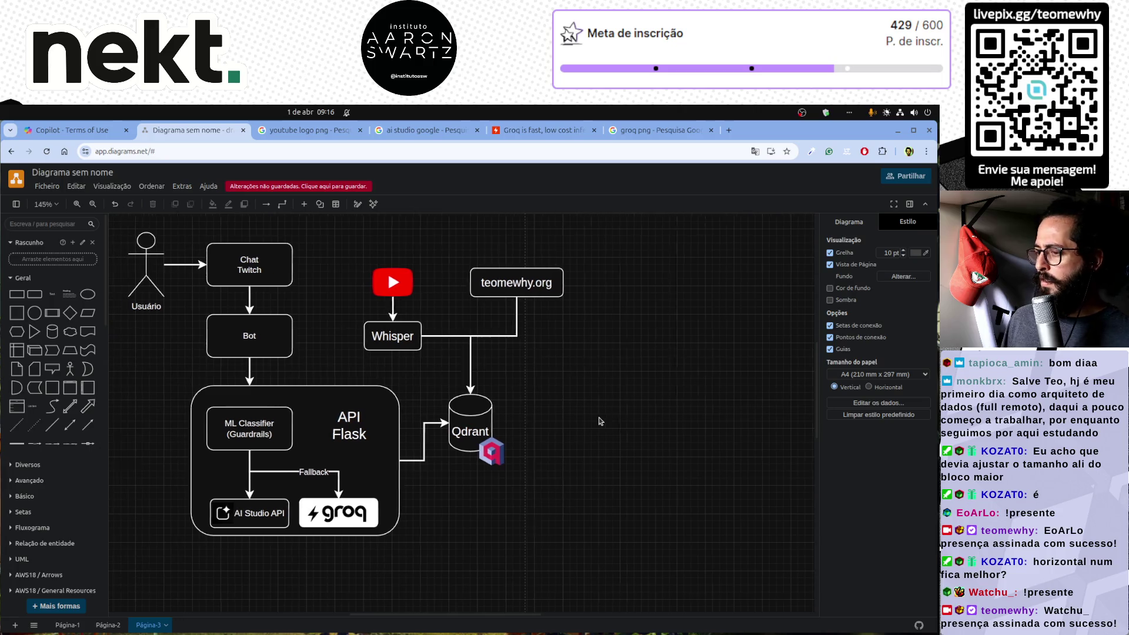
left_click_drag(577, 405, 343, 260)
mouse_move(623, 291)
left_mouse_down()
mouse_move(628, 308)
mouse_move(654, 307)
mouse_move(641, 302)
left_mouse_up()
key("Escape")
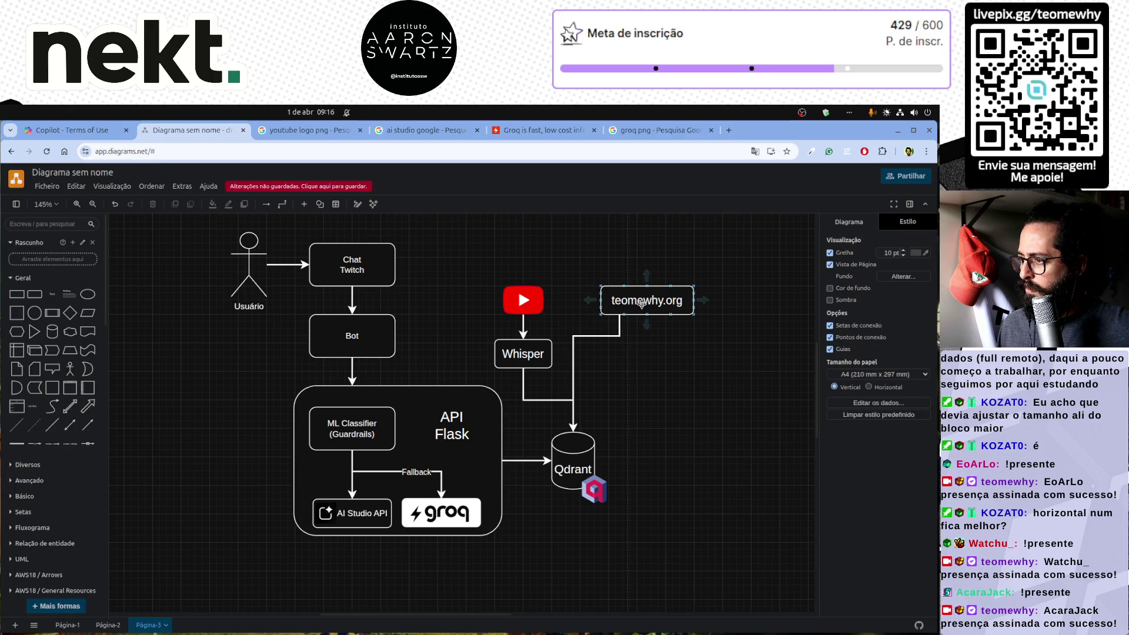
Reroute the teomewhy.org connector to drop straight down onto Whisper's line into Qdrant
left_click(597, 336)
left_click_drag(596, 336, 594, 400)
left_click(653, 342)
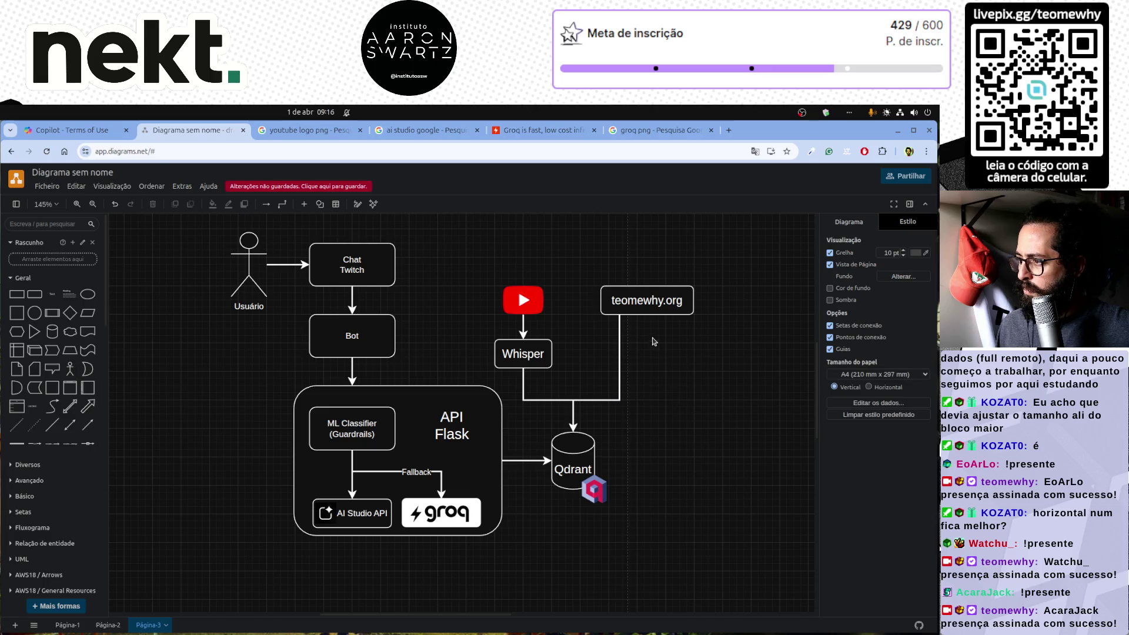
left_click(649, 308)
left_click(620, 332)
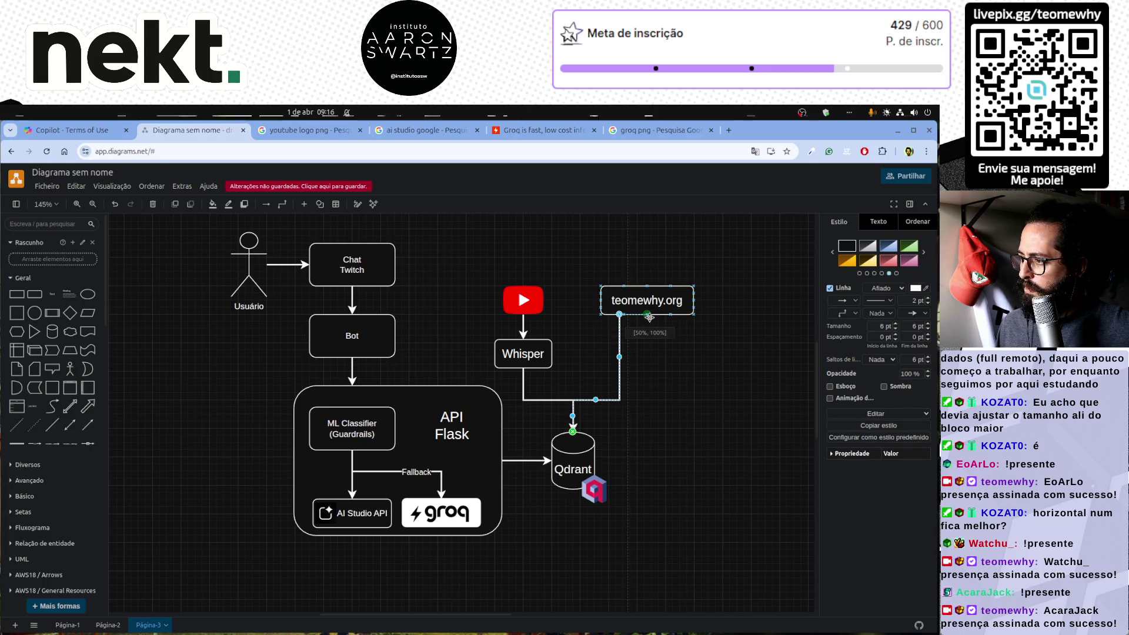
left_click_drag(648, 316, 648, 357)
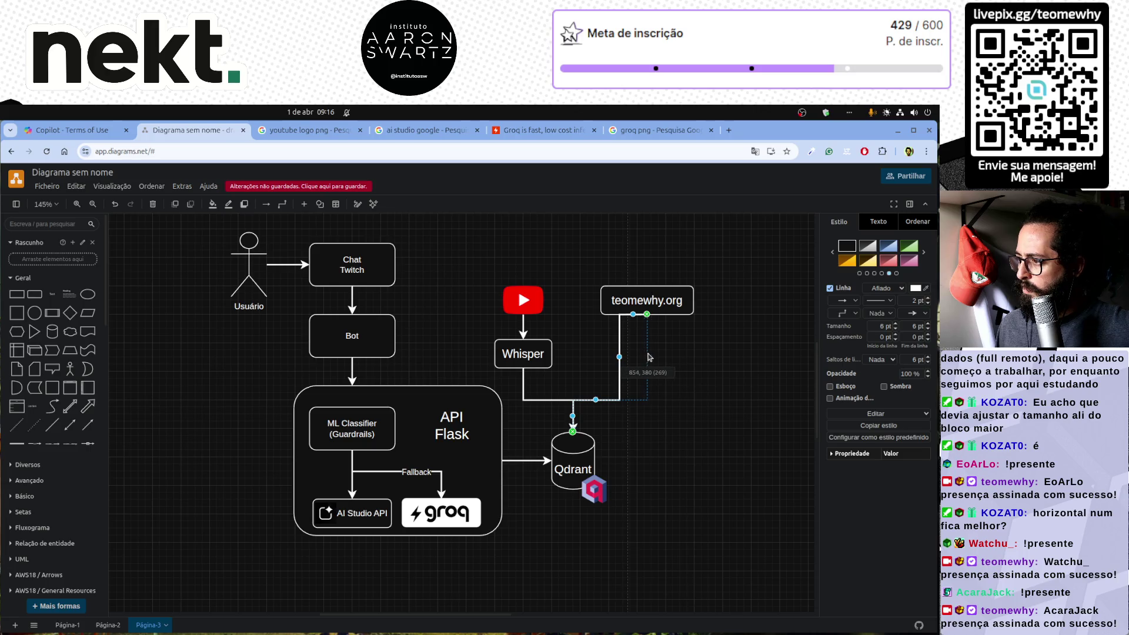
left_click_drag(649, 357, 649, 360)
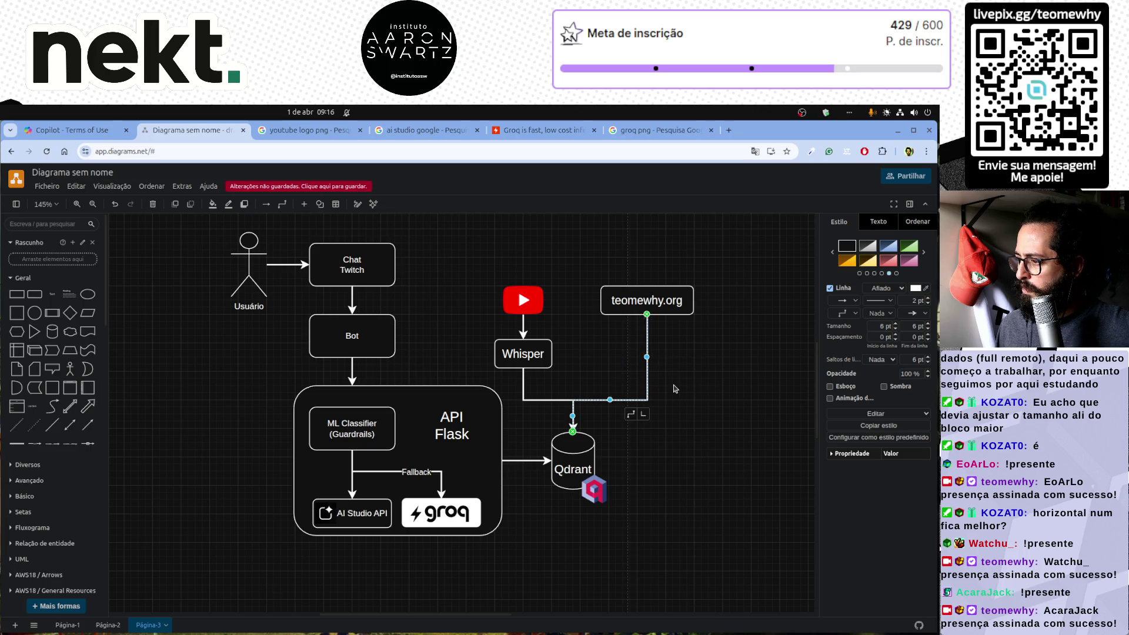
left_click(674, 388)
mouse_move(648, 301)
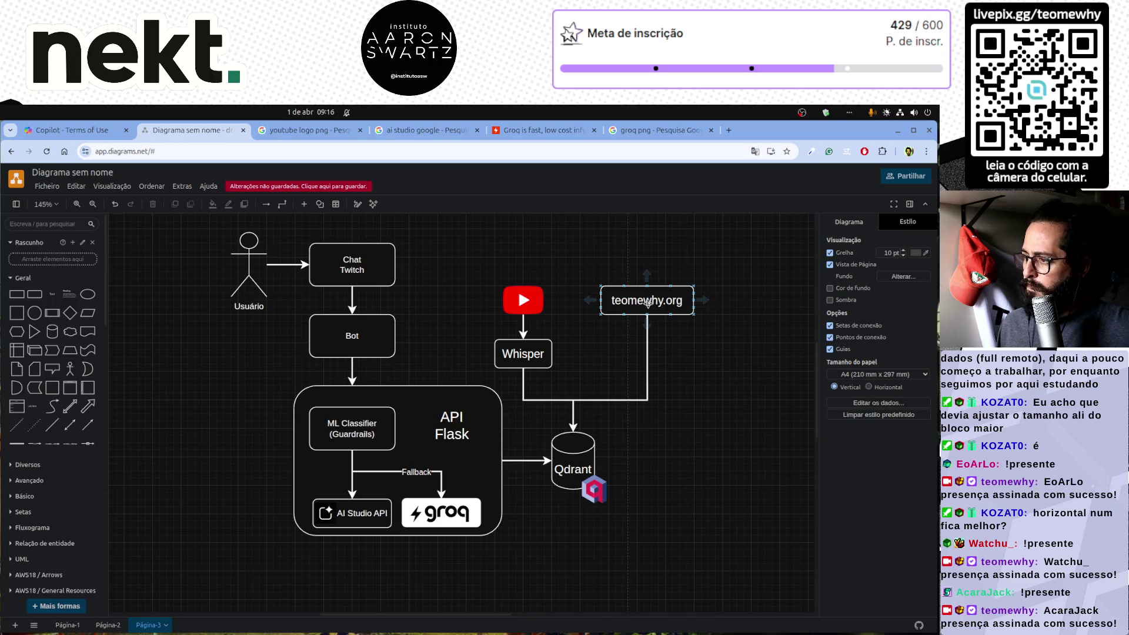
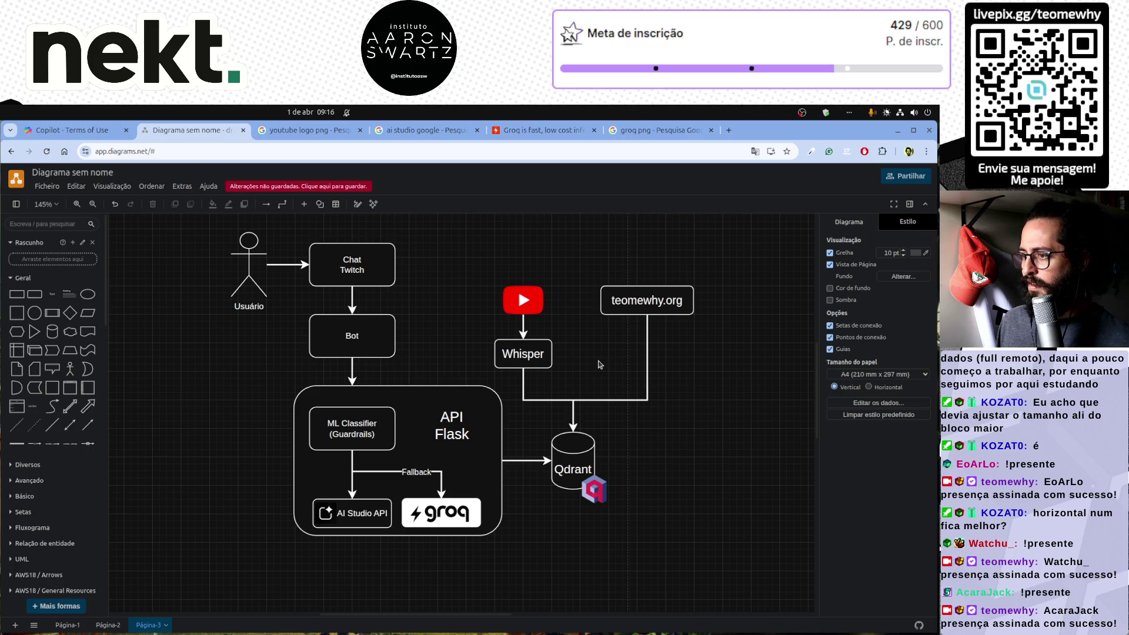
left_click(667, 304)
left_click_drag(667, 304, 742, 359)
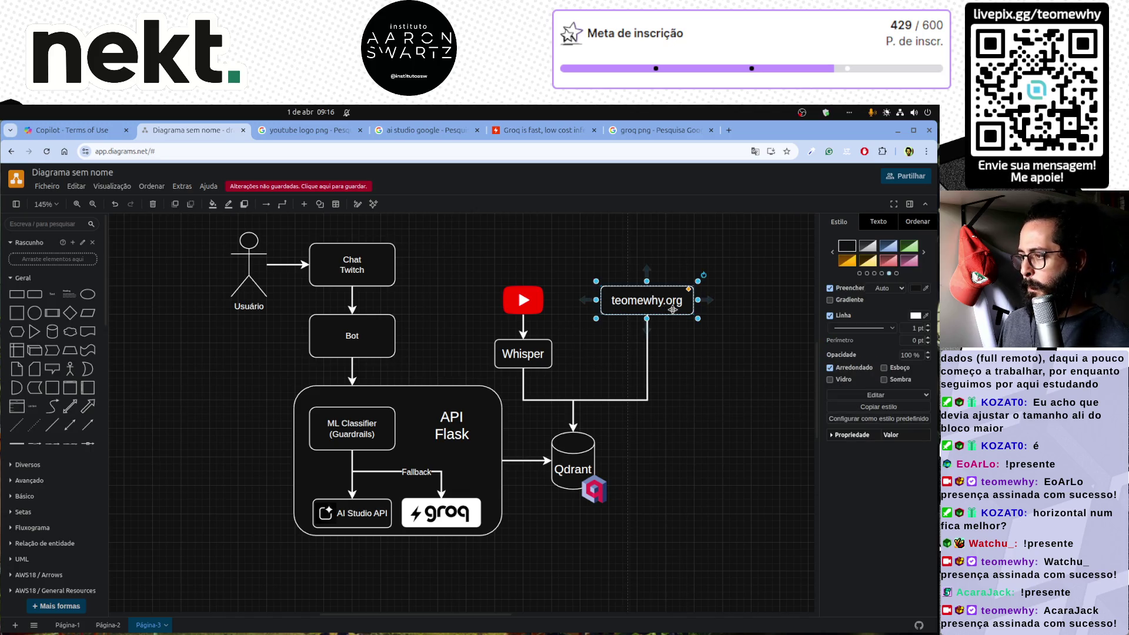
double_click(746, 347)
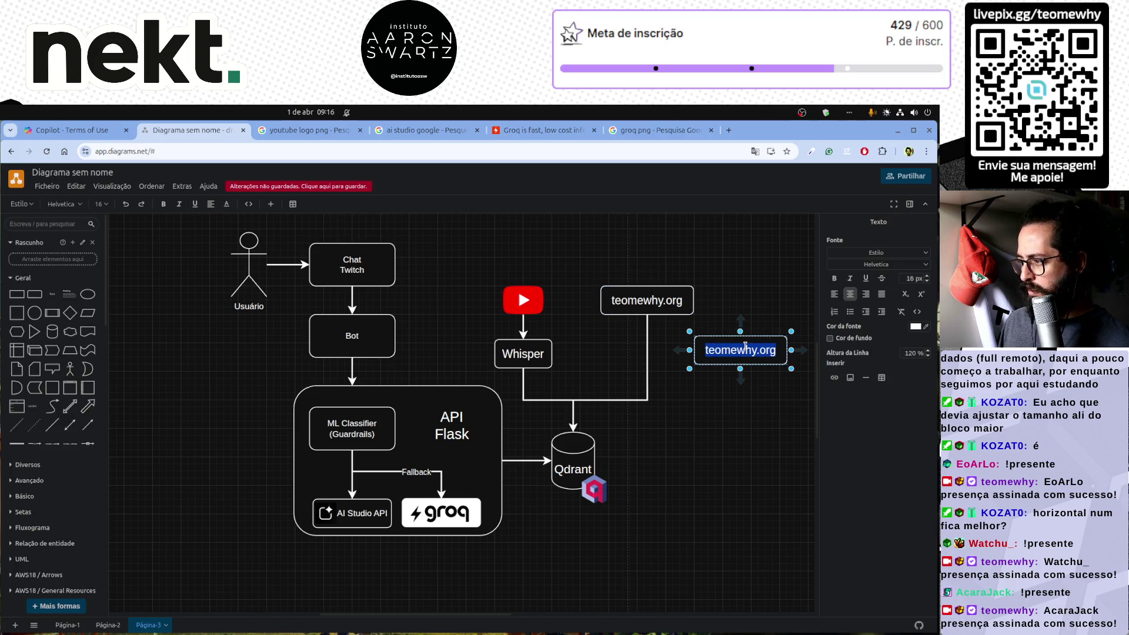
type("youtube.co")
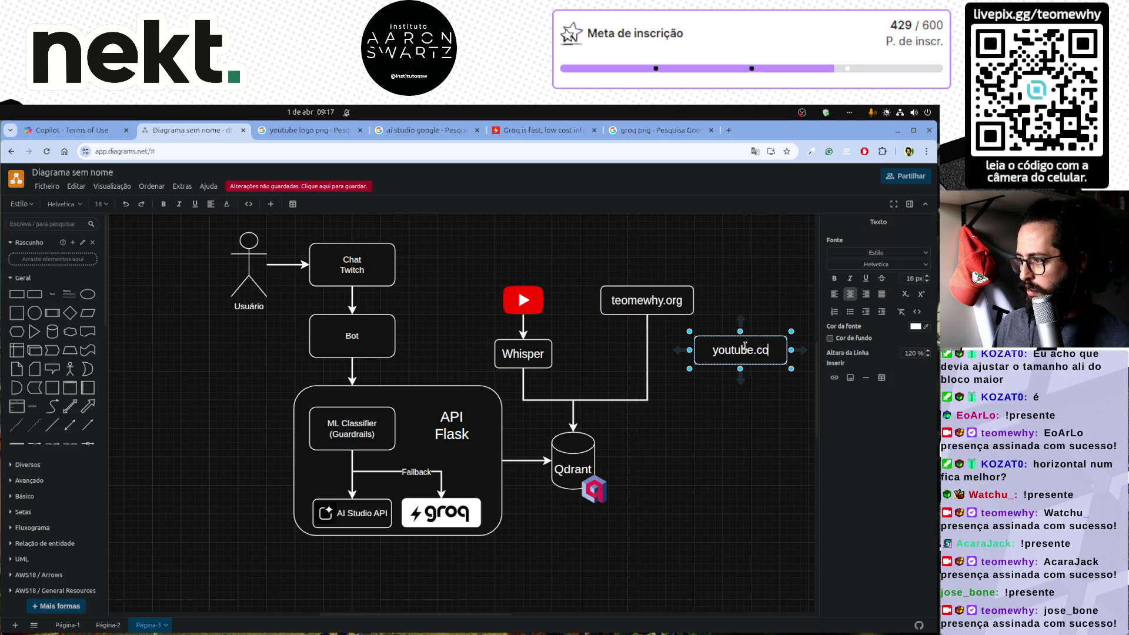
type("@teomewhy")
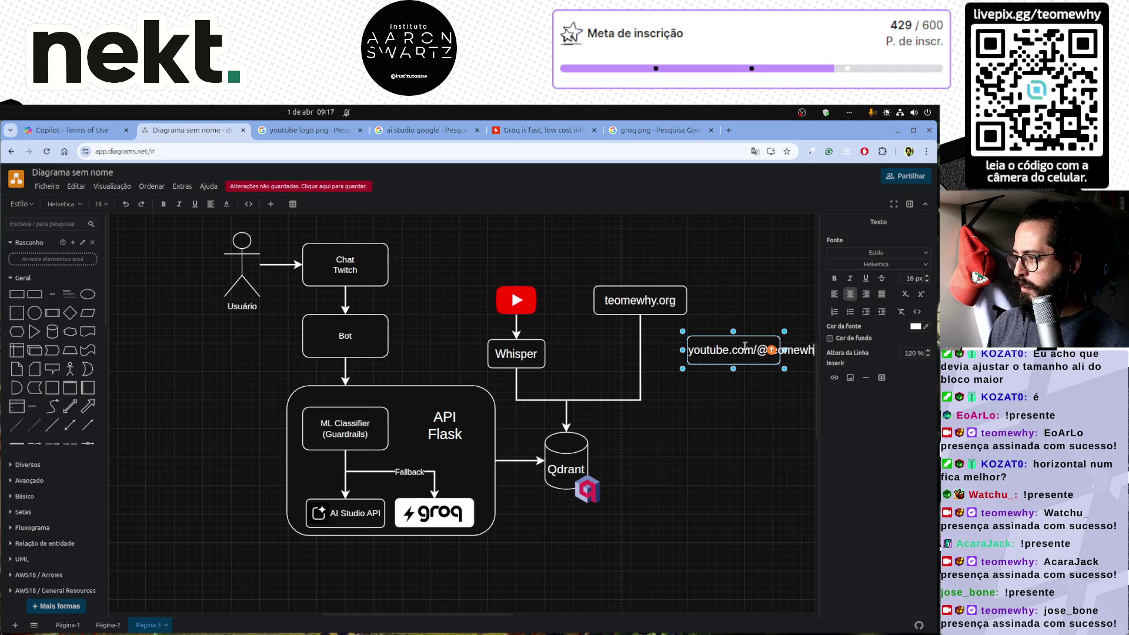
left_click(761, 417)
Place the youtube.com box above the YouTube logo and lower teomewhy.org level with Whisper
mouse_move(747, 361)
left_mouse_down()
mouse_move(527, 276)
mouse_move(615, 276)
mouse_move(548, 279)
left_mouse_up()
left_click_drag(656, 306, 655, 359)
left_click(710, 429)
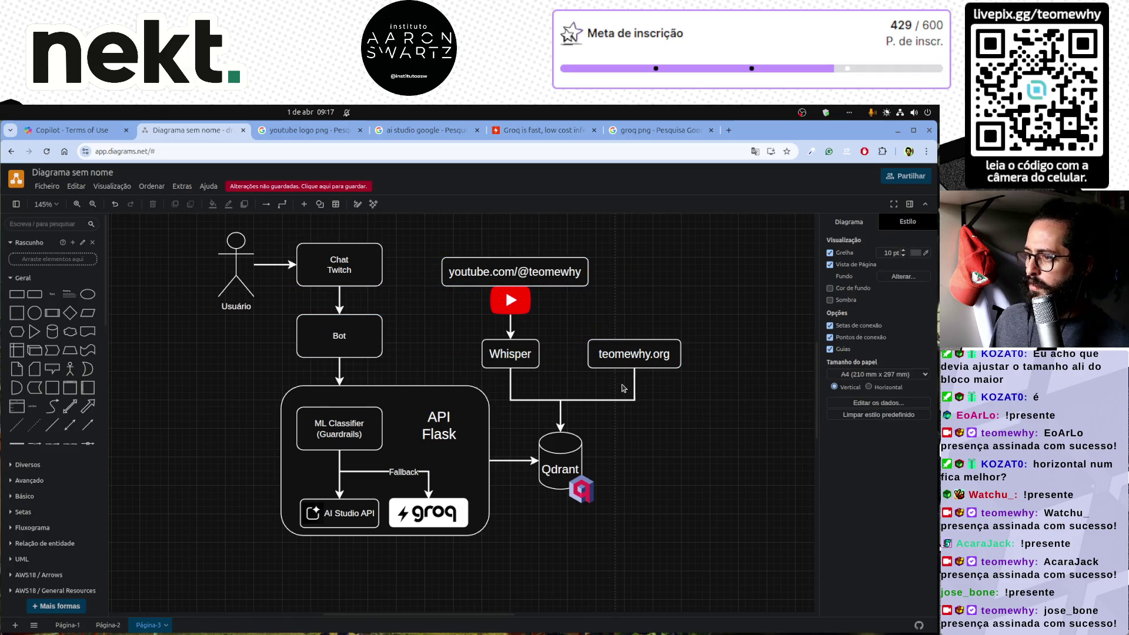
left_click_drag(553, 276, 510, 292)
scroll(552, 284, "up", 6)
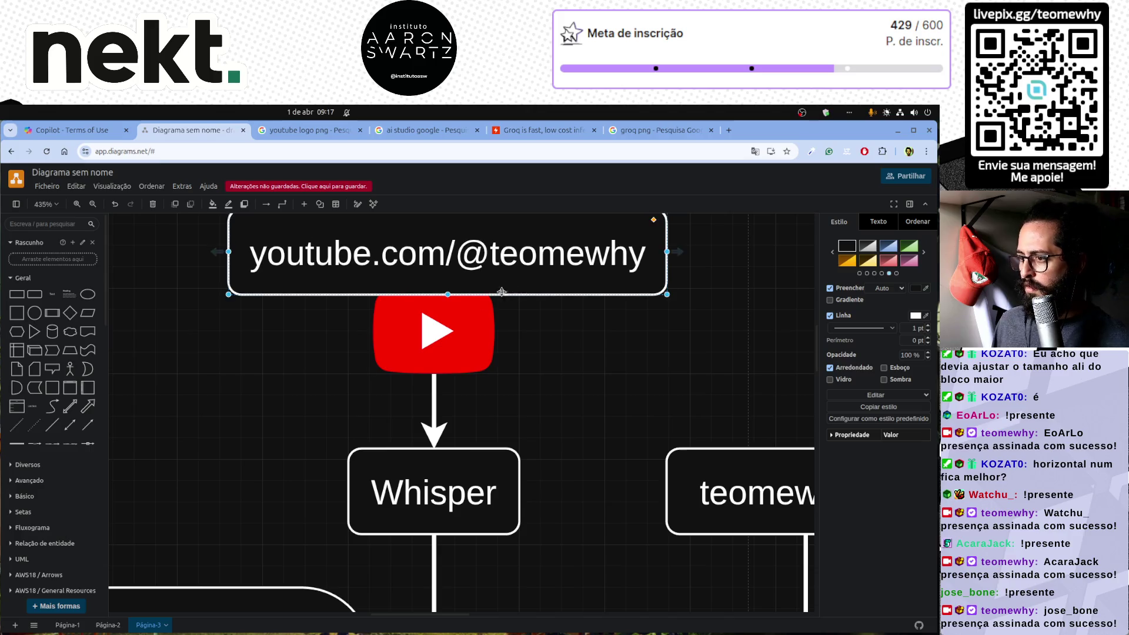
Nudge the YouTube logo so it sits centred over the arrow feeding Whisper
left_click(458, 331)
mouse_move(459, 332)
left_mouse_down()
mouse_move(473, 324)
mouse_move(459, 324)
left_mouse_up()
left_click(435, 397)
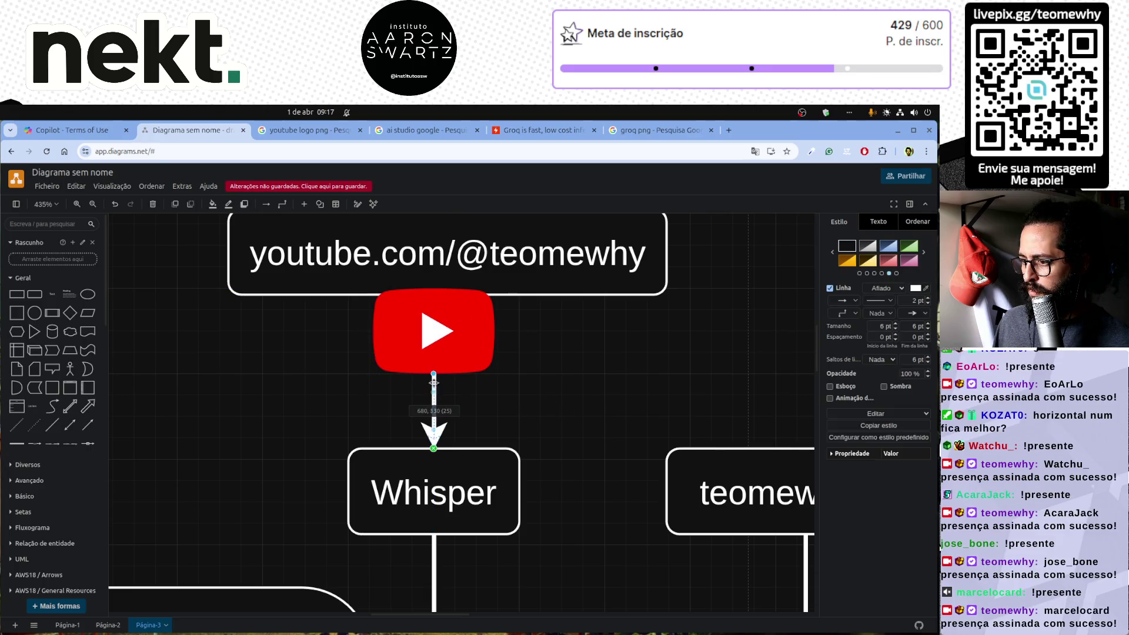
left_click(496, 396)
scroll(548, 406, "down", 3, "ctrl")
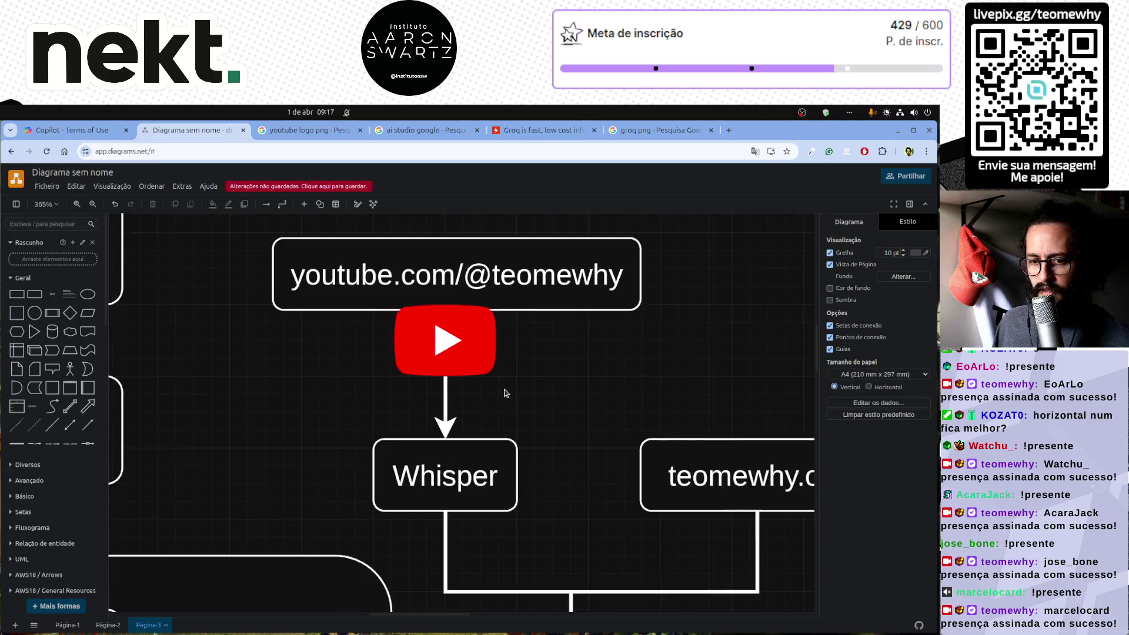
scroll(538, 423, "down", 2, "ctrl")
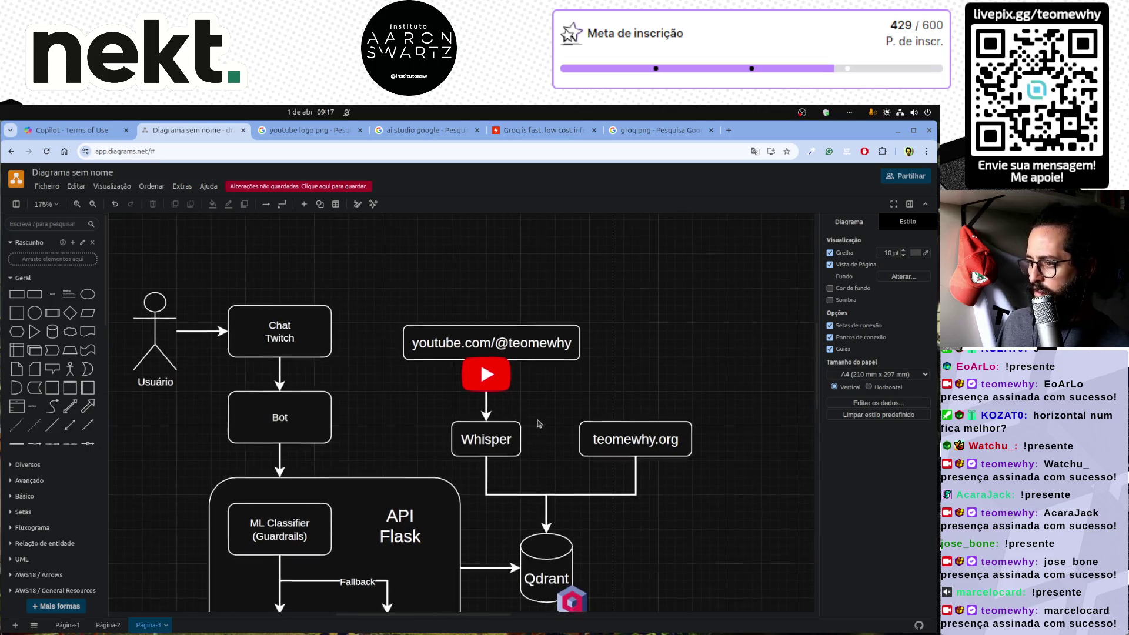
left_click(492, 315)
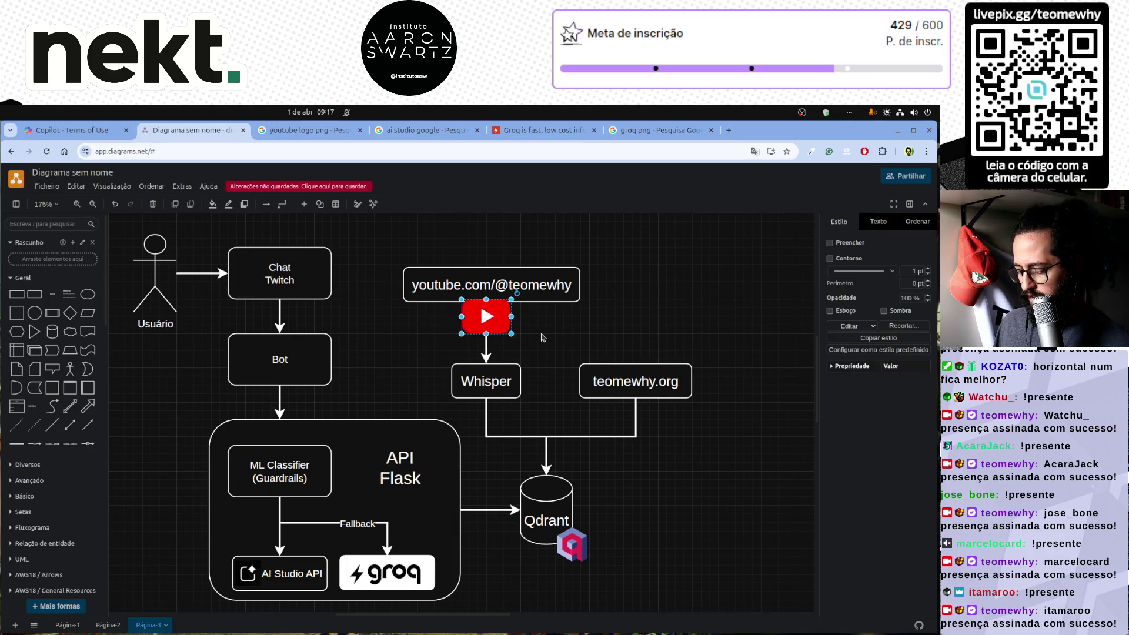
Move the youtube.com label beside the logo and right-align its text
left_click_drag(558, 286, 657, 317)
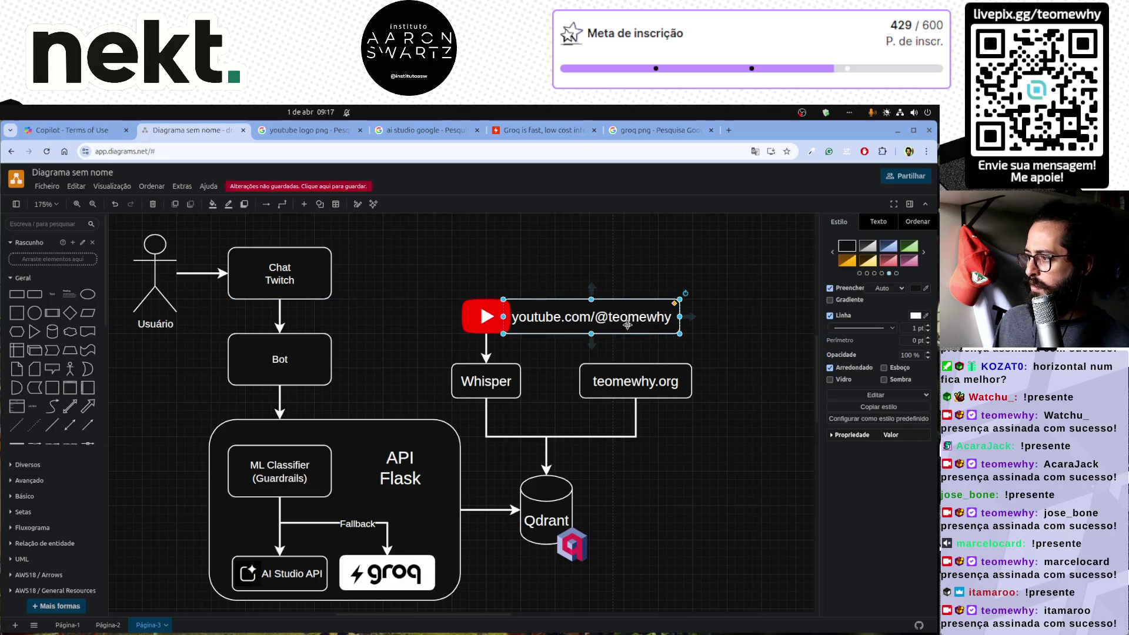
left_click(878, 221)
left_click(865, 281)
left_click(712, 351)
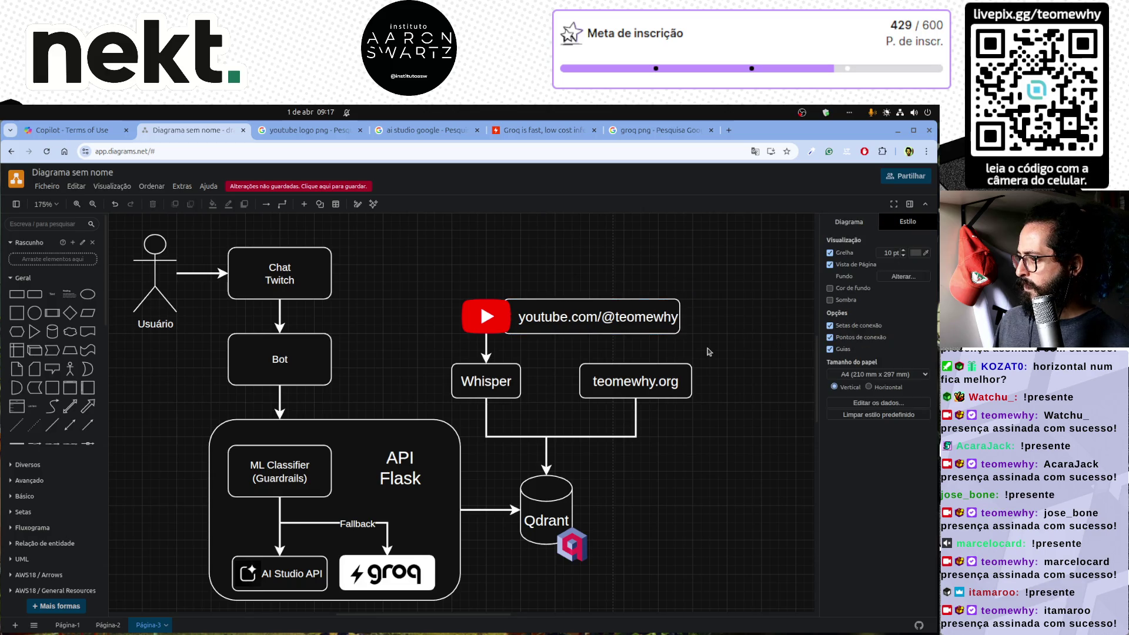
Enlarge the YouTube logo and check the youtube.com label text without changing it
left_click(551, 321)
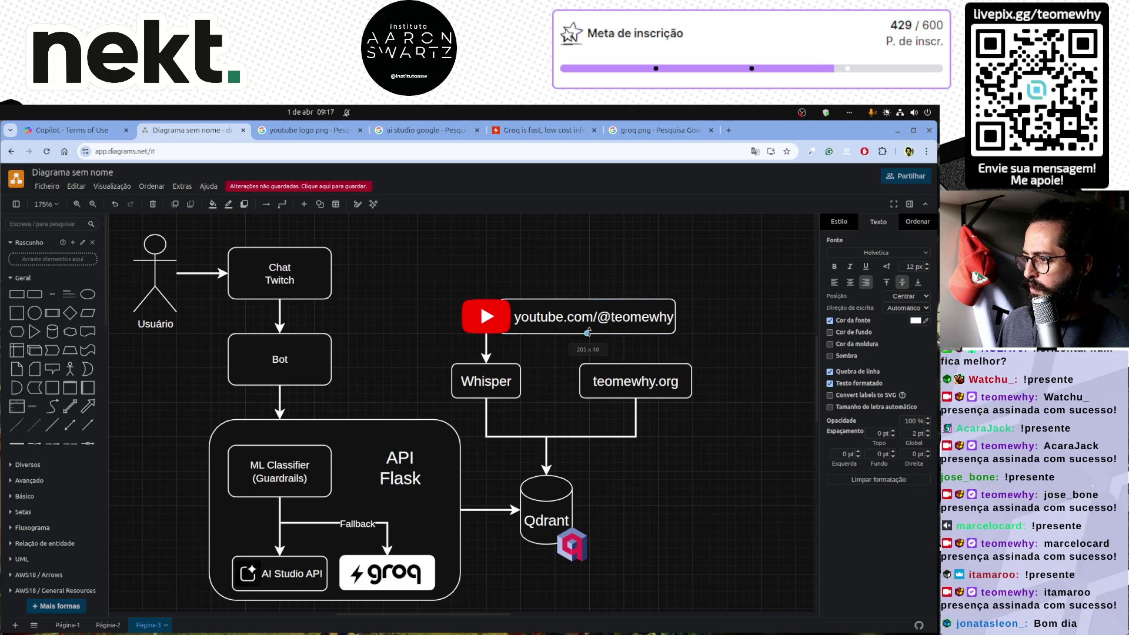
left_click(478, 318)
left_click_drag(462, 300, 453, 294)
left_click(577, 320)
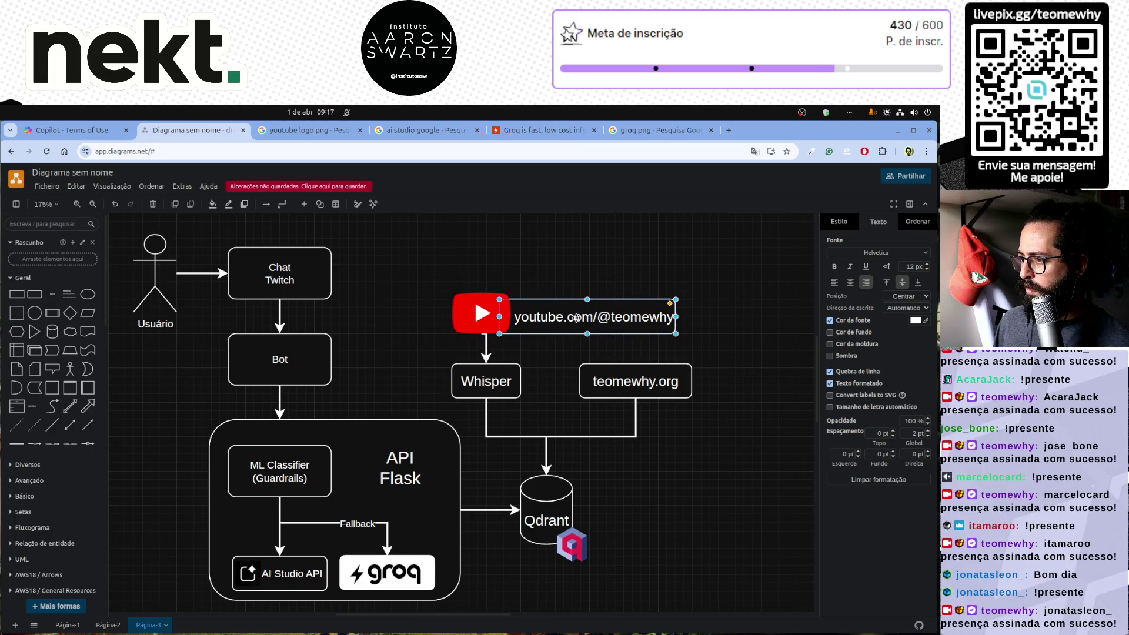
double_click(575, 319)
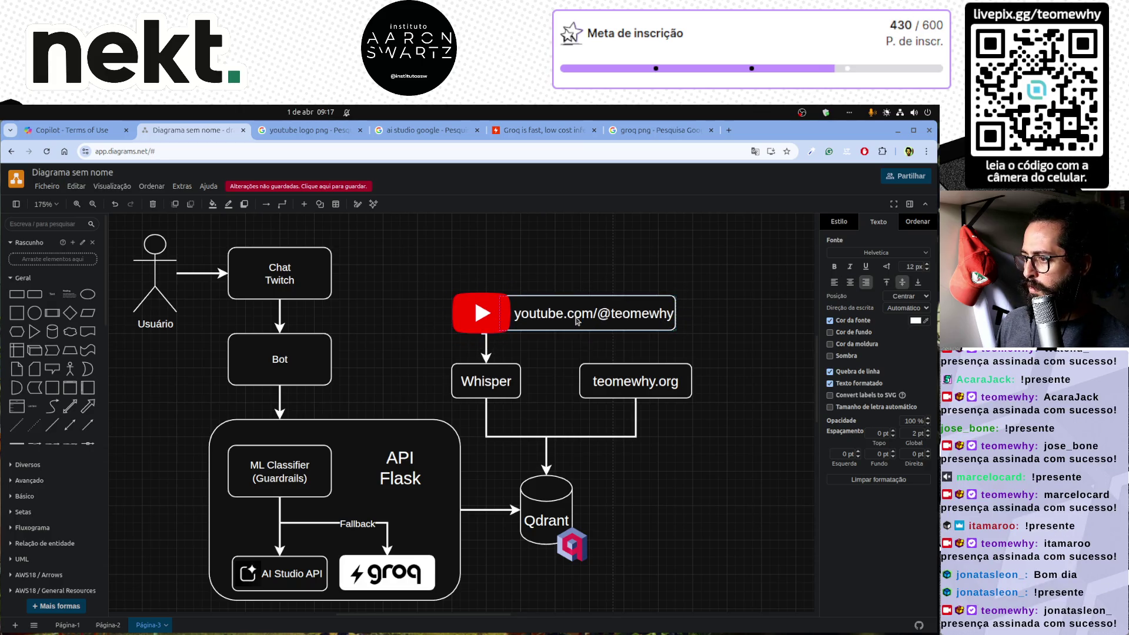
mouse_move(587, 315)
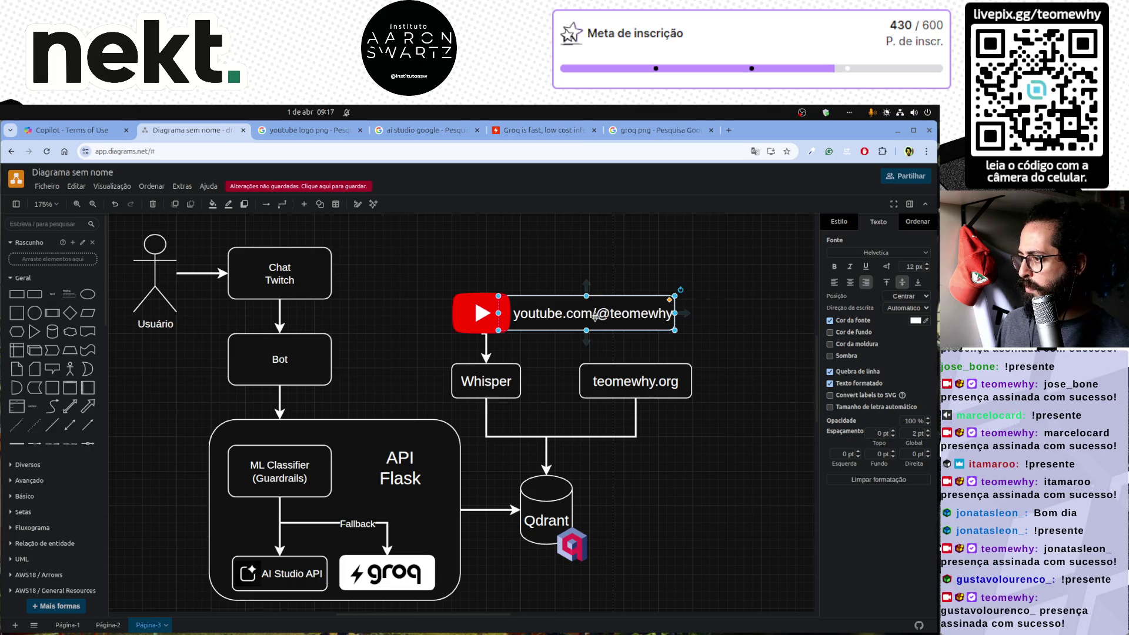
double_click(595, 317)
key("End")
key("Escape")
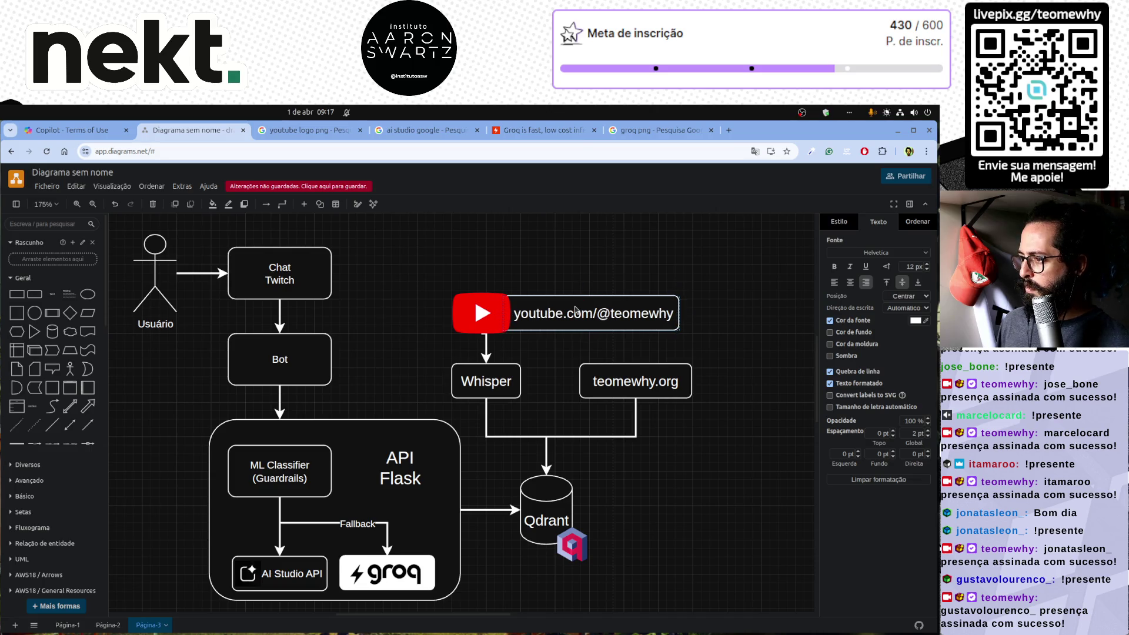
left_click(593, 260)
Group the YouTube logo with its label (Agrupar) and shift the group slightly right
left_click(566, 309, "shift")
right_click(565, 309)
left_click(594, 409)
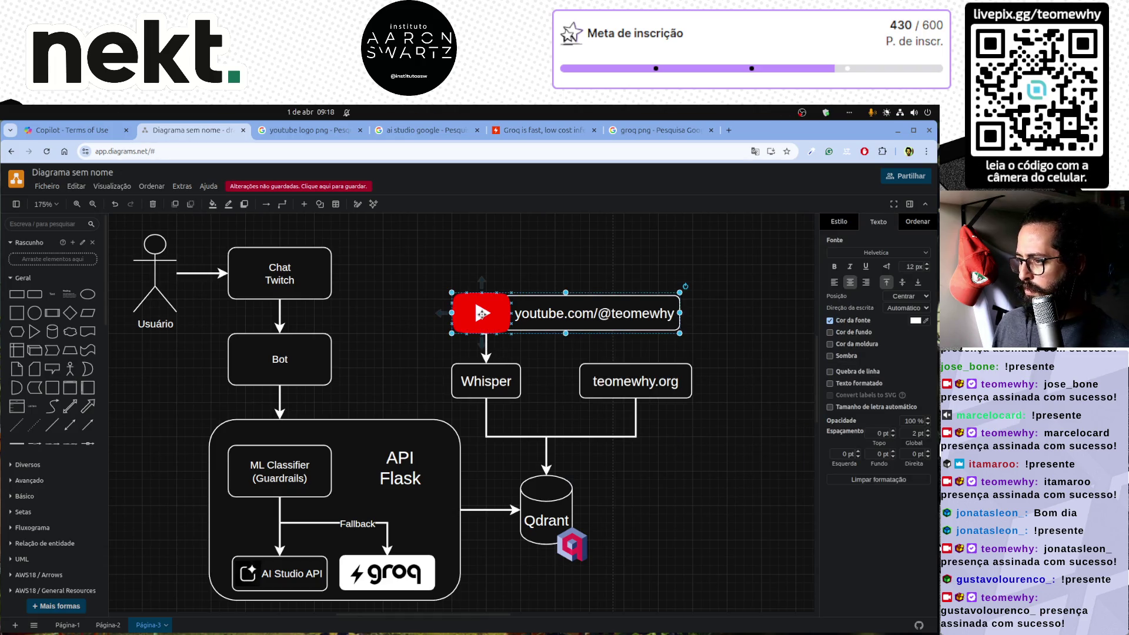
left_click_drag(481, 314, 486, 317)
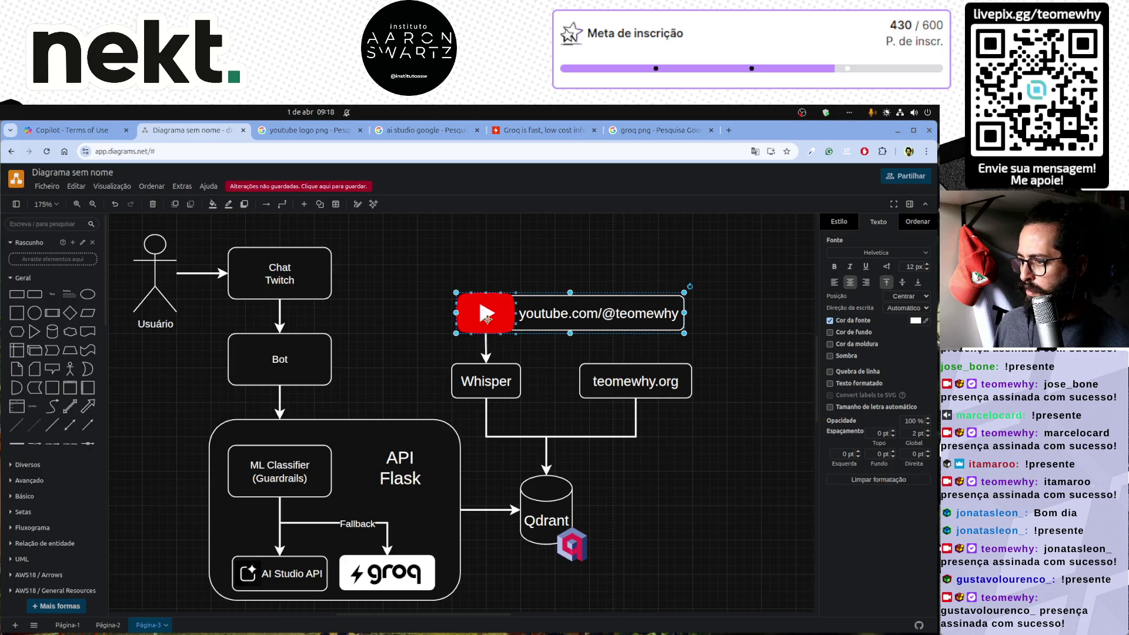
left_click(553, 357)
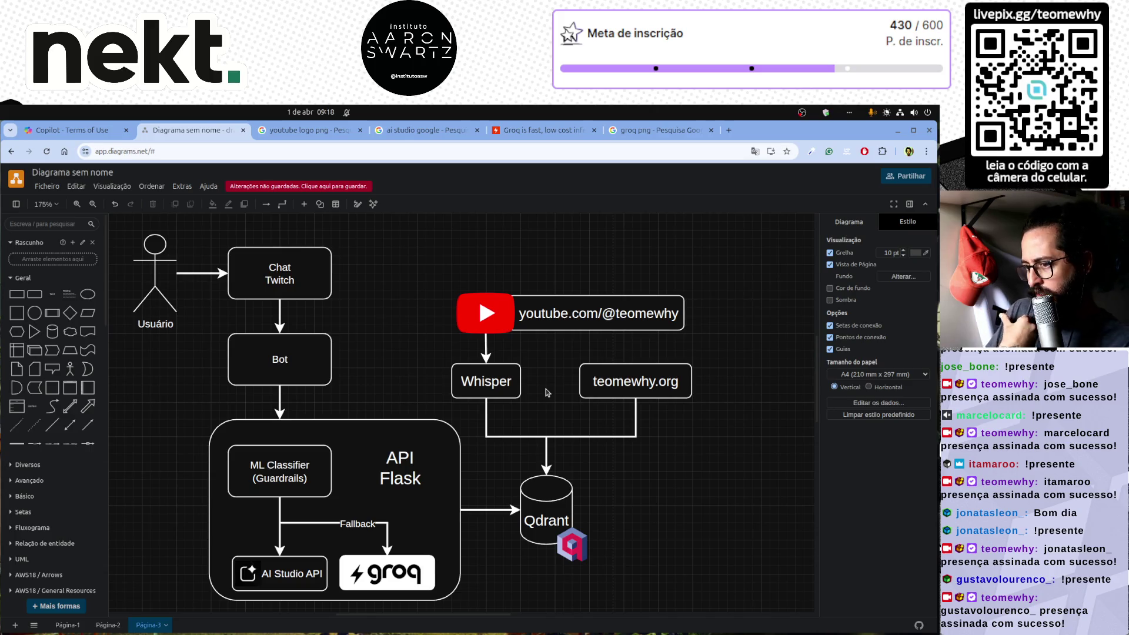
Raise the Usuário stick figure's line width to 3 pt in the Estilo panel
left_click(157, 239)
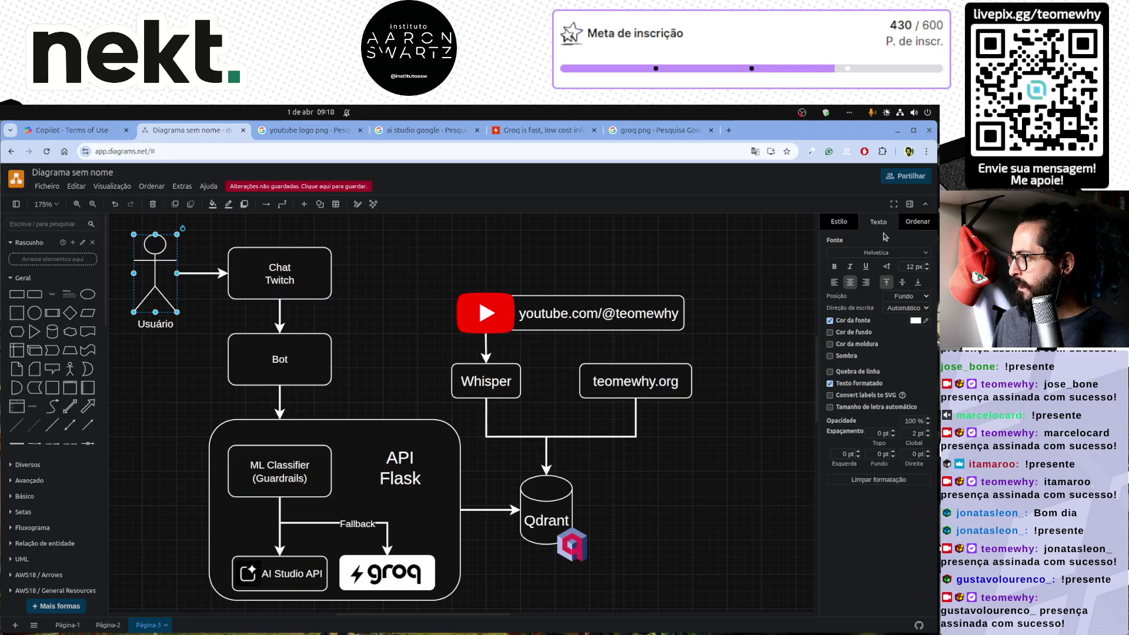
left_click(839, 222)
left_click(928, 325)
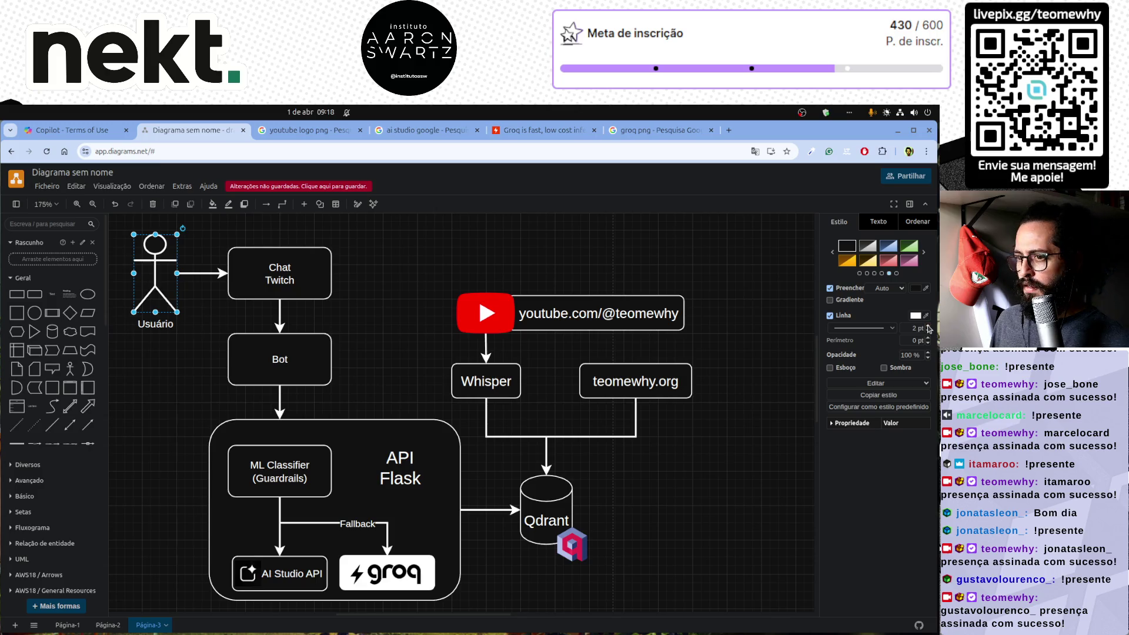
left_click(926, 325)
left_click(737, 524)
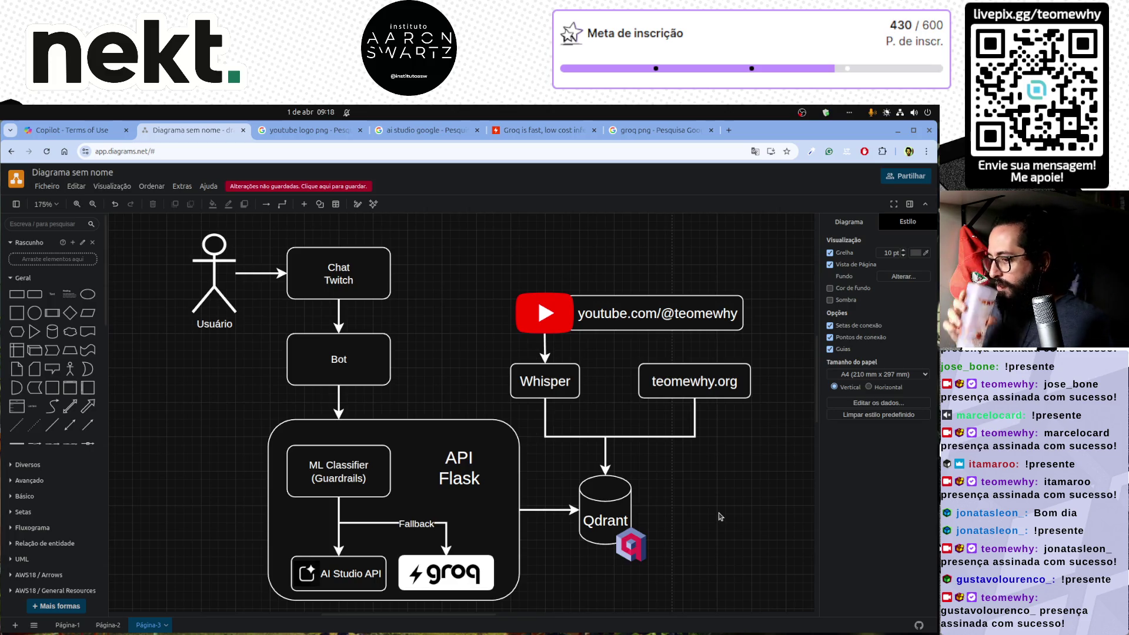
Drag the ML Classifier wording onto the tab bar to search the web for it
double_click(357, 465)
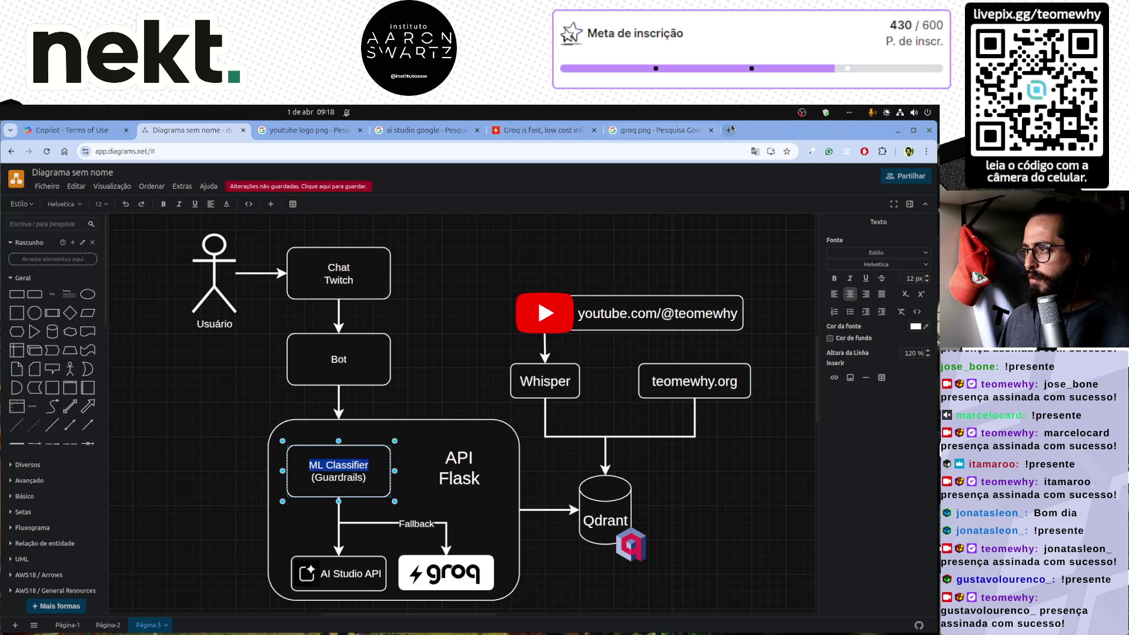
left_click_drag(358, 464, 729, 130)
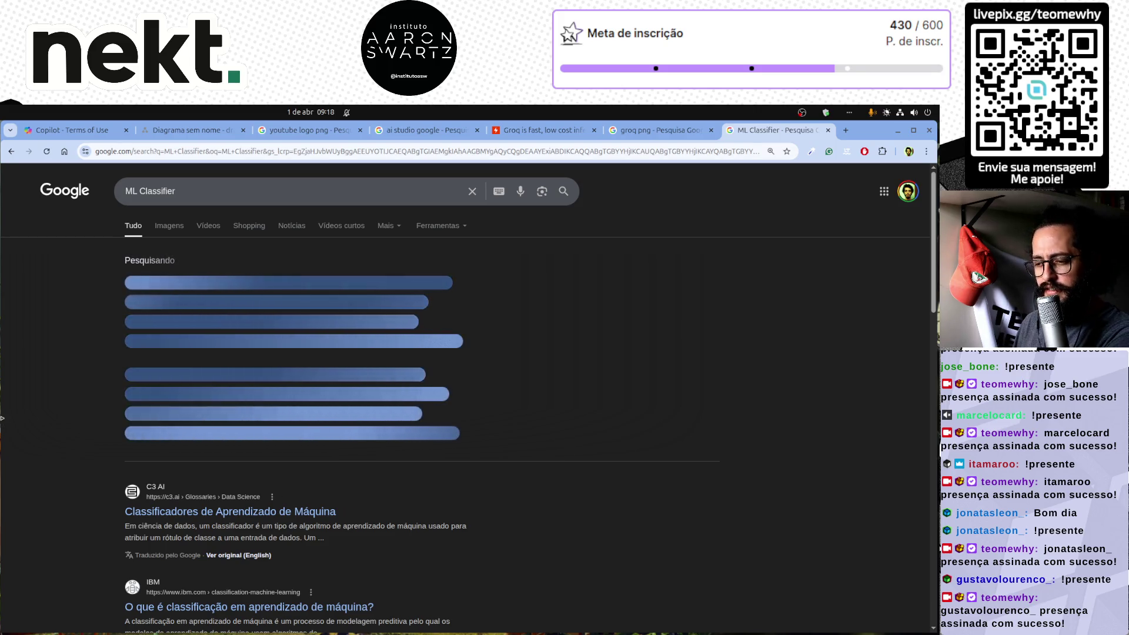
scroll(44, 446, "down", 3)
scroll(45, 446, "down", 1)
scroll(57, 448, "up", 2)
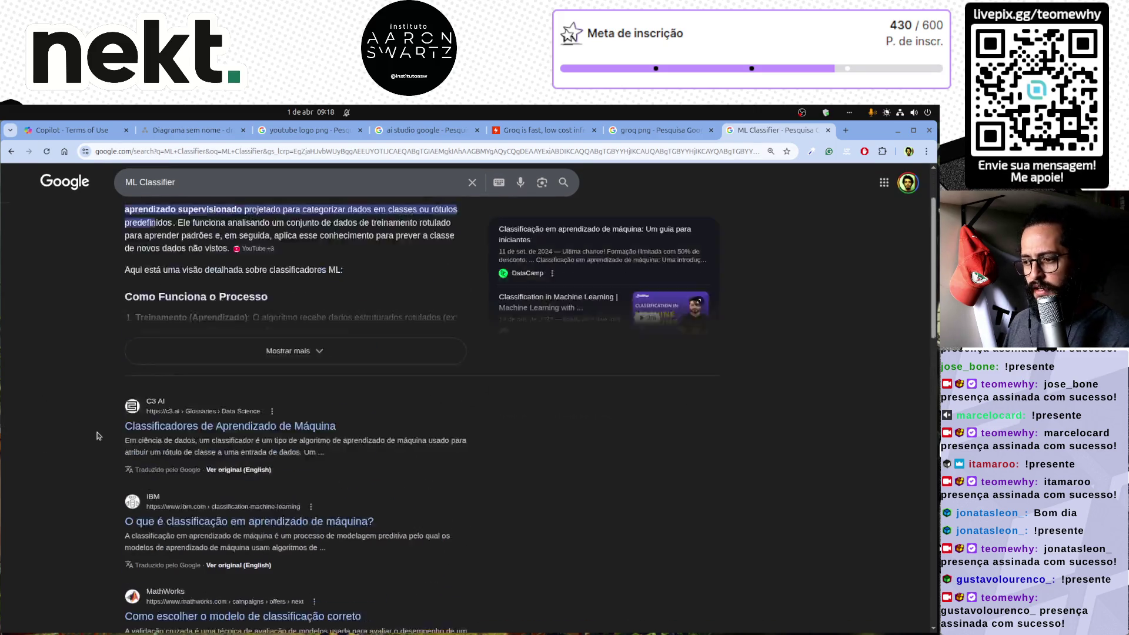
scroll(56, 448, "up", 1)
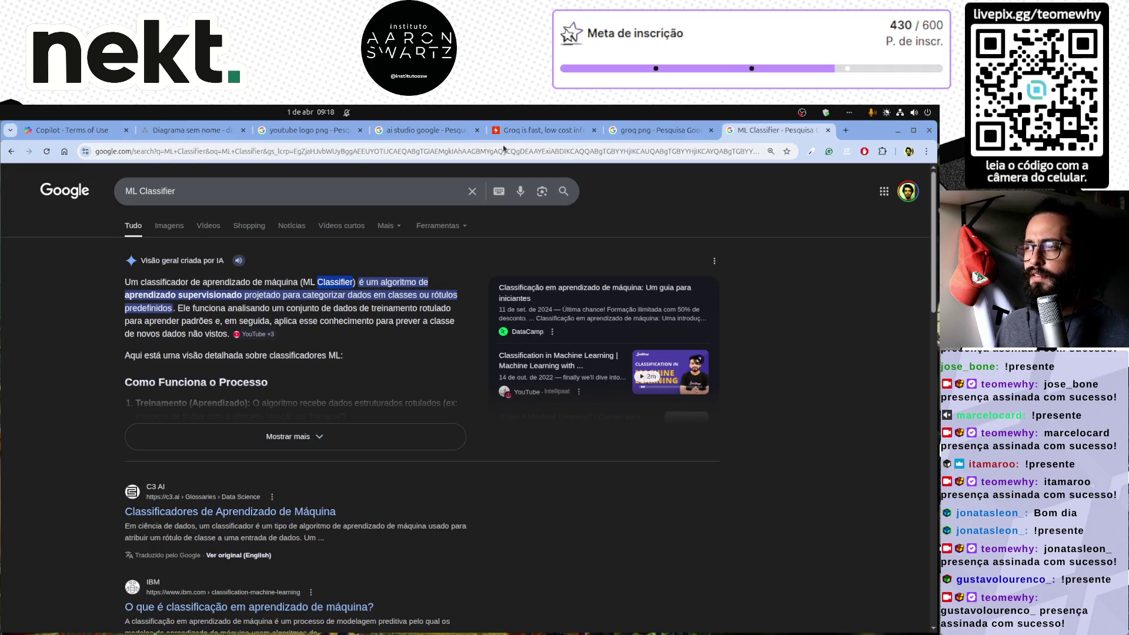
Step back through the browser tabs past the YouTube logo search to the diagrams.net tab
left_click(547, 130)
left_click(423, 129)
left_click(309, 129)
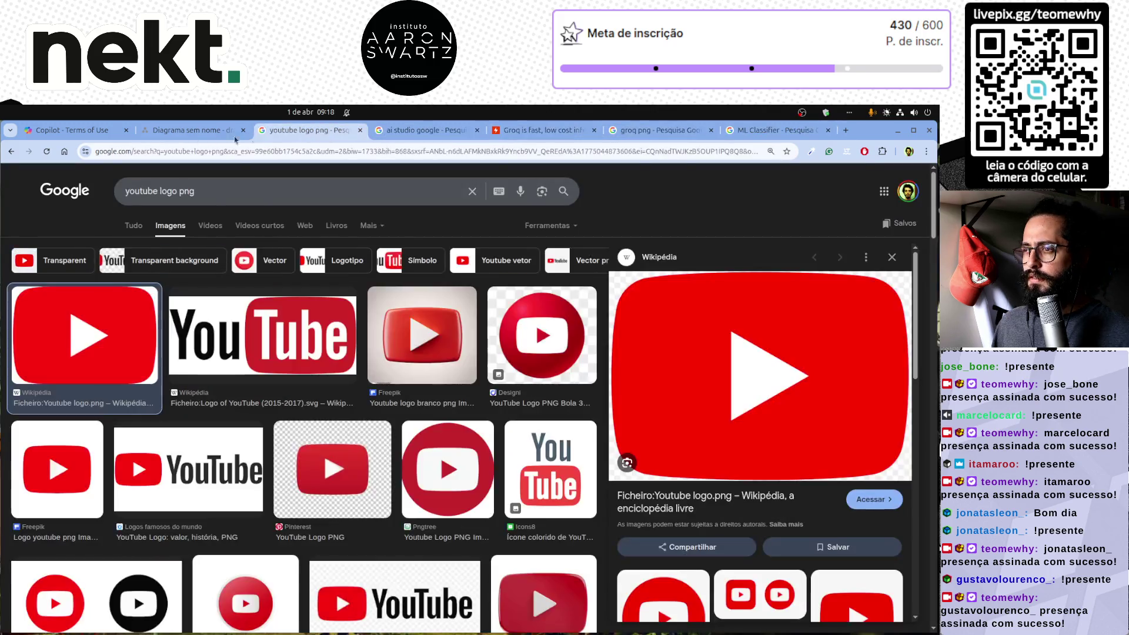
left_click(189, 130)
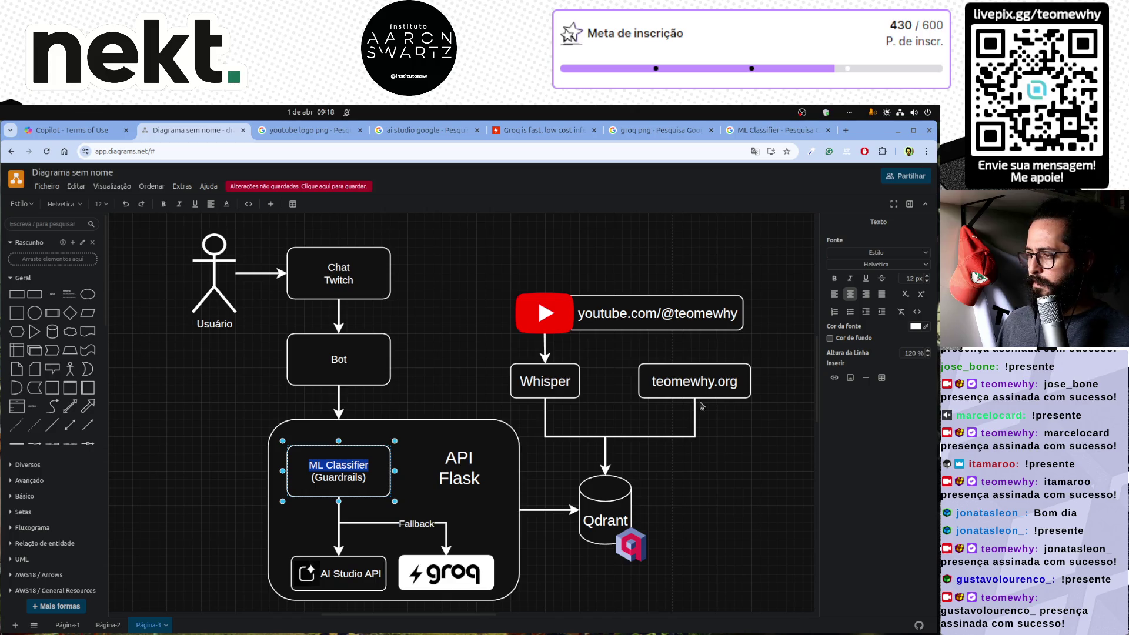
Line the teomewhy.org box up over its connector and nudge Qdrant slightly right
left_click_drag(697, 375, 685, 386)
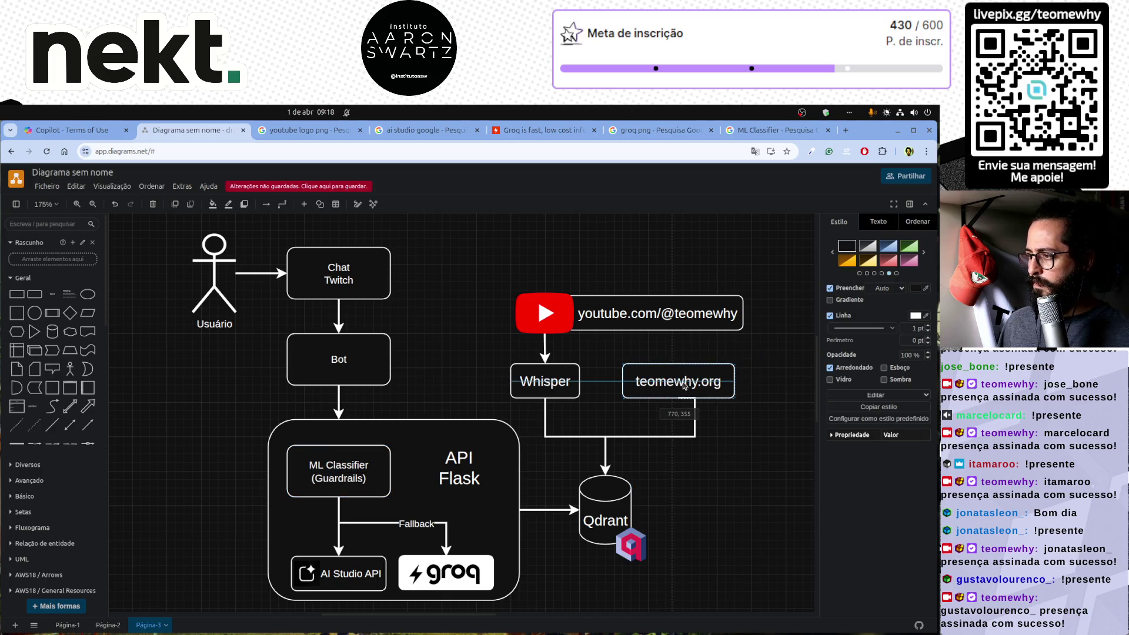
left_click_drag(682, 385, 687, 382)
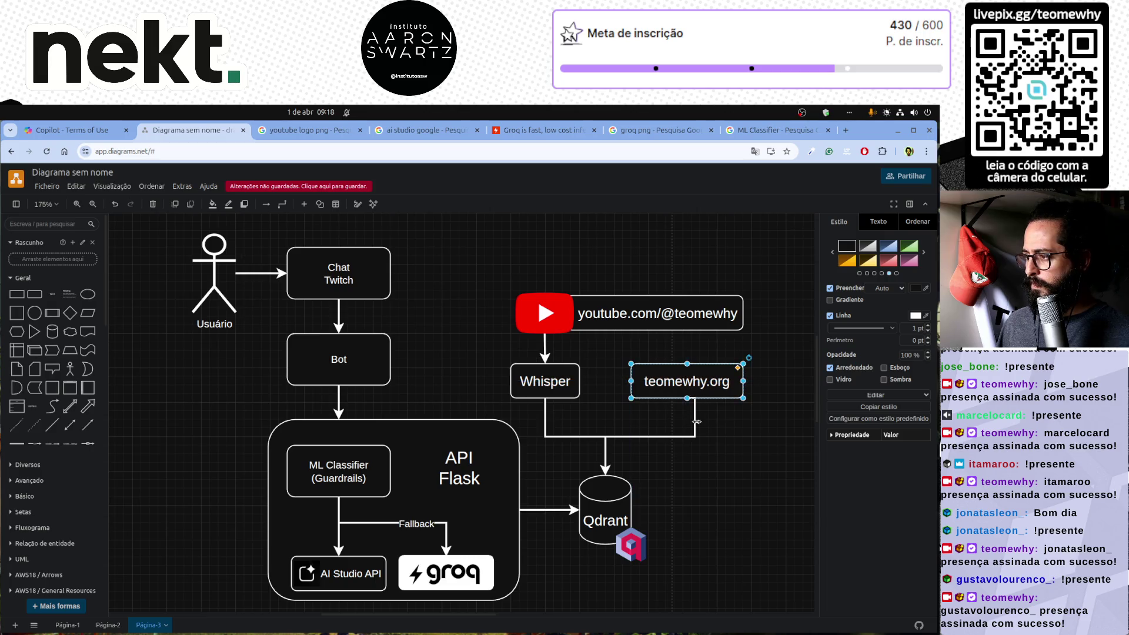
left_click(710, 456)
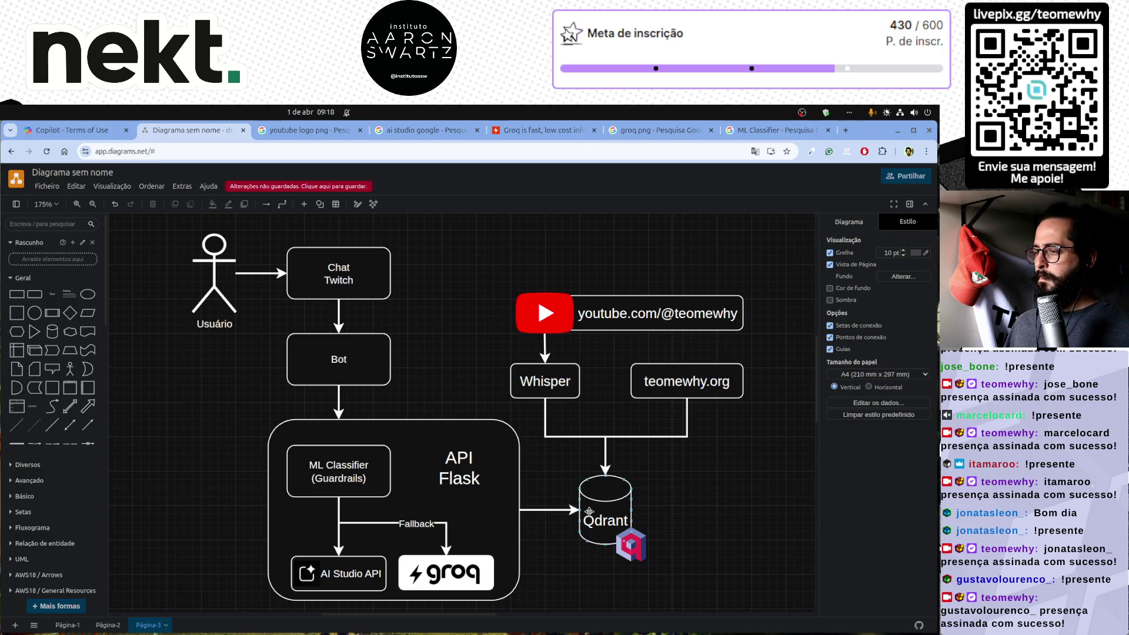
left_click_drag(589, 512, 597, 510)
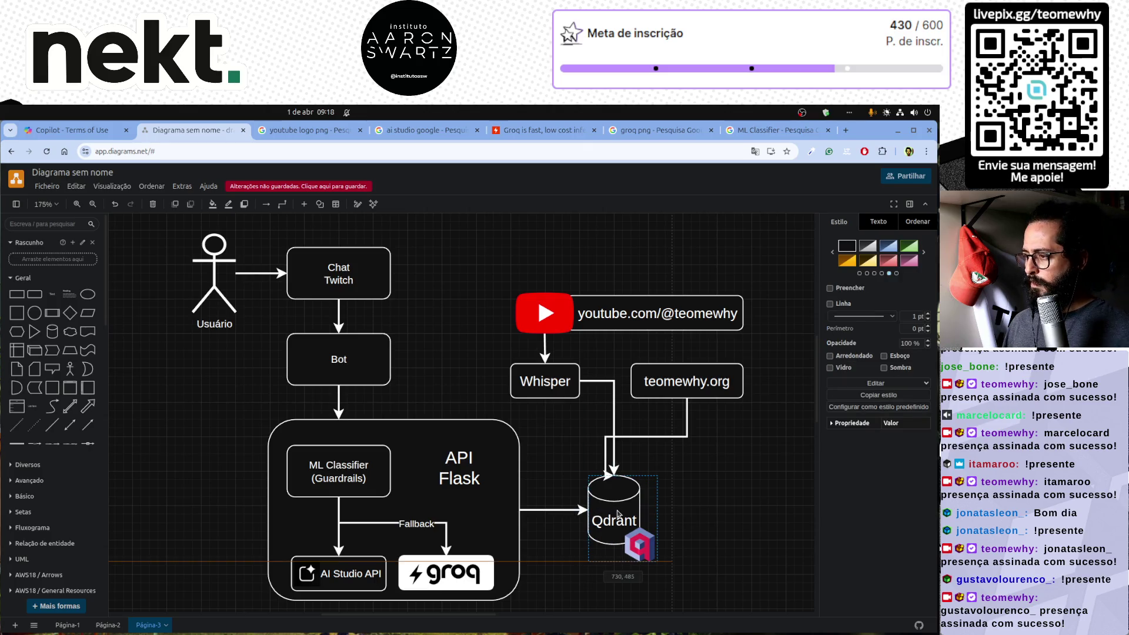
Delete the connectors from teomewhy.org and Whisper into the Qdrant database
left_click(604, 459)
left_click_drag(617, 481, 651, 476)
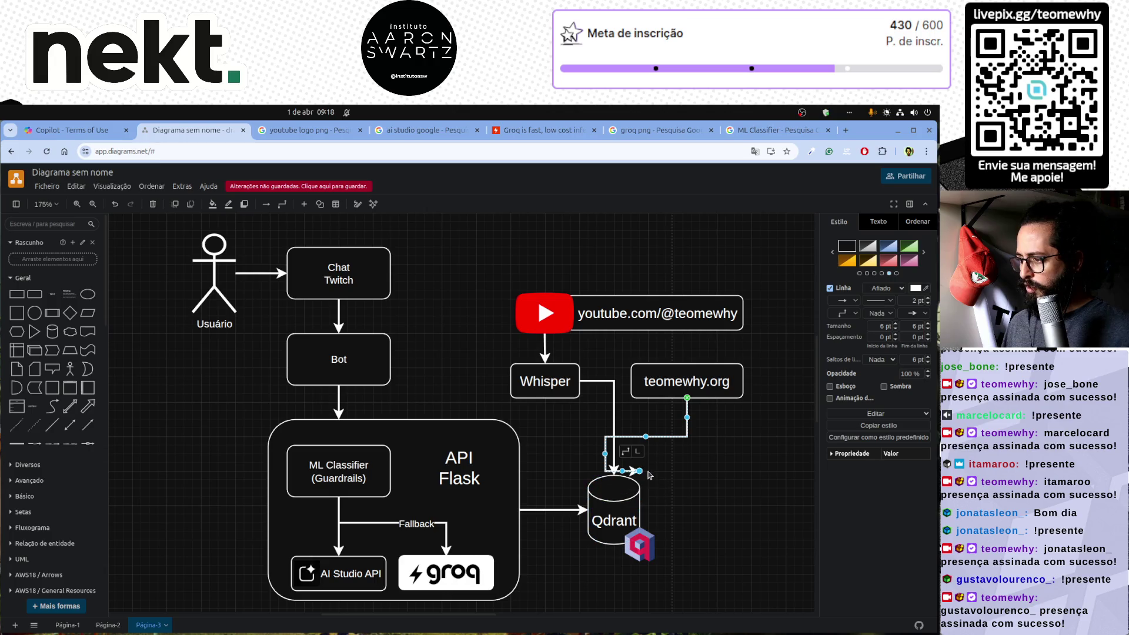
key("Delete")
left_click(616, 415)
key("Delete")
Distribute Whisper, teomewhy.org and Qdrant evenly with Distribuir > Horizontal
left_click(688, 381)
left_click(545, 381, "shift")
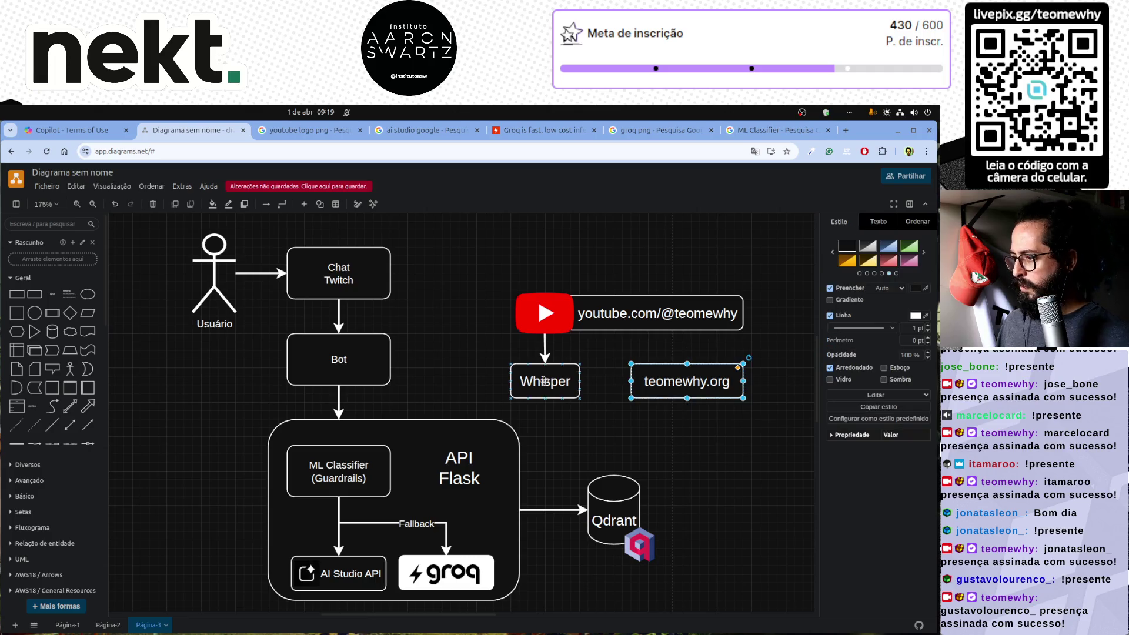
left_click(620, 505, "shift")
right_click(620, 505)
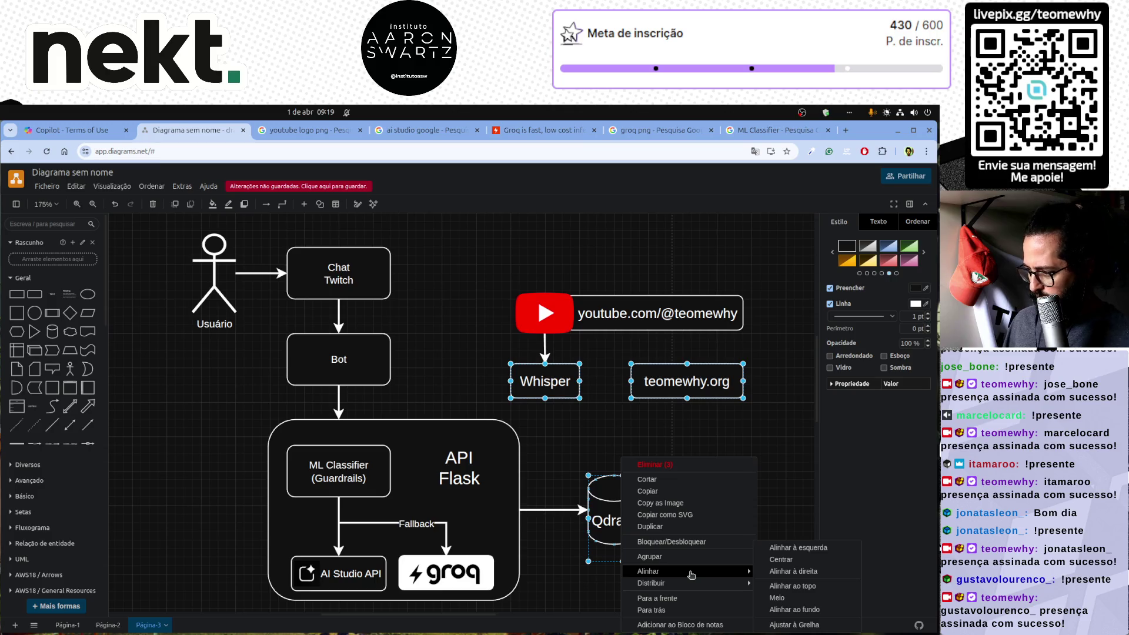
mouse_move(654, 583)
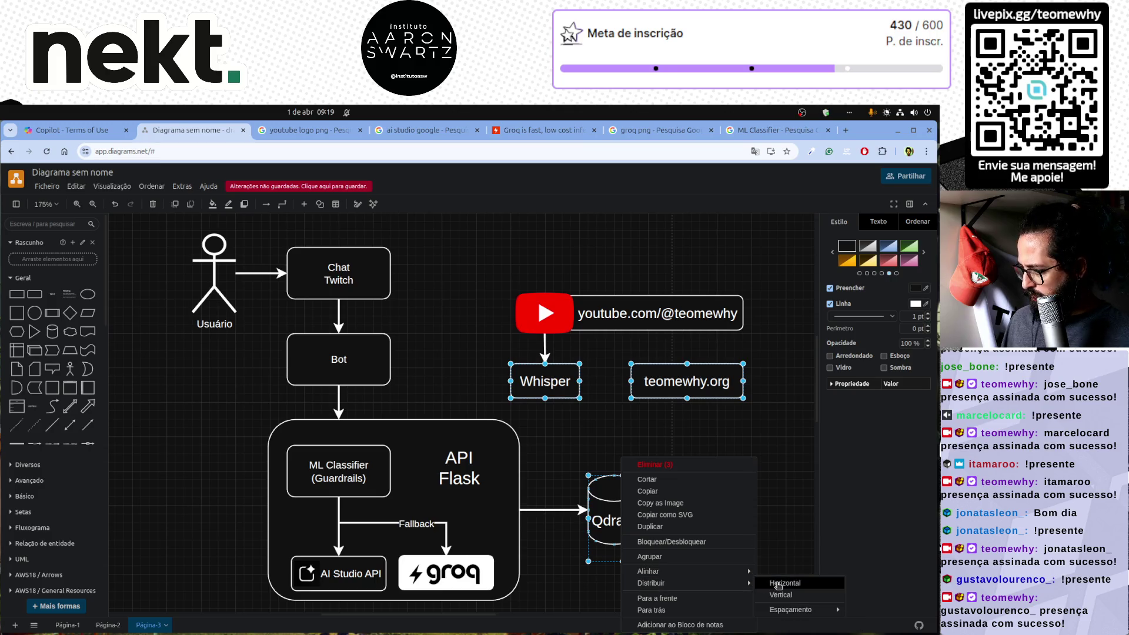
left_click(779, 585)
left_click(681, 389)
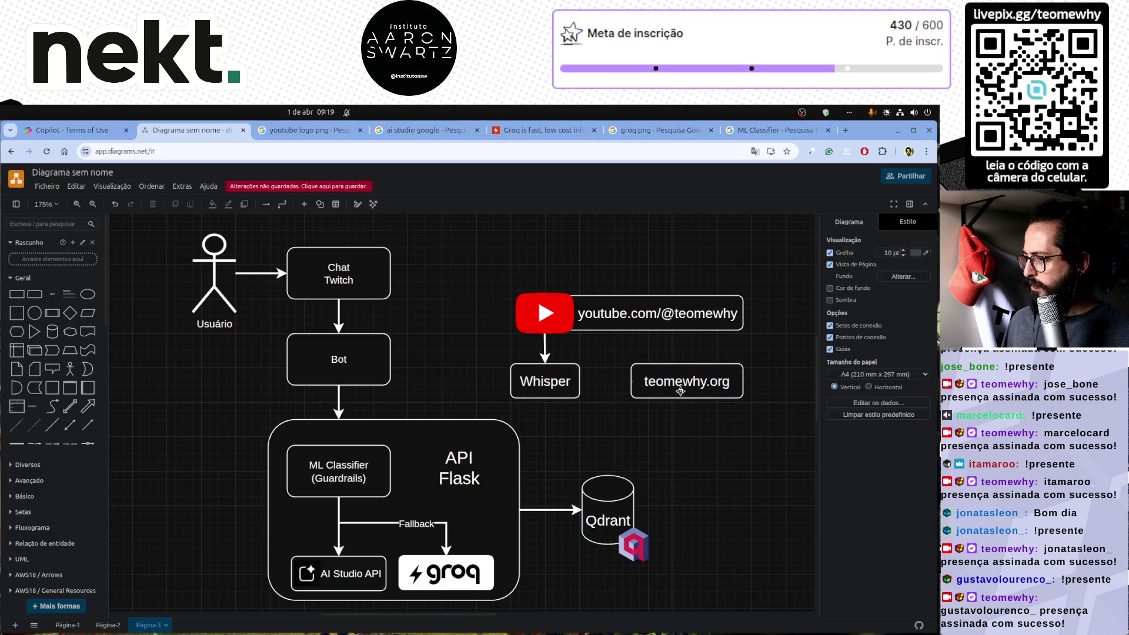
Draw new connectors from teomewhy.org and Whisper's bottom edge to the top of Qdrant
left_click_drag(688, 410, 607, 484)
left_click(562, 393)
left_click_drag(548, 414, 608, 476)
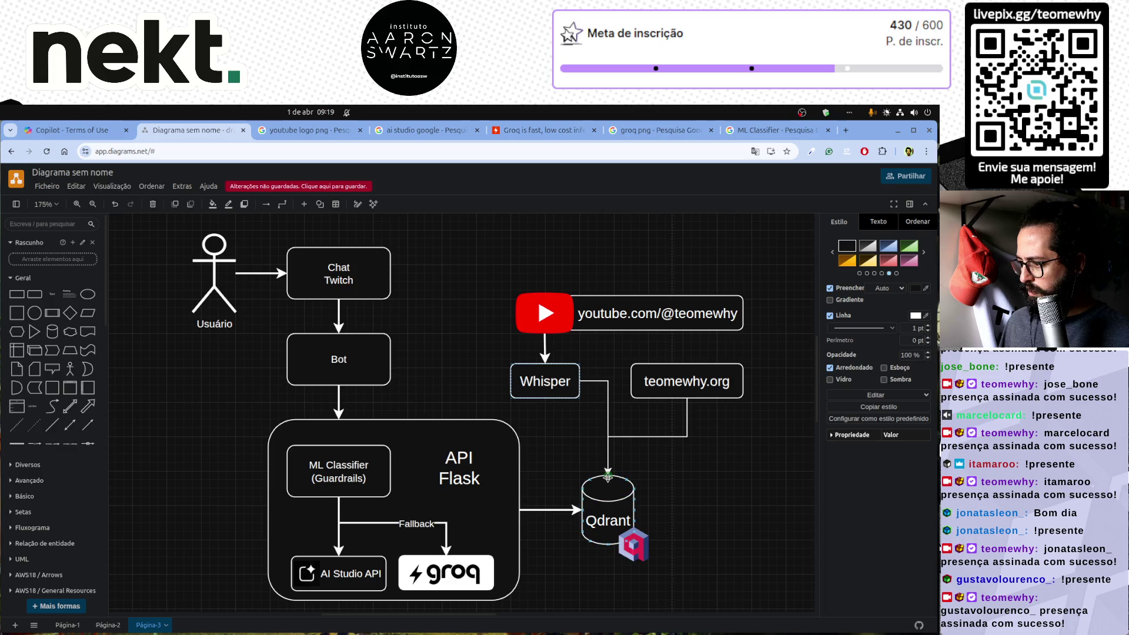
left_click_drag(581, 384, 544, 400)
left_click(695, 510)
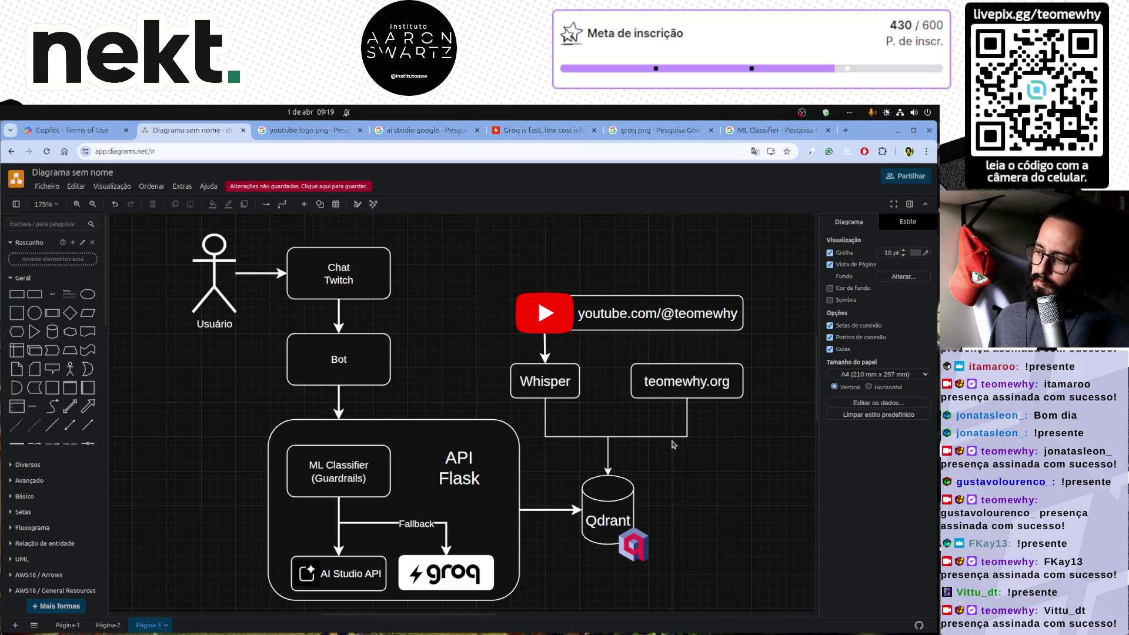
Set both new Qdrant connectors to 2 pt line width in the Estilo panel
left_click(626, 434)
left_click(573, 437, "shift")
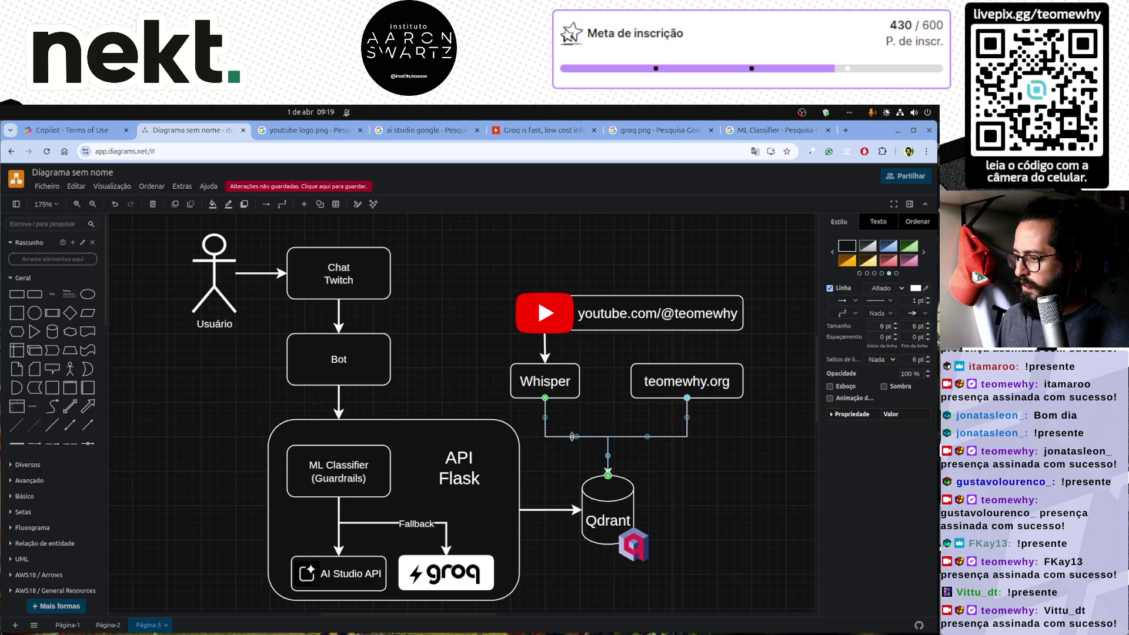
left_click(928, 303)
left_click(926, 298)
left_click(715, 515)
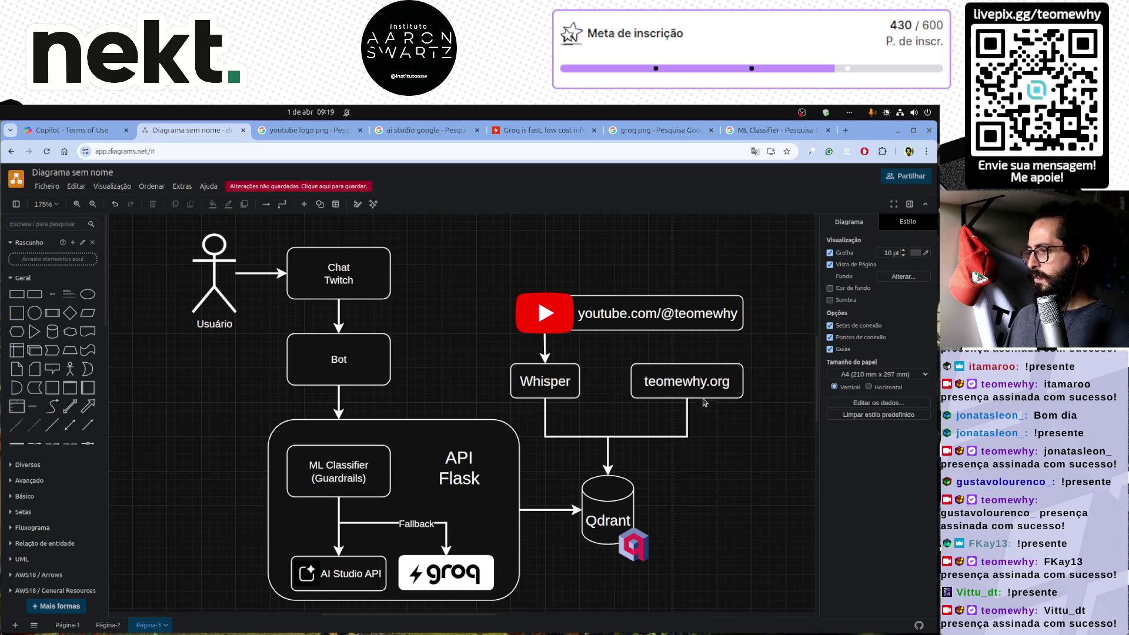
left_click(712, 380)
left_click(707, 315)
left_click(741, 510)
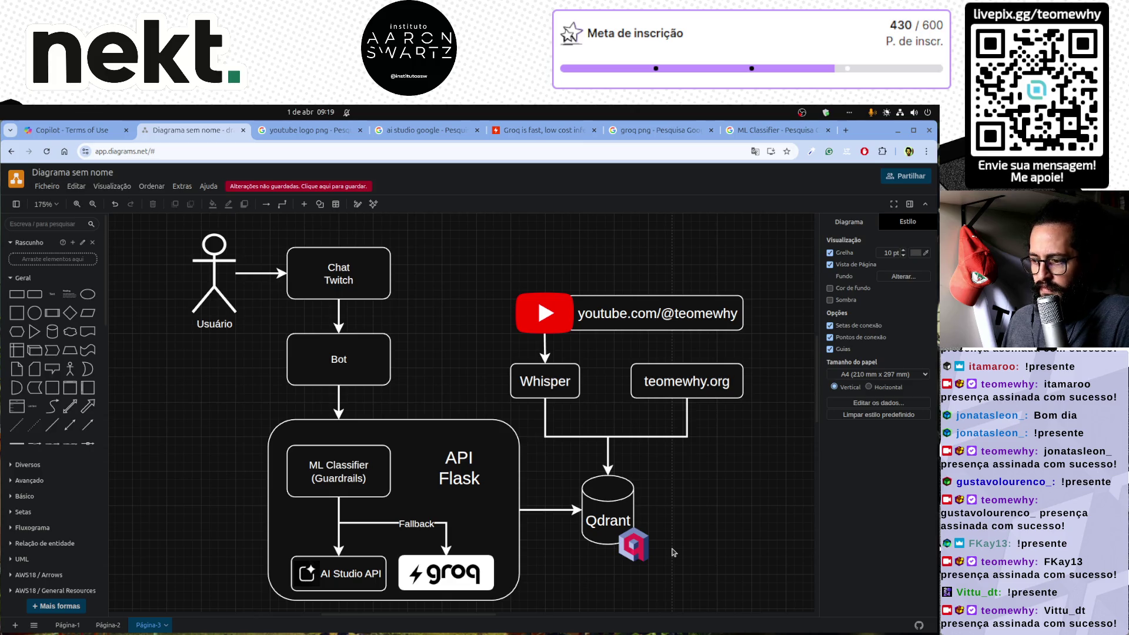
scroll(672, 552, "left", 2)
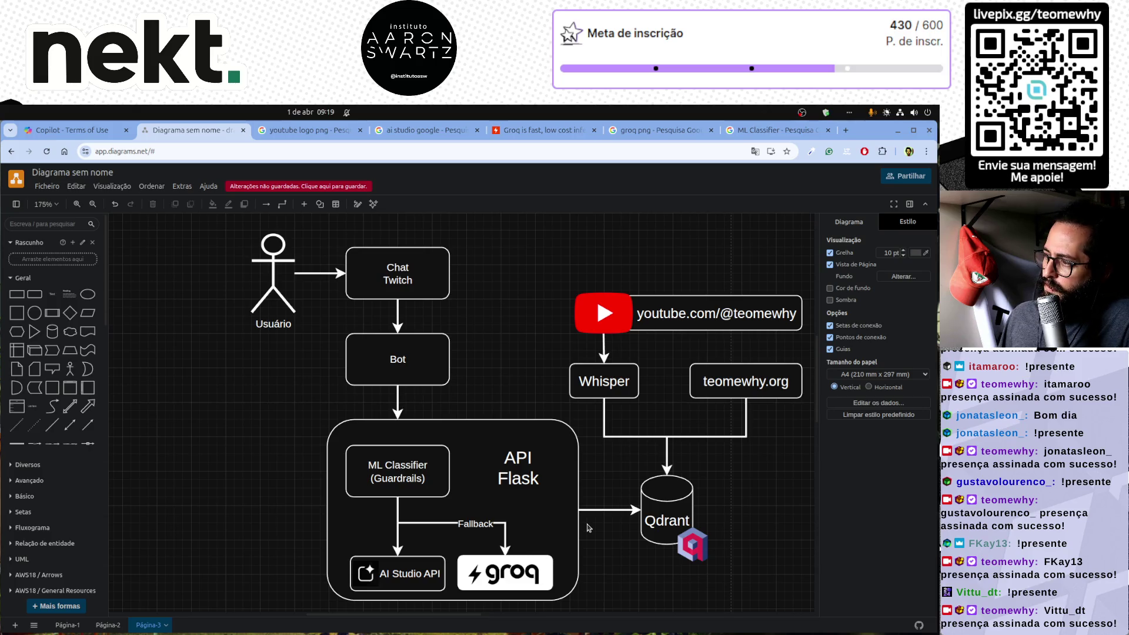
Raise the Chat Twitch, Bot and ML Classifier label font size to 14 px
left_click(398, 292)
left_click(398, 360, "shift")
left_click(403, 486, "shift")
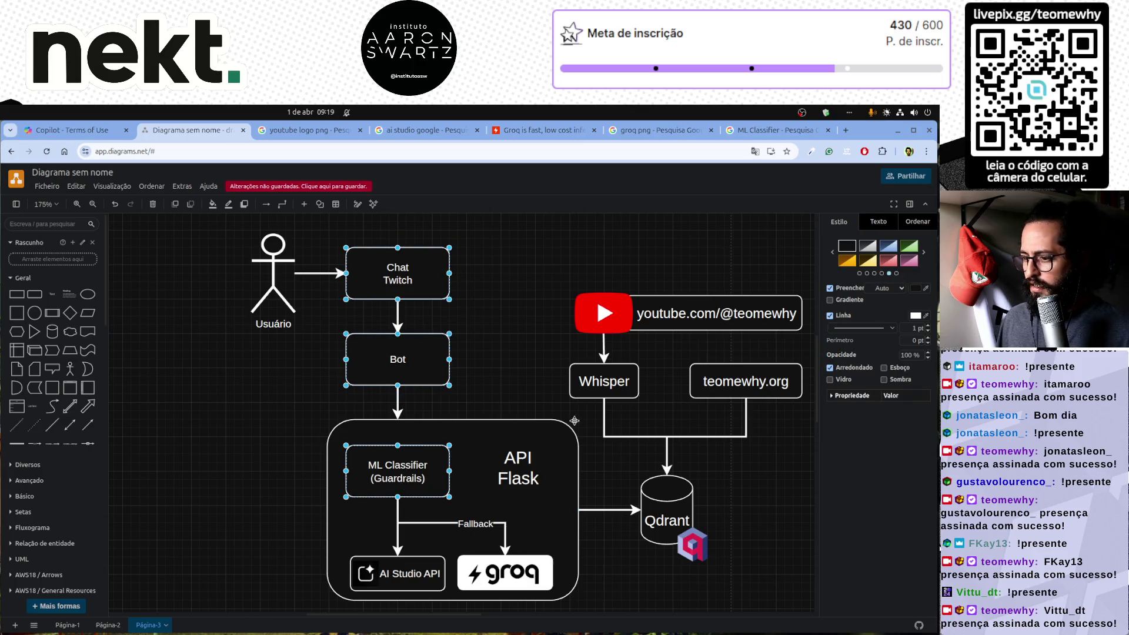
left_click(877, 222)
double_click(908, 266)
type("13")
key("Return")
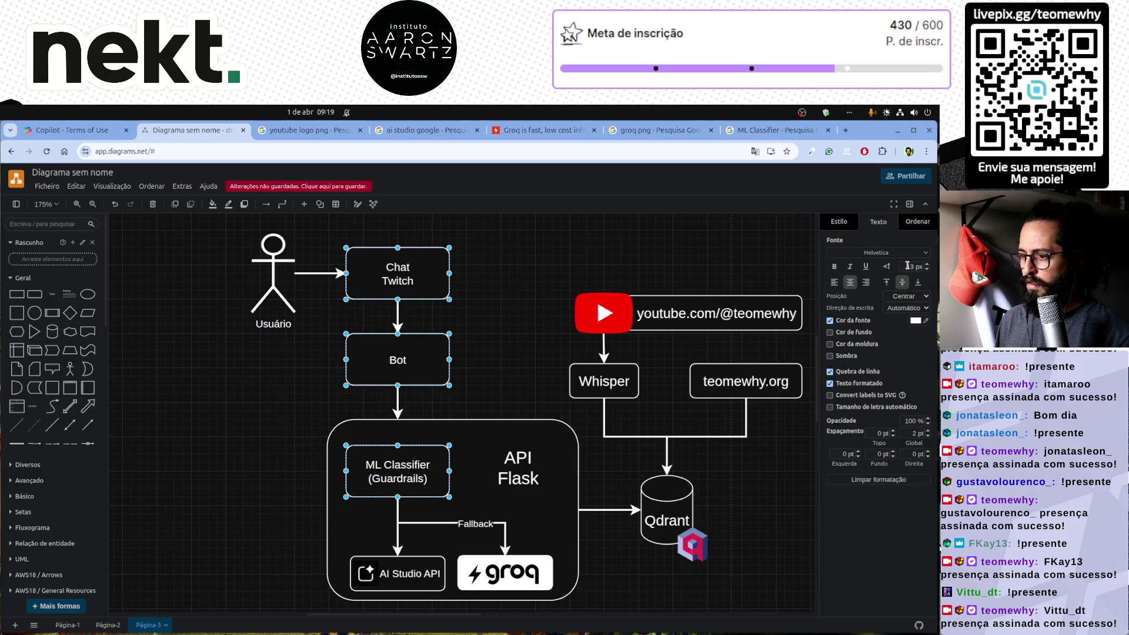
left_click(927, 265)
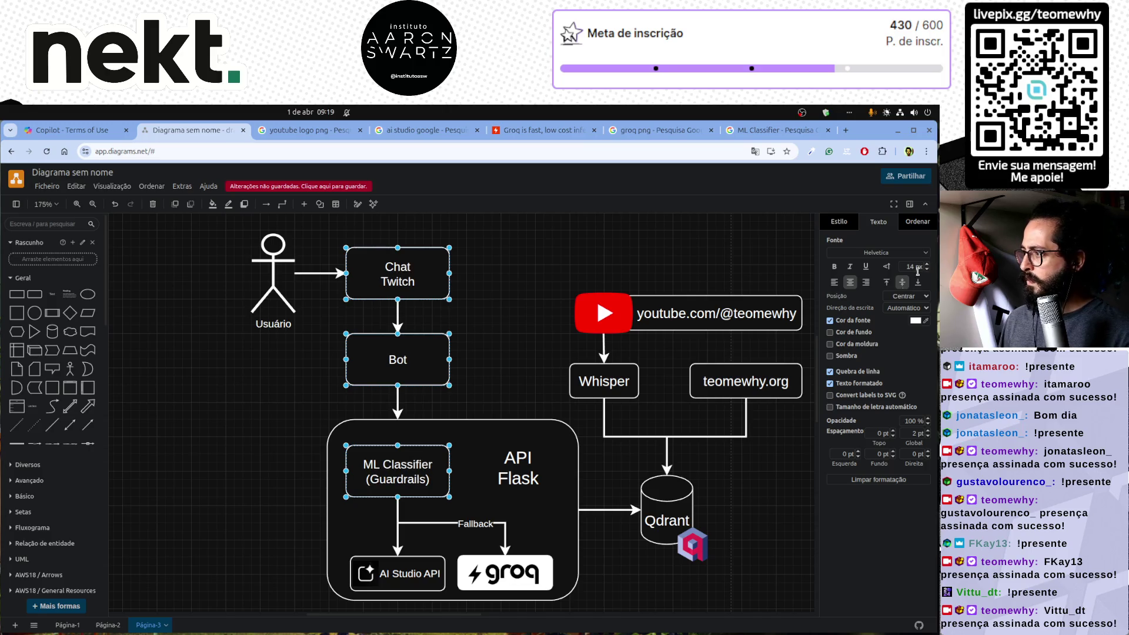
Briefly enter and leave text editing on the AI Studio API label
double_click(428, 578)
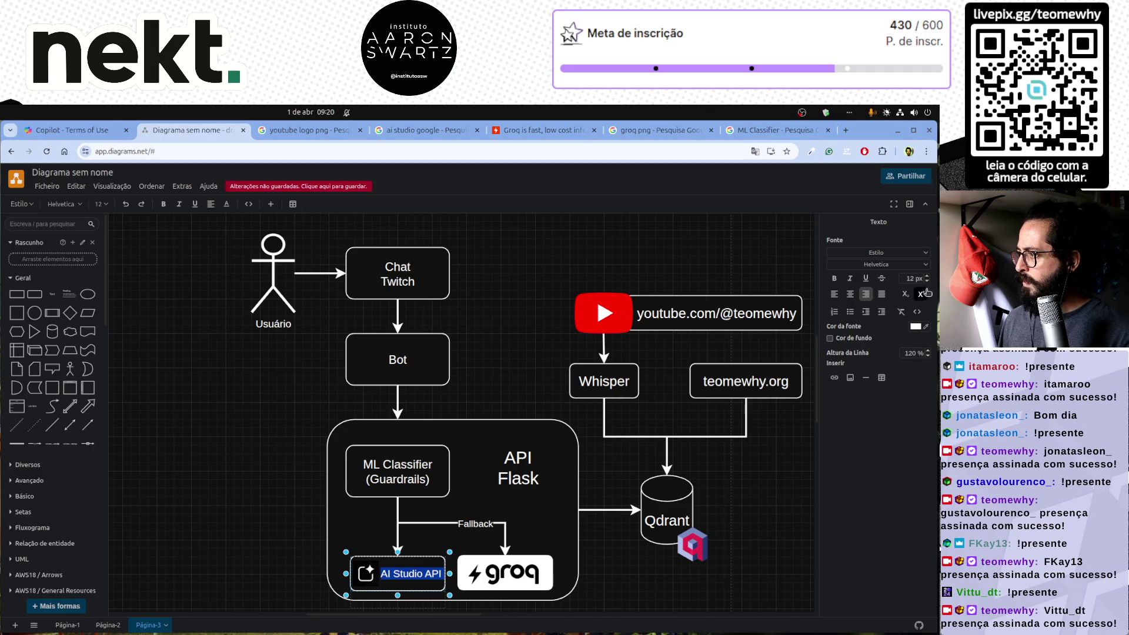
left_click(223, 590)
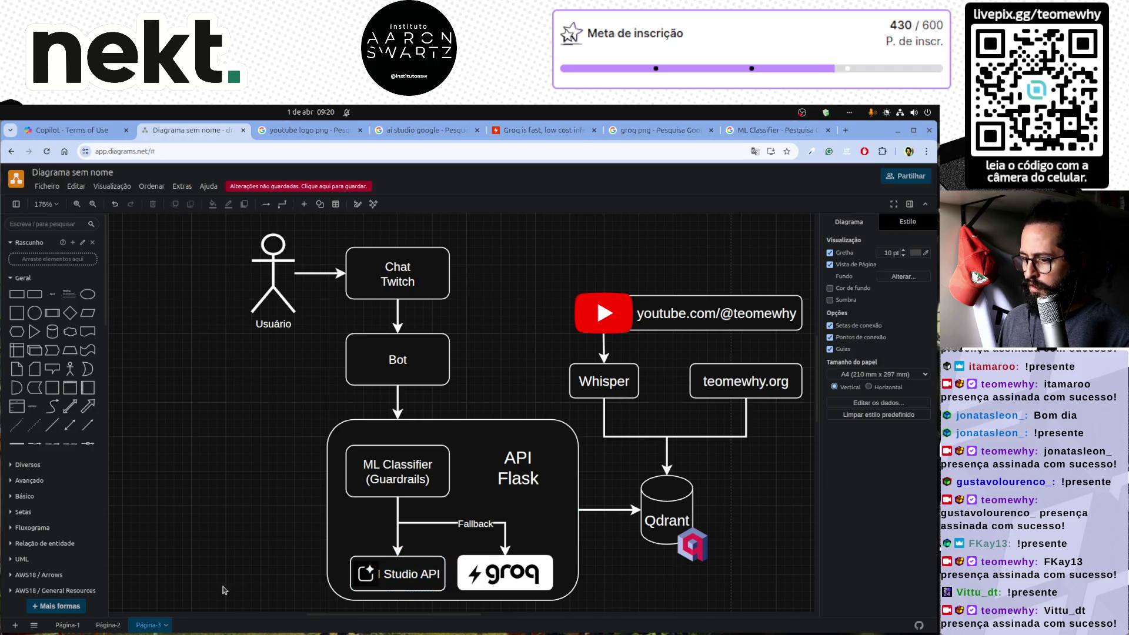
scroll(237, 578, "up", 2)
scroll(236, 578, "up", 1)
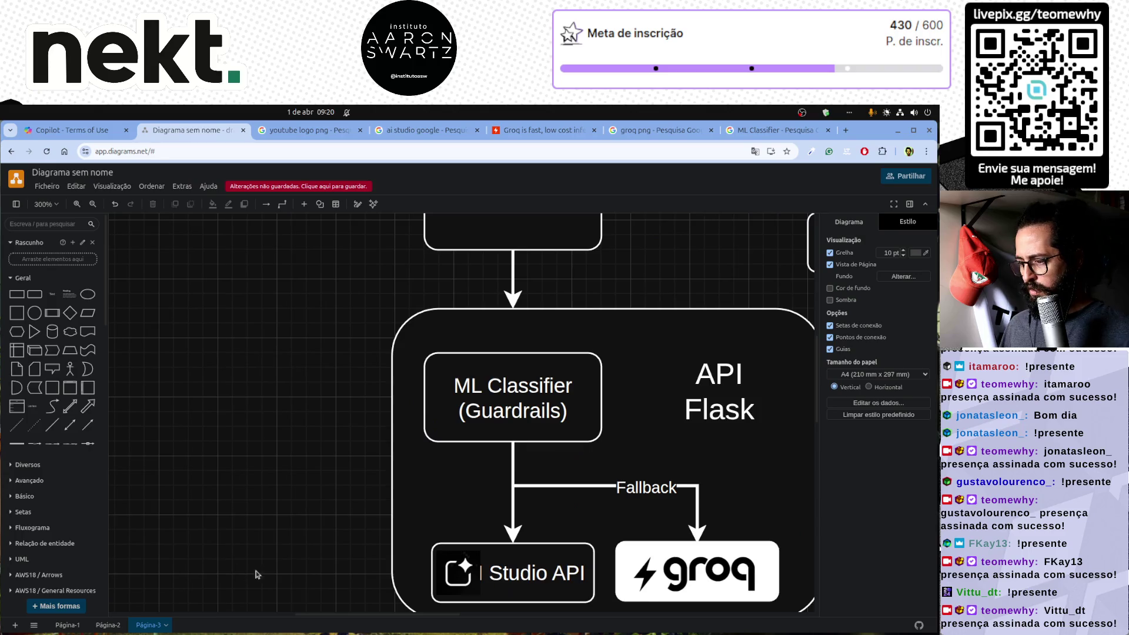
Edit the AI Studio API label, deleting the word API so it reads AI Studio
left_click(556, 572)
double_click(556, 571)
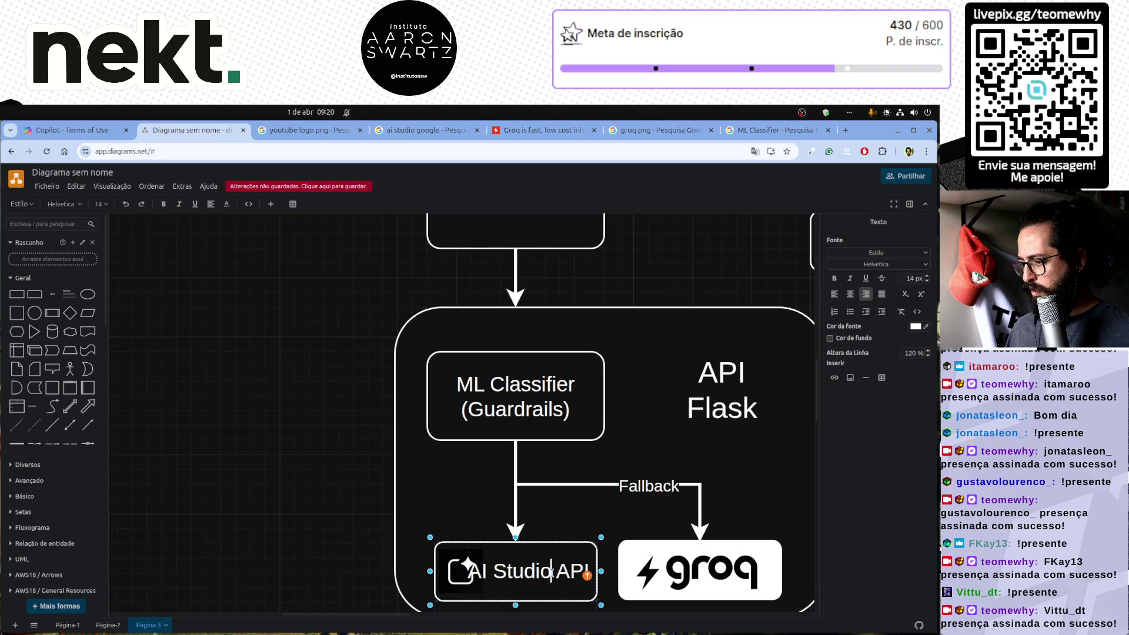
key("Delete")
key("Delete")
key("Delete")
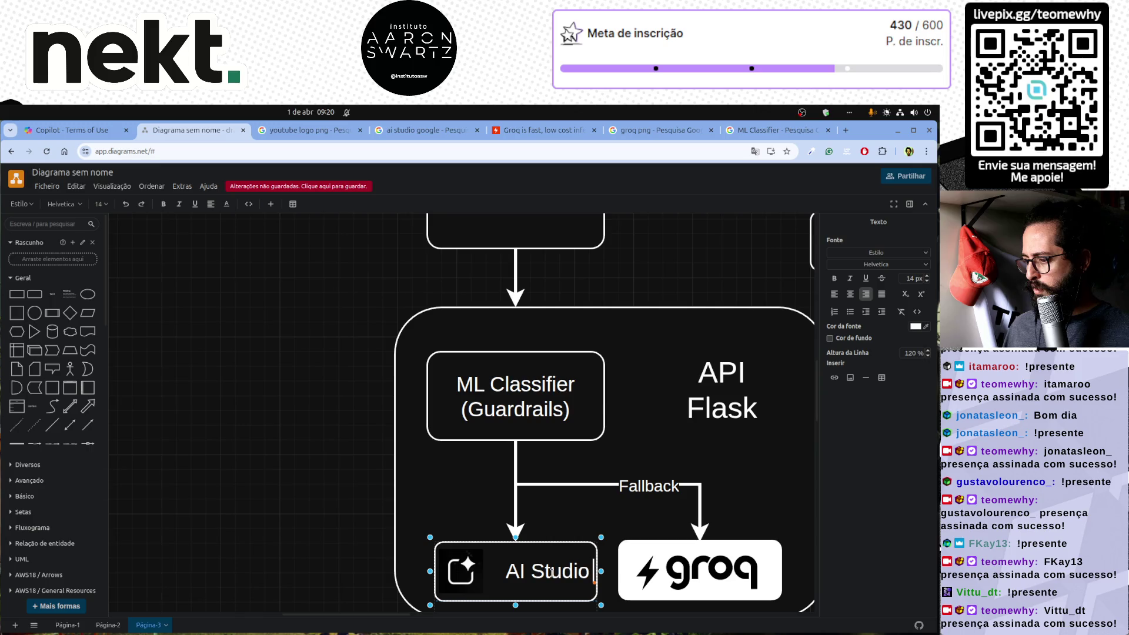
left_click(265, 536)
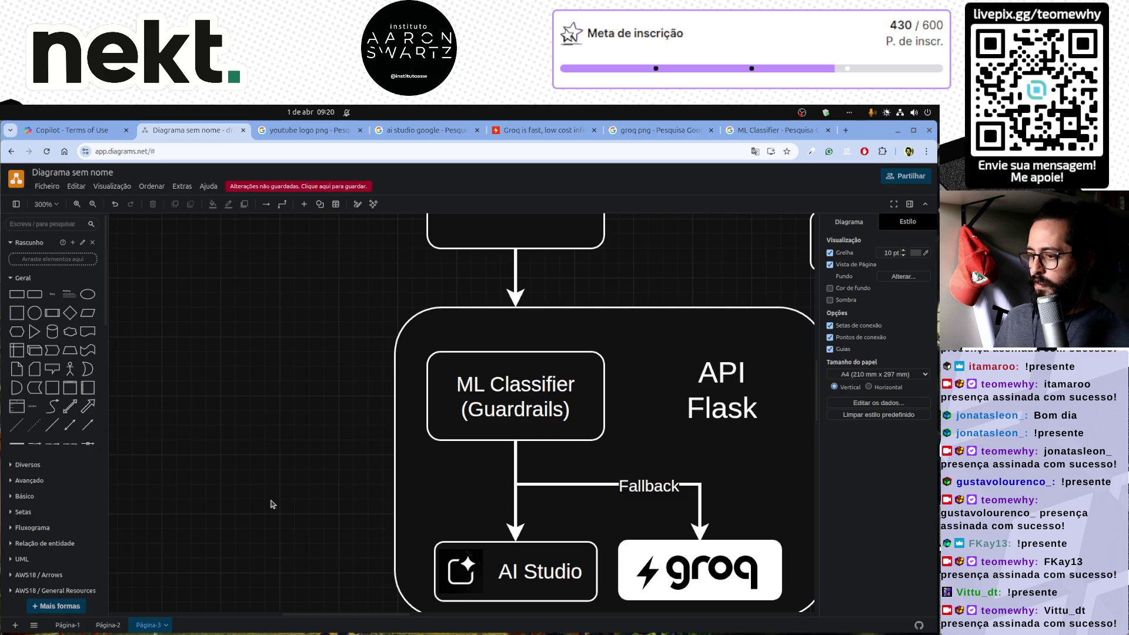
scroll(282, 498, "up", 1)
scroll(283, 498, "down", 3, "ctrl")
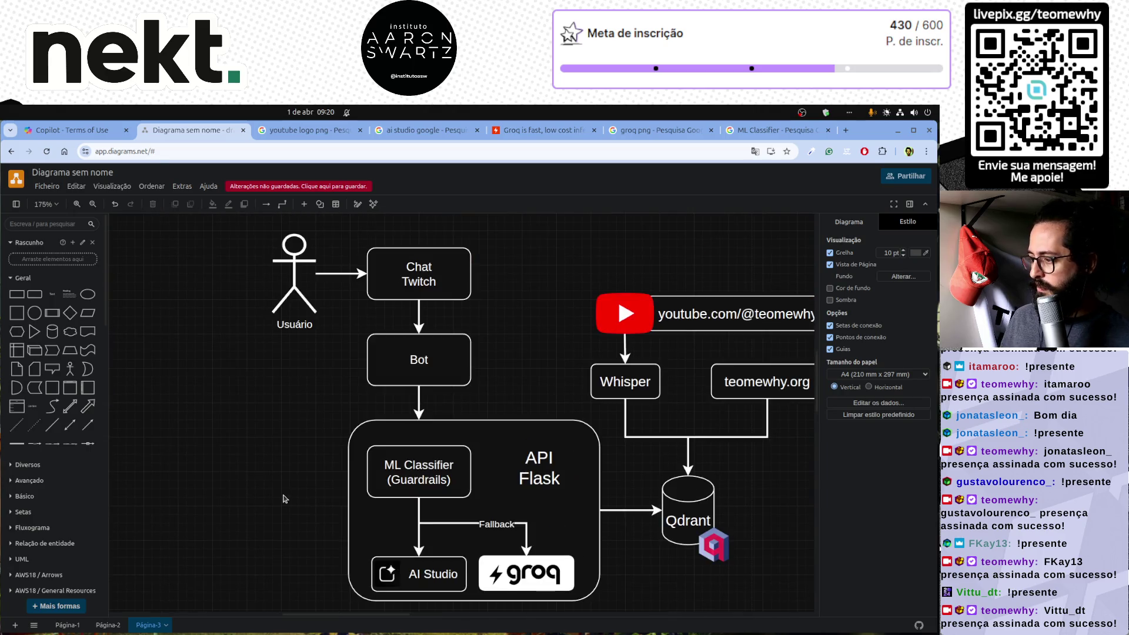
scroll(283, 499, "down", 2, "ctrl")
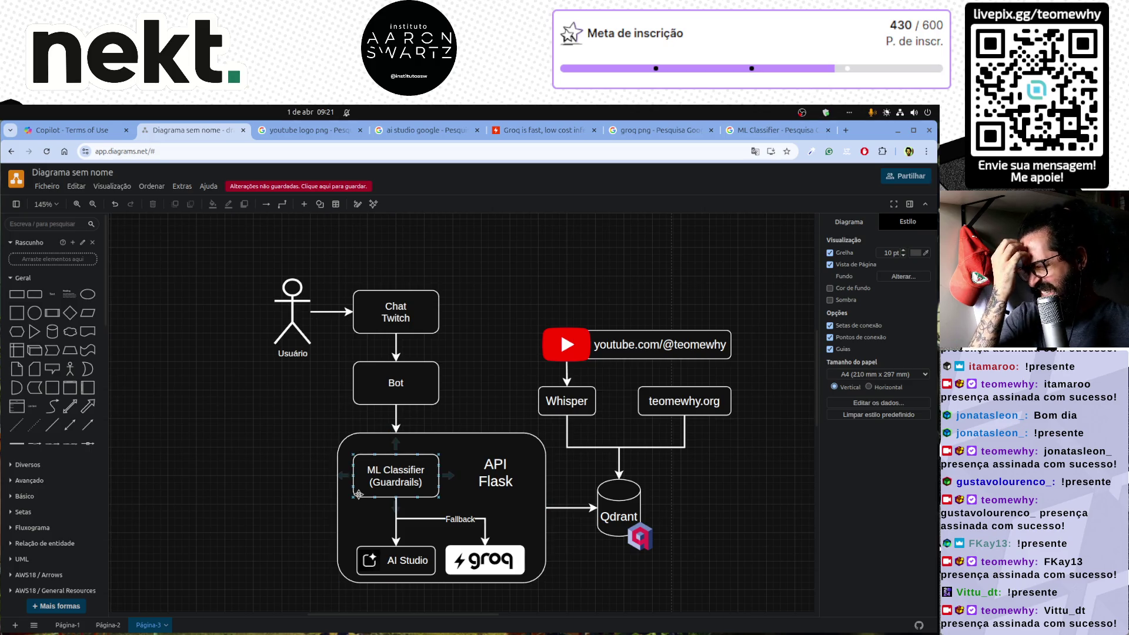
scroll(408, 532, "down", 3)
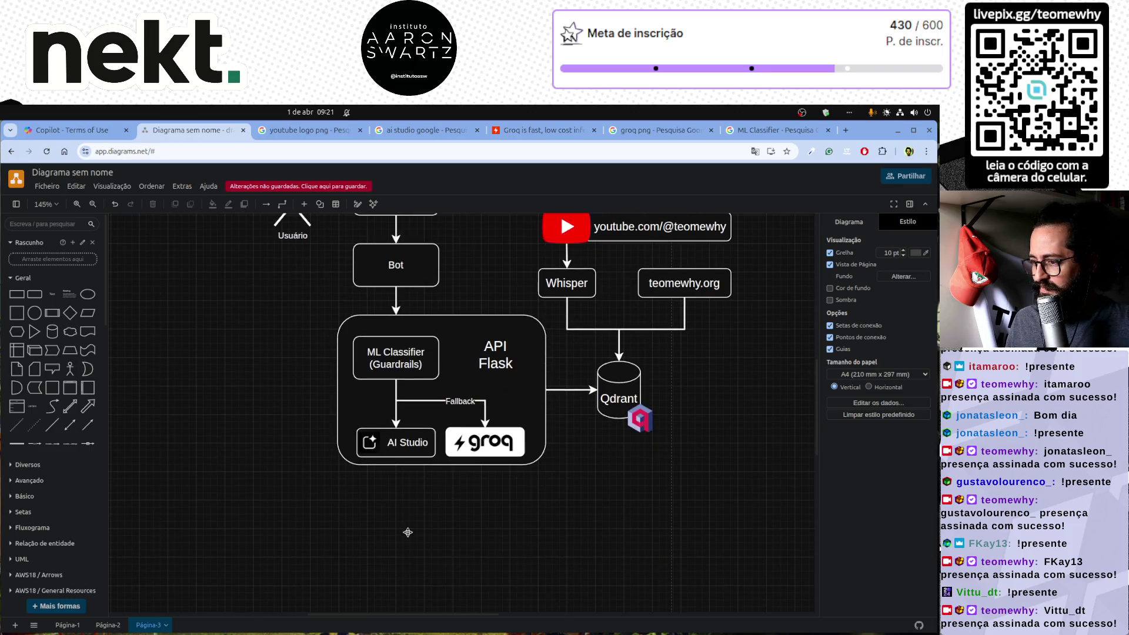
Move the AI Studio and groq boxes down together, nudged slightly left
left_click(415, 448)
left_click(476, 447, "shift")
left_click_drag(476, 447, 484, 503)
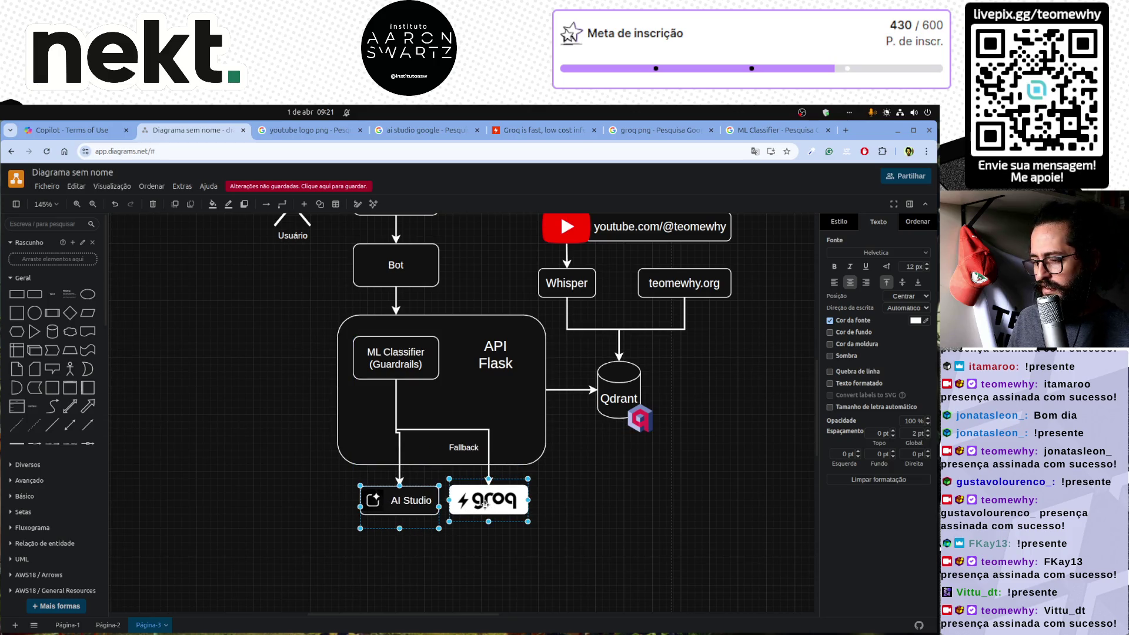
key("Left")
key("Left")
key("Left")
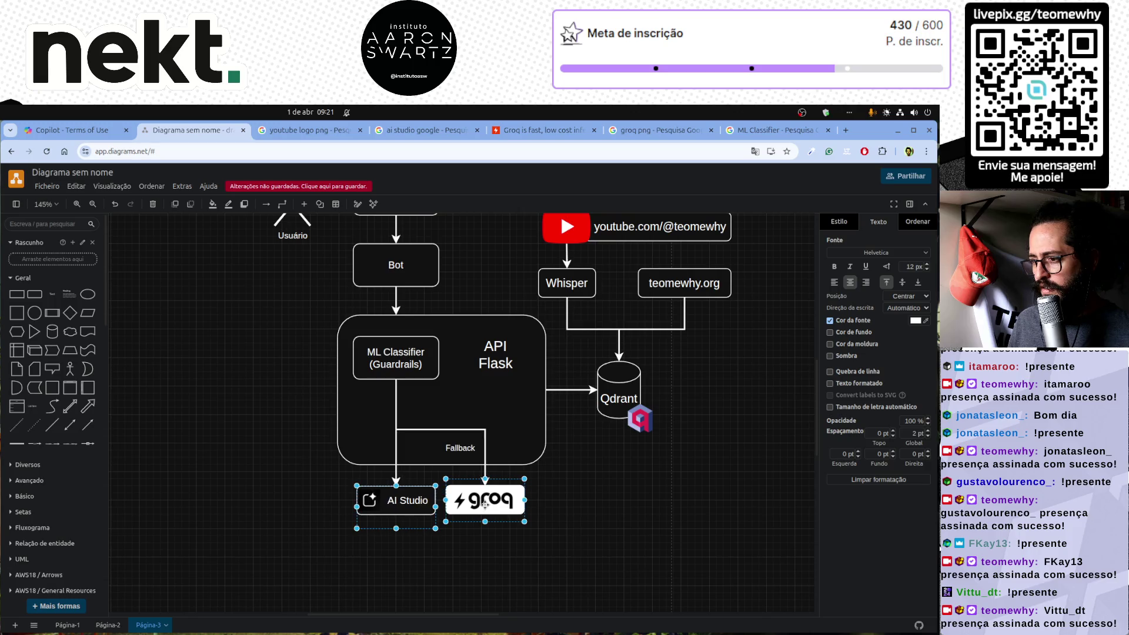
left_click_drag(485, 503, 485, 506)
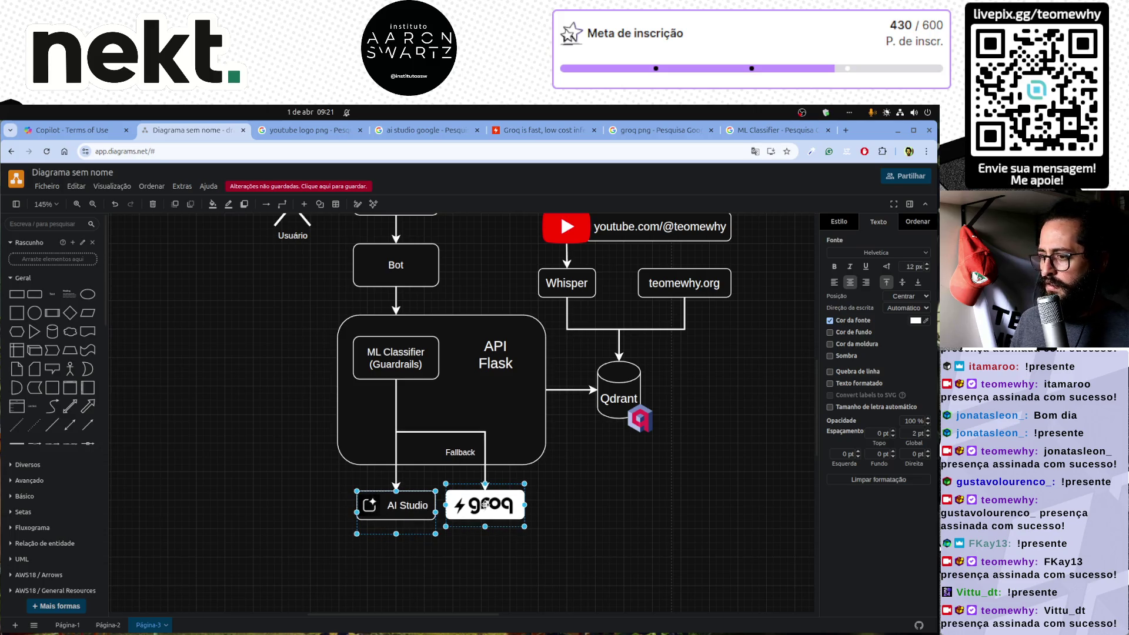
Lower the Fallback branch and shorten the API Flask container from its bottom edge
left_click(442, 432)
left_click_drag(438, 432, 441, 470)
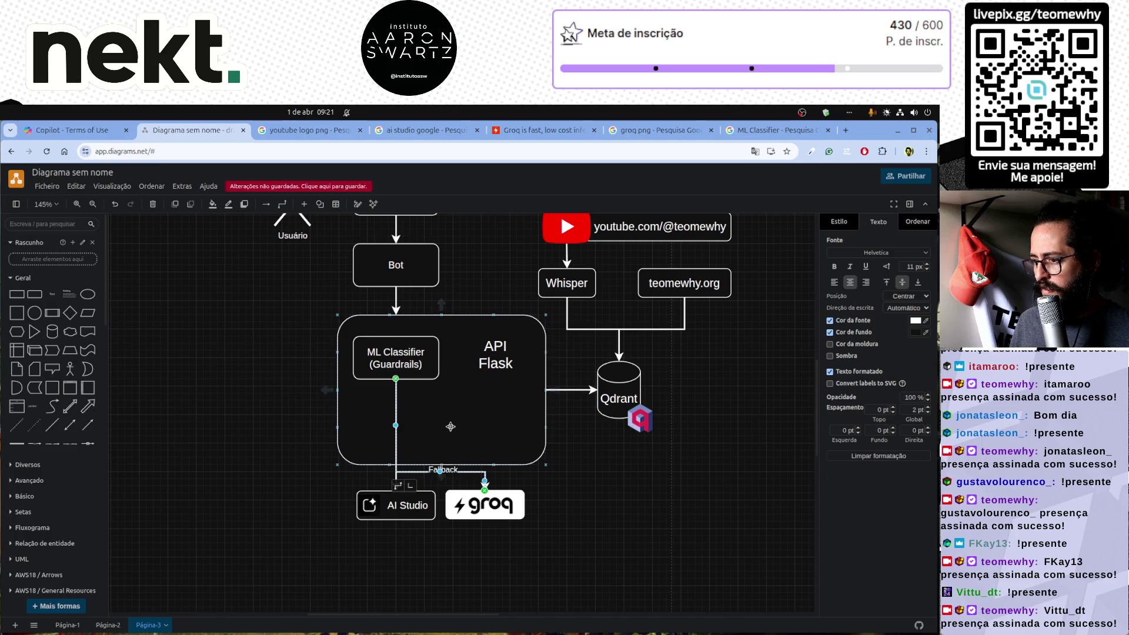
key("Escape")
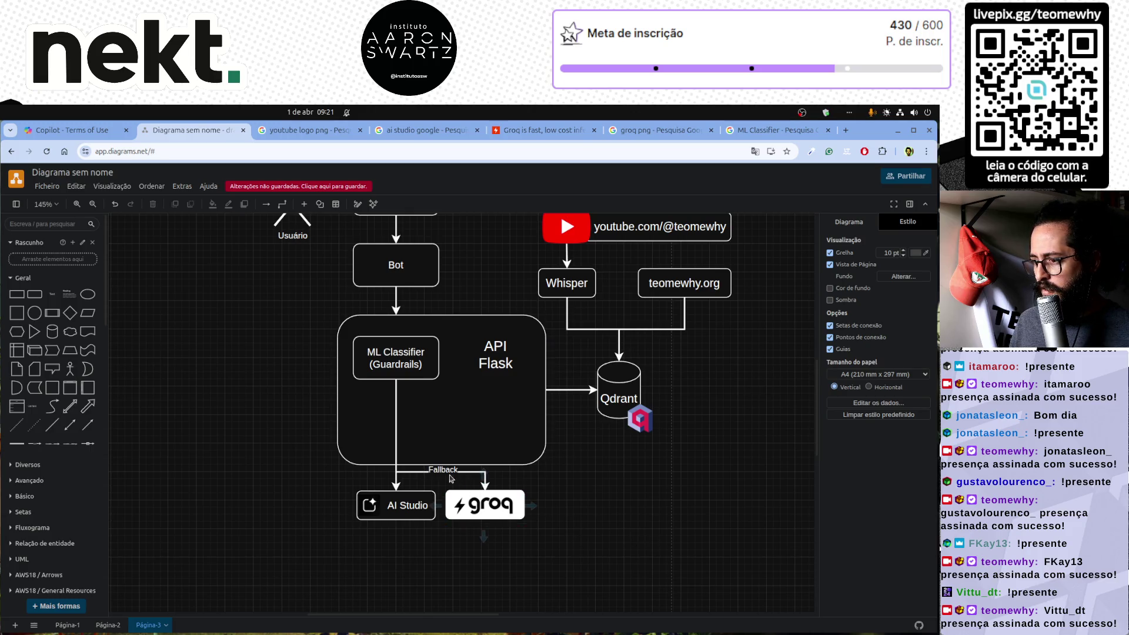
left_click(489, 458)
left_click_drag(442, 464, 437, 399)
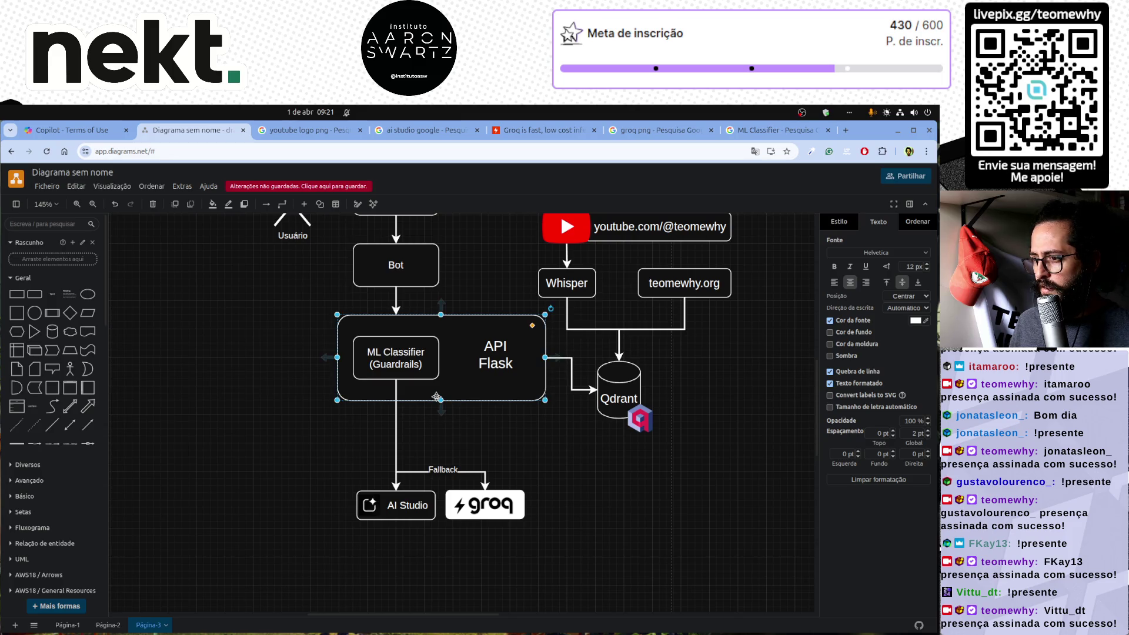
scroll(452, 429, "up", 2)
scroll(452, 430, "up", 1)
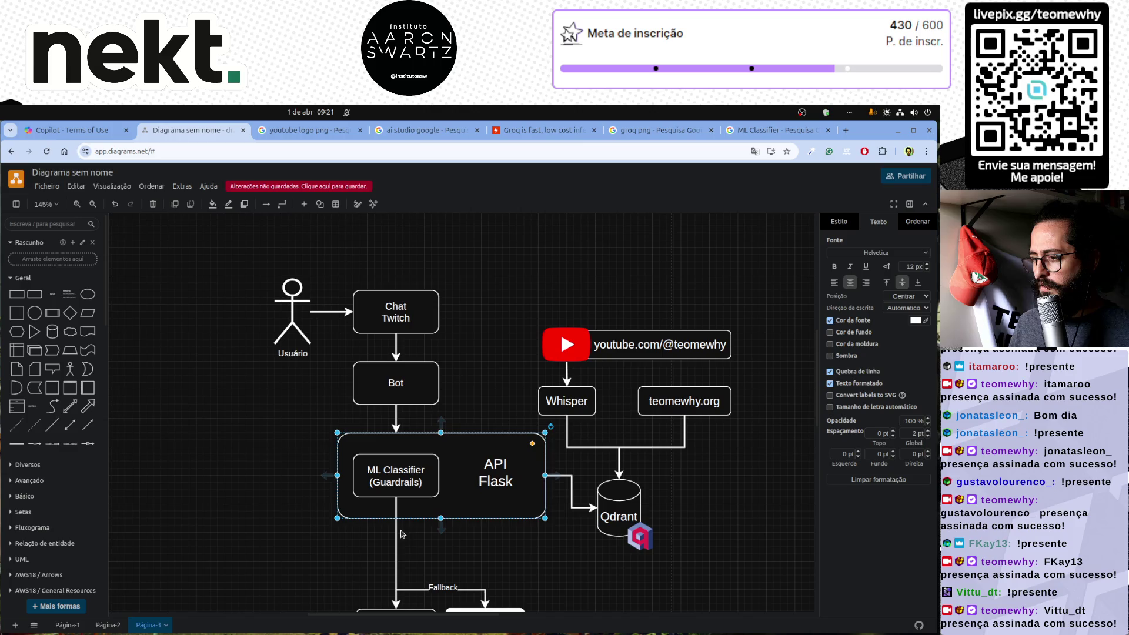
Reattach the lower AI Studio connector so it starts from the API Flask container
left_click(397, 533)
left_click_drag(396, 532, 396, 554)
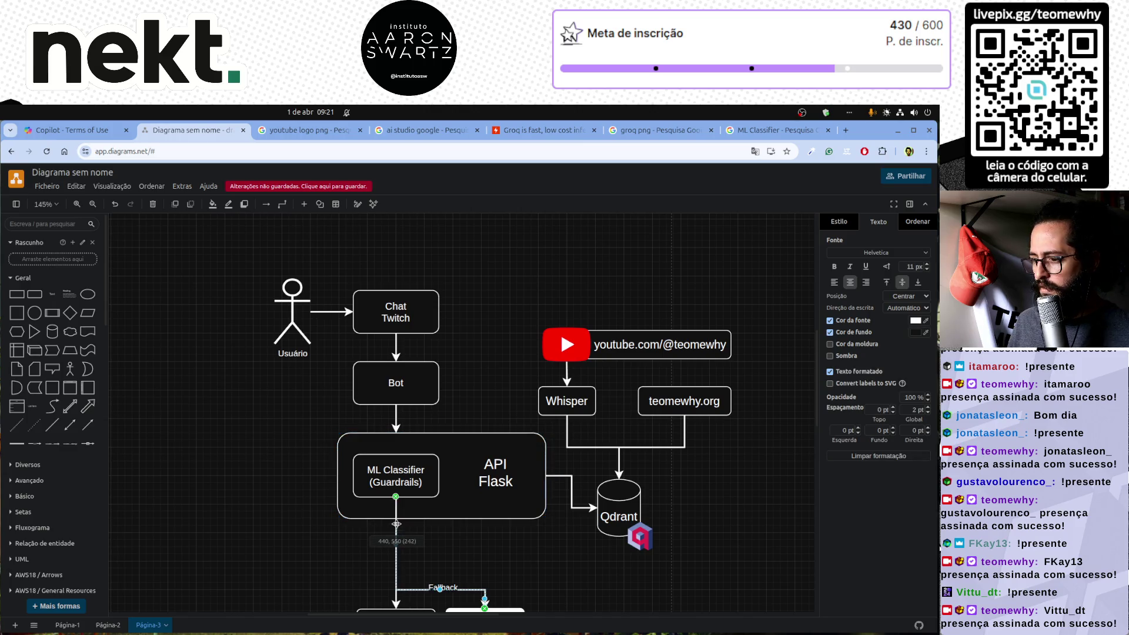
left_click(399, 494)
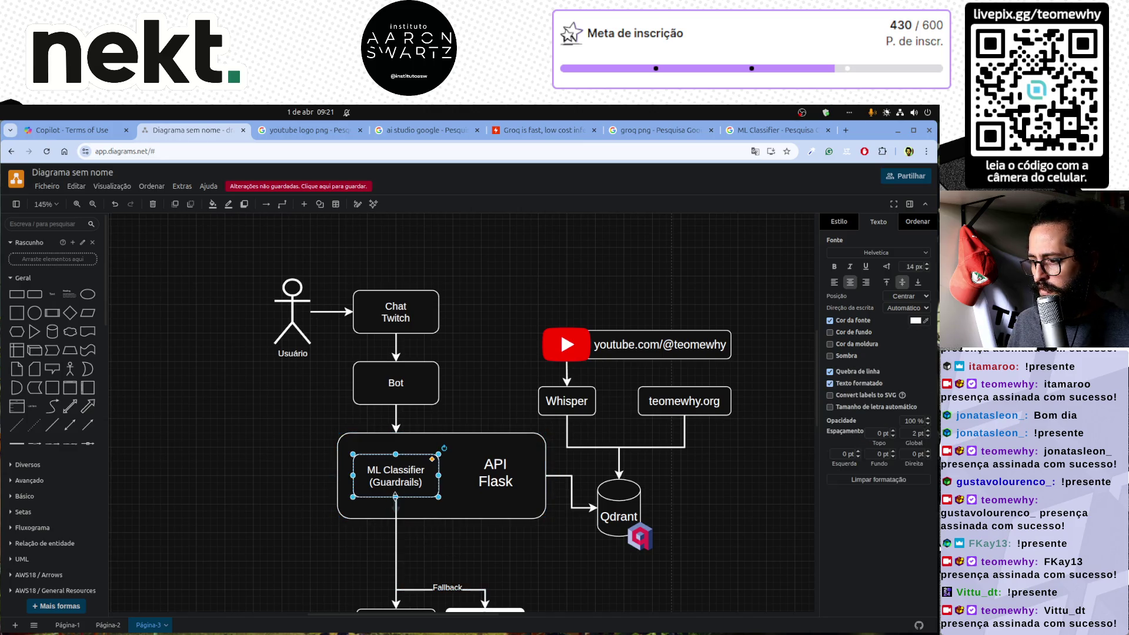
left_click(389, 549)
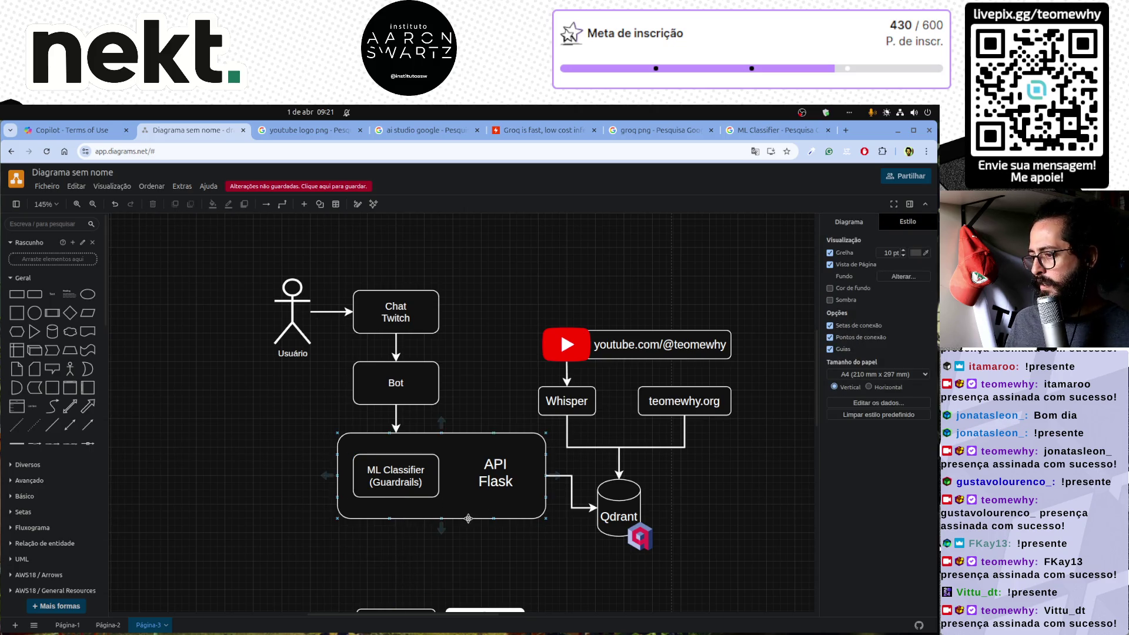
Shrink the API Flask container from the bottom to fit its contents
left_click(467, 518)
left_click_drag(441, 518, 406, 467)
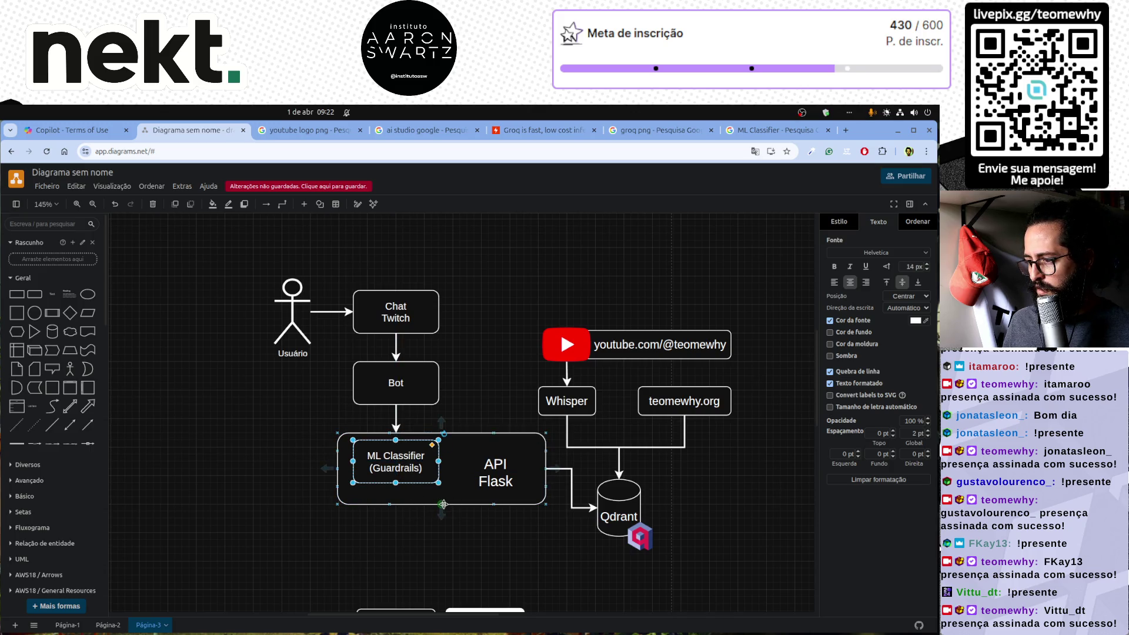
left_click(444, 505)
mouse_move(442, 504)
left_mouse_down()
mouse_move(442, 490)
mouse_move(509, 460)
mouse_move(477, 464)
left_mouse_up()
Narrow the container, nudge the API Flask label left and move the logos up beneath it
left_click(495, 476)
left_click(540, 456)
left_click(500, 524)
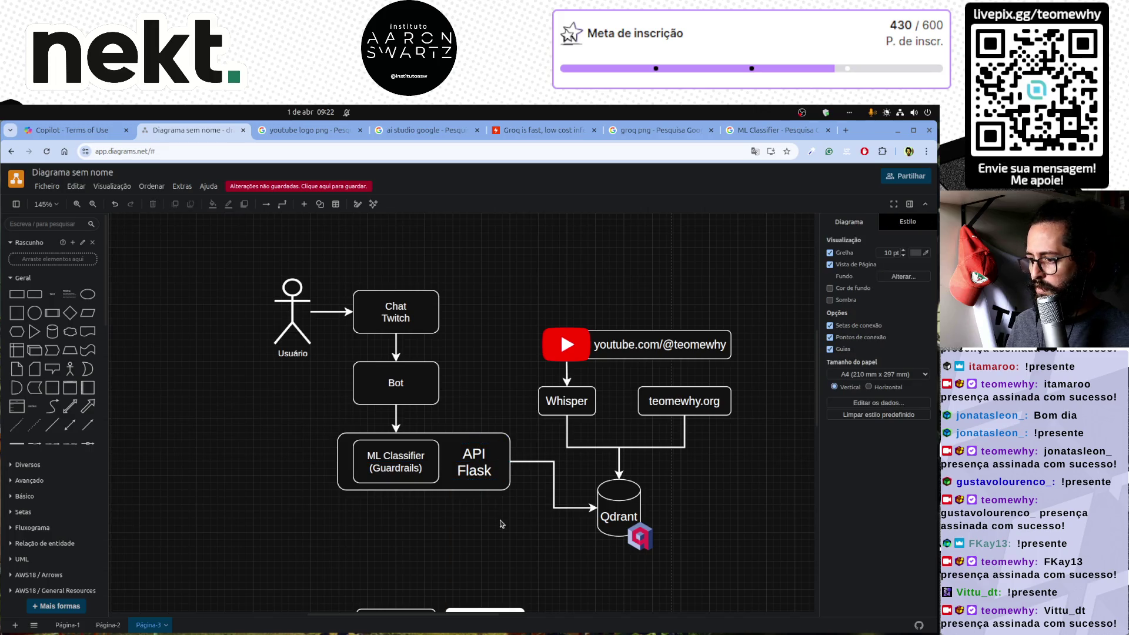
scroll(500, 524, "down", 3)
left_click_drag(521, 529, 330, 481)
left_click_drag(463, 512, 462, 444)
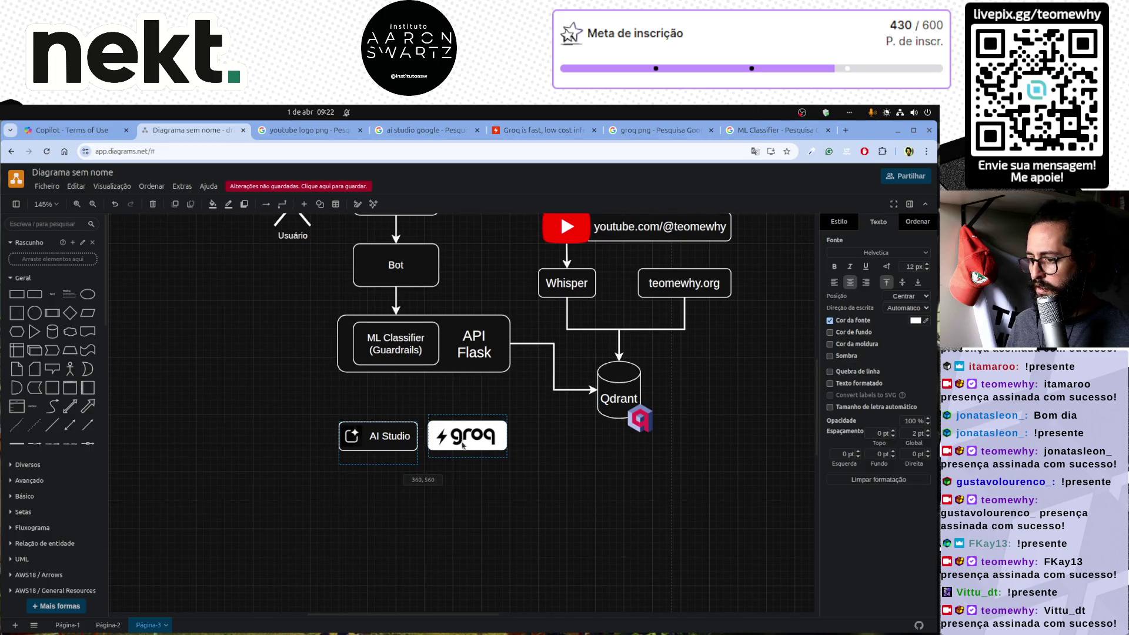
left_click(445, 404)
scroll(442, 406, "up", 3)
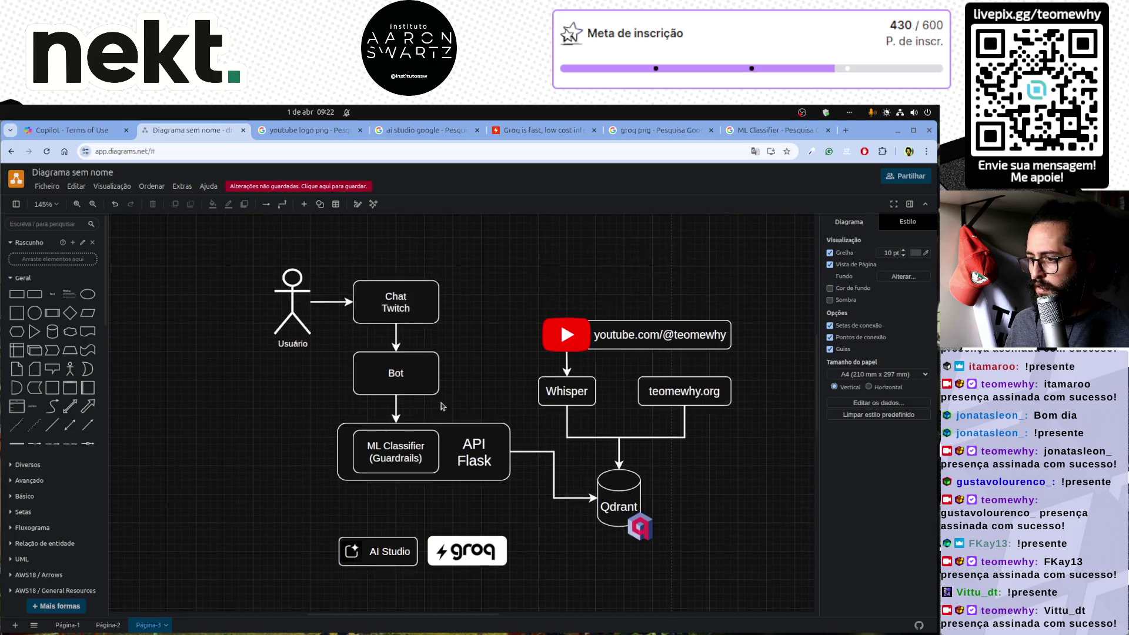
left_click(776, 129)
Replace the Google query with 'mlflow logo png' and run the search
left_click(133, 190)
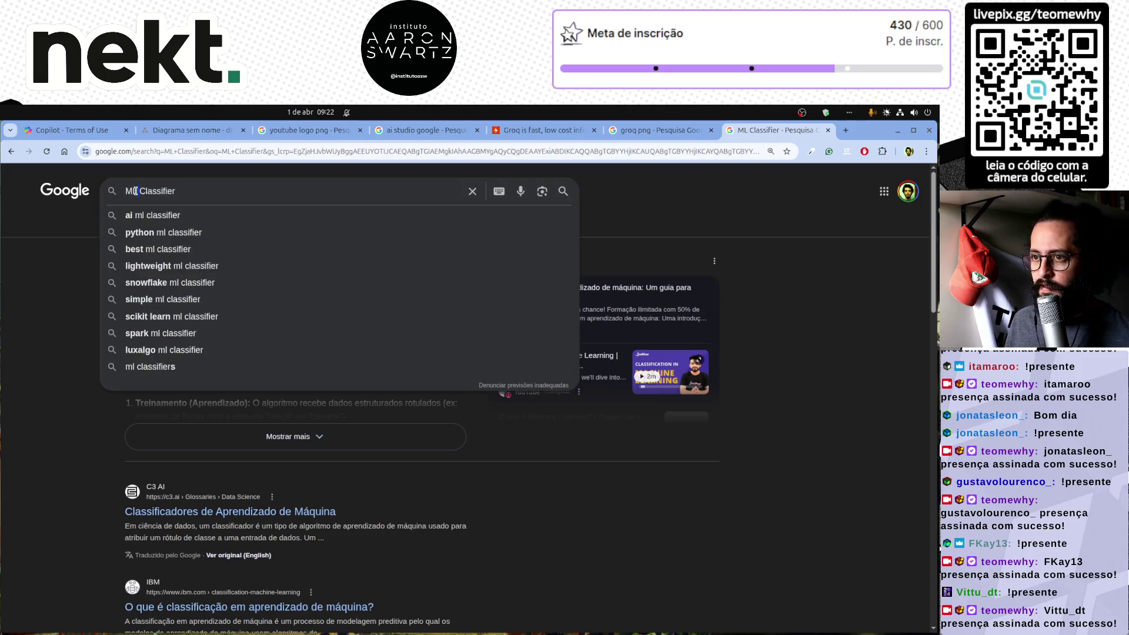
key("ctrl+a")
type("mlflow")
key("Down")
key("Down")
key("Down")
key("Down")
key("Down")
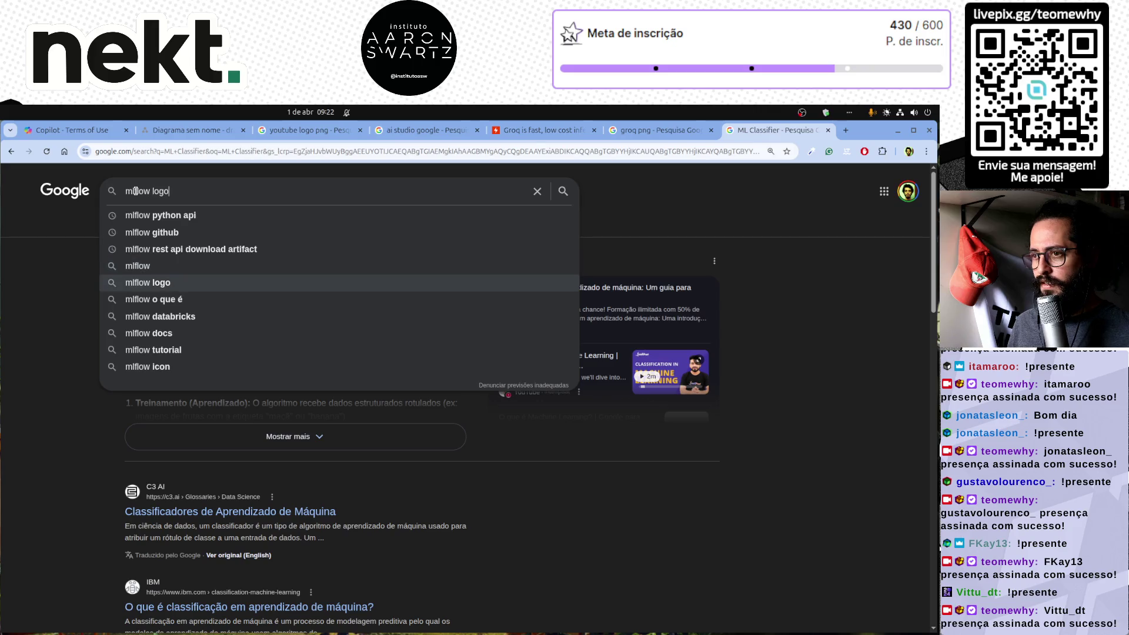
type("png")
key("Return")
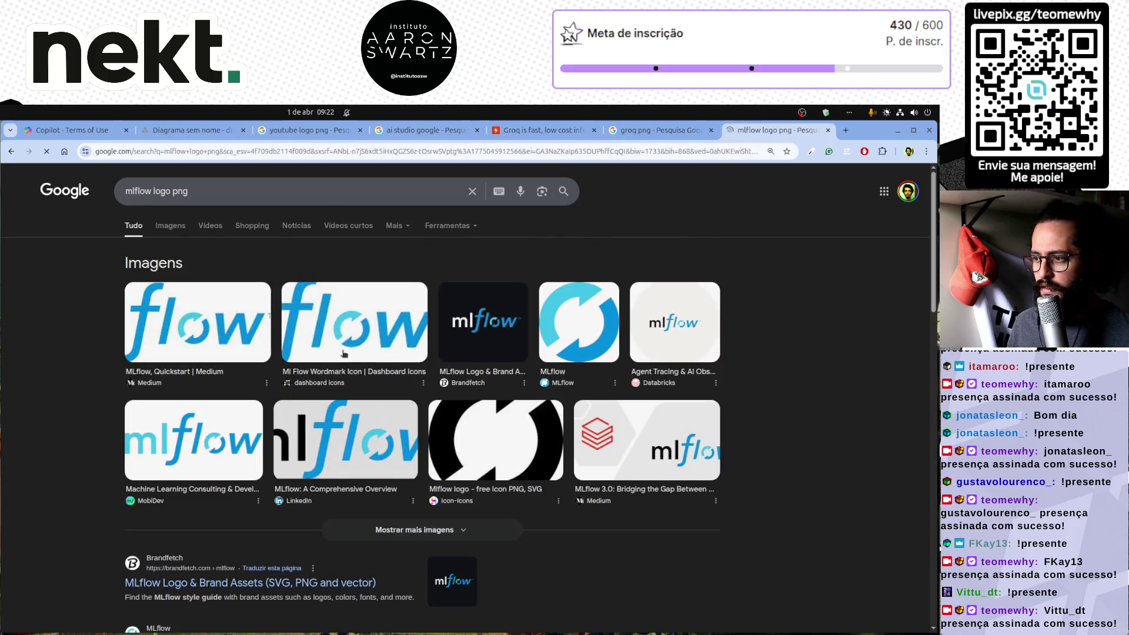
Preview several mlflow results, copy the Medium mlflow logo image and return to the diagram
left_click(216, 329)
left_click(381, 330)
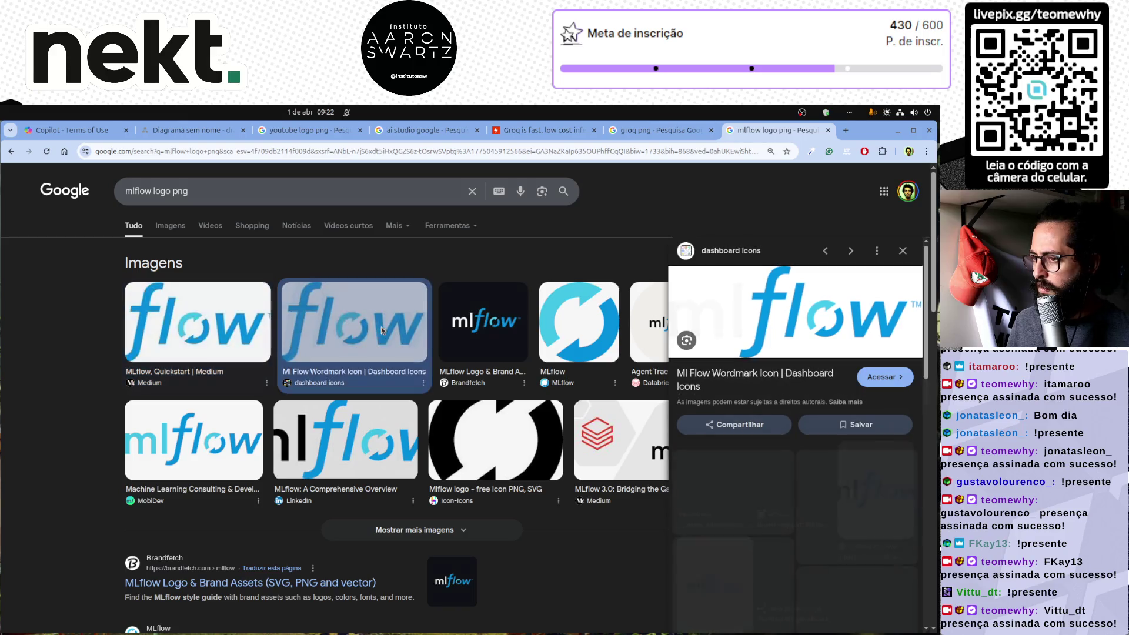
left_click(236, 445)
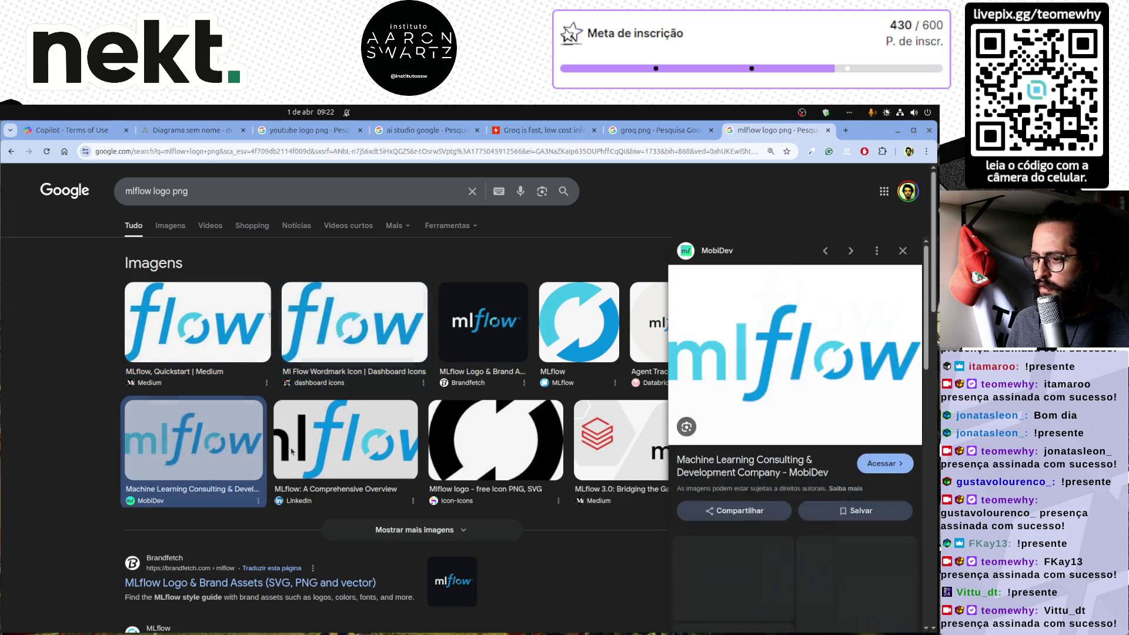
key("Right")
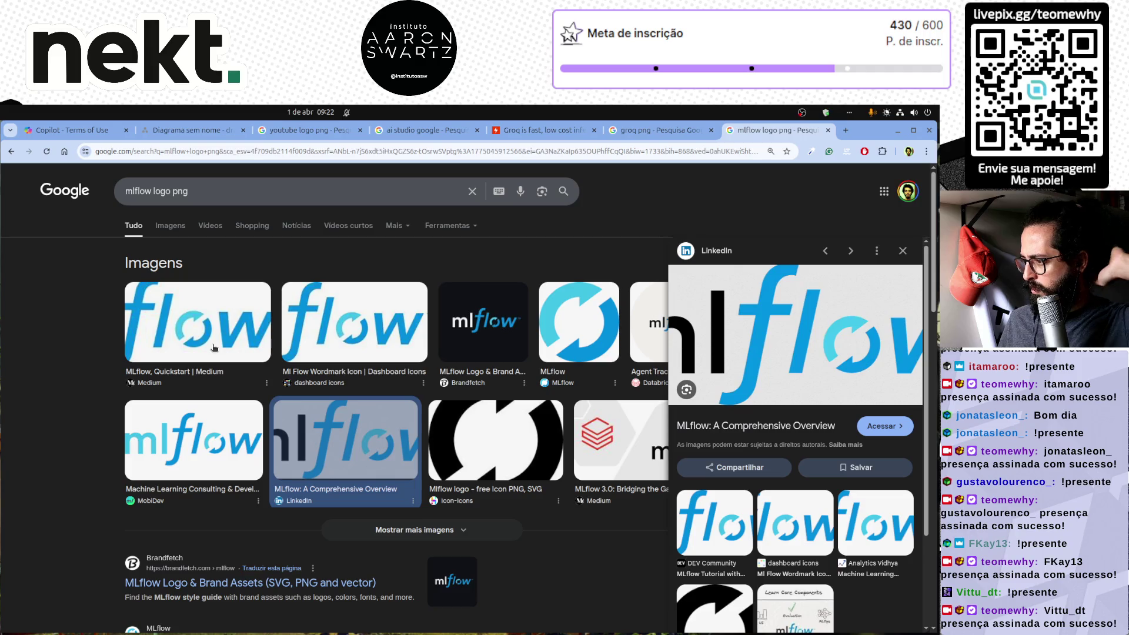
left_click(201, 333)
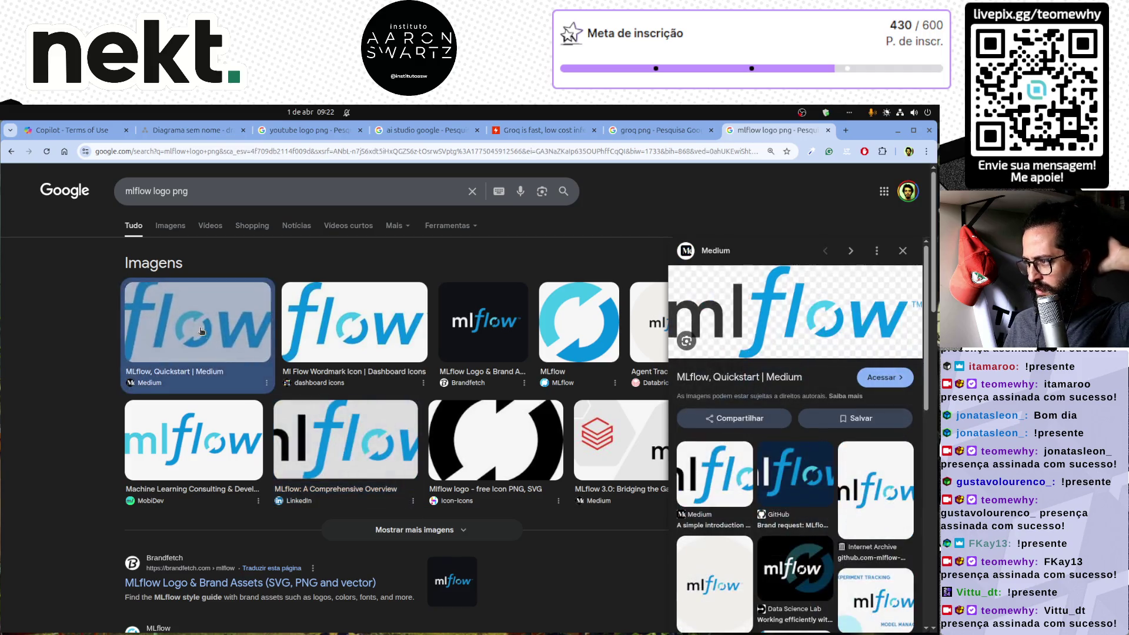
right_click(786, 311)
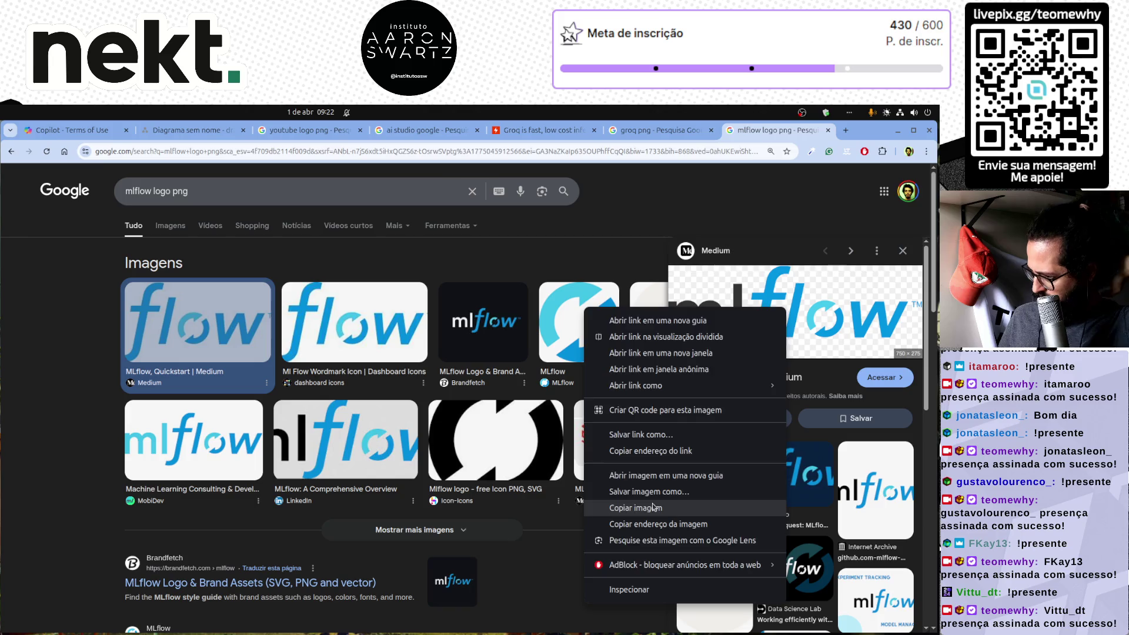
left_click(664, 508)
left_click(658, 130)
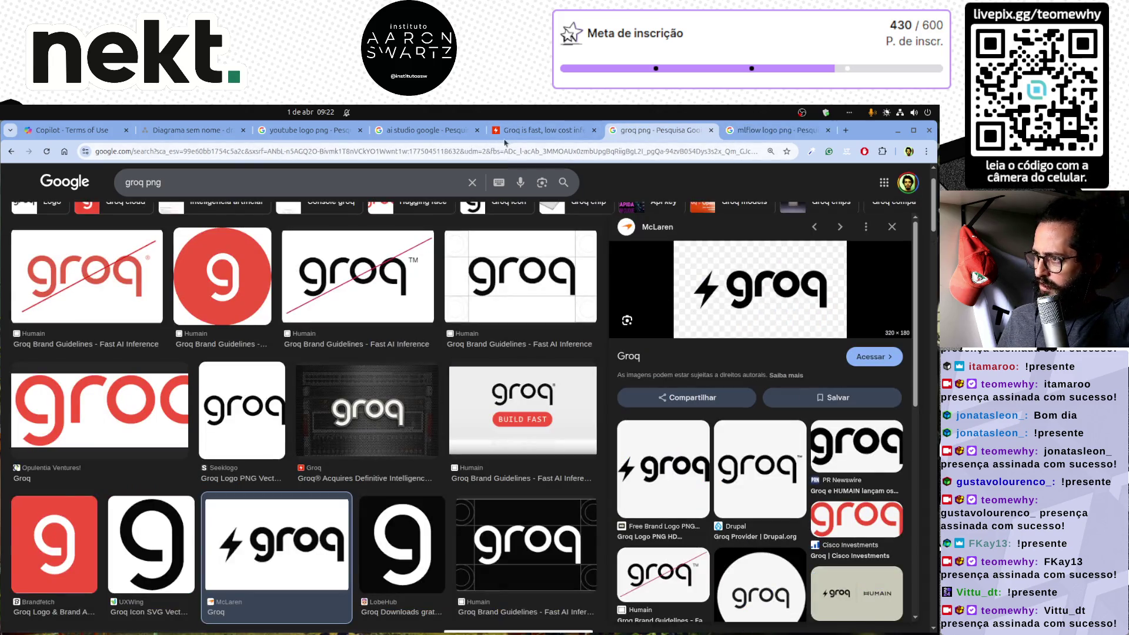
left_click(193, 132)
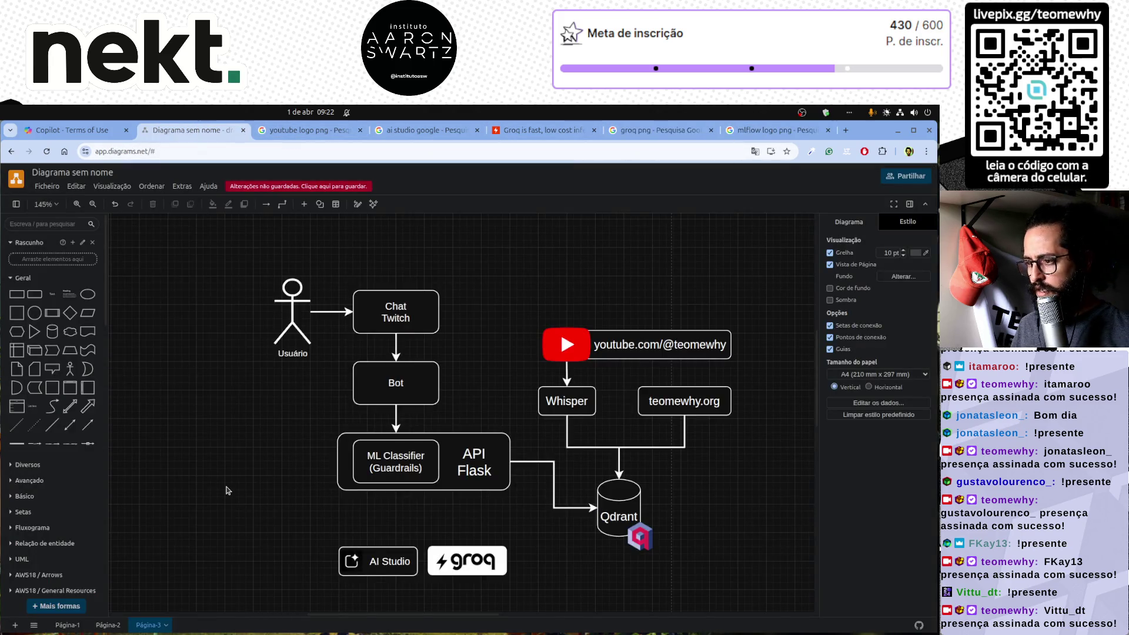
Paste the mlflow logo and place it left of the API Flask box
key("ctrl+v")
left_click_drag(529, 564, 447, 389)
mouse_move(755, 519)
left_mouse_down()
mouse_move(690, 511)
mouse_move(224, 341)
mouse_move(279, 476)
mouse_move(252, 469)
left_mouse_up()
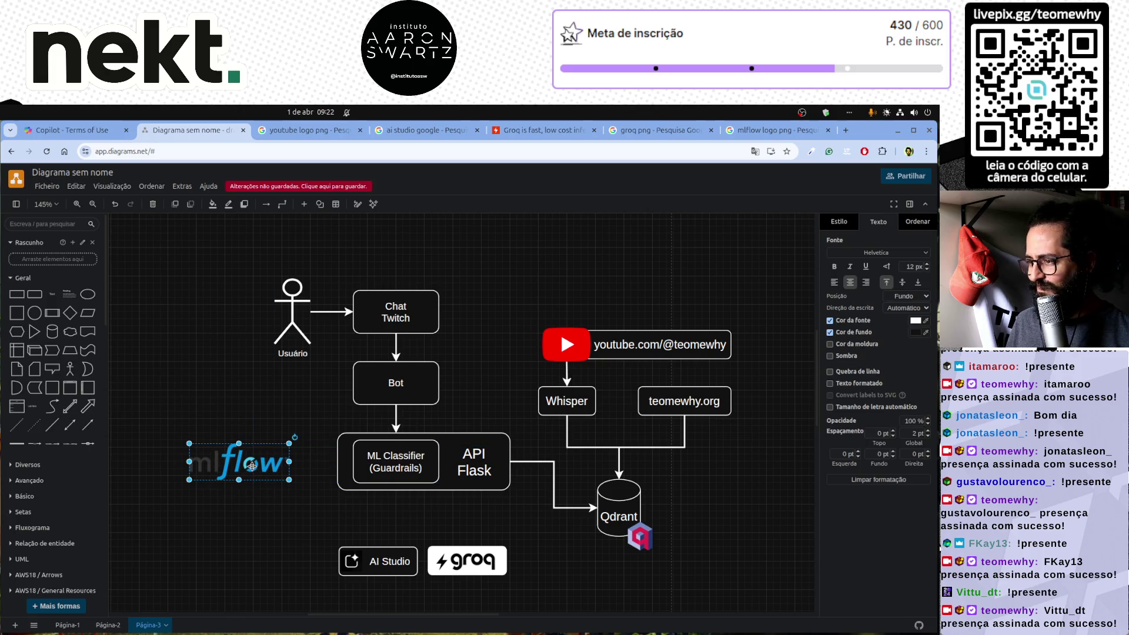
left_click(308, 562)
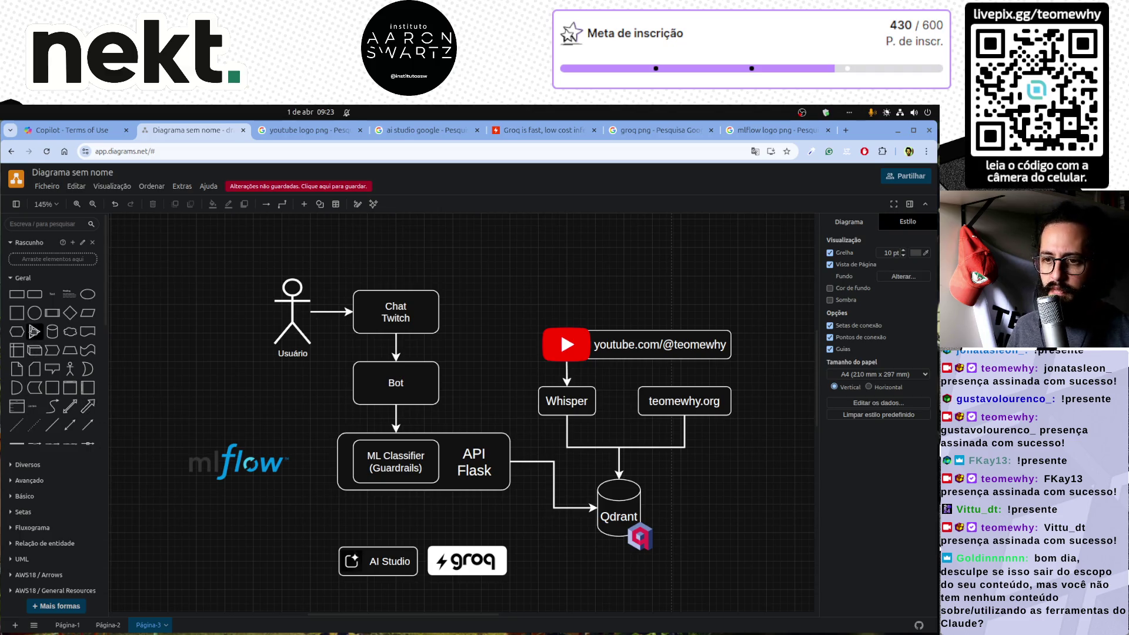
Add a rounded rectangle over the mlflow logo and send it behind the logo
left_click(35, 294)
left_click_drag(477, 432, 226, 471)
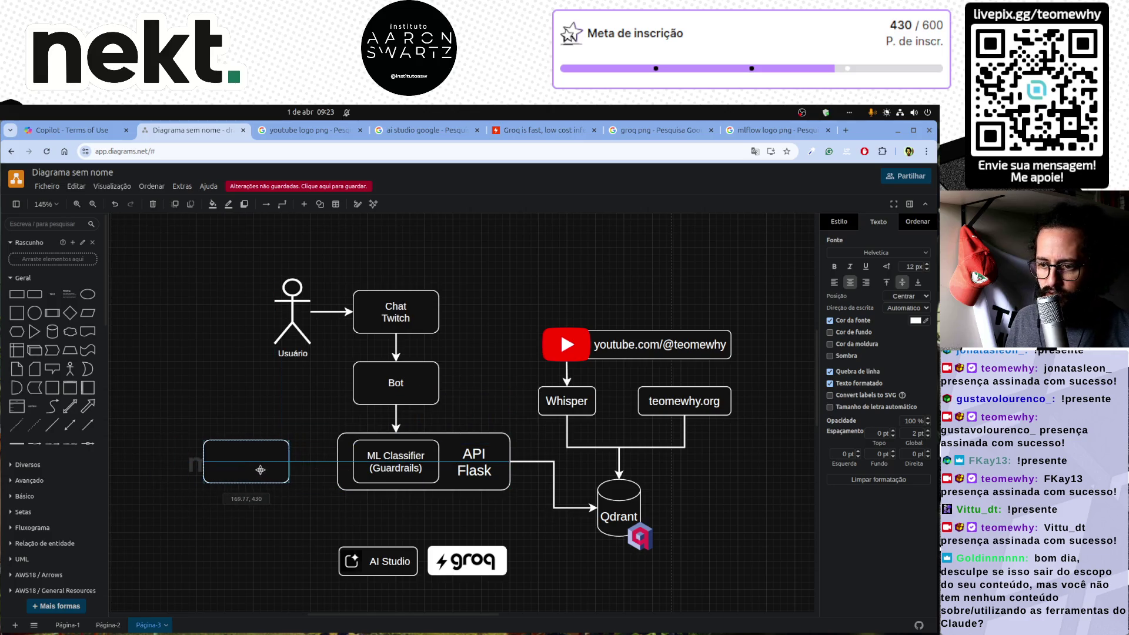
left_click_drag(225, 471, 298, 461)
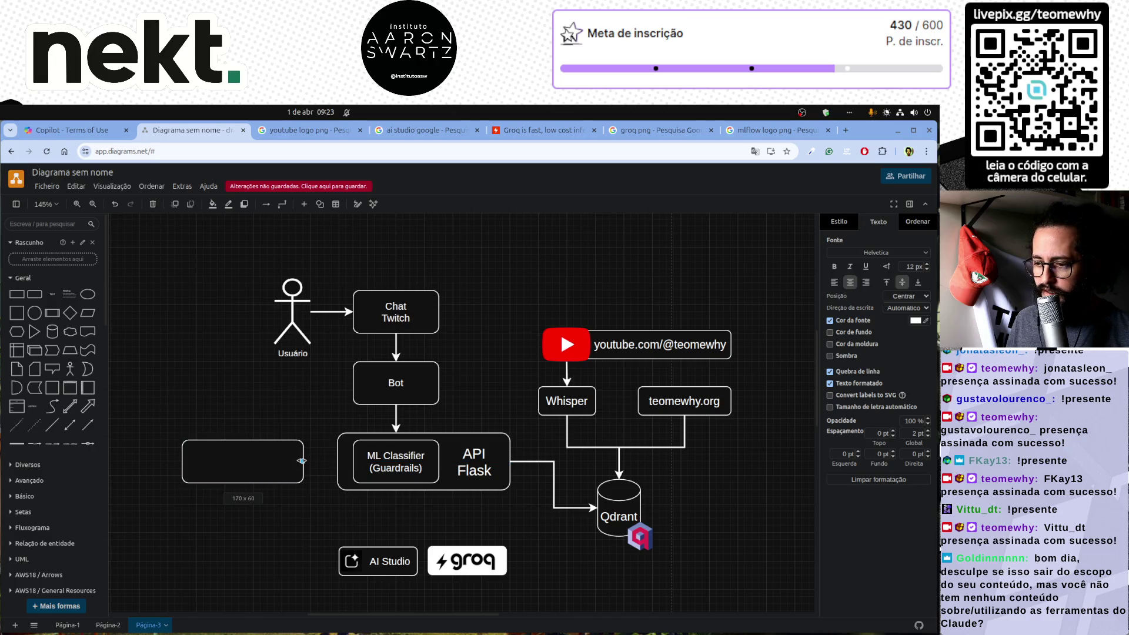
right_click(282, 463)
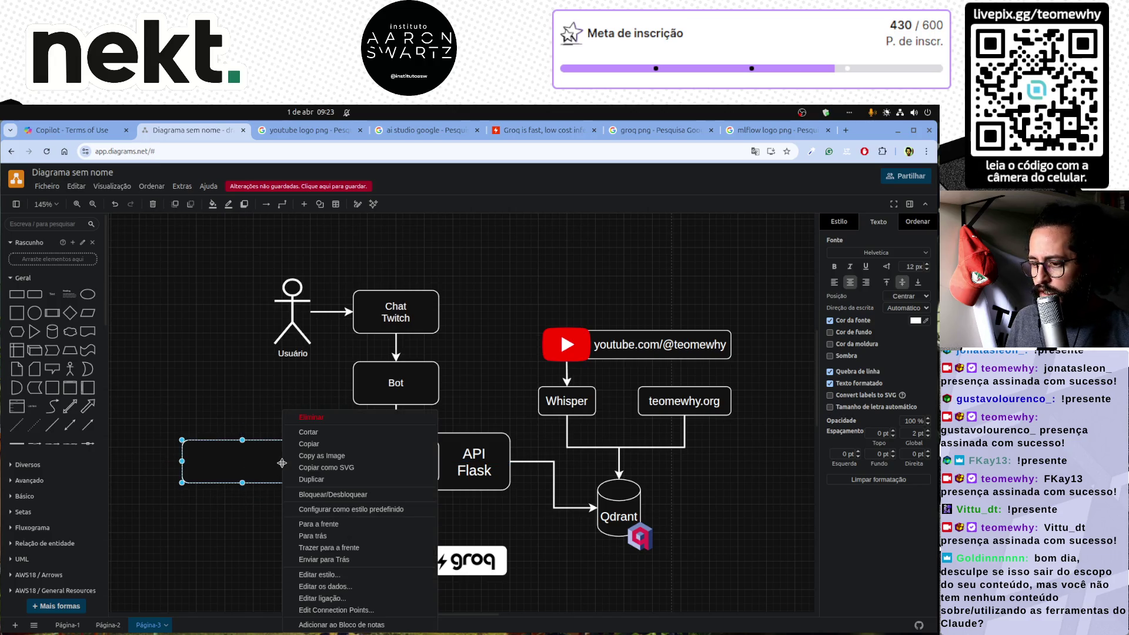
left_click(348, 540)
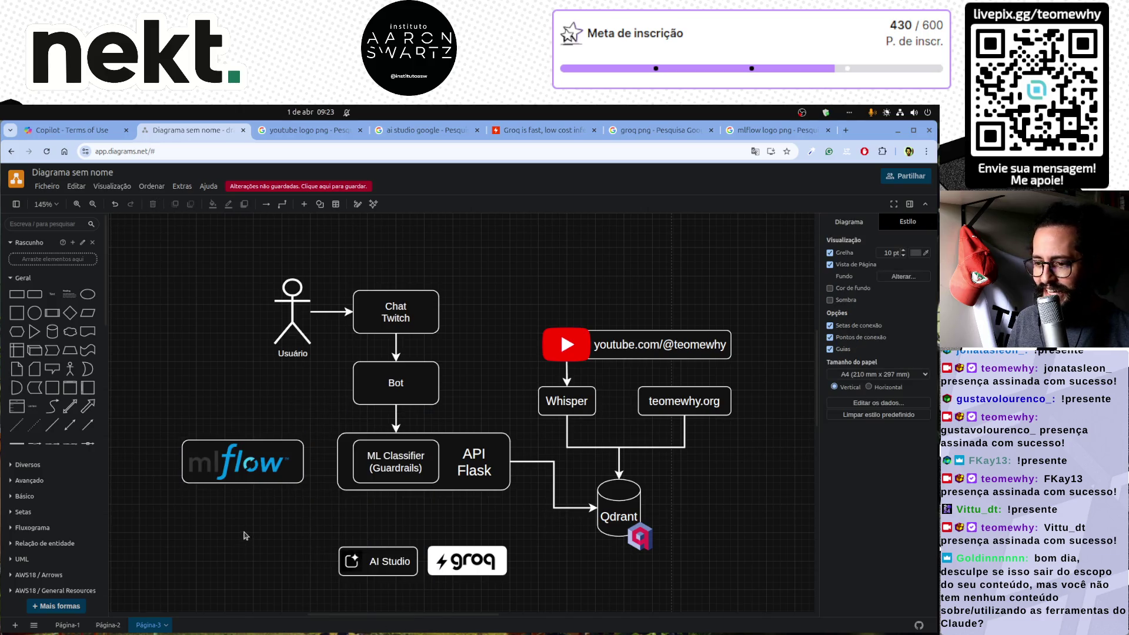
scroll(256, 512, "up", 2)
scroll(273, 460, "up", 2)
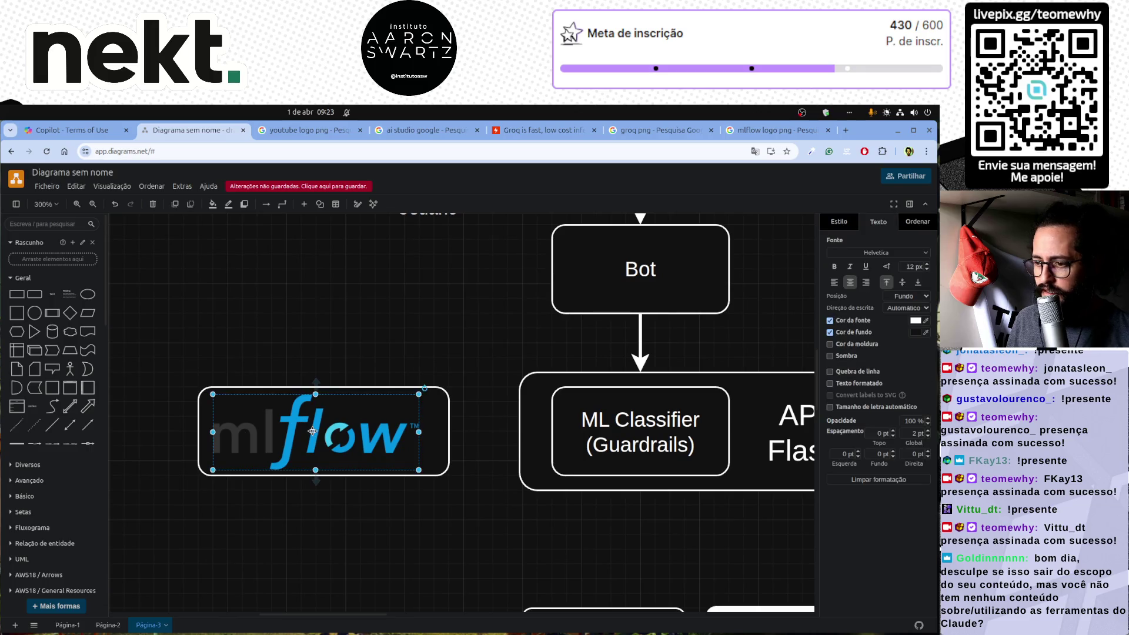
Resize the frame to fit the logo and recentre the logo inside it
left_click(449, 431)
left_click_drag(449, 432, 433, 430)
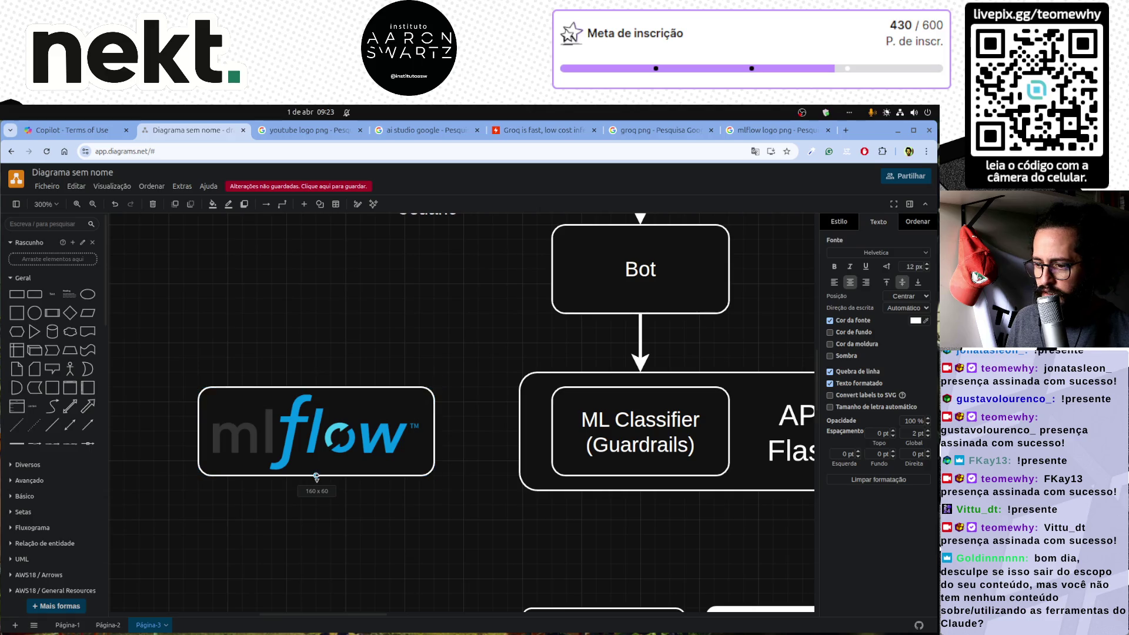
left_click_drag(316, 476, 316, 490)
left_click_drag(317, 448, 320, 457)
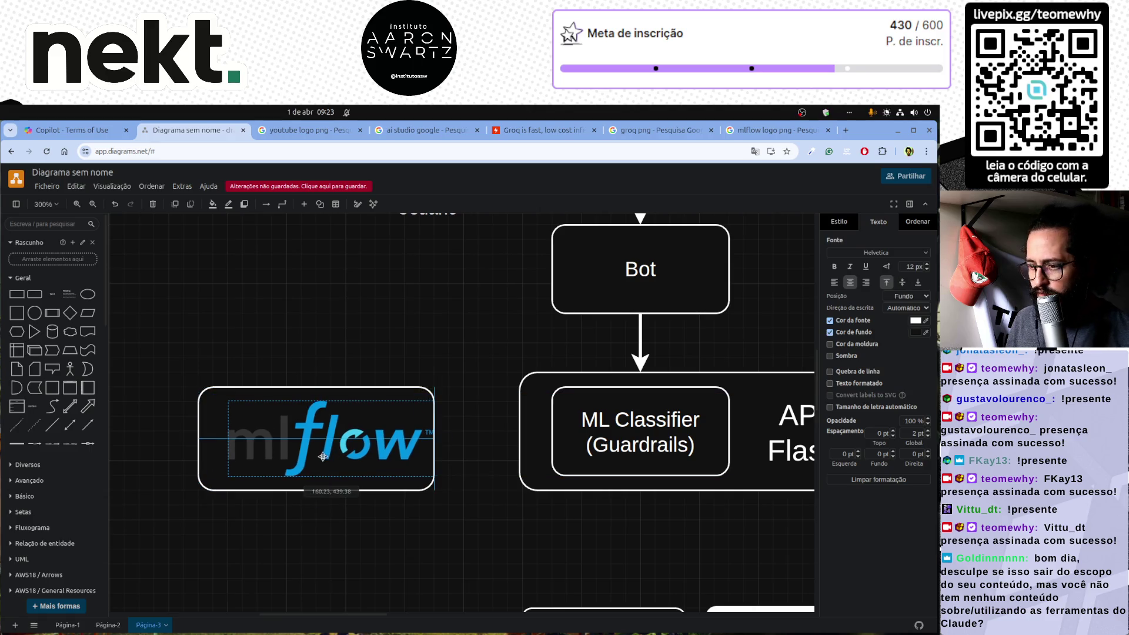
left_click(431, 467)
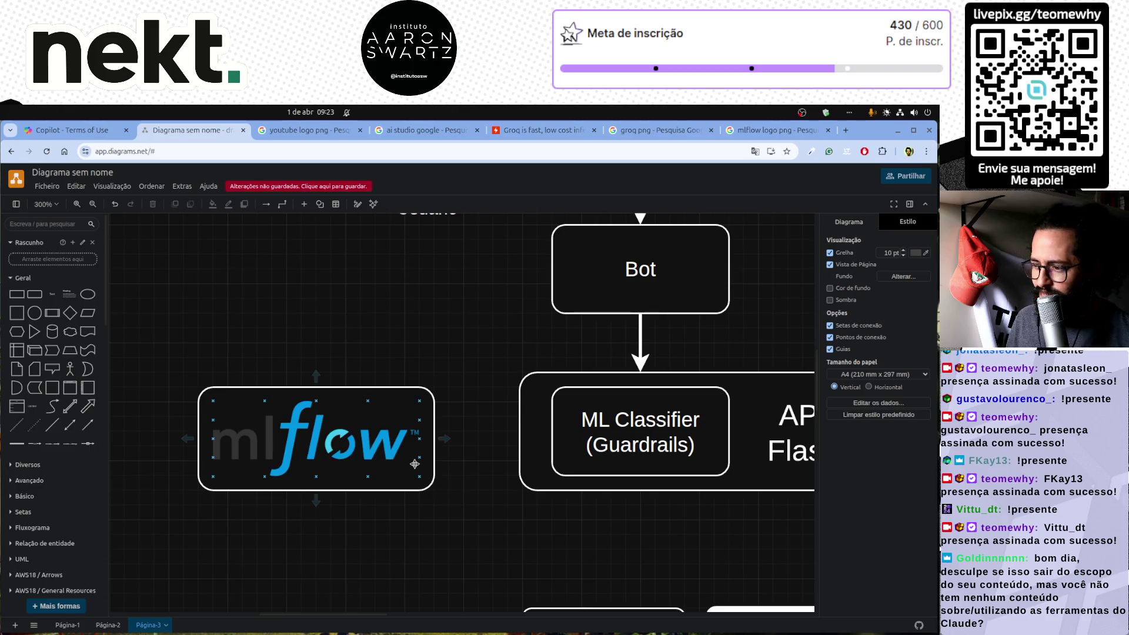
Give the frame behind the mlflow logo a white fill
left_click(849, 266)
left_click(844, 229)
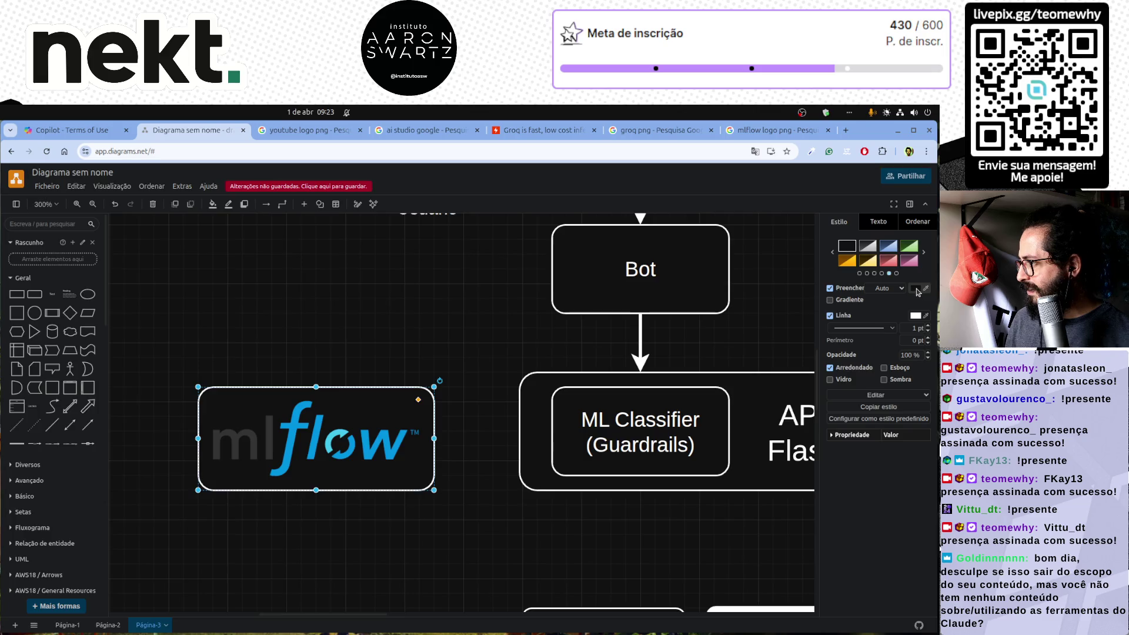
left_click(917, 289)
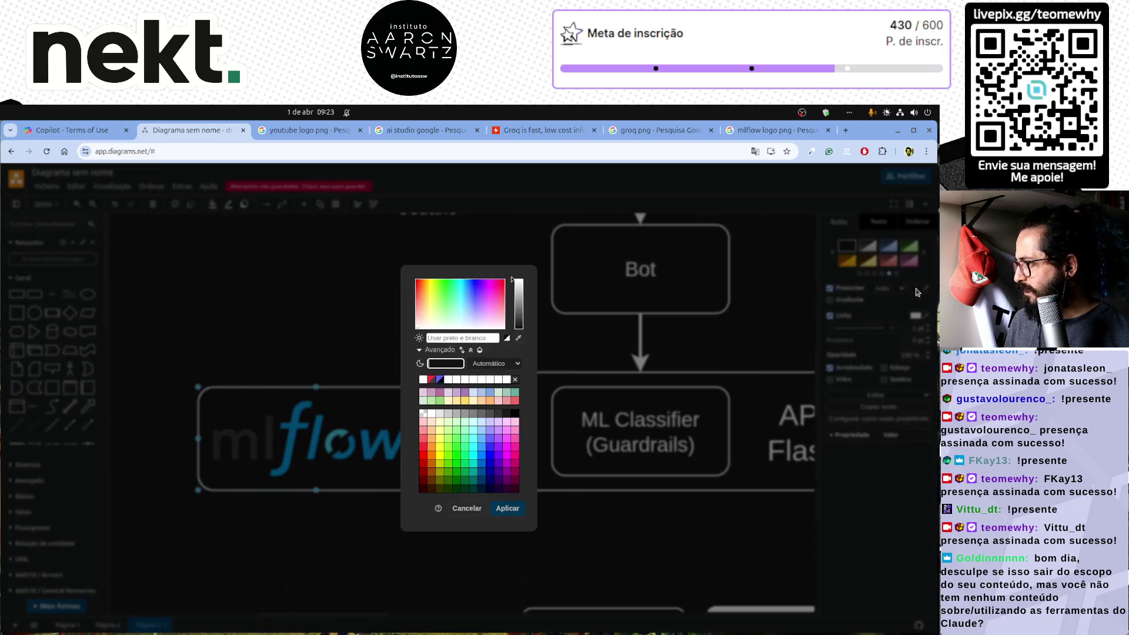
left_click(429, 413)
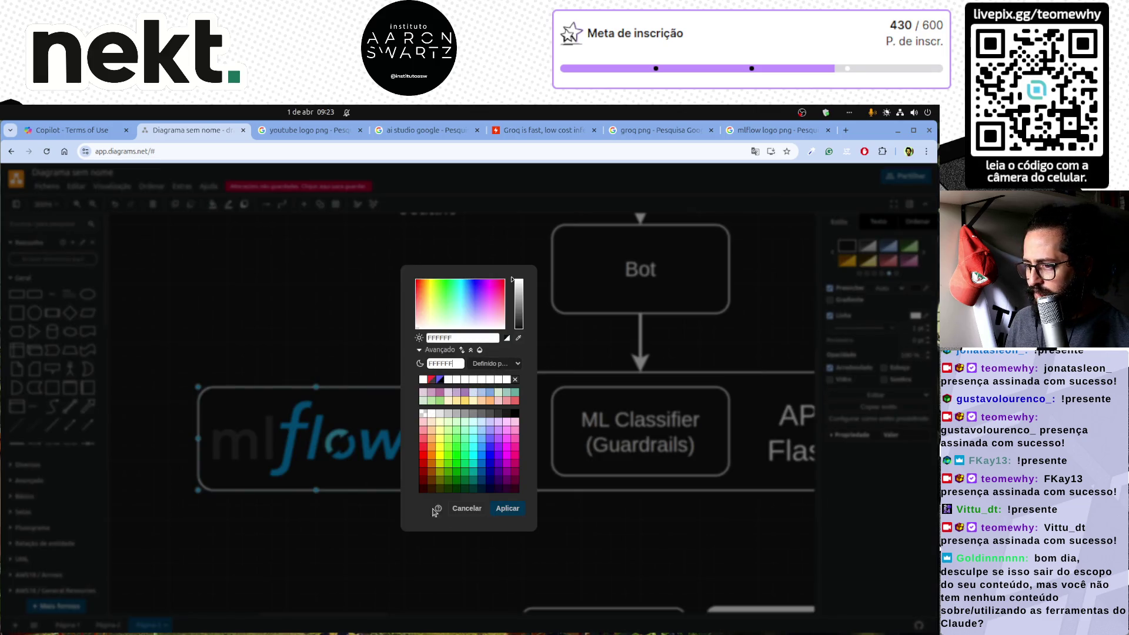
left_click(505, 509)
left_click(398, 467)
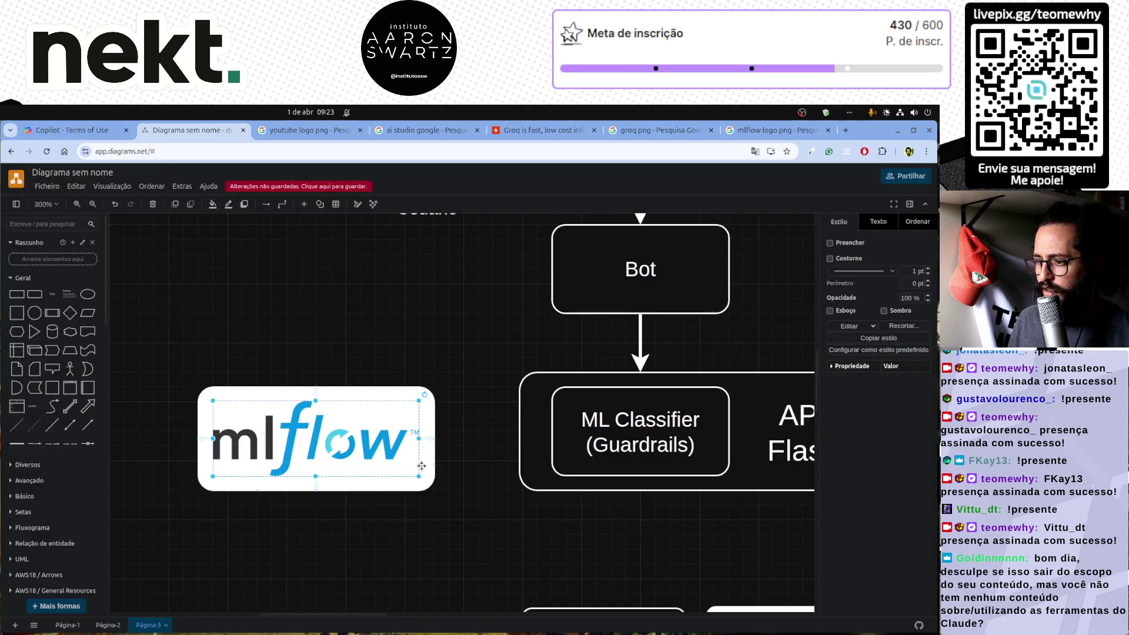
left_click(423, 567)
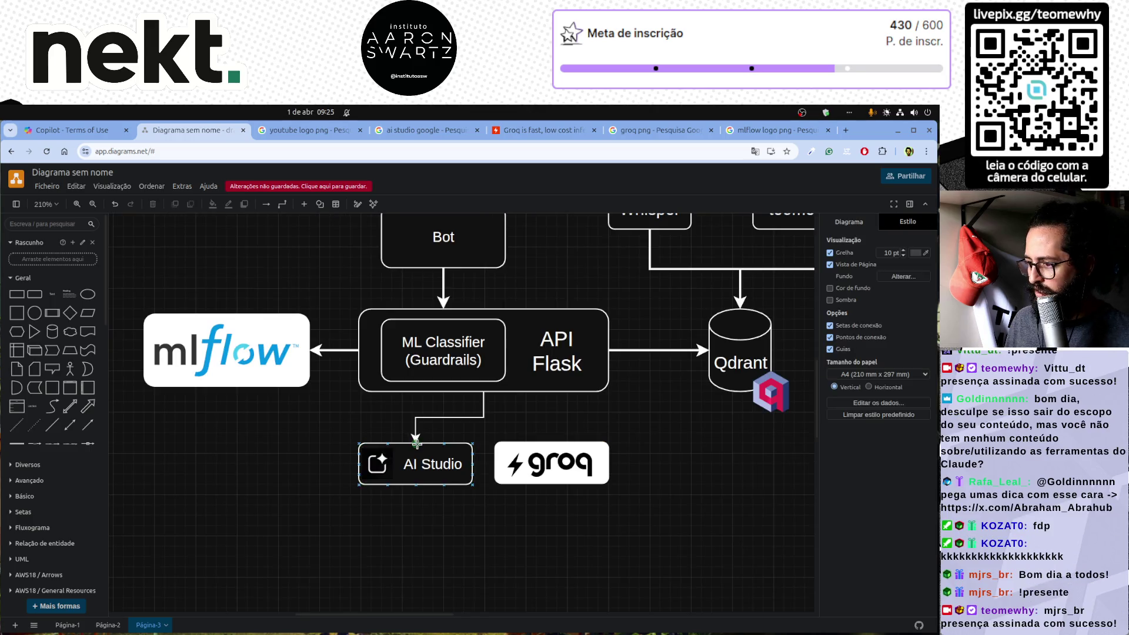
left_click(416, 441)
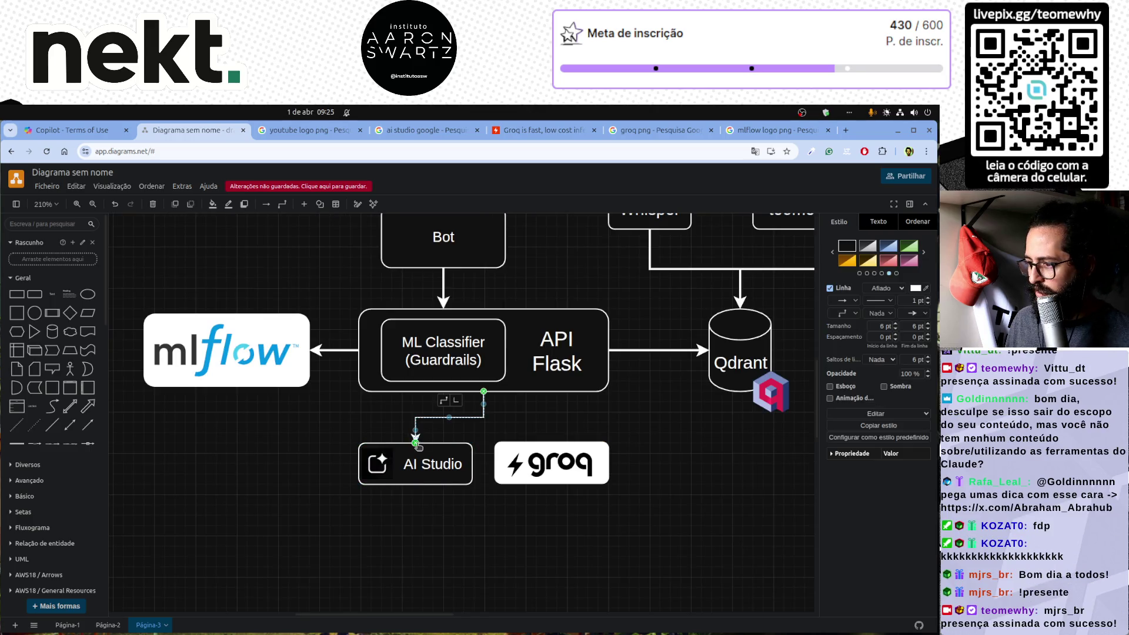
Set the AI Studio arrow to 2 pt and draw an arrow from API Flask onto groq's top edge
left_click(927, 298)
left_click(664, 435)
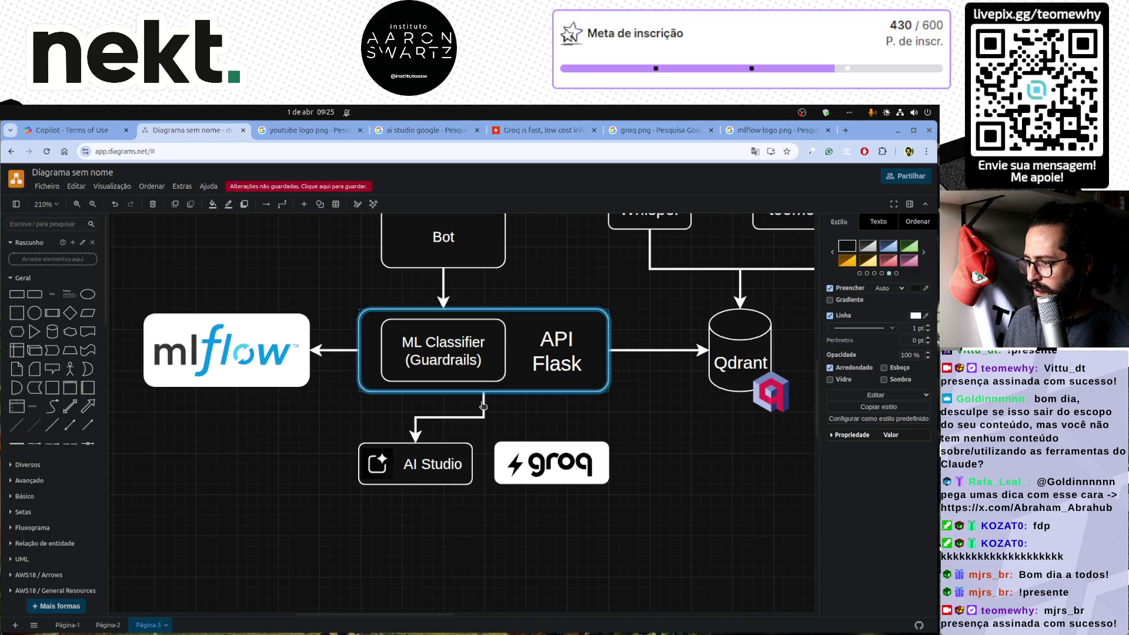
left_click_drag(486, 387, 550, 434)
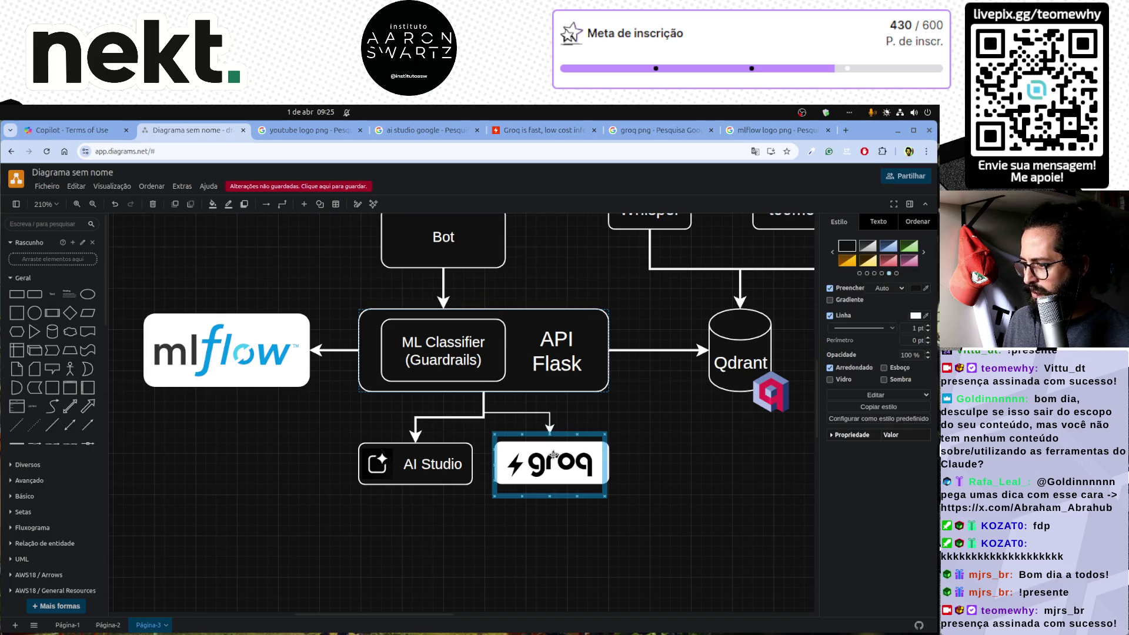
left_click(553, 454)
scroll(554, 454, "up", 3)
scroll(555, 454, "up", 3)
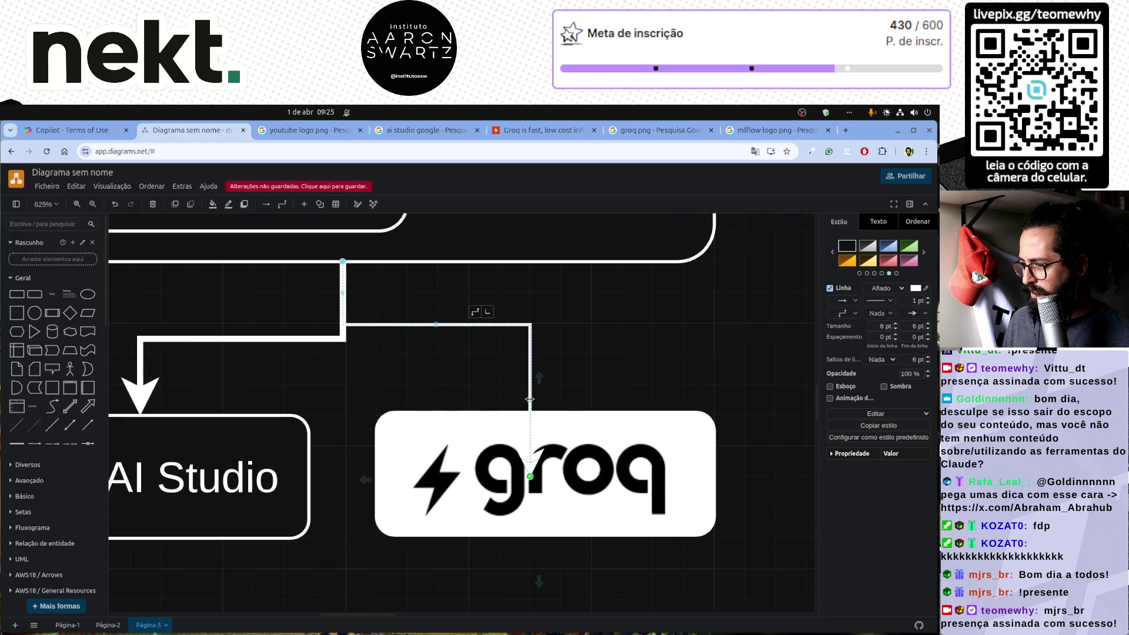
left_click_drag(530, 478, 530, 406)
left_click(554, 392)
left_click(591, 338)
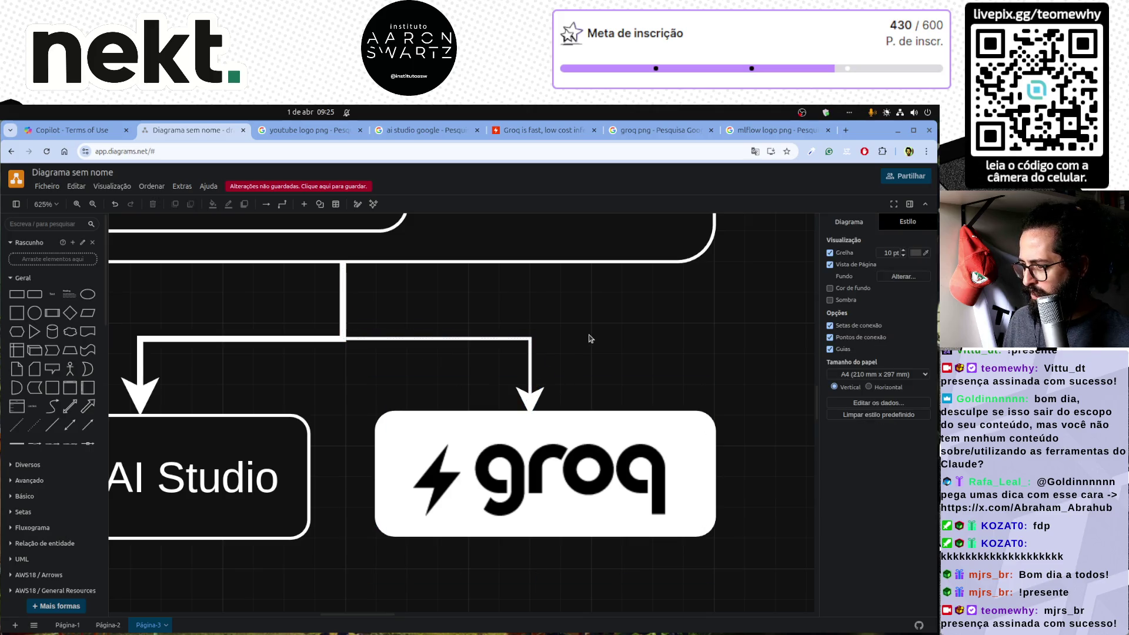
scroll(590, 338, "down", 2, "ctrl")
Replace the groq arrow's placeholder text with 'Fallback' and shift the label slightly right
left_click(459, 338)
double_click(459, 338)
key("BackSpace")
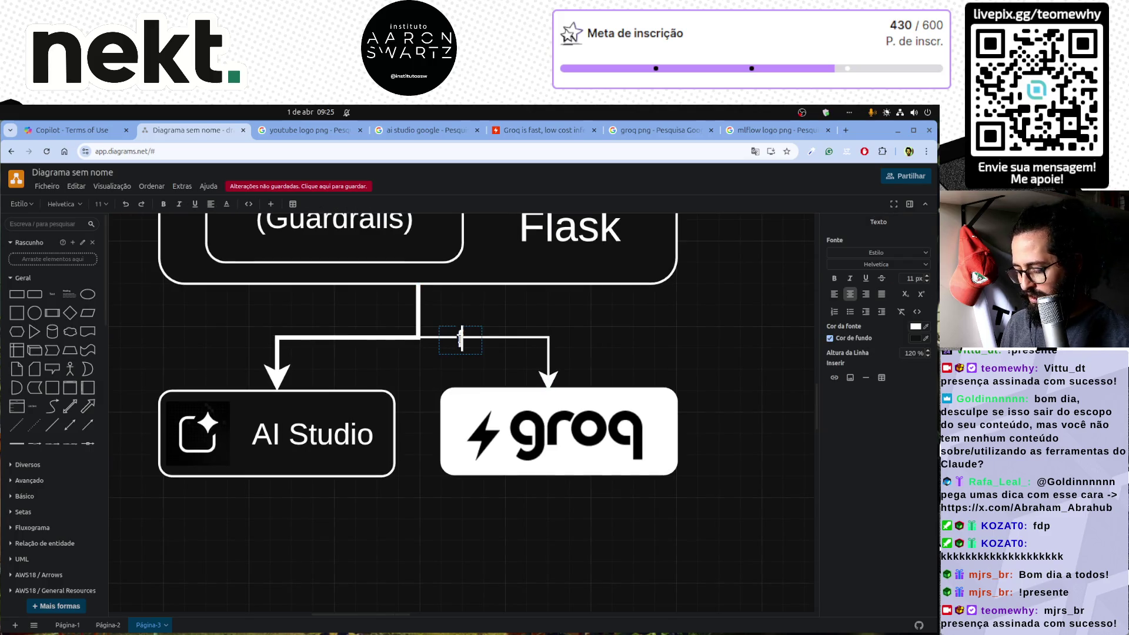
type("Fallba")
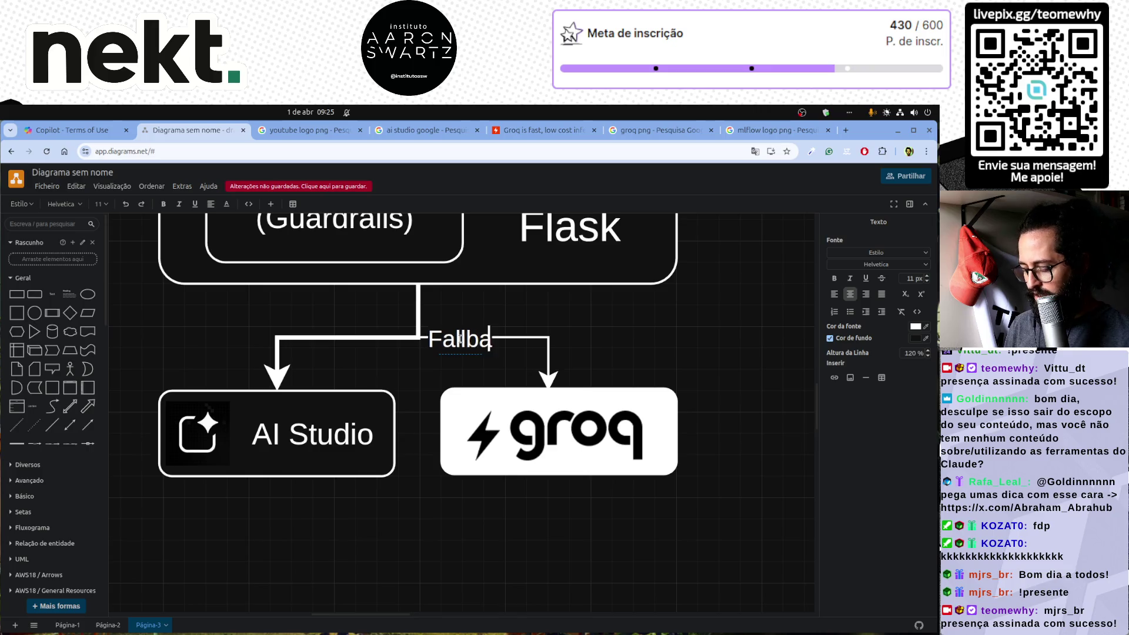
type("ck")
left_click(440, 361)
left_click_drag(460, 341, 484, 341)
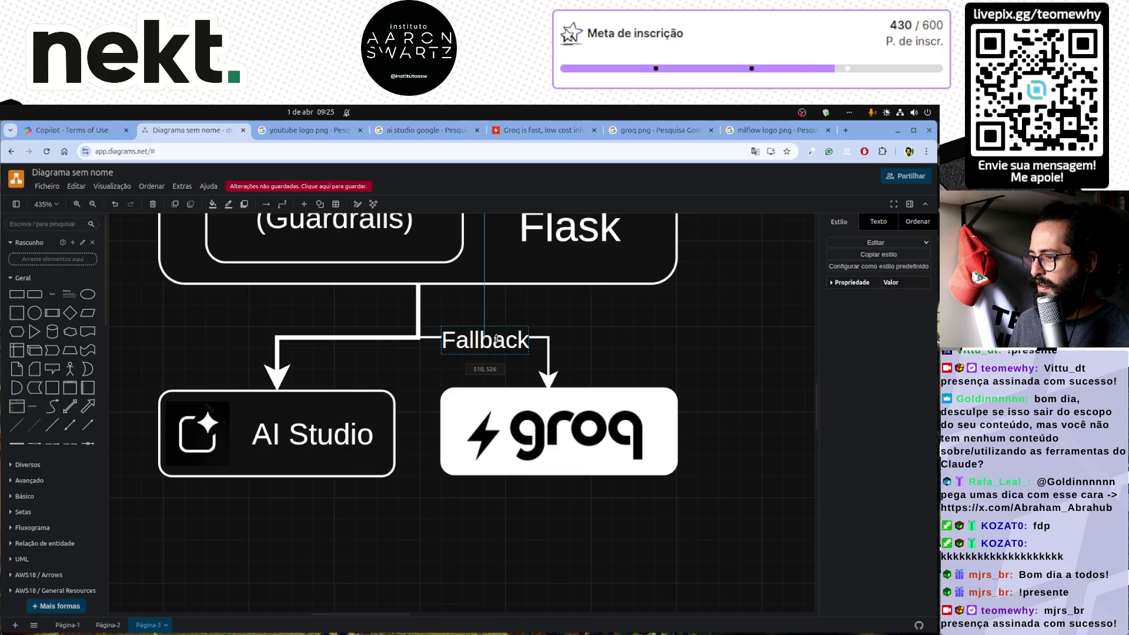
left_click(548, 358)
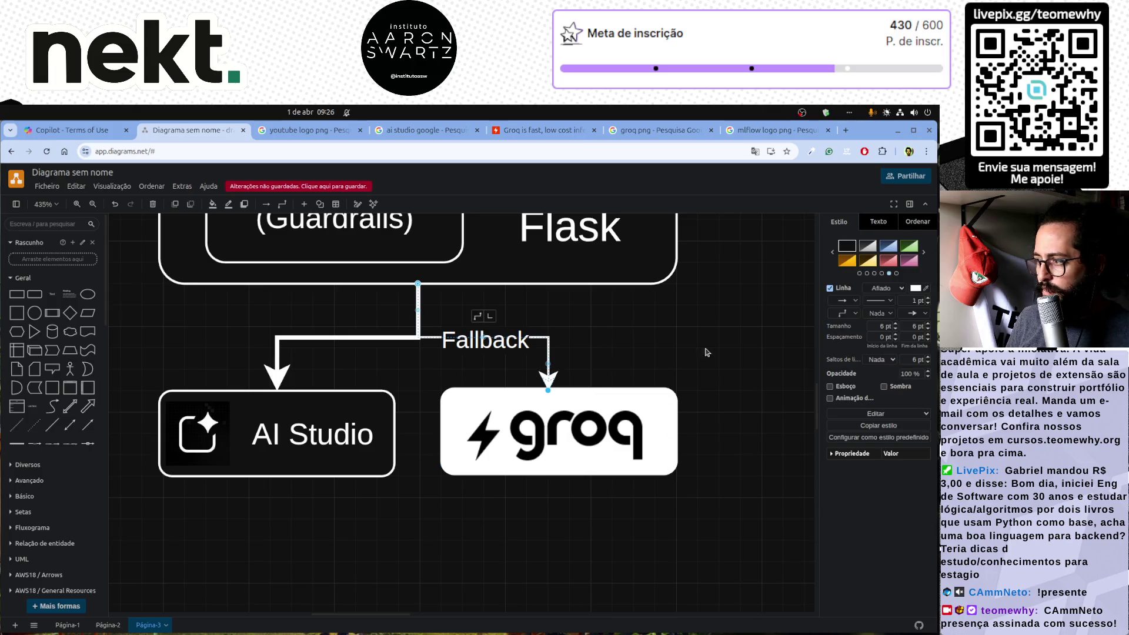
left_click(658, 379)
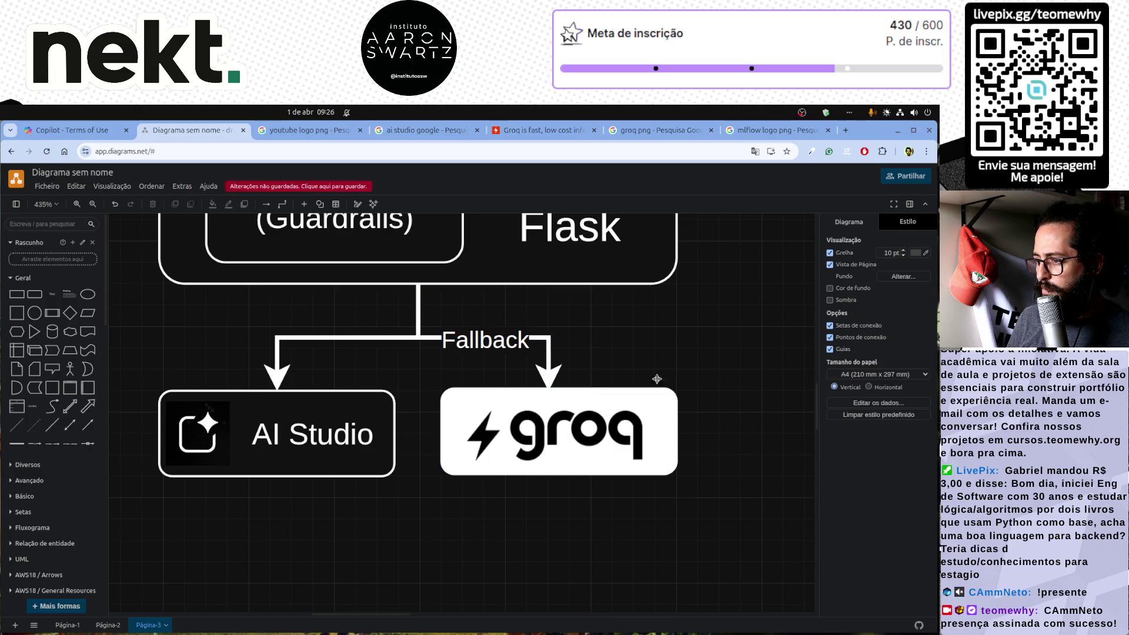
Nudge the groq box right and delete the misaligned Fallback arrow
left_click_drag(564, 446, 587, 446)
left_click(547, 388)
left_click_drag(549, 391, 584, 393)
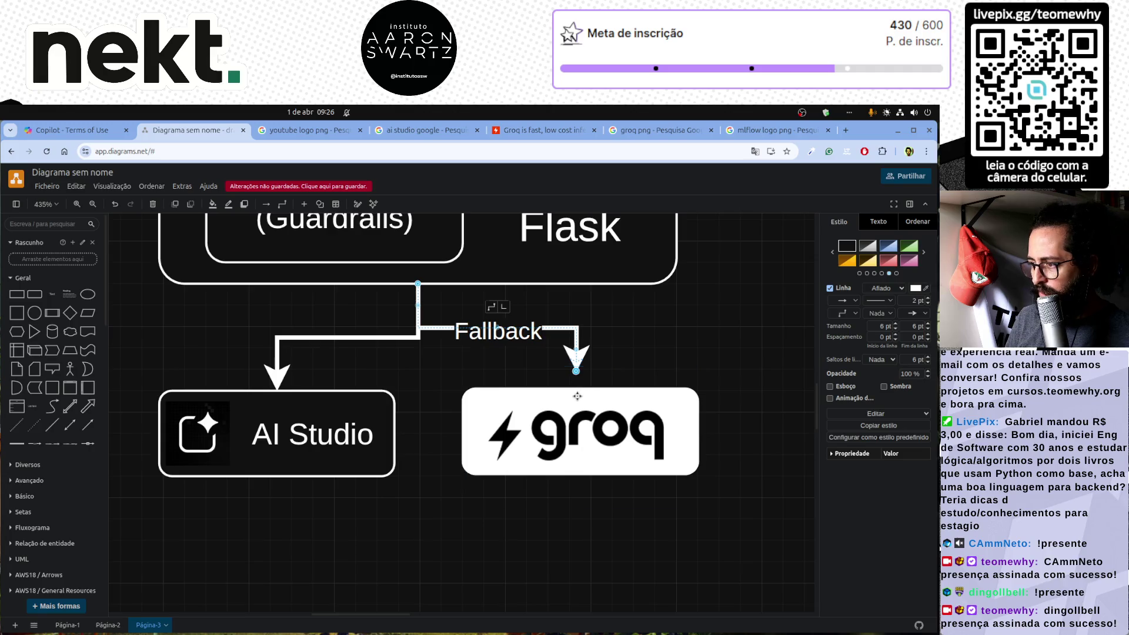
scroll(580, 399, "up", 2)
scroll(579, 399, "up", 1)
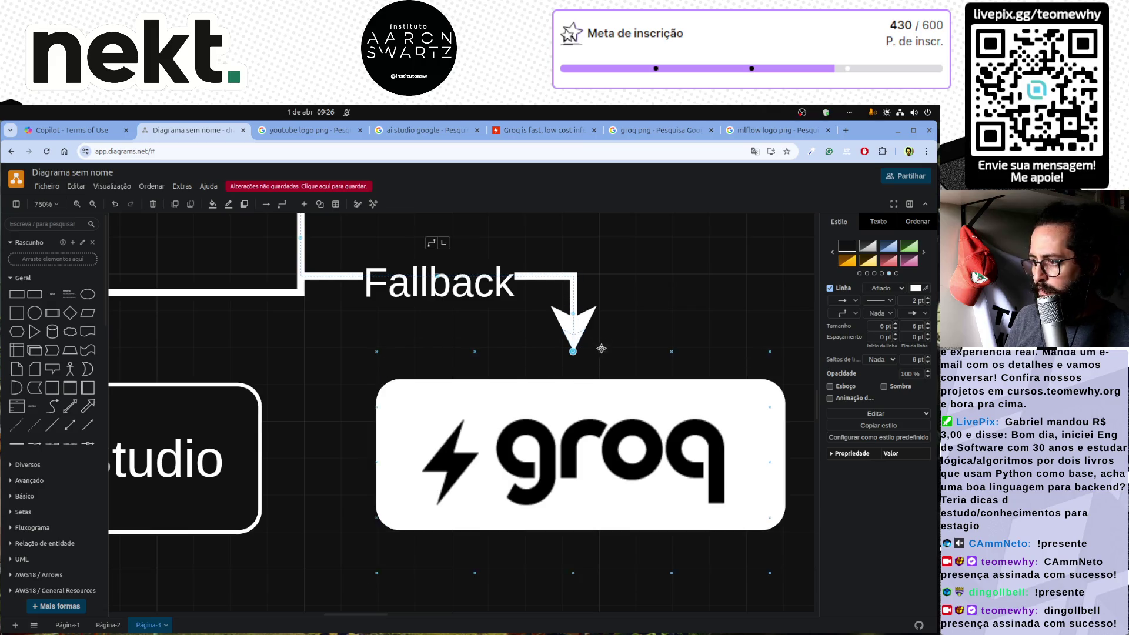
key("Delete")
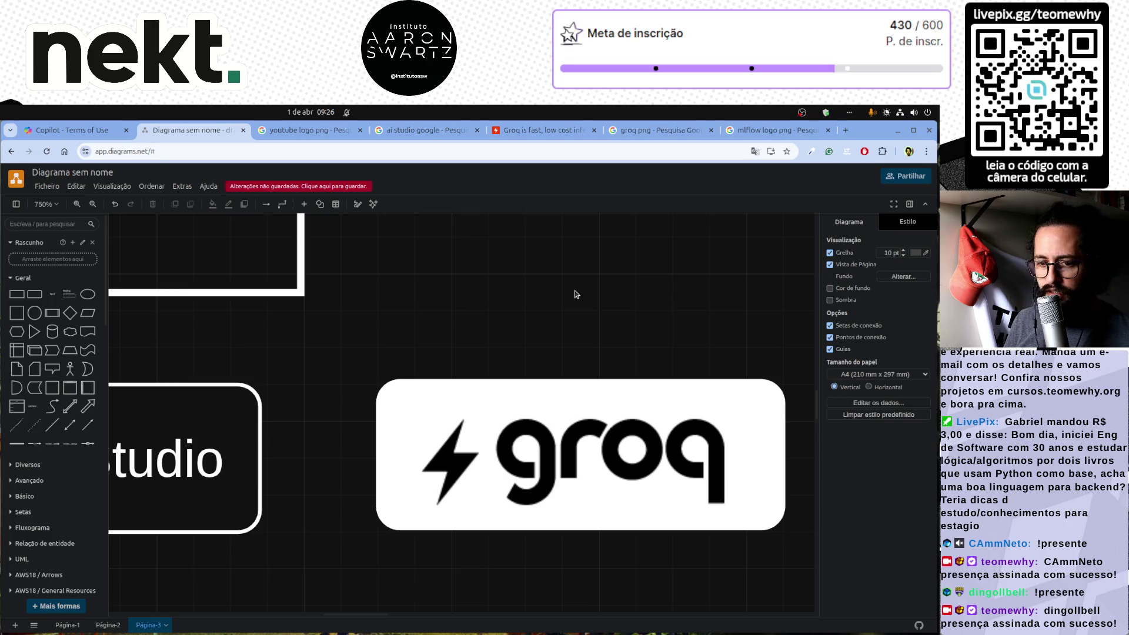
scroll(574, 294, "down", 2, "ctrl")
scroll(574, 294, "up", 3)
Branch a new arrow from the connector line down onto groq's top
left_click(404, 344)
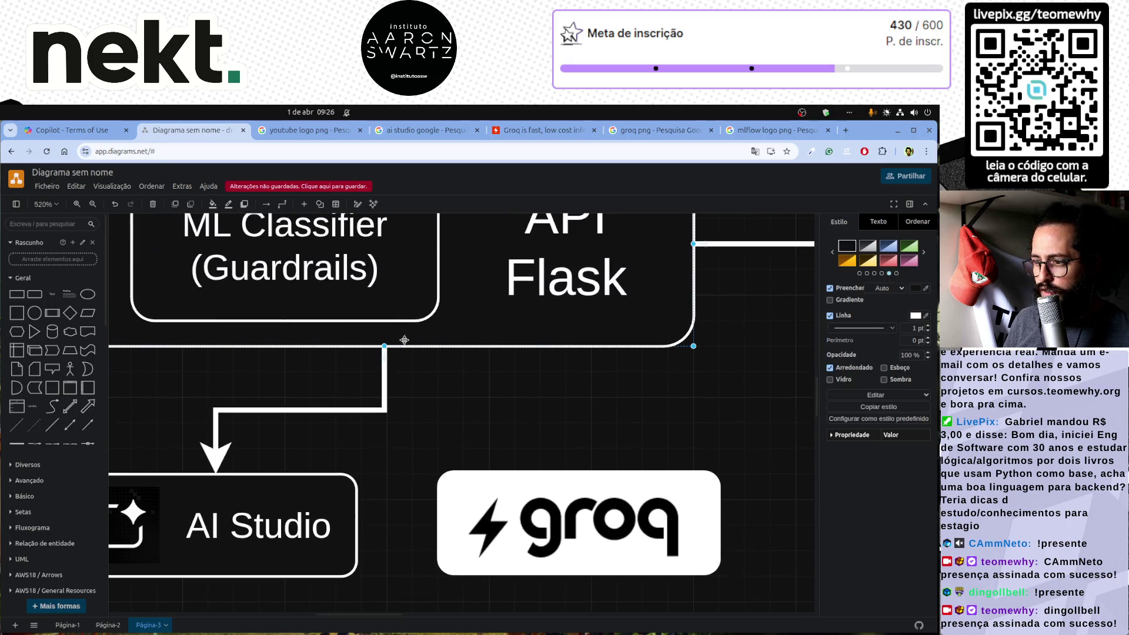
mouse_move(386, 357)
left_mouse_down()
mouse_move(599, 493)
mouse_move(625, 494)
mouse_move(573, 494)
left_mouse_up()
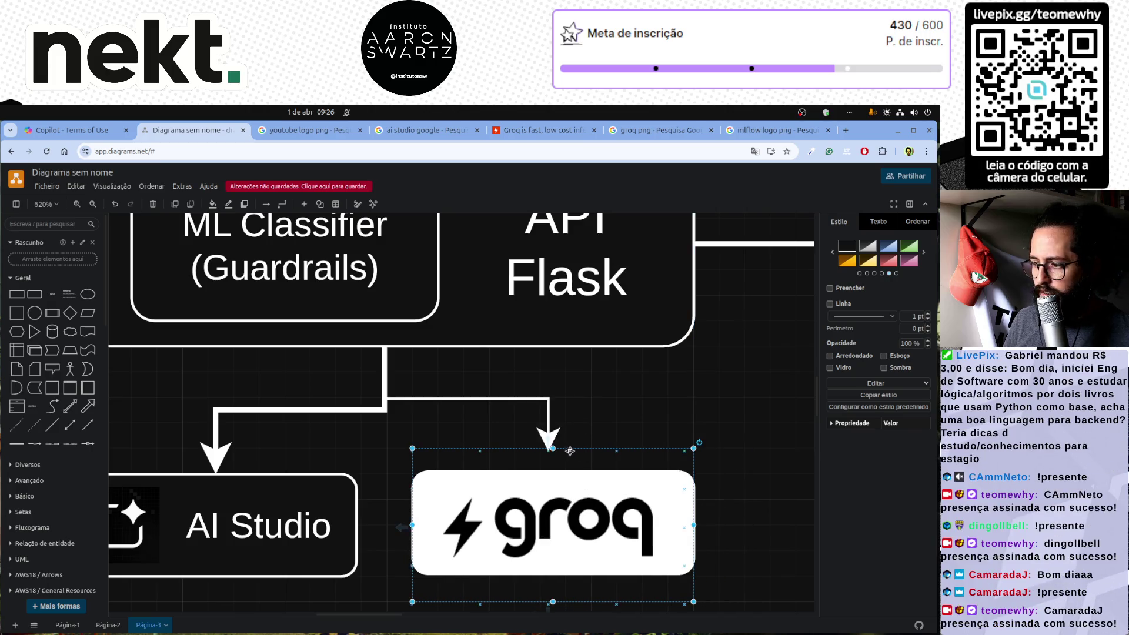
scroll(570, 451, "up", 2)
scroll(570, 451, "up", 1)
left_click_drag(540, 442, 537, 500)
left_click_drag(533, 455, 538, 496)
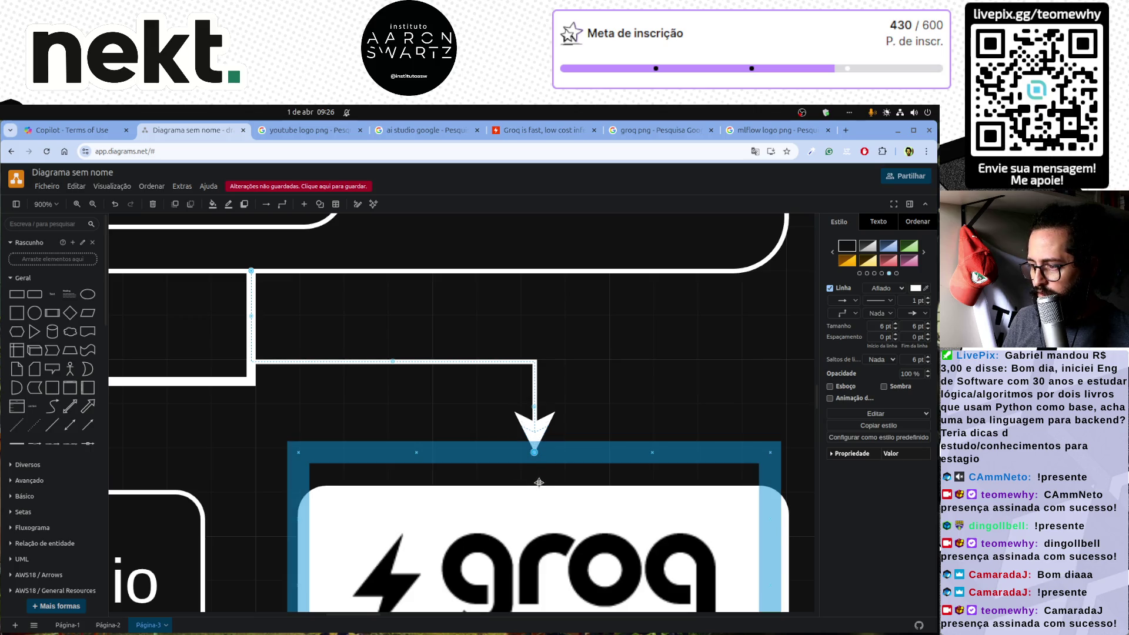
scroll(530, 427, "up", 3)
mouse_move(531, 426)
left_mouse_down()
mouse_move(539, 472)
mouse_move(555, 394)
left_mouse_up()
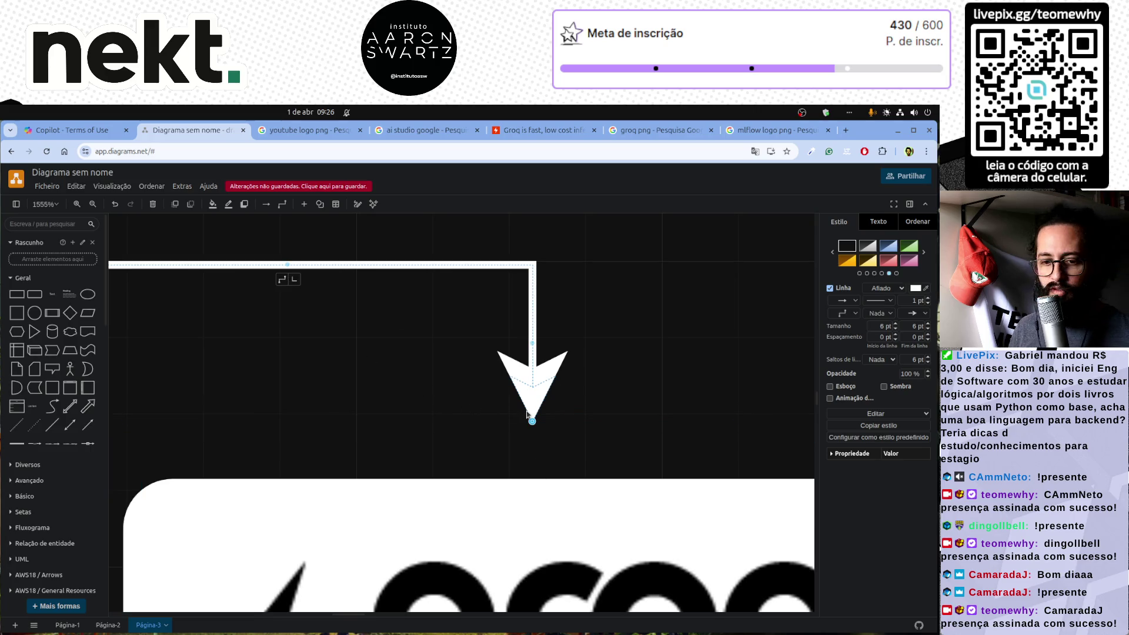
scroll(528, 415, "down", 1)
Raise the arrow's horizontal segment, ungroup the groq logo from its box and move the logo
left_click(329, 288)
left_click_drag(333, 317, 333, 317)
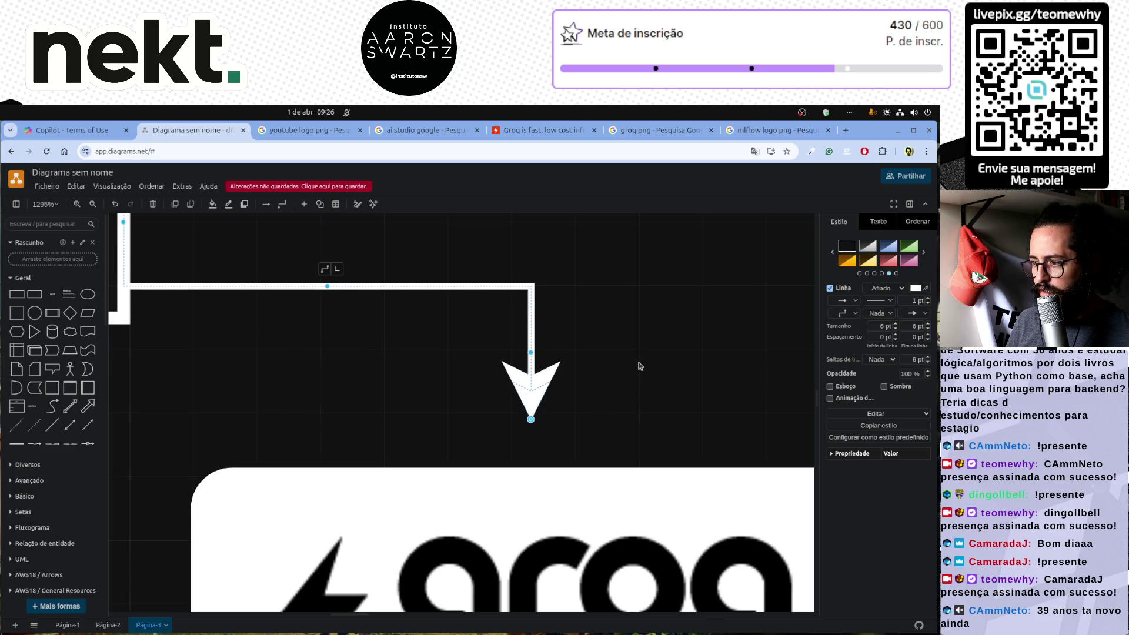
right_click(554, 410)
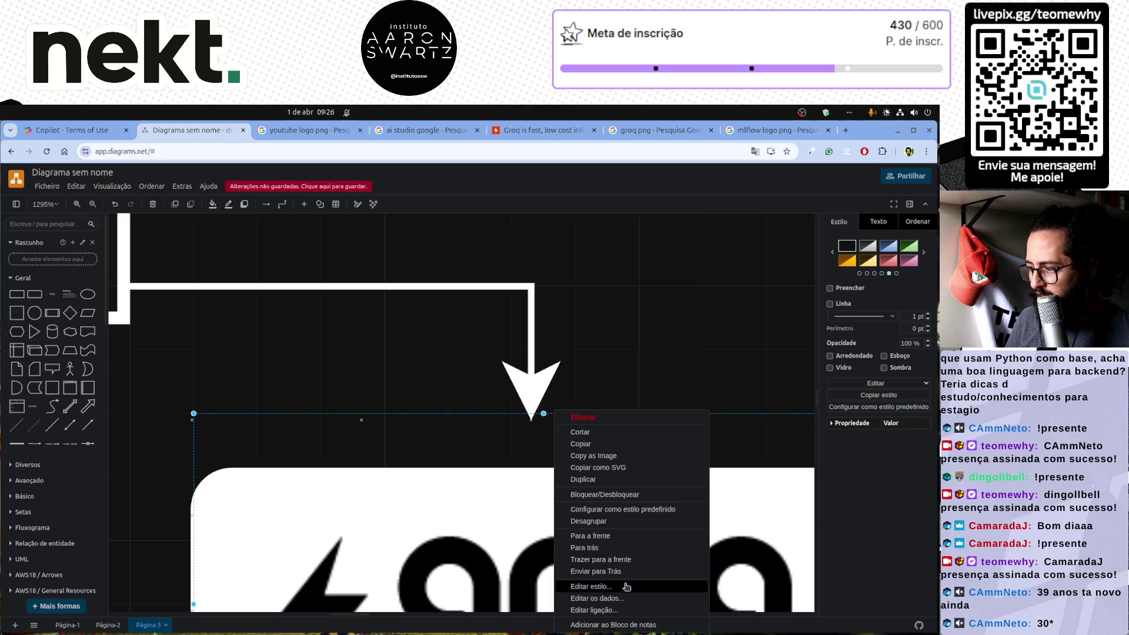
left_click(608, 521)
left_click(532, 393)
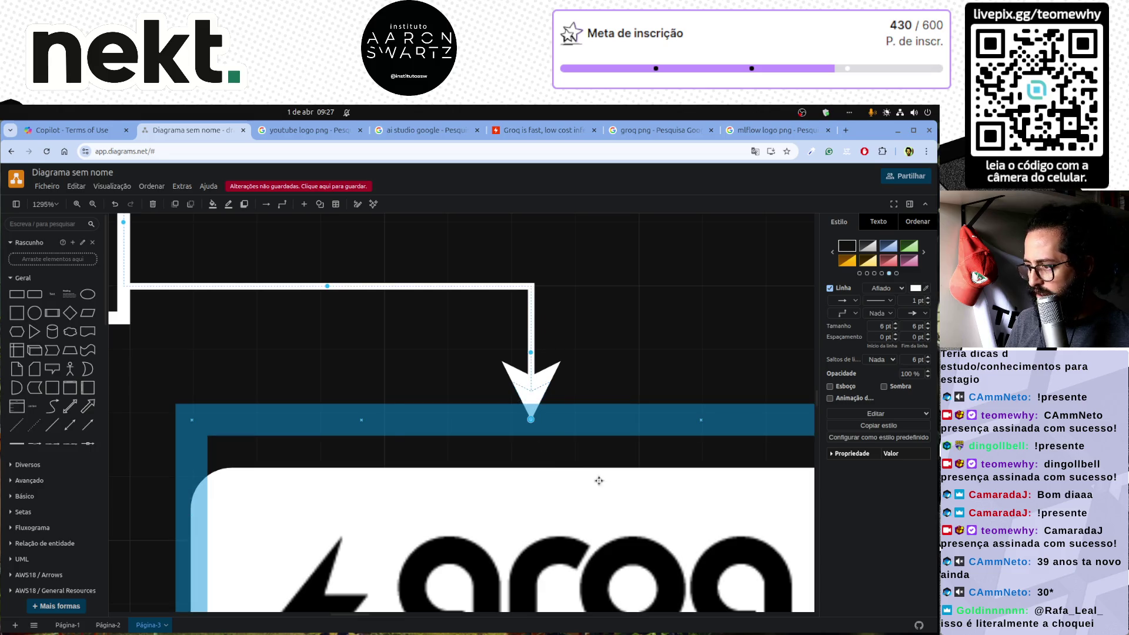
left_click(621, 515)
scroll(618, 511, "down", 2)
scroll(617, 506, "down", 1)
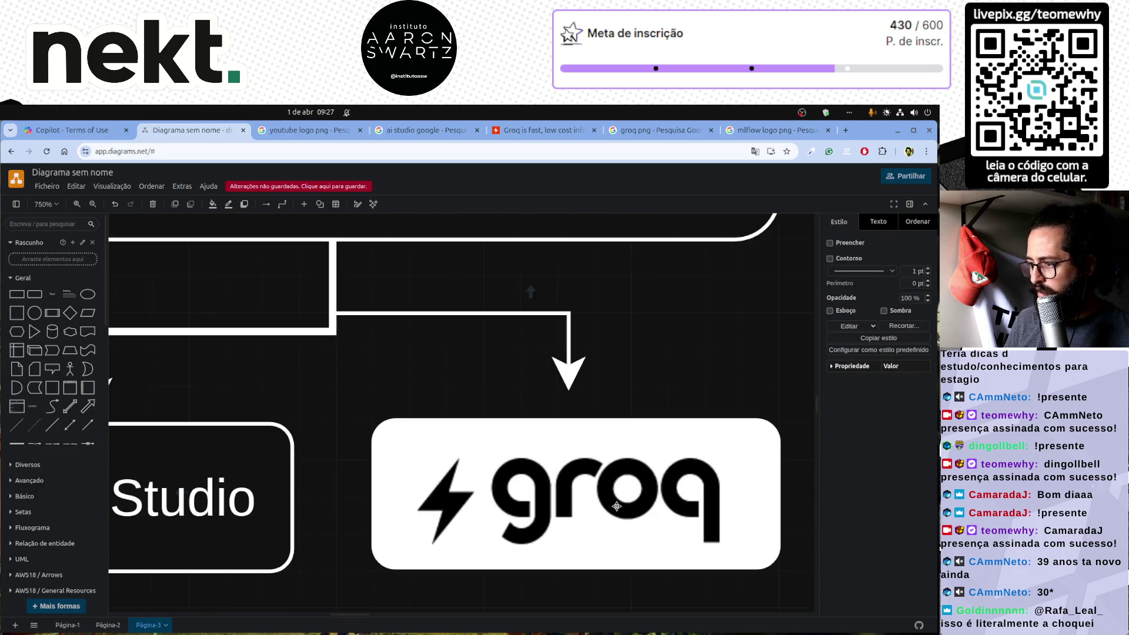
left_click_drag(616, 506, 653, 523)
Delete the arrow, redraw it onto the groq box top and centre the logo back inside
left_click(572, 413)
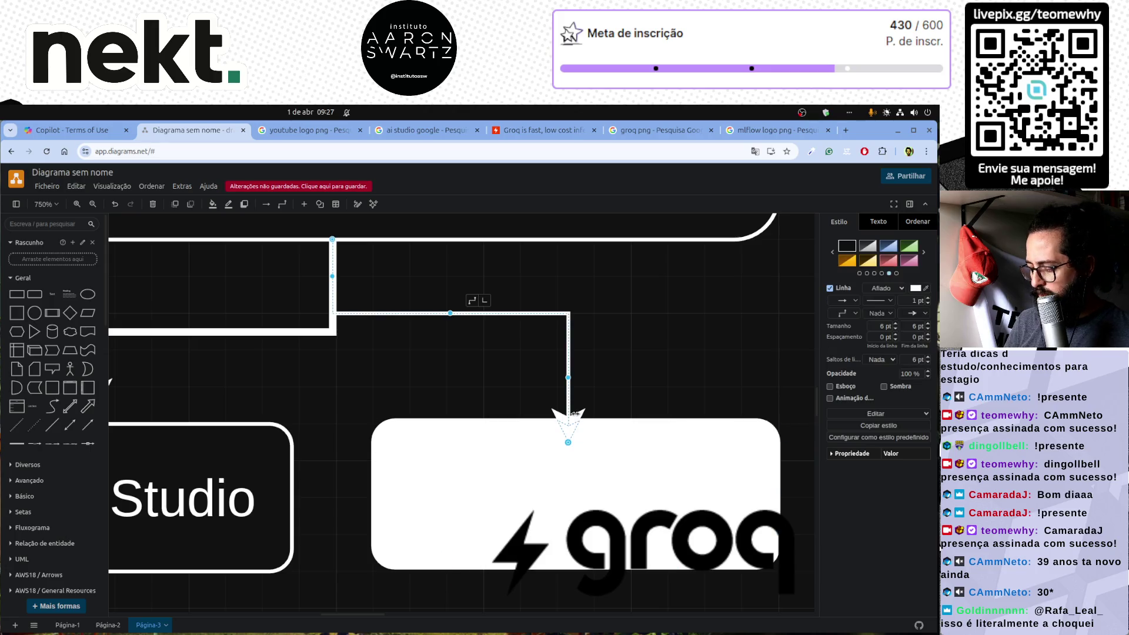
key("Delete")
left_click(602, 475)
left_click(352, 236)
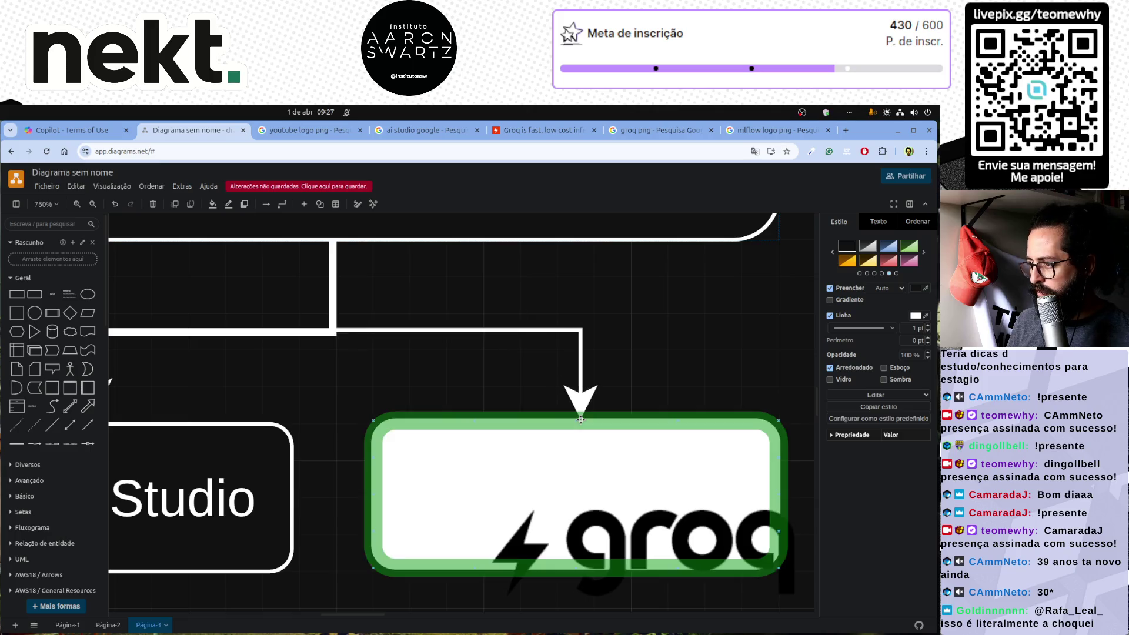
left_click_drag(333, 249, 576, 421)
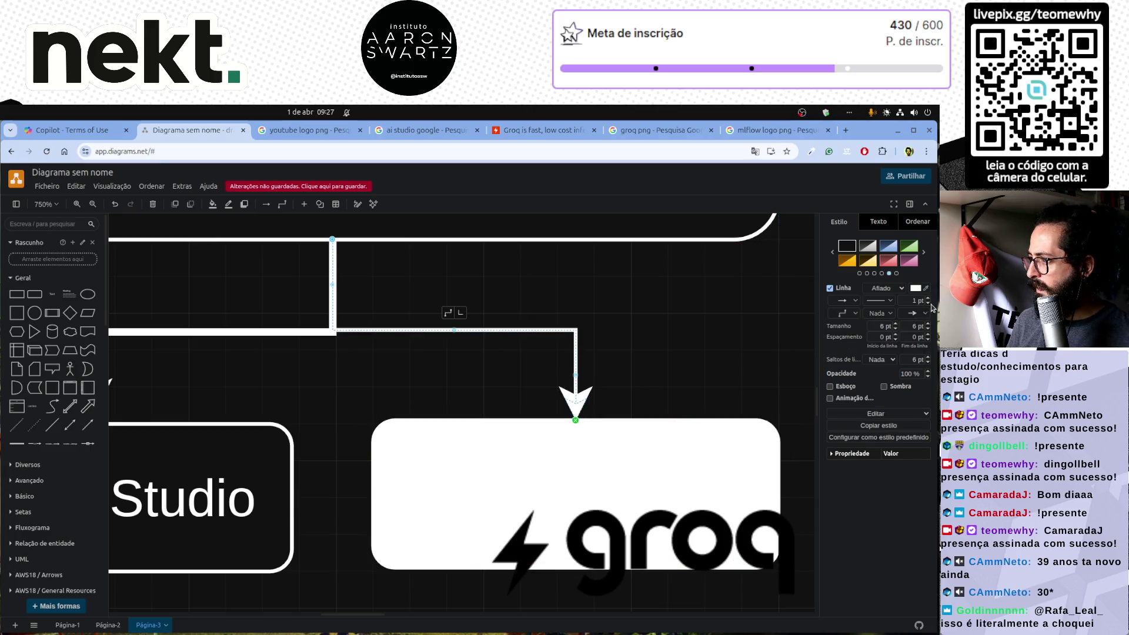
left_click_drag(678, 542, 606, 485)
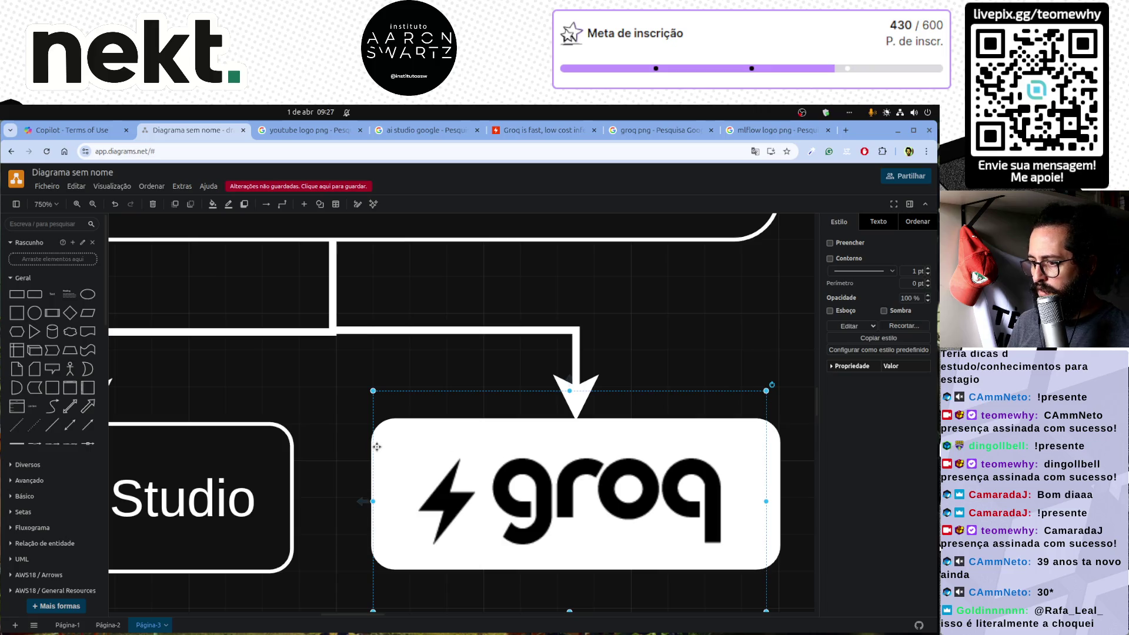
Regroup the groq logo with its box, nudge it down and start a label on its arrow
right_click(413, 455)
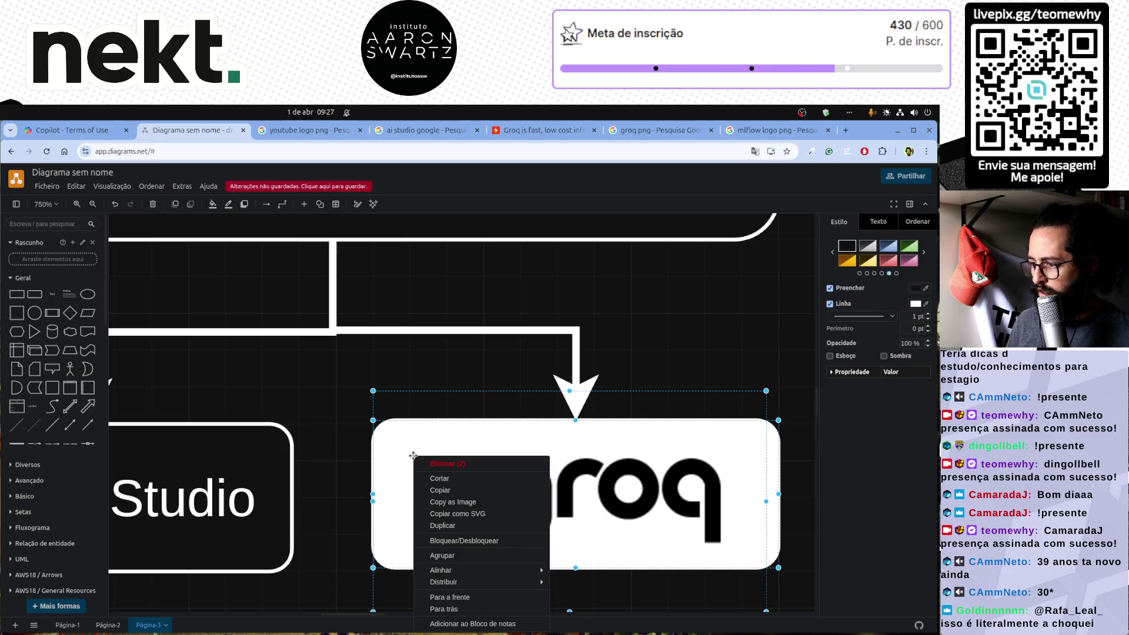
left_click(460, 559)
left_click(310, 371)
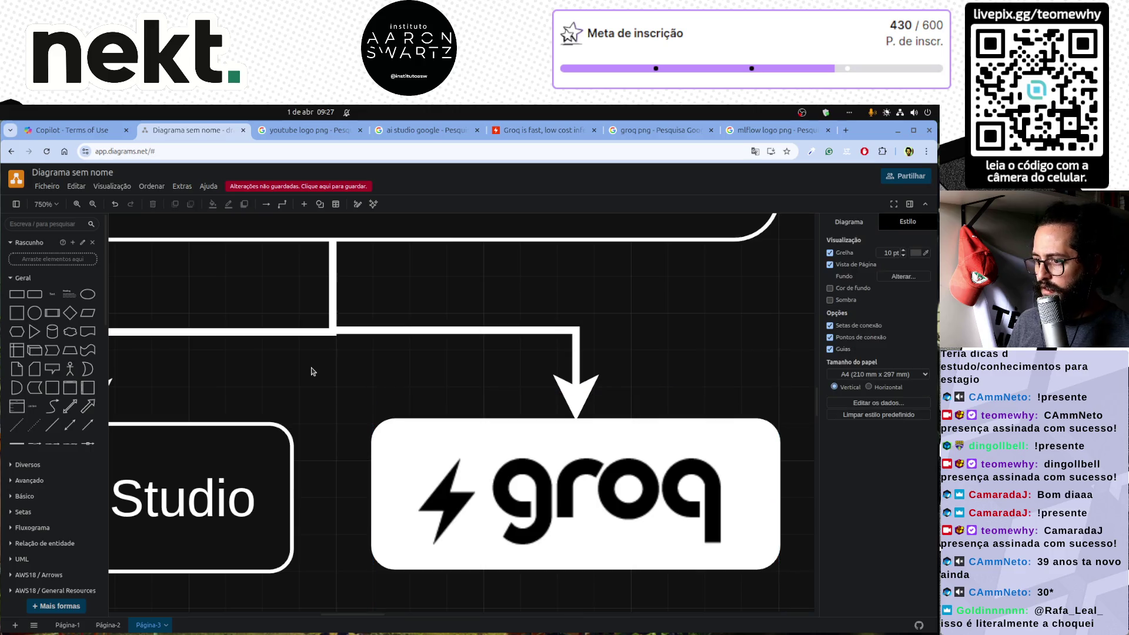
left_click_drag(587, 490, 588, 494)
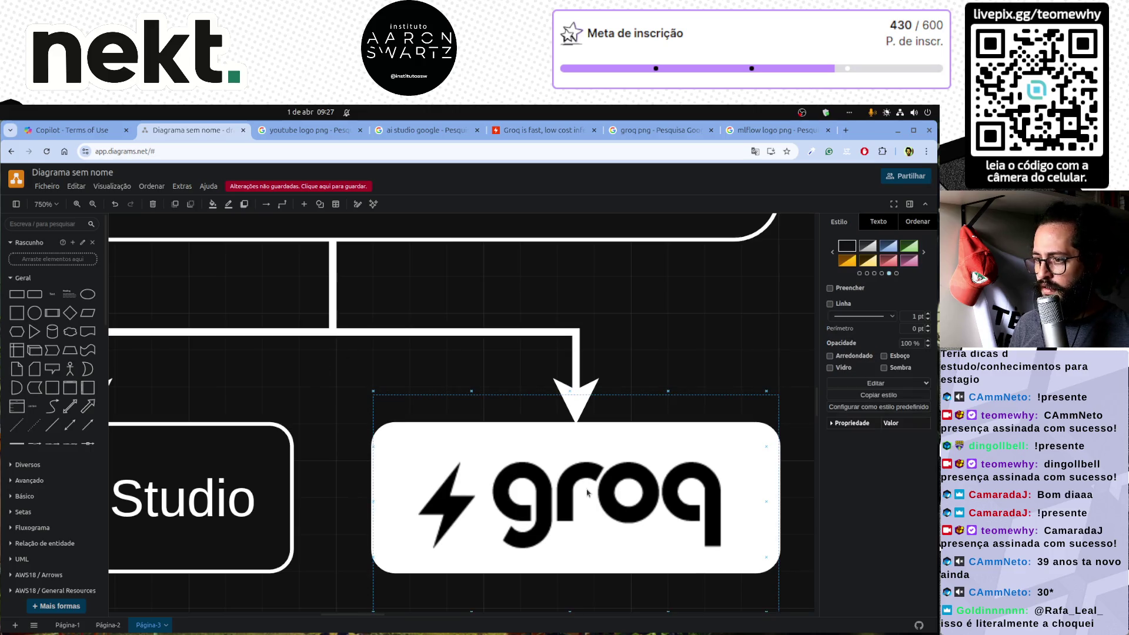
left_click(448, 330)
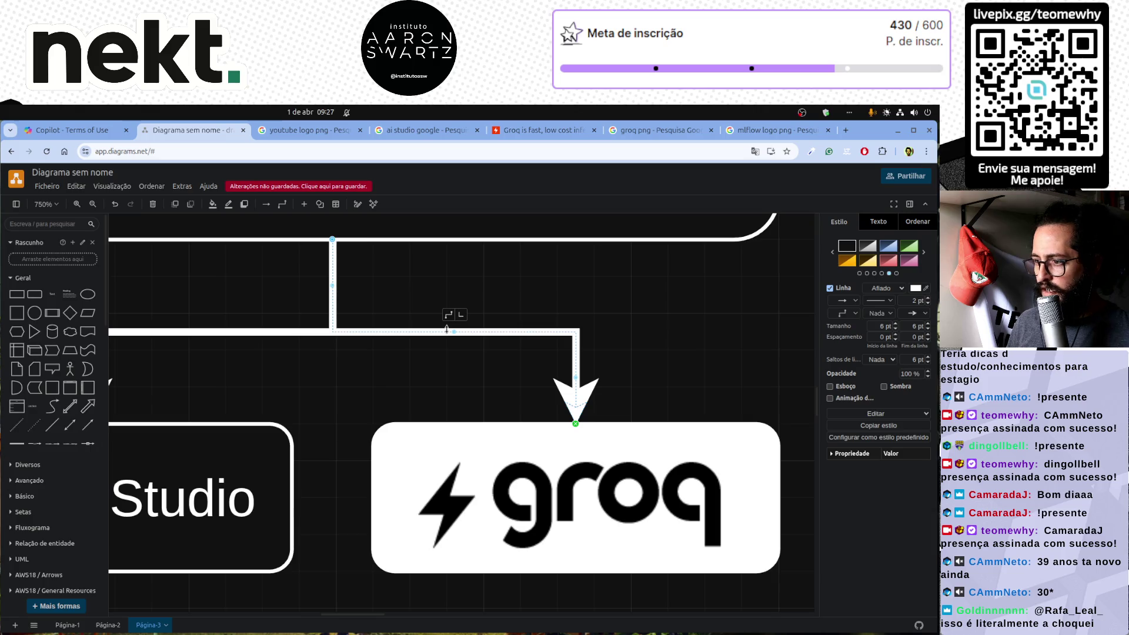
double_click(447, 328)
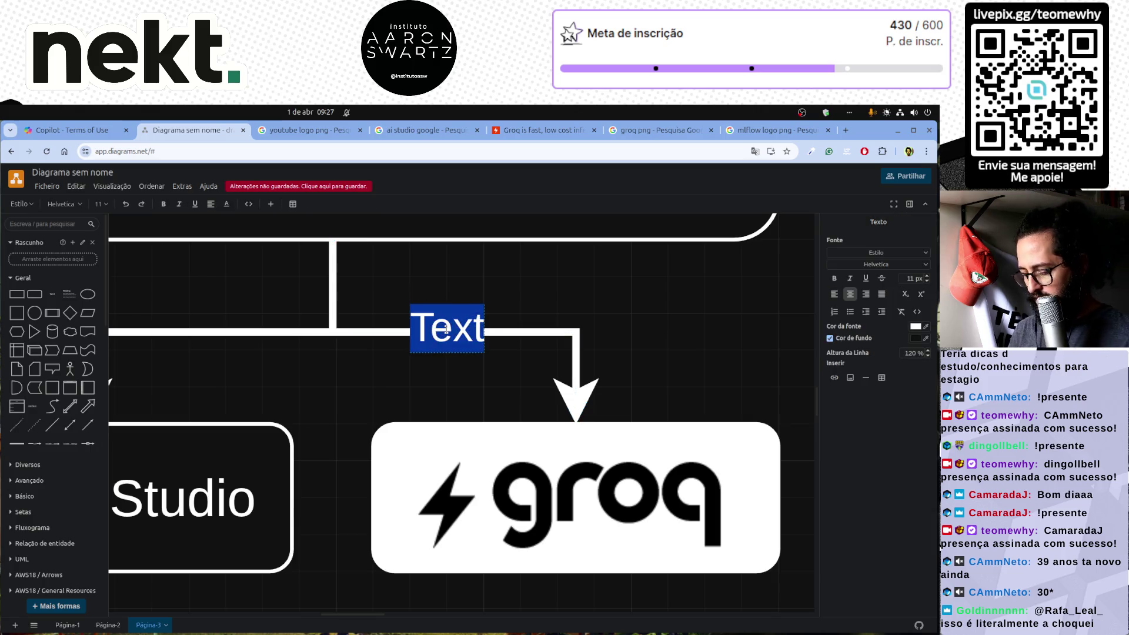
type("Fallba")
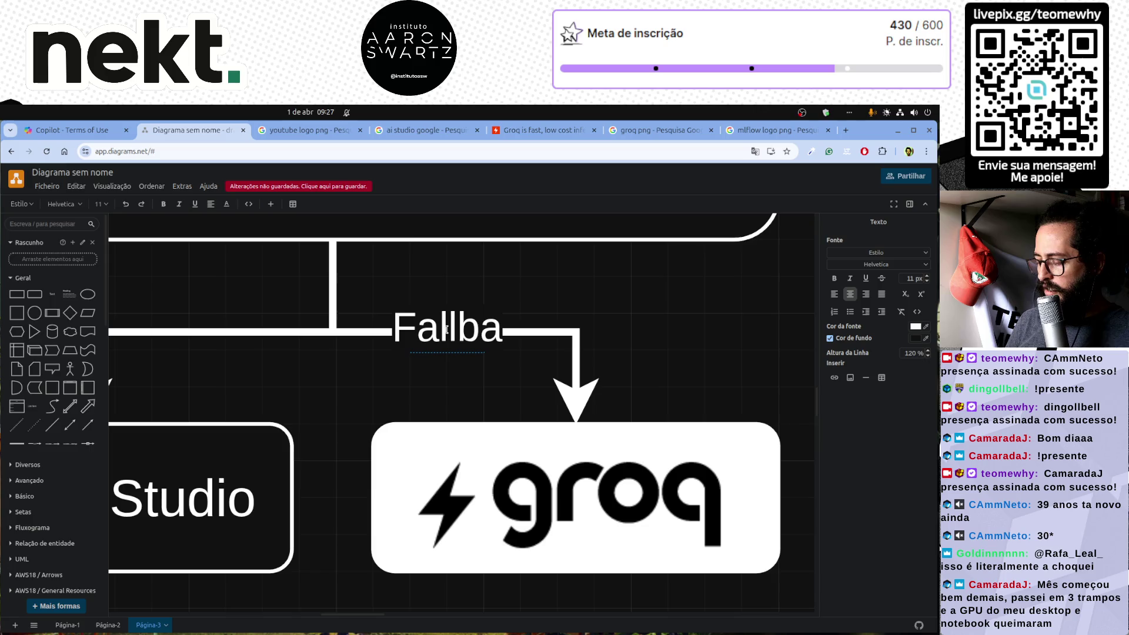
Discard the 'Fallba' text and add a 'Fallback' text shape beside the arrow into Groq
key("BackSpace")
key("BackSpace")
key("BackSpace")
key("BackSpace")
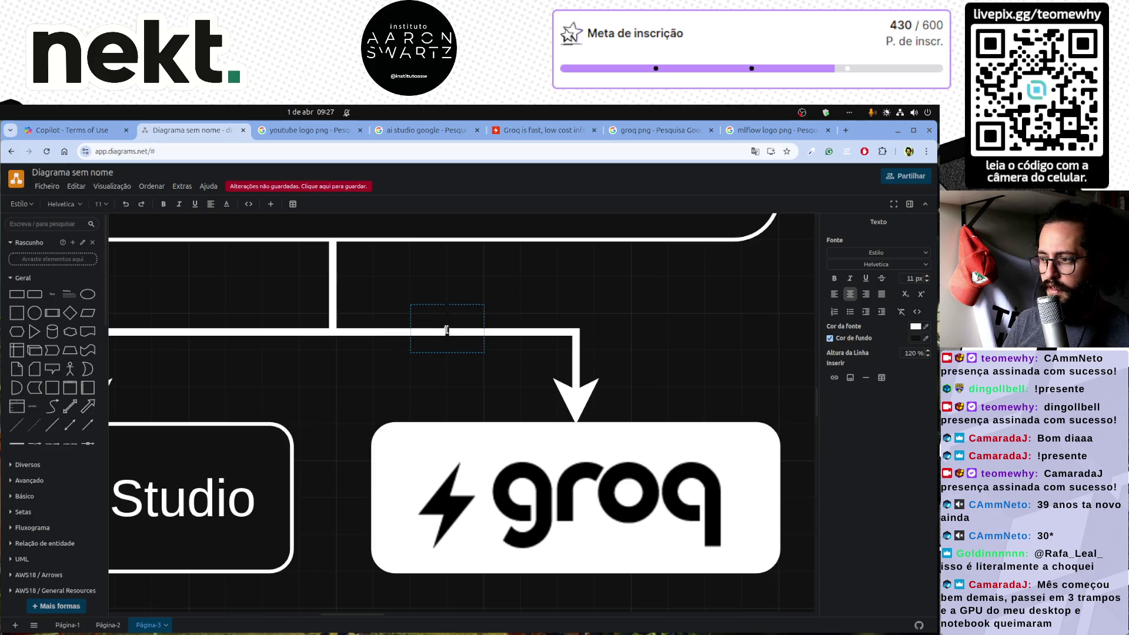
left_click(654, 288)
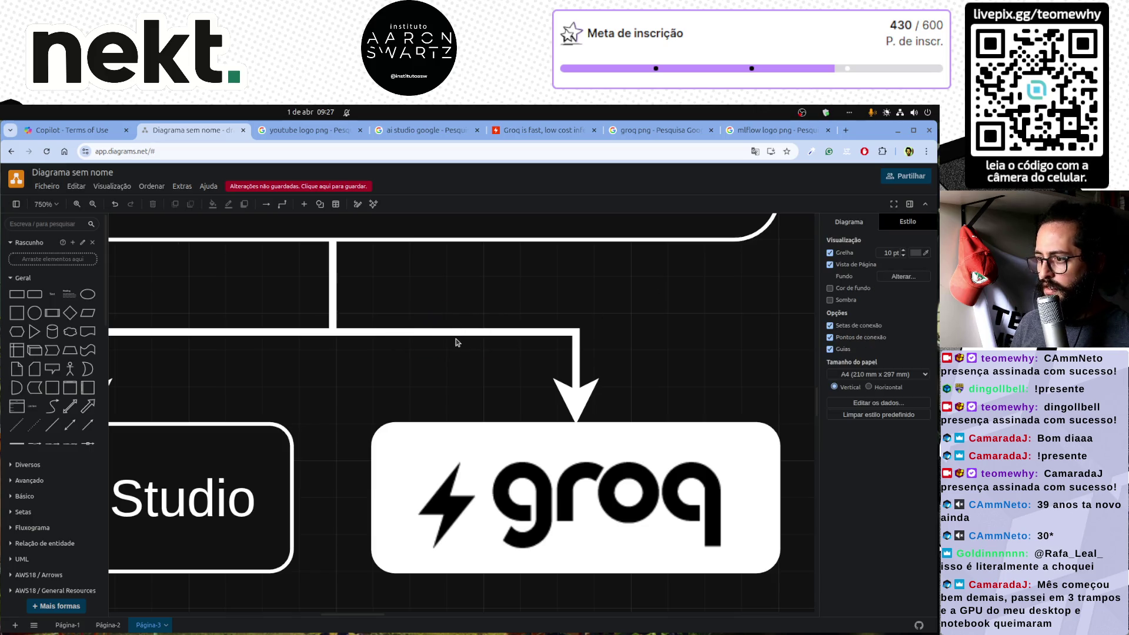
left_click(435, 330)
left_click(53, 294)
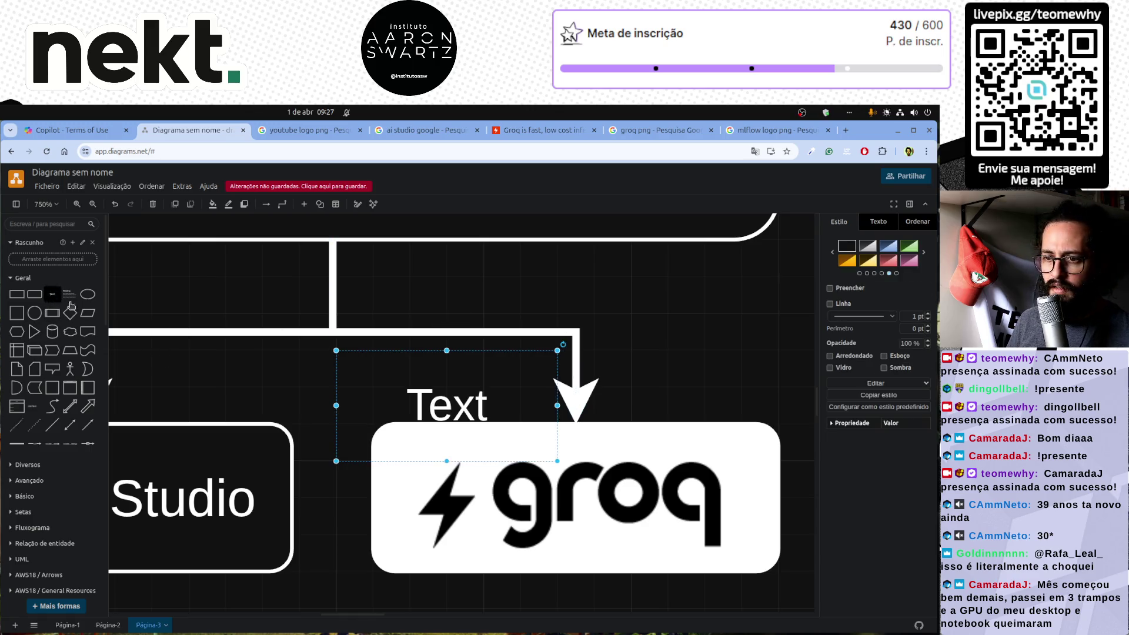
type("Fallback")
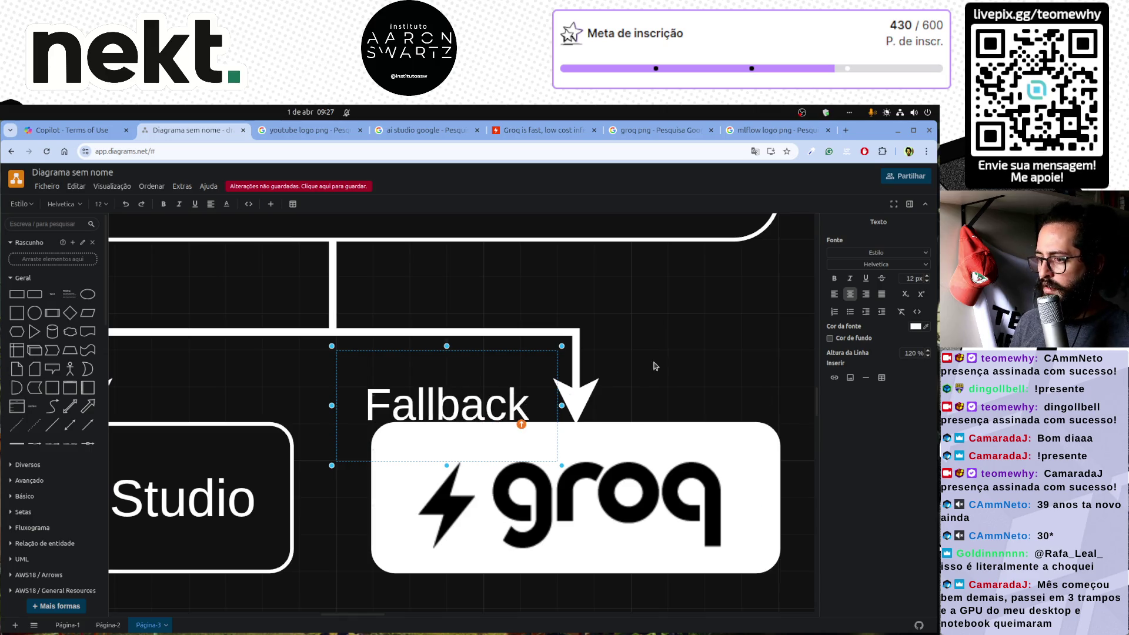
left_click(655, 366)
left_click_drag(446, 424, 661, 357)
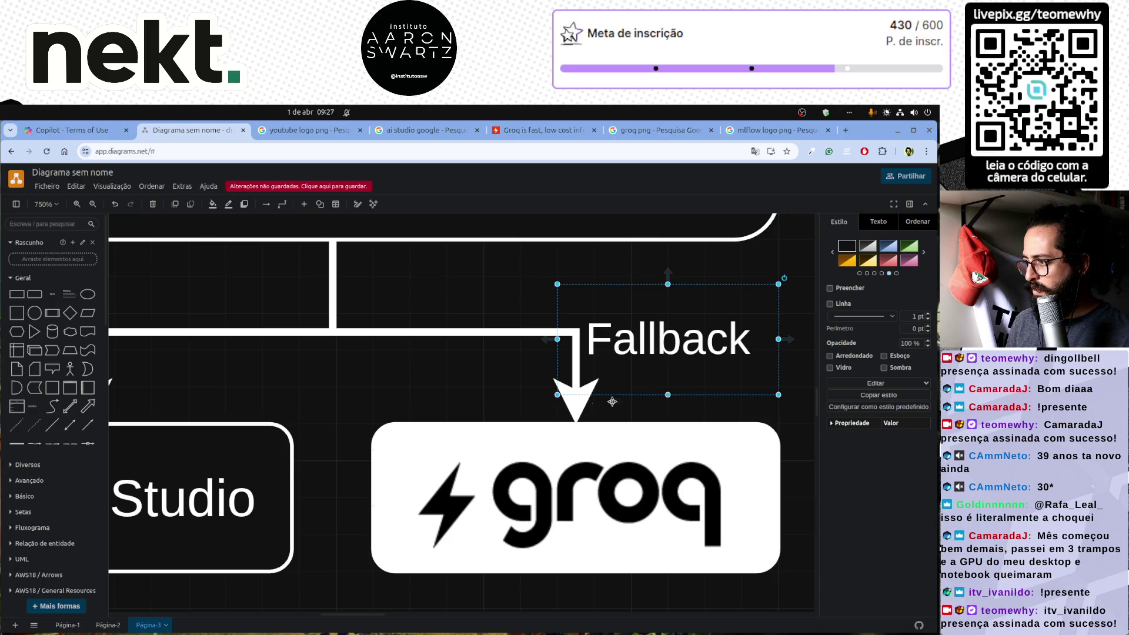
left_click(608, 398)
scroll(608, 398, "down", 2)
scroll(423, 397, "down", 1)
scroll(678, 402, "down", 1)
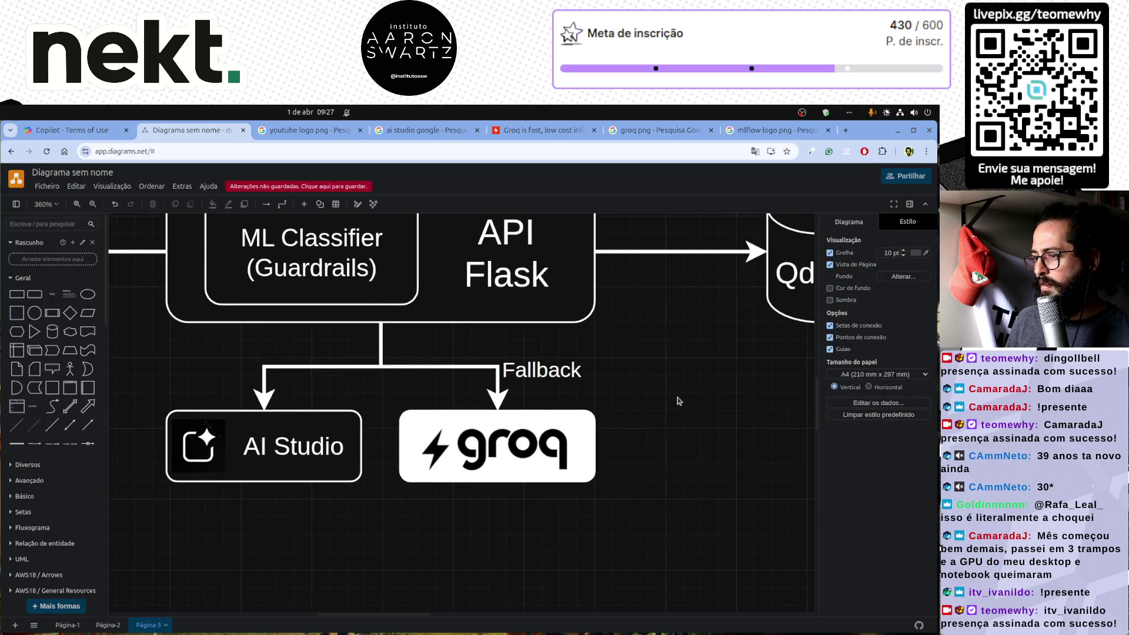
scroll(679, 403, "down", 2)
scroll(678, 402, "down", 1)
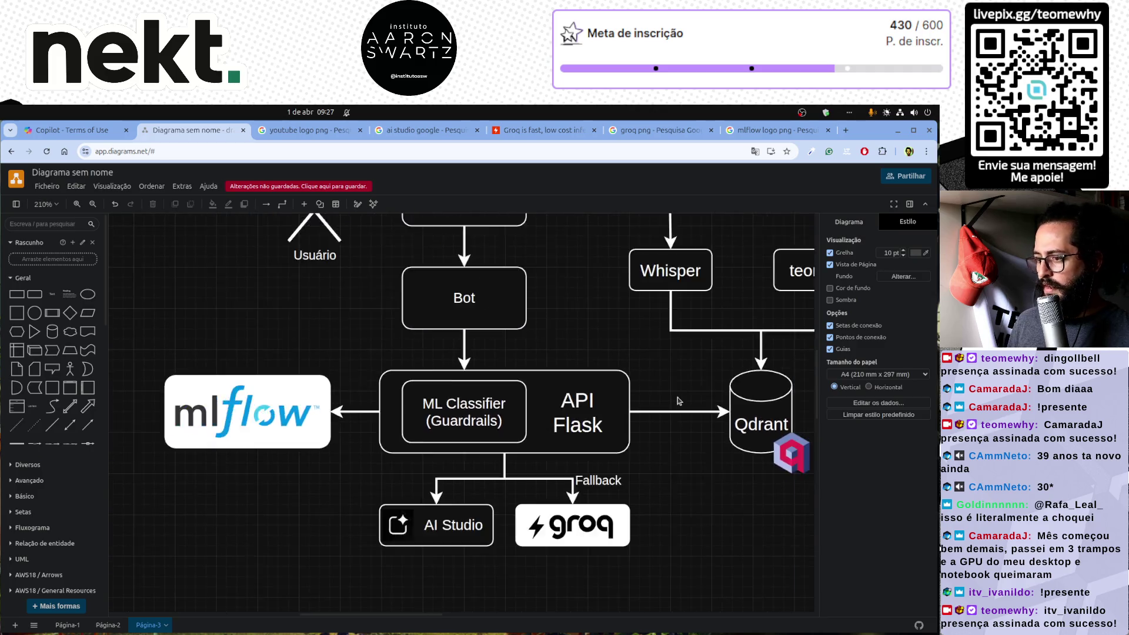
scroll(678, 402, "down", 1)
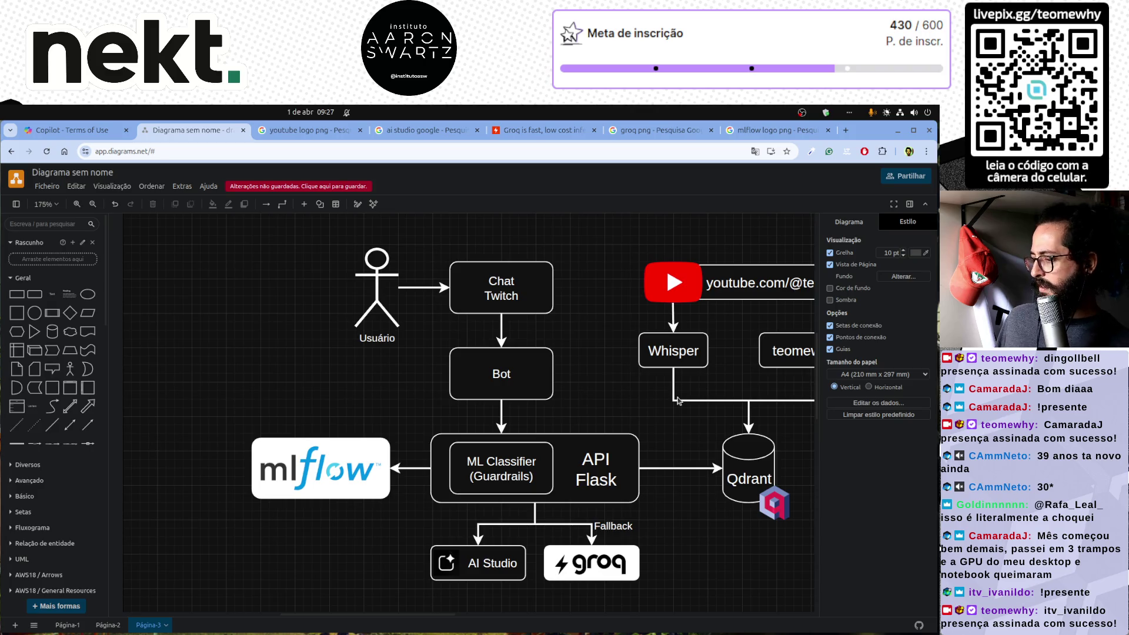
scroll(668, 394, "down", 1)
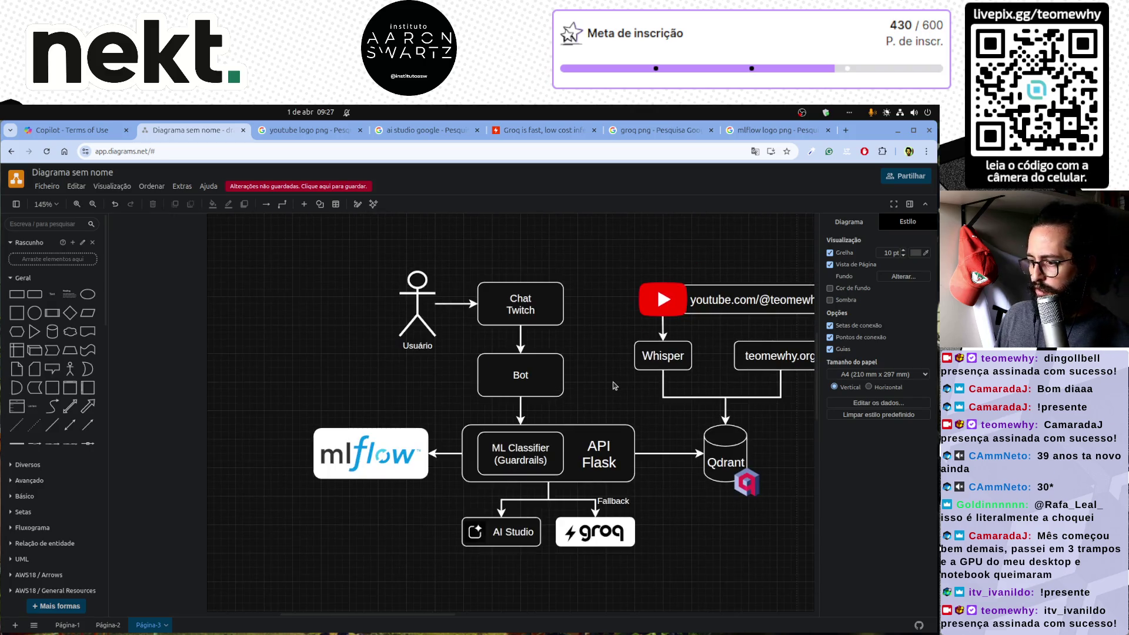
scroll(614, 385, "right", 2)
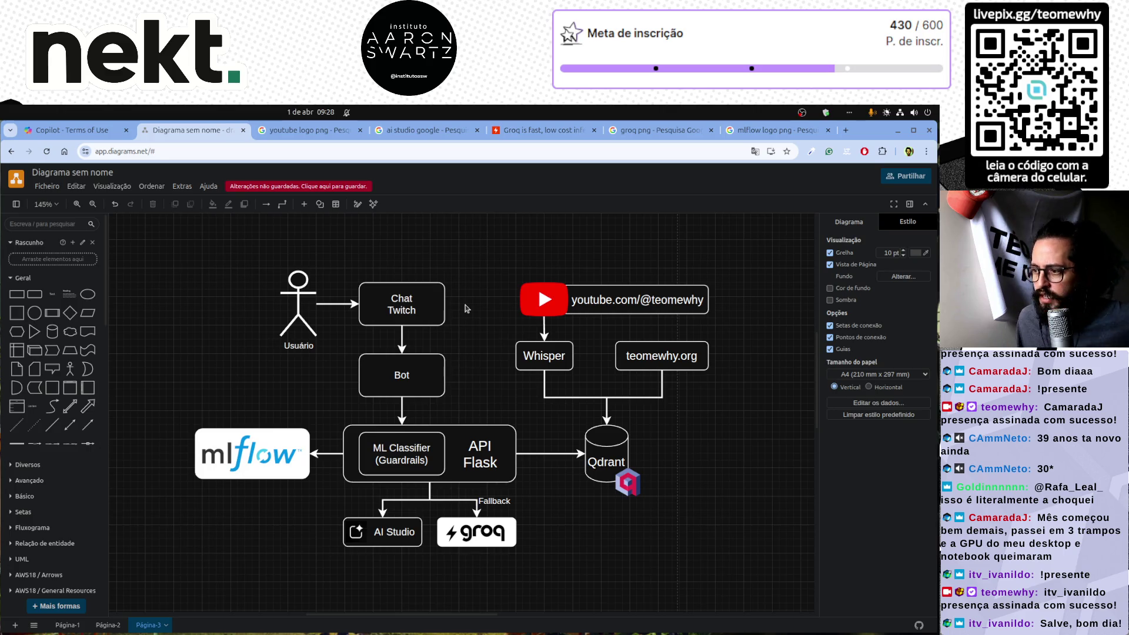
Move the YouTube, Whisper and teomewhy.org boxes down two nudges
left_click_drag(486, 258, 745, 389)
key("Down")
key("Down")
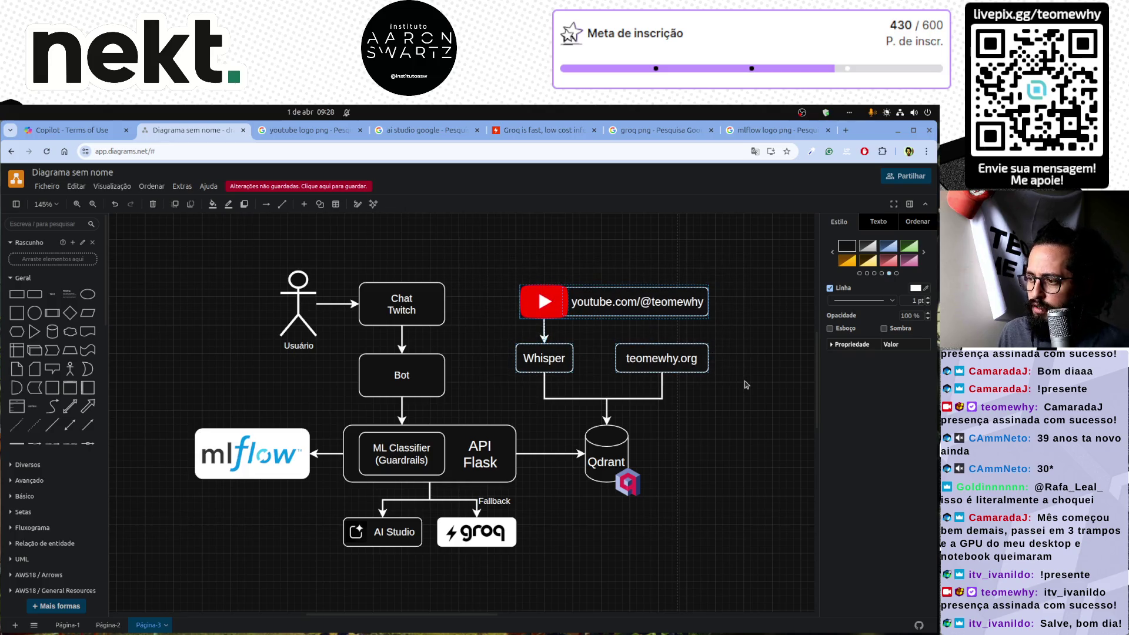
key("Down")
key("Down")
key("Down")
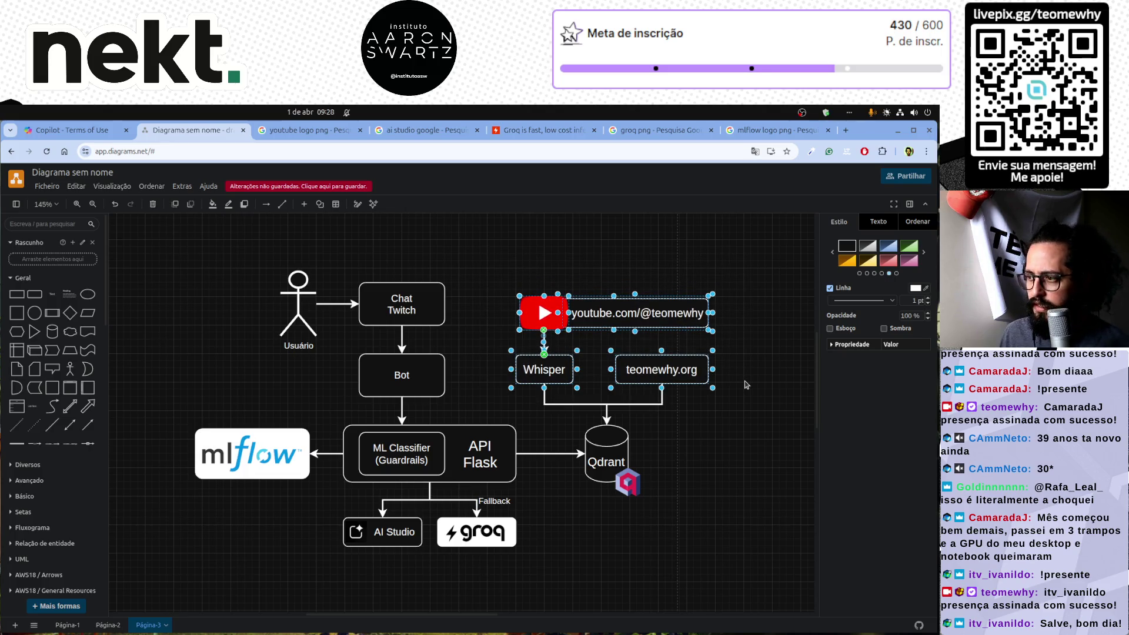
key("Escape")
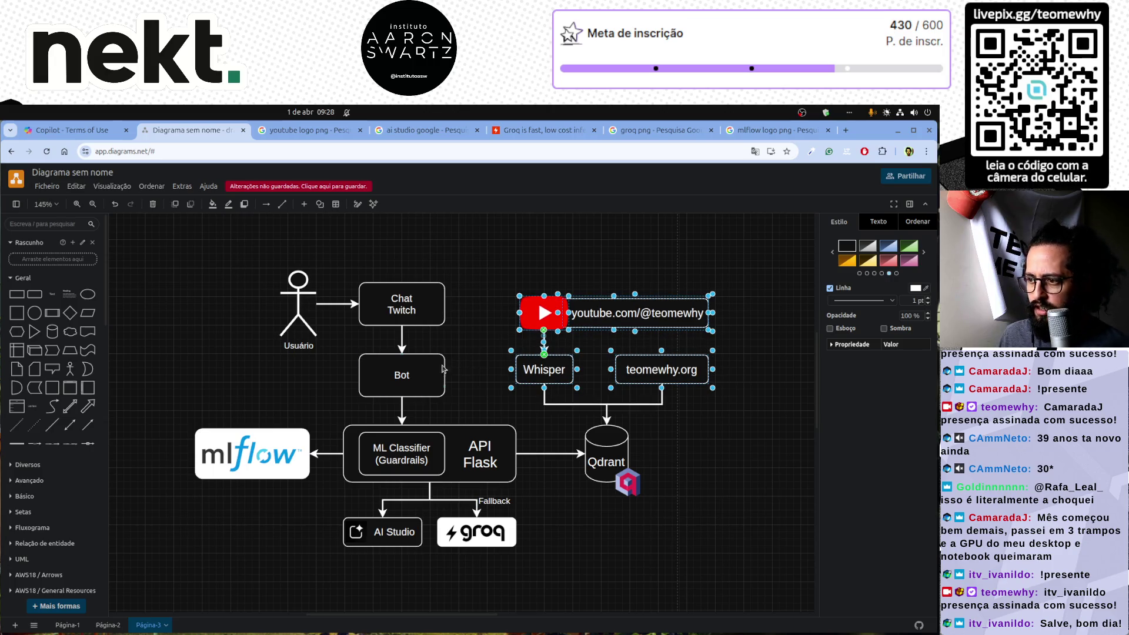
Move the Chat Twitch and Bot boxes and the Usuário actor down slightly to straighten arrows
left_click(405, 373)
left_click_drag(411, 315, 411, 328)
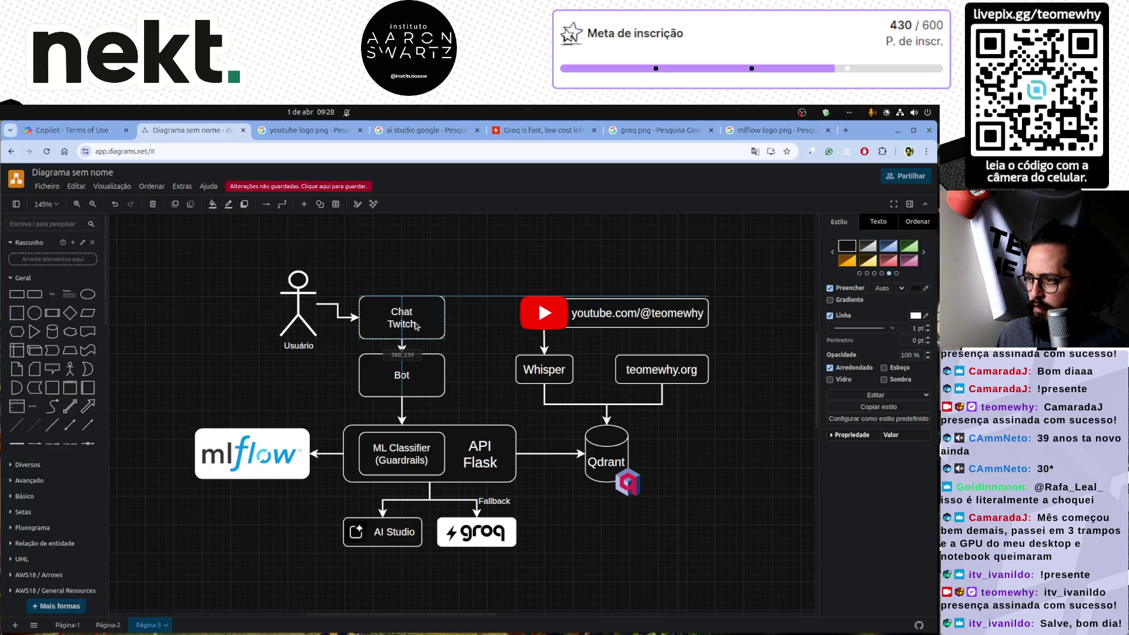
left_click_drag(416, 378, 416, 384)
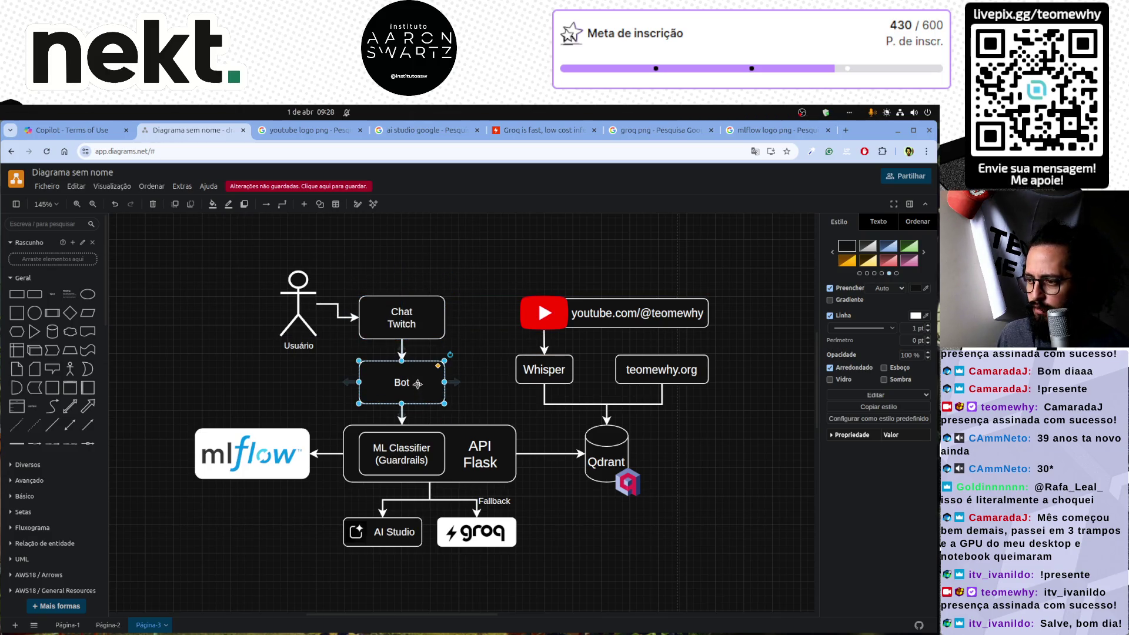
left_click(325, 400)
left_click_drag(293, 284, 294, 298)
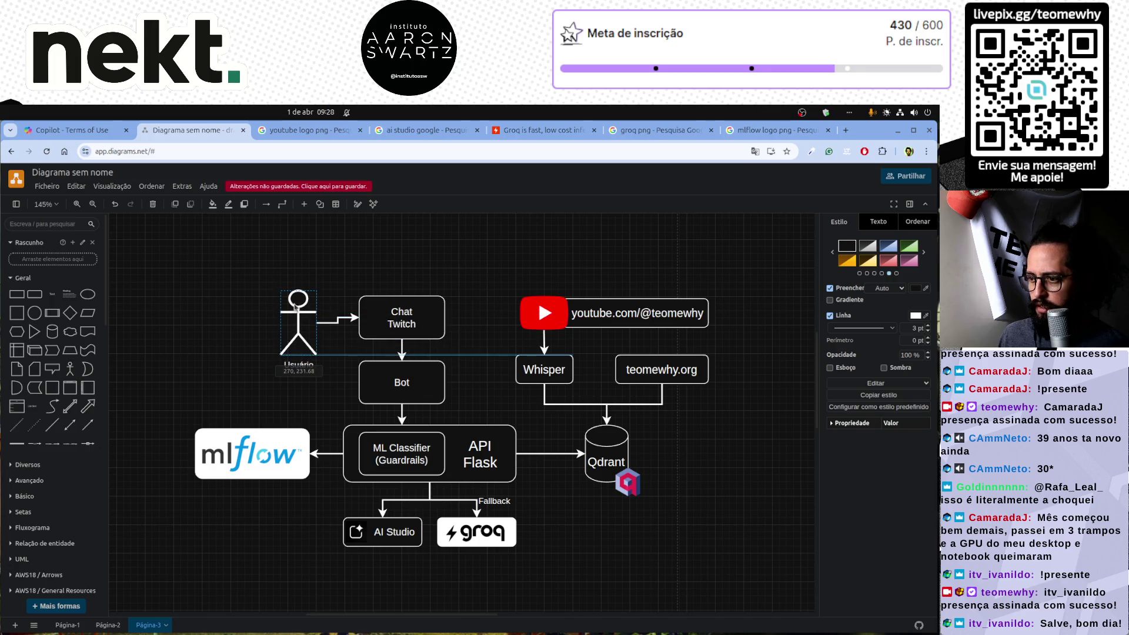
left_click(211, 365)
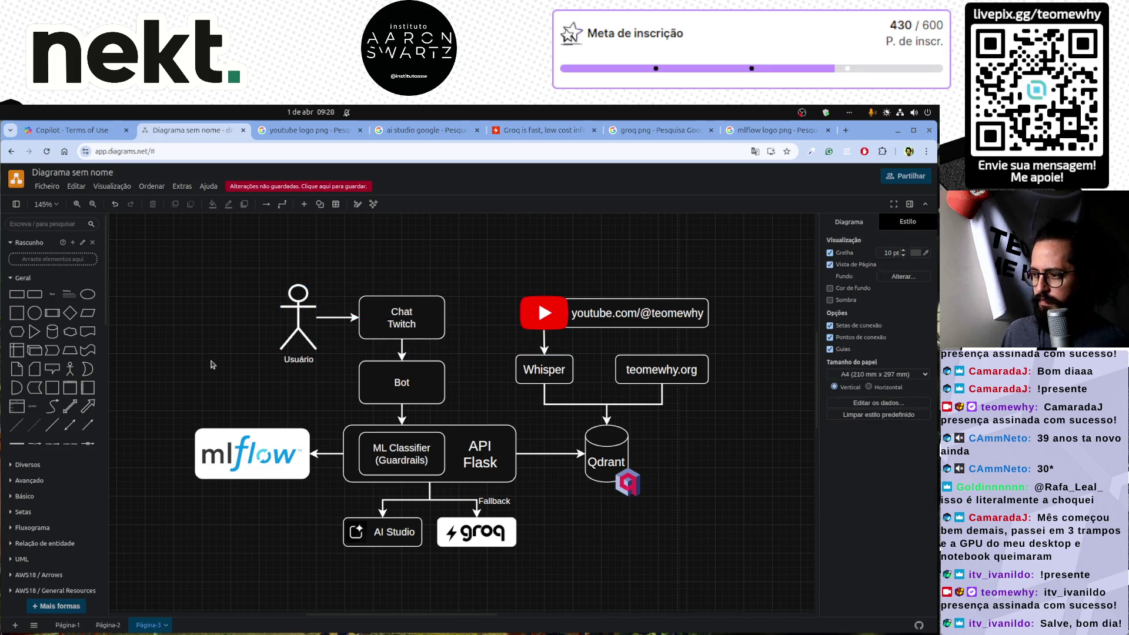
Narrow the API Flask container from both the left and right edges
mouse_move(401, 382)
left_click(348, 446)
left_click_drag(345, 454, 352, 454)
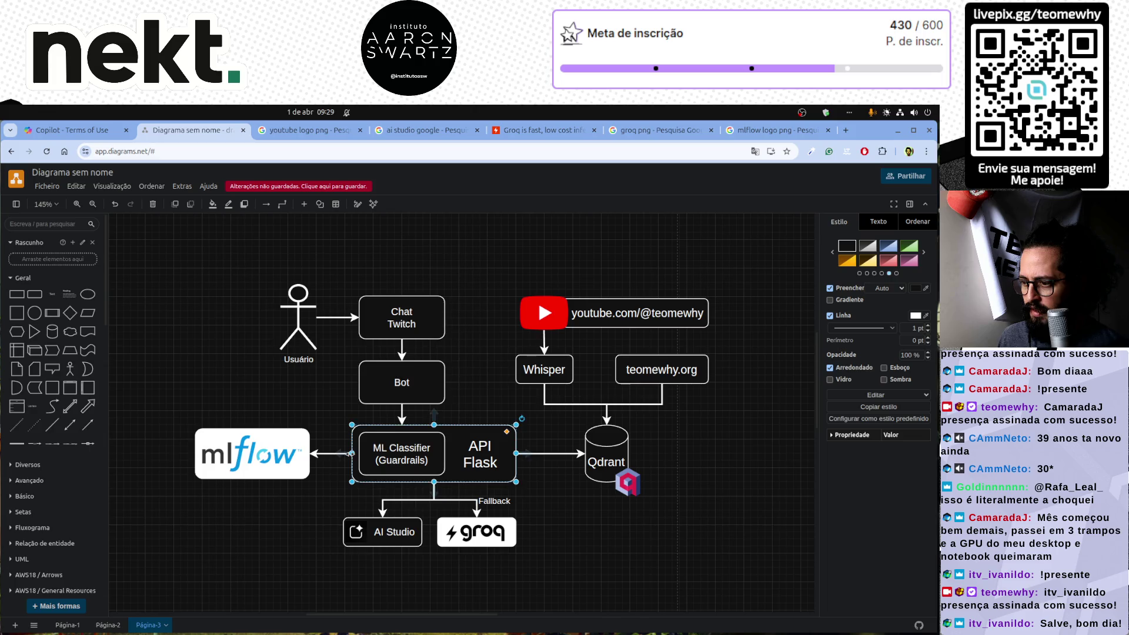
left_click_drag(517, 454, 510, 453)
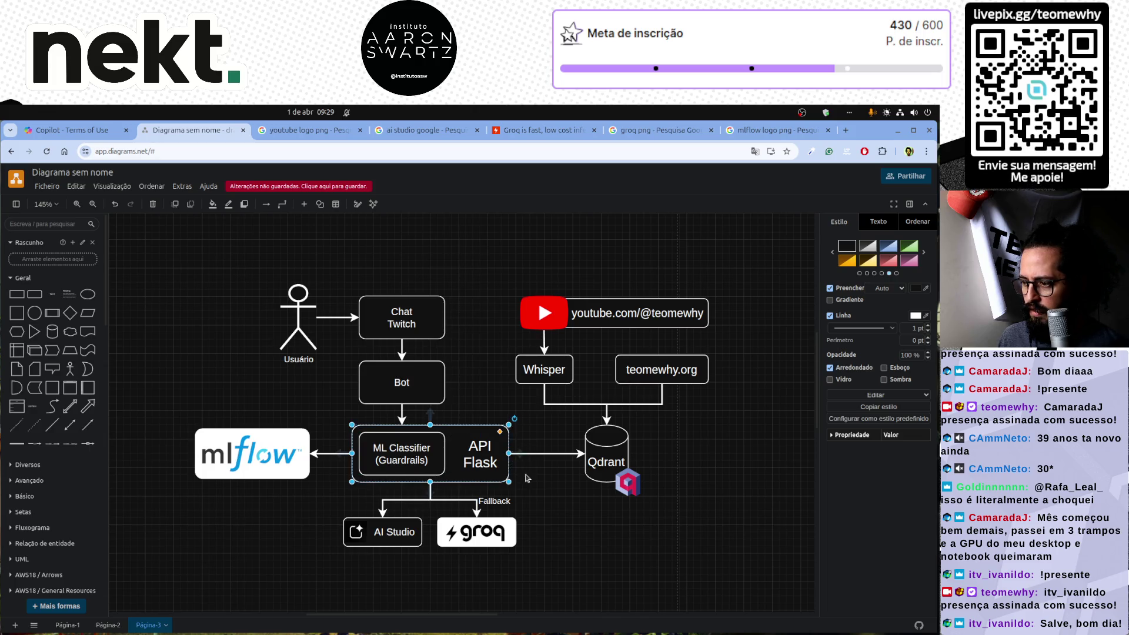
left_click(564, 468)
Shift the YouTube, Whisper and Qdrant group left and the mlflow logo slightly right
left_click_drag(503, 268, 736, 513)
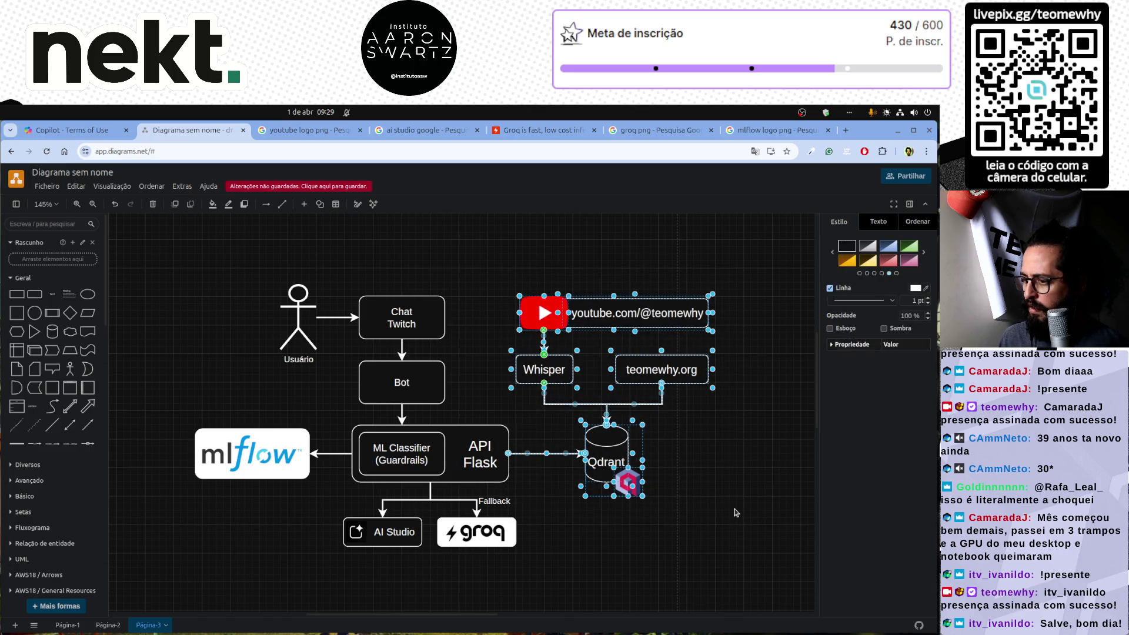
key("Left")
key("Left")
key("Left")
key("Left")
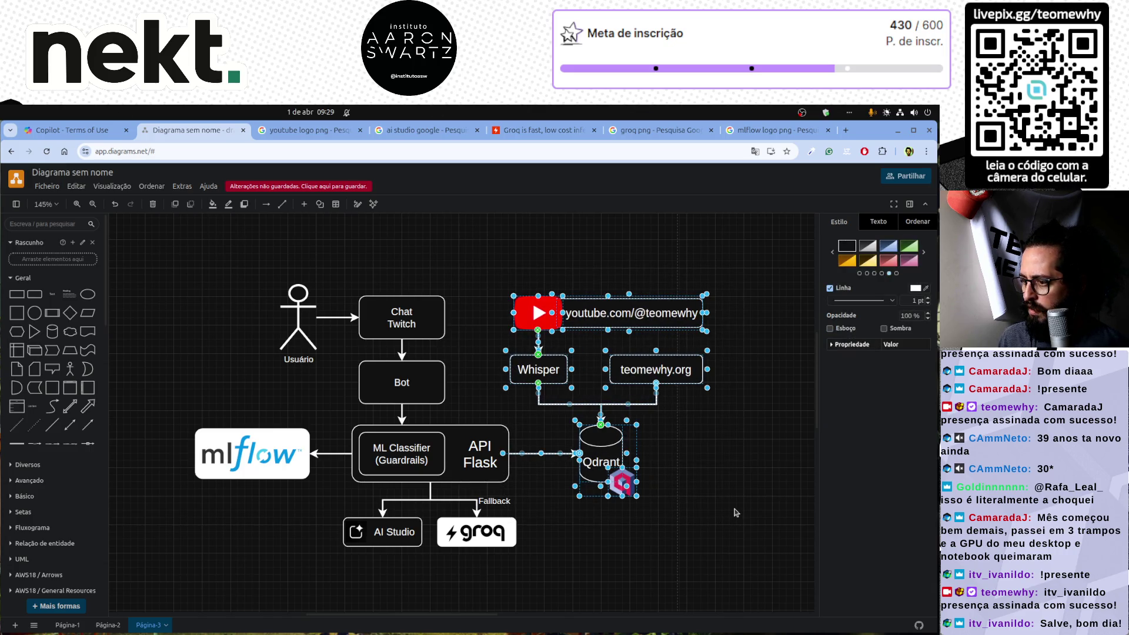
left_click_drag(610, 448, 614, 452)
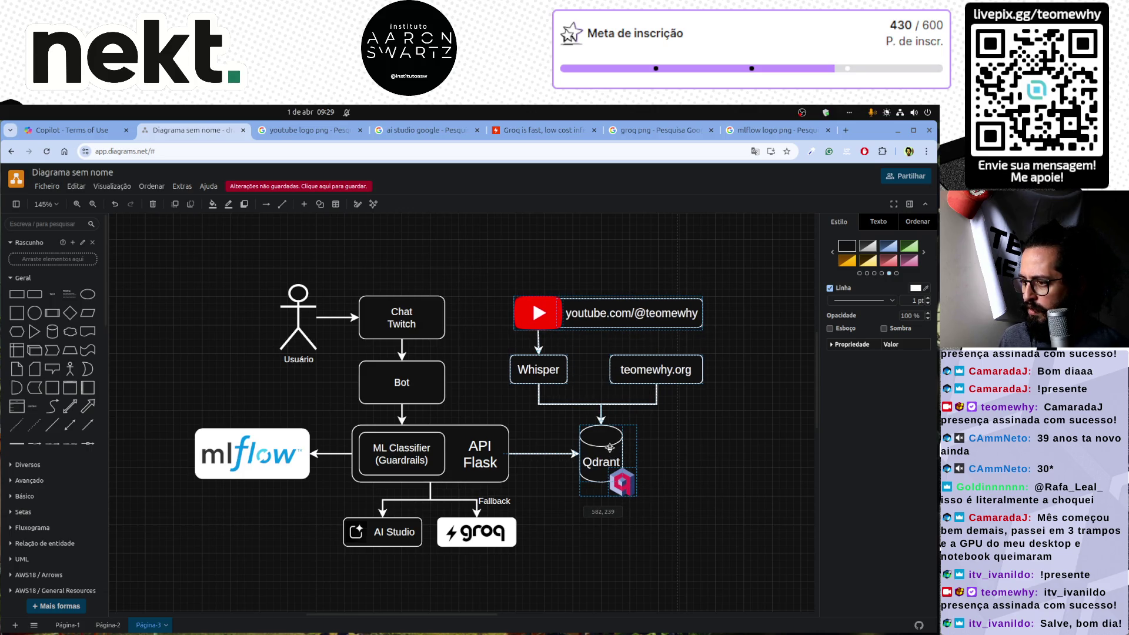
left_click_drag(615, 452, 611, 446)
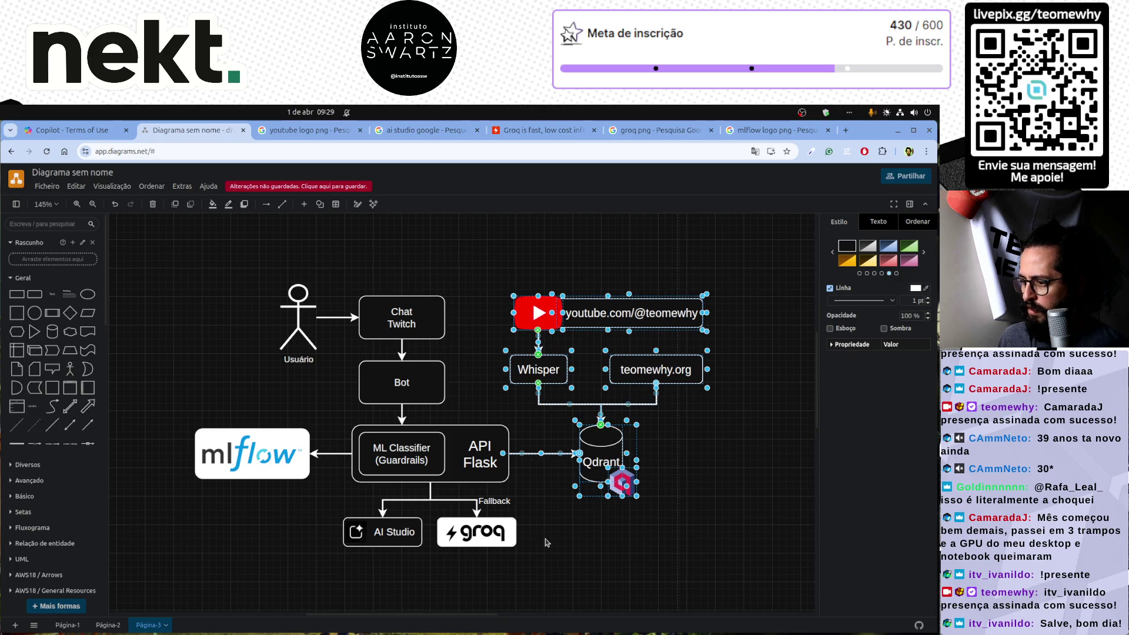
left_click(506, 455)
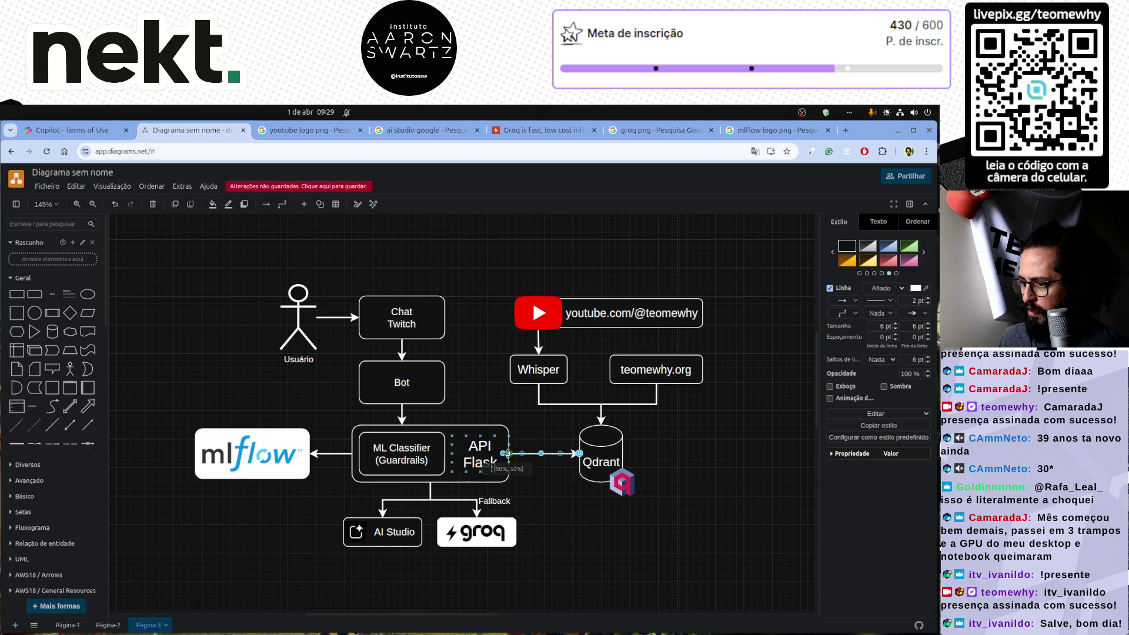
left_click(544, 521)
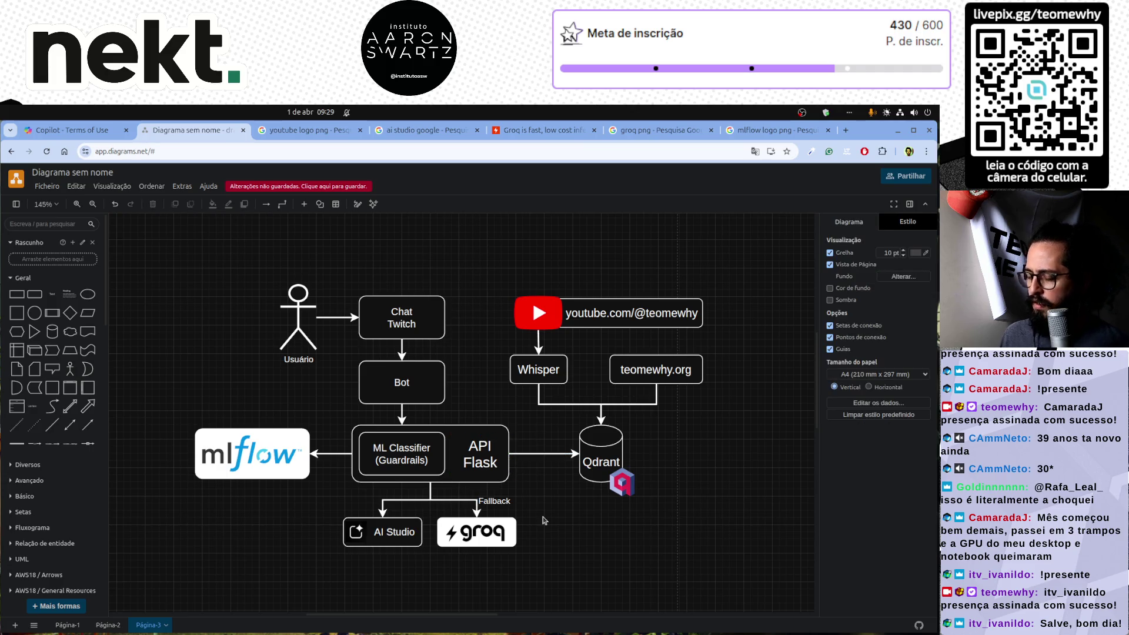
left_click_drag(276, 456, 288, 457)
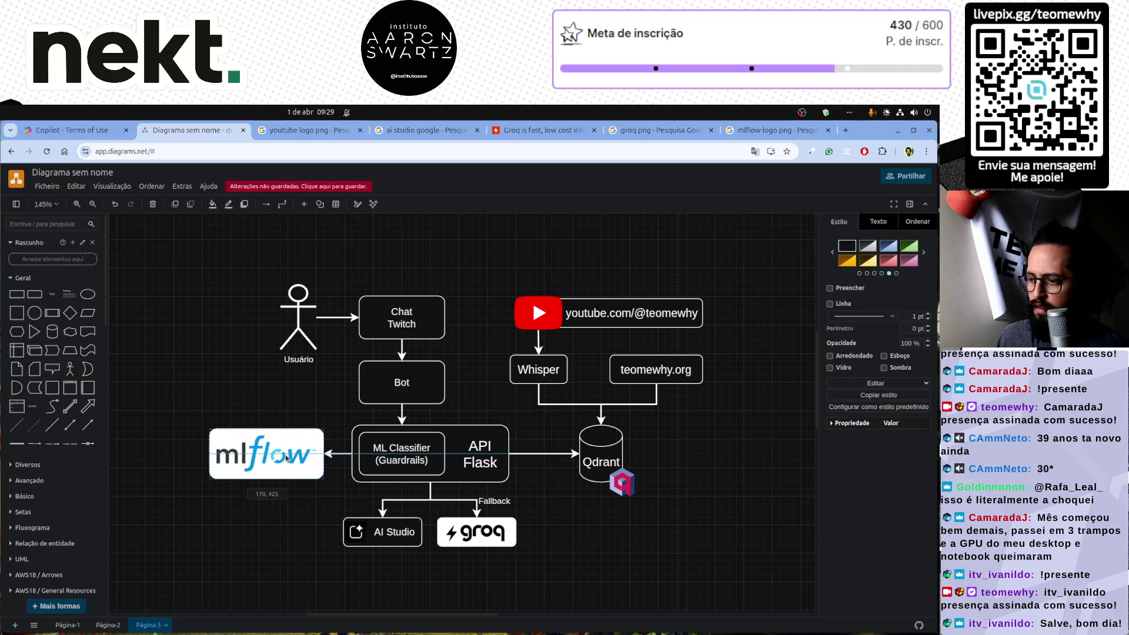
Nudge the API Flask text left and narrow the ML Classifier/API Flask box from the right
left_click(276, 524)
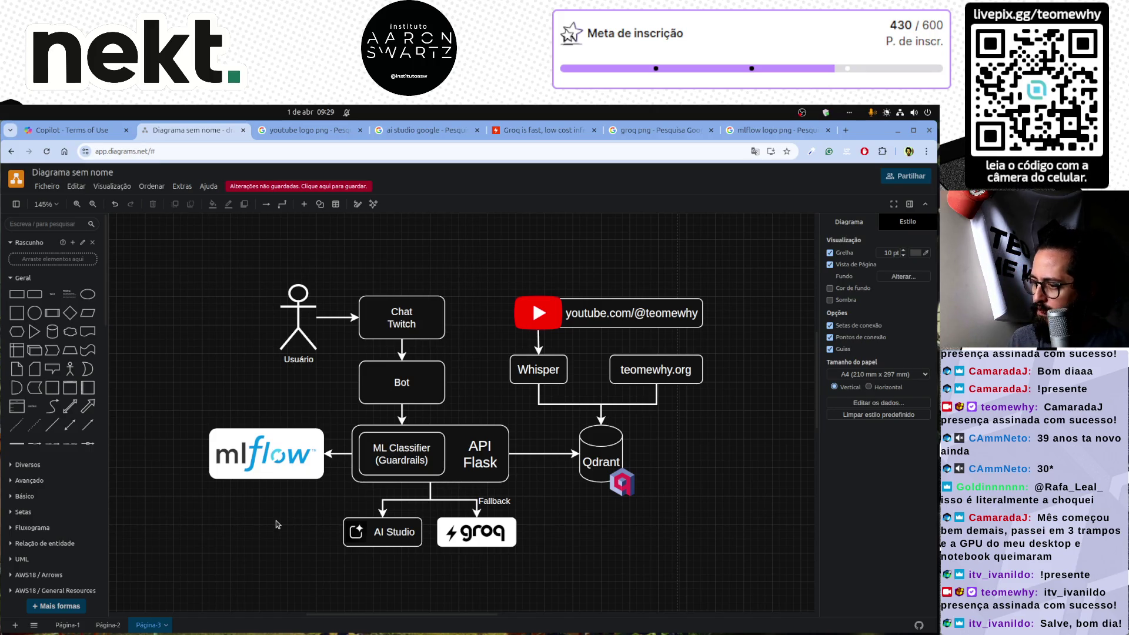
left_click(480, 449)
key("Left")
key("Left")
key("Left")
key("Left")
key("Left")
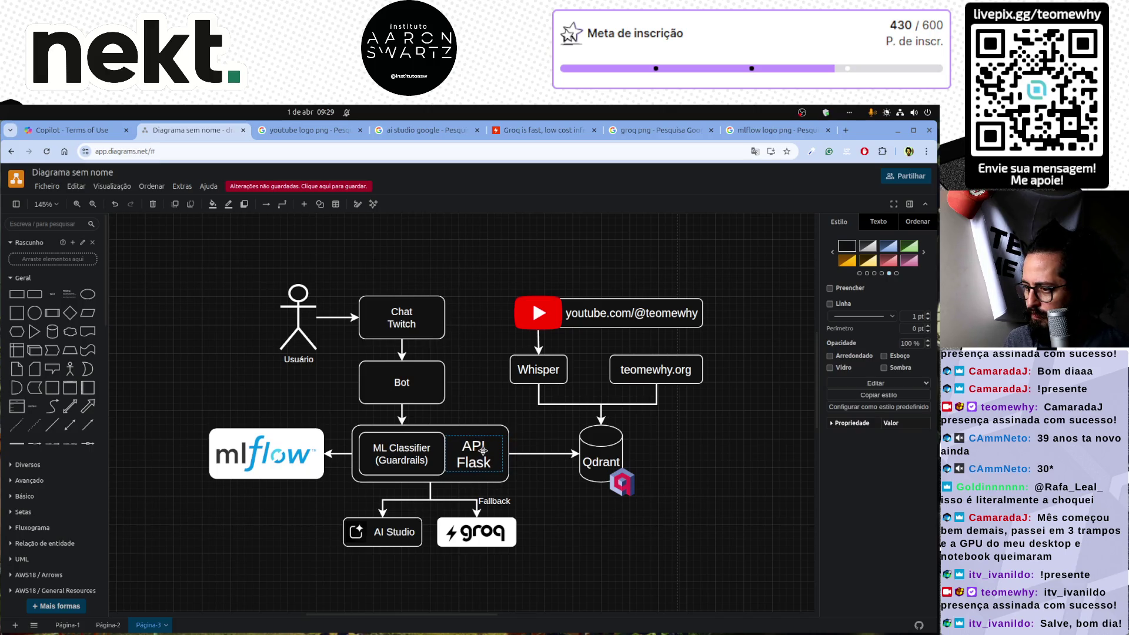
left_click(503, 442)
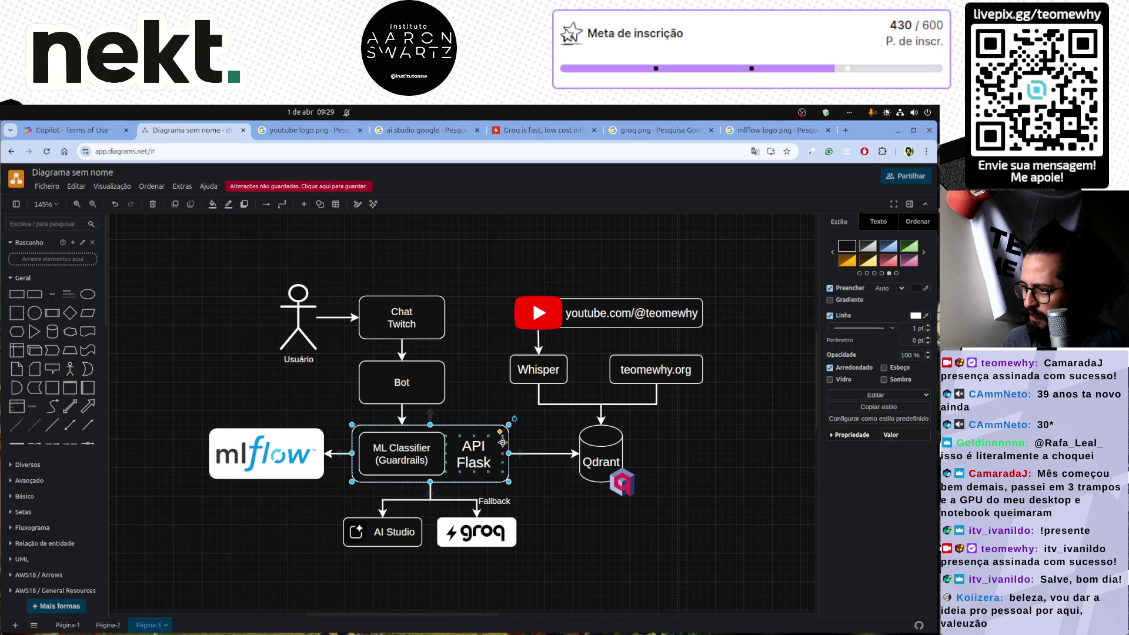
left_click_drag(509, 453, 502, 453)
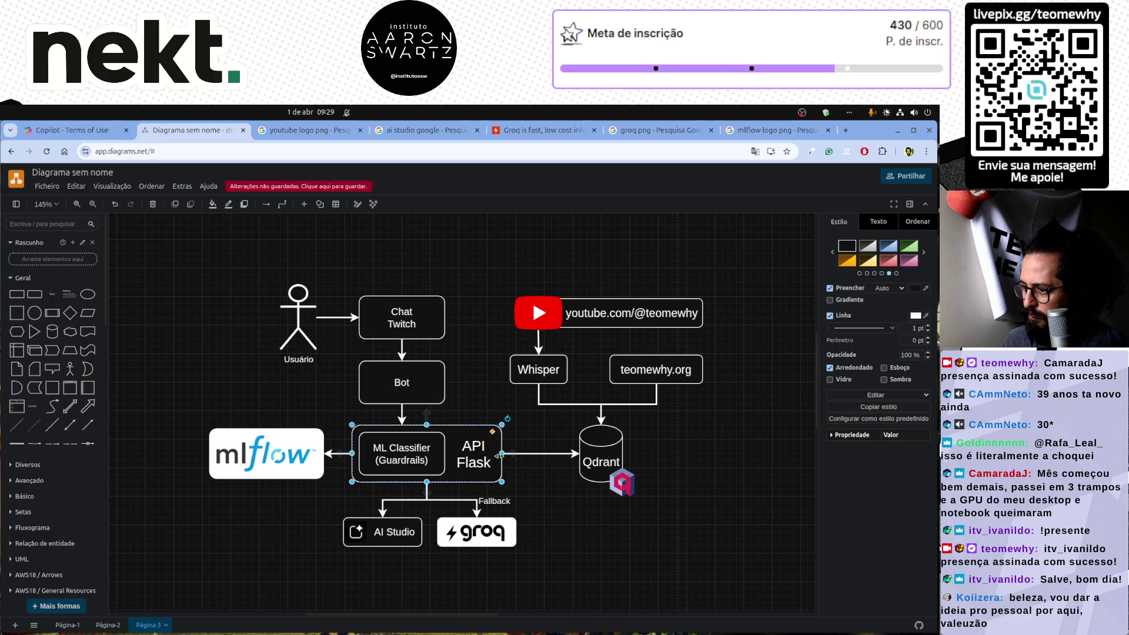
left_click(567, 558)
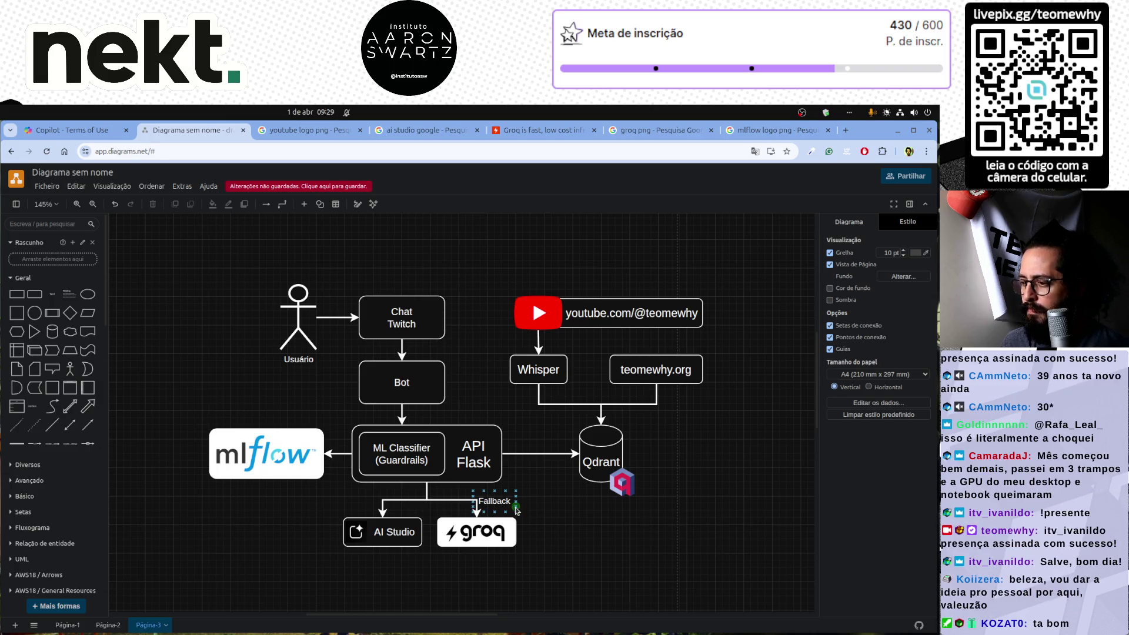
scroll(489, 496, "up", 1, "ctrl")
scroll(484, 495, "up", 2, "ctrl")
Move the Fallback label left so it sits beside the arrow into groq
left_click(477, 492)
mouse_move(477, 493)
left_mouse_down()
mouse_move(429, 492)
mouse_move(490, 492)
left_mouse_up()
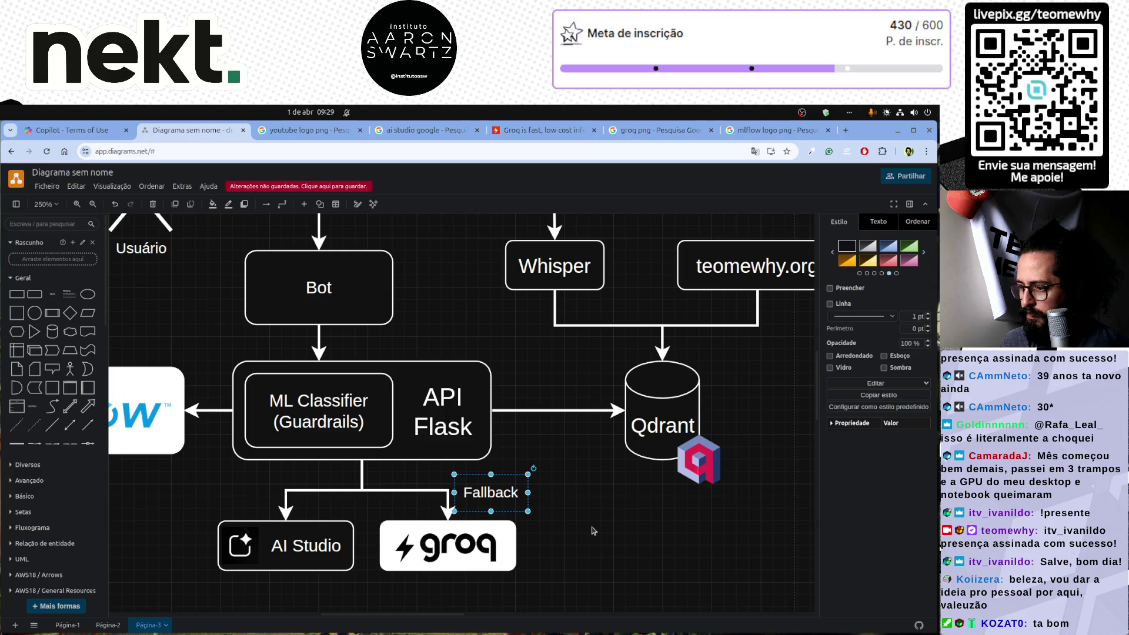
key("Left")
key("Left")
key("Left")
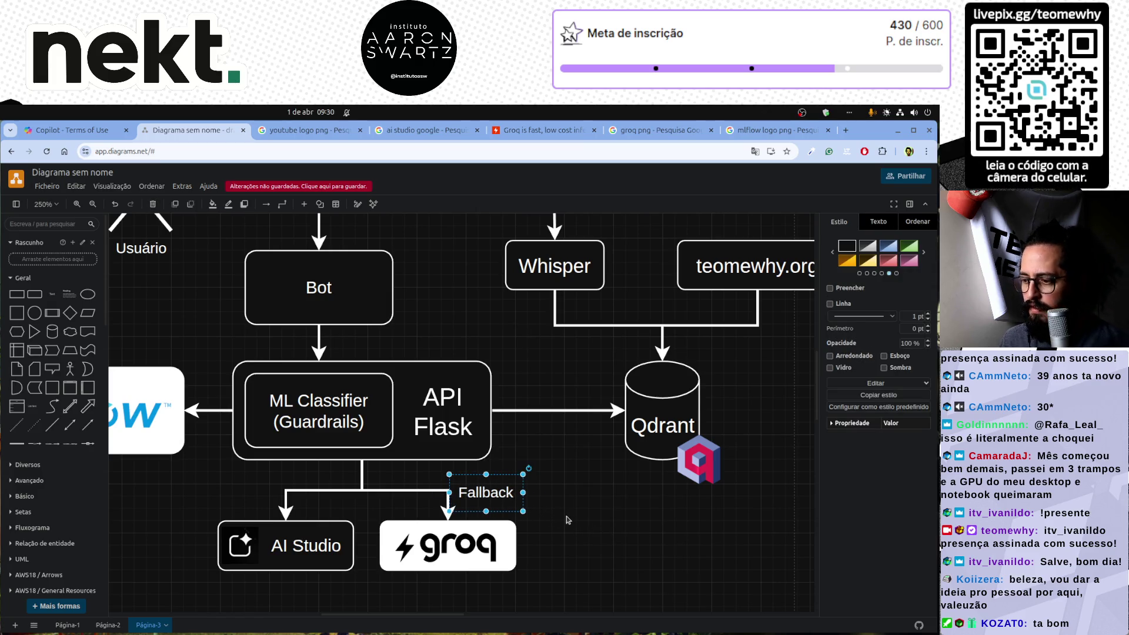
left_click(567, 520)
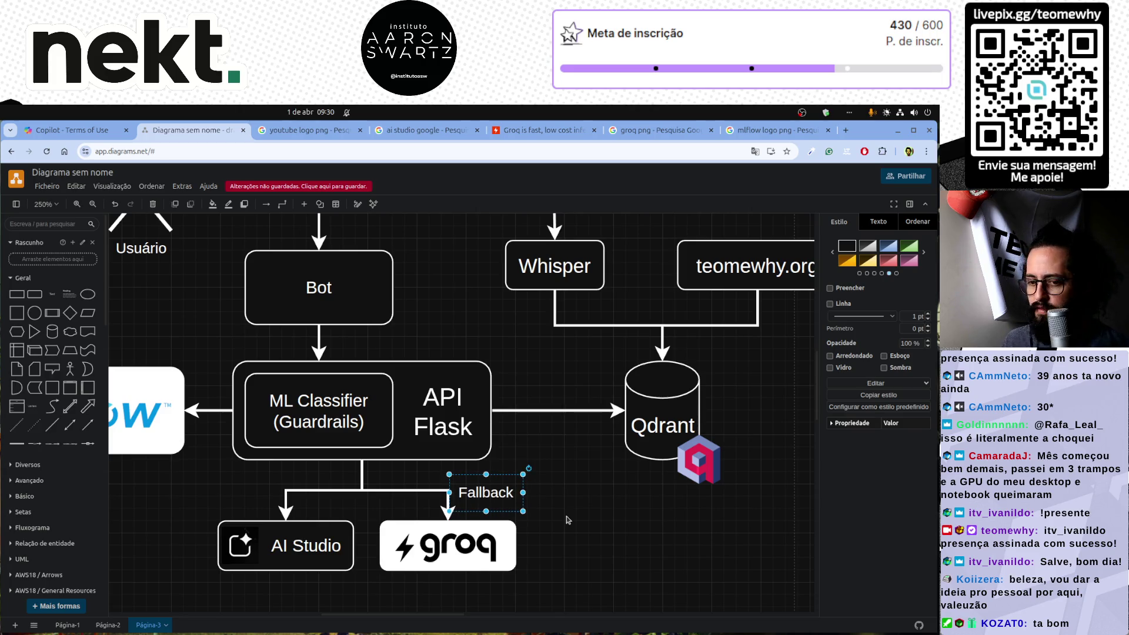
scroll(567, 520, "down", 2)
scroll(567, 520, "down", 1)
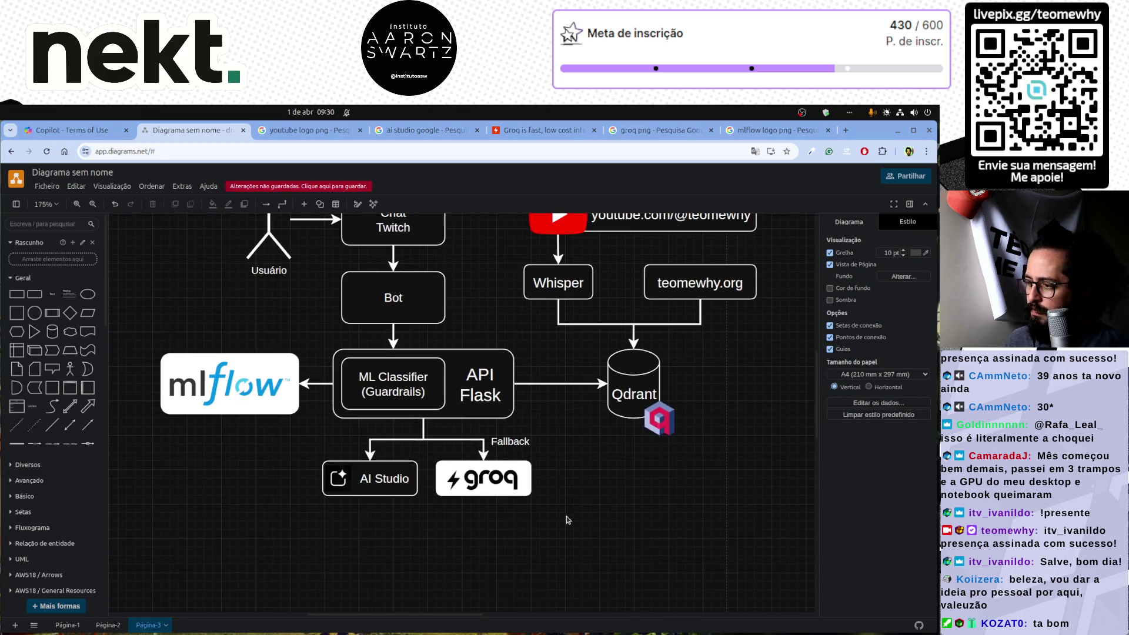
scroll(567, 520, "up", 2)
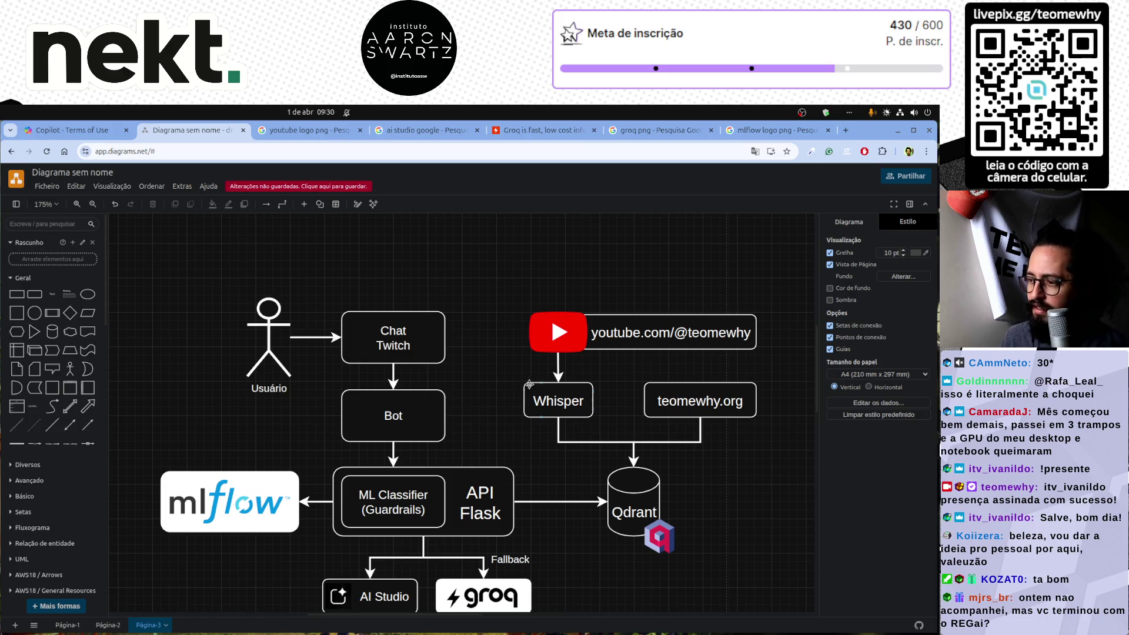
Search Google Images for 'whisper openai' and copy the Zilliz Whisper image's address
left_click(845, 131)
type("whisper")
key("Down")
key("Return")
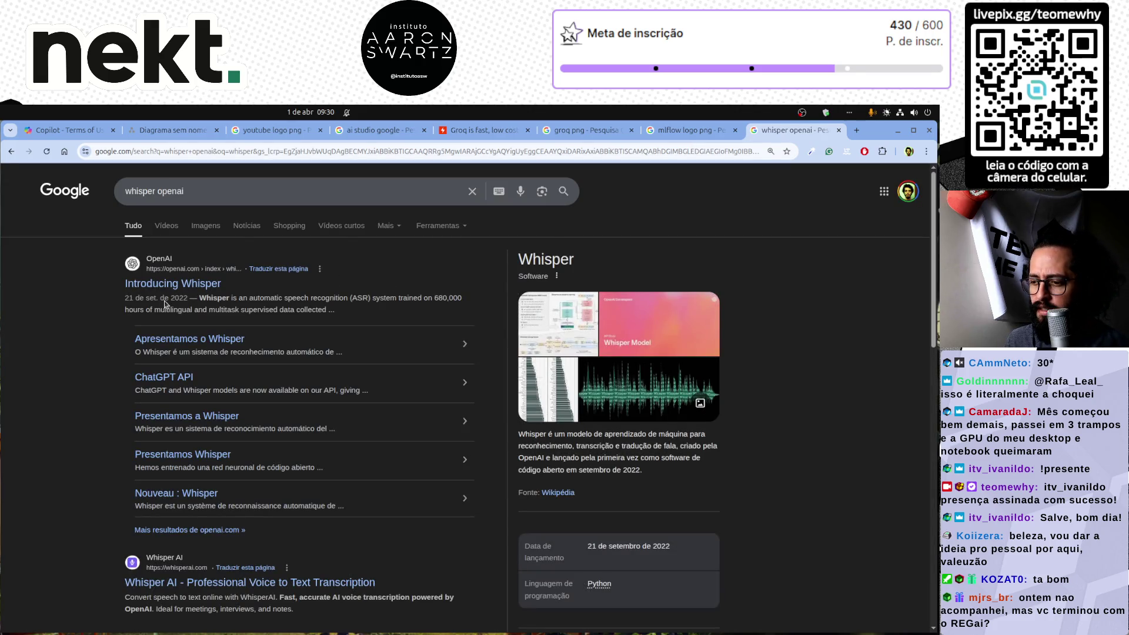
left_click(166, 227)
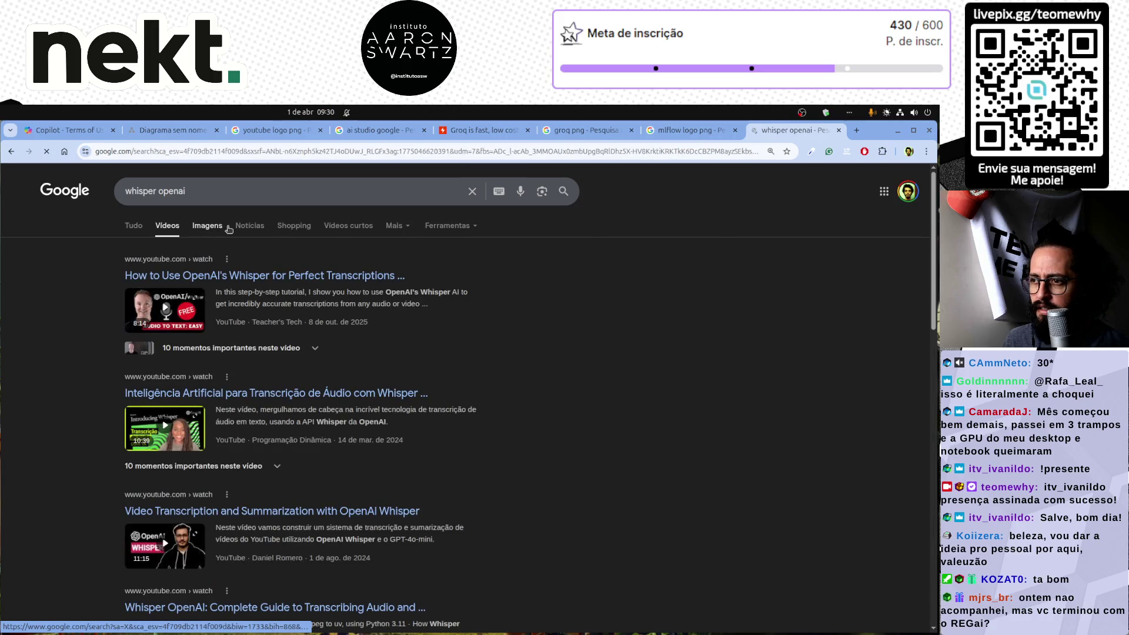
left_click(208, 226)
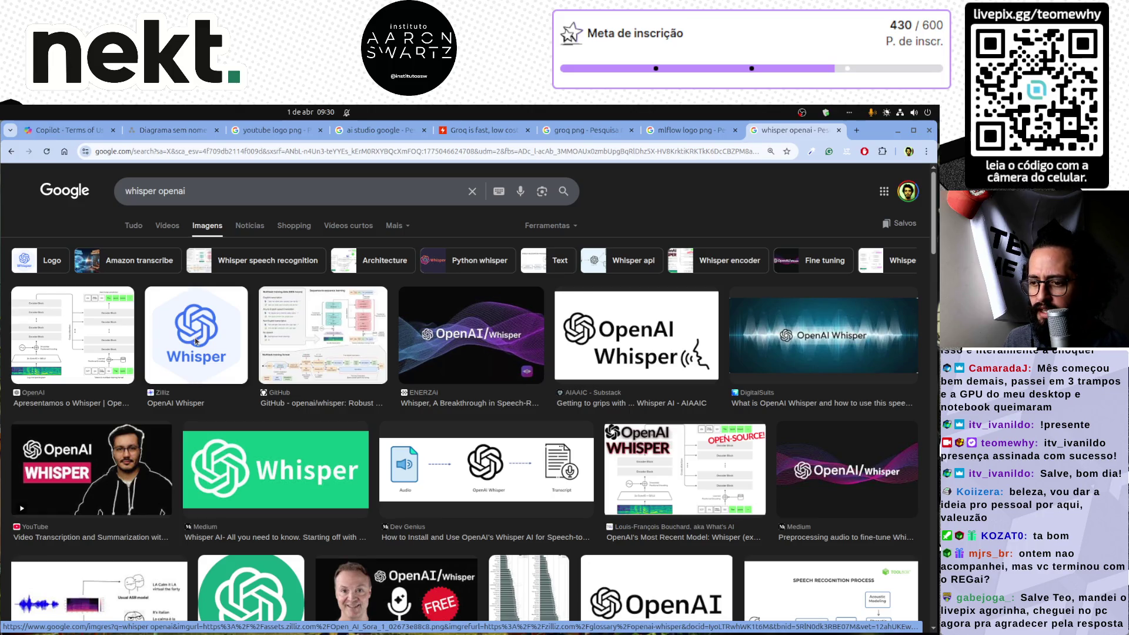
left_click(197, 341)
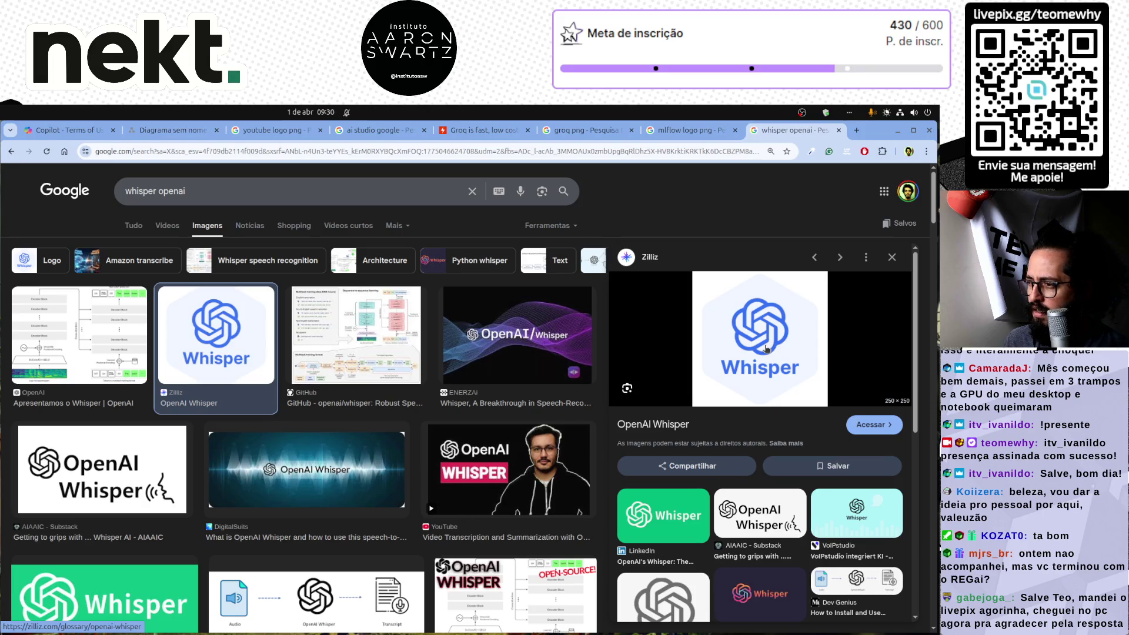
left_click(767, 349)
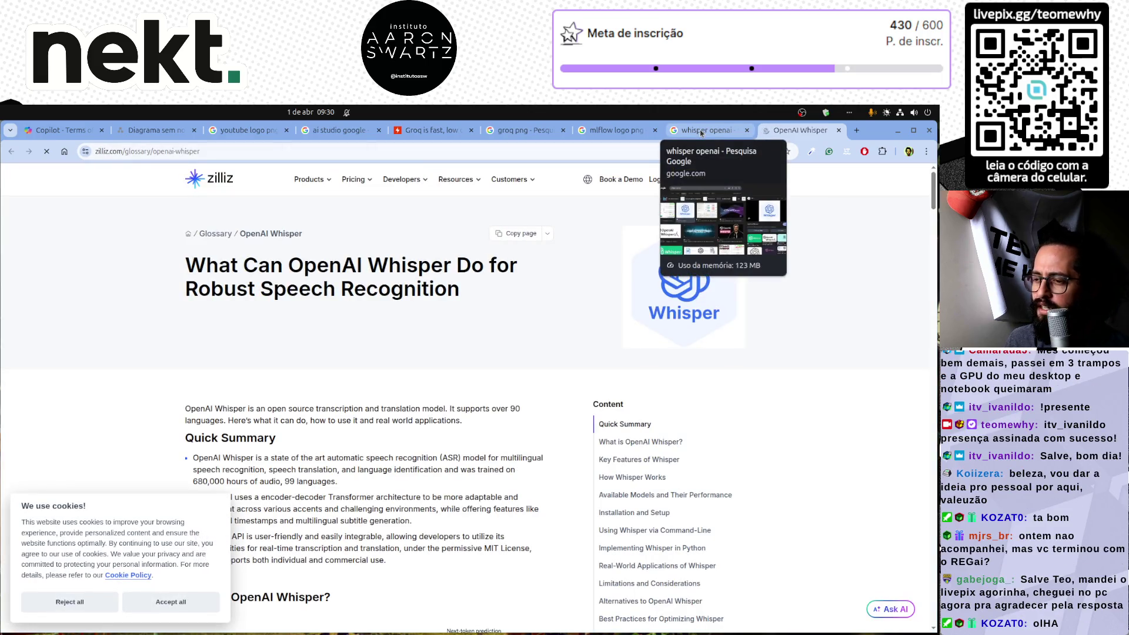
right_click(687, 278)
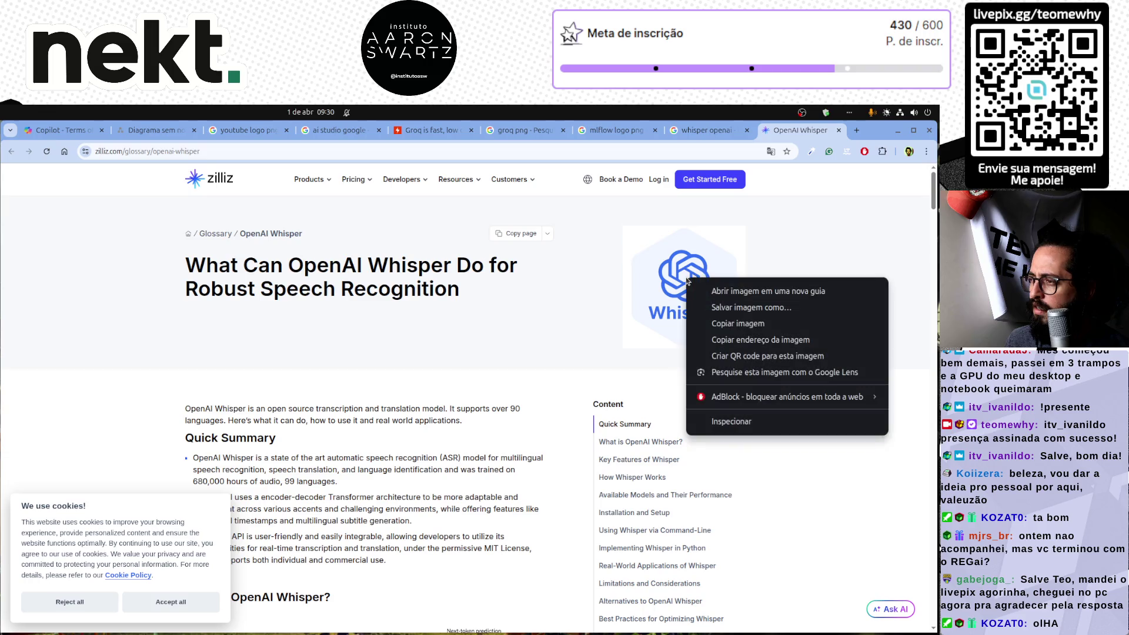
left_click(739, 341)
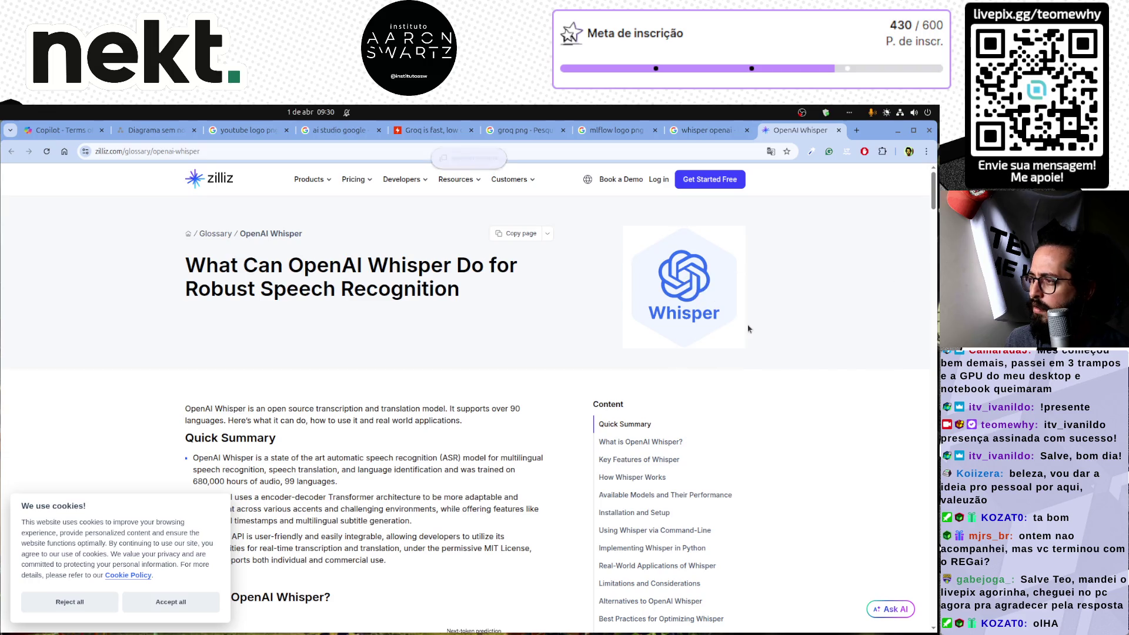
left_click(703, 130)
Change the query to 'openai png' and run the image search
key("ctrl+shift+Tab")
key("ctrl+shift+Tab")
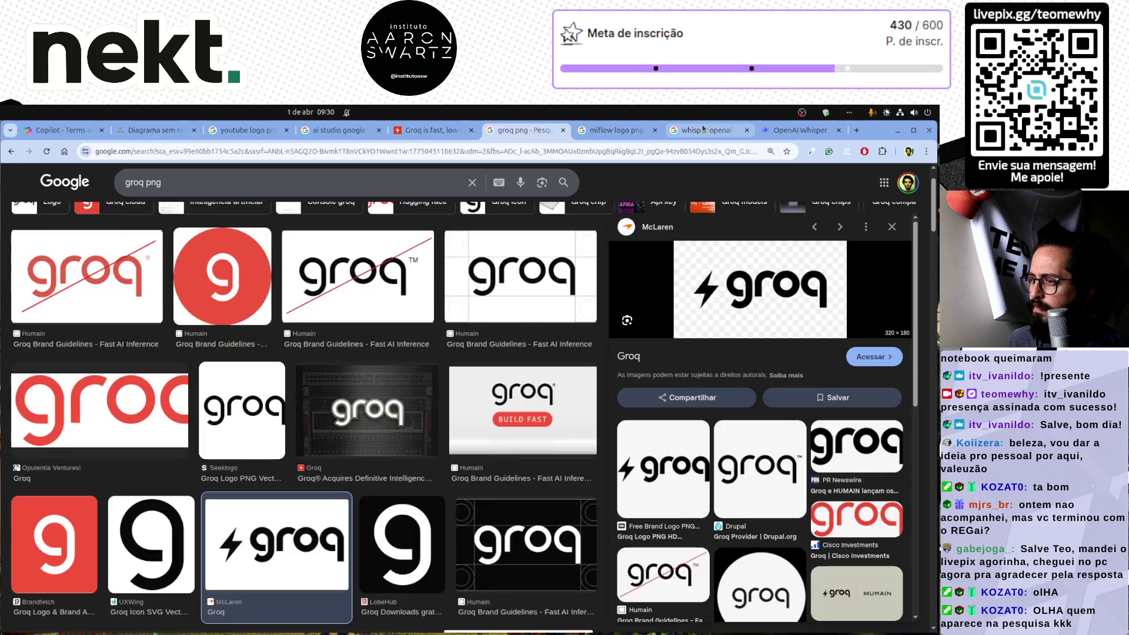
key("ctrl+Tab")
key("ctrl+Tab")
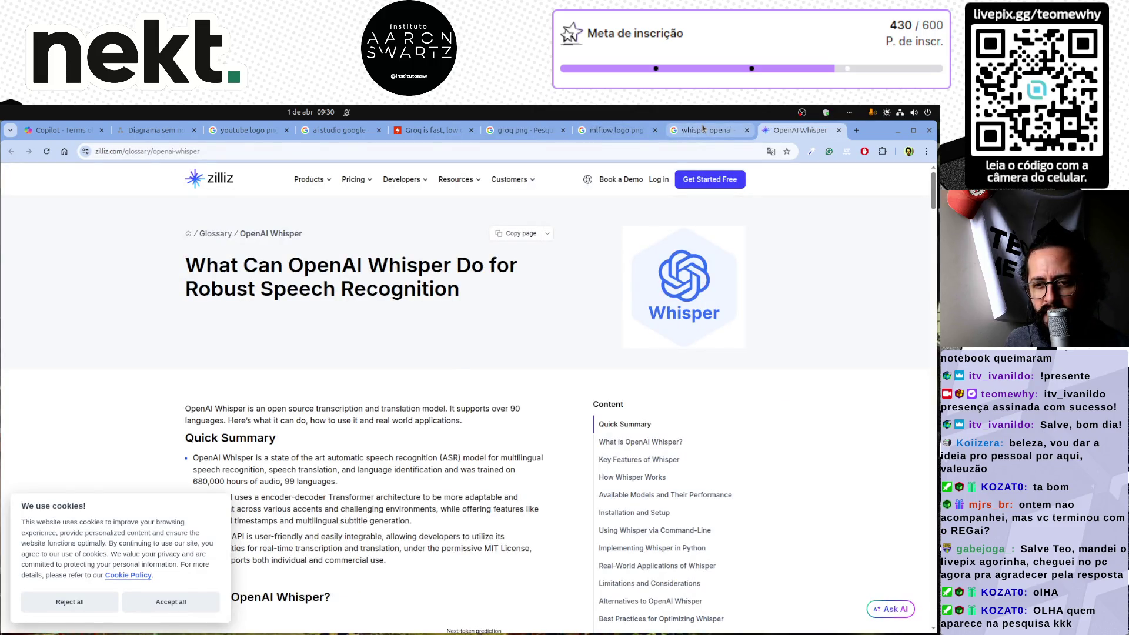
key("ctrl+shift+Tab")
key("ctrl+shift+Tab")
key("ctrl+Tab")
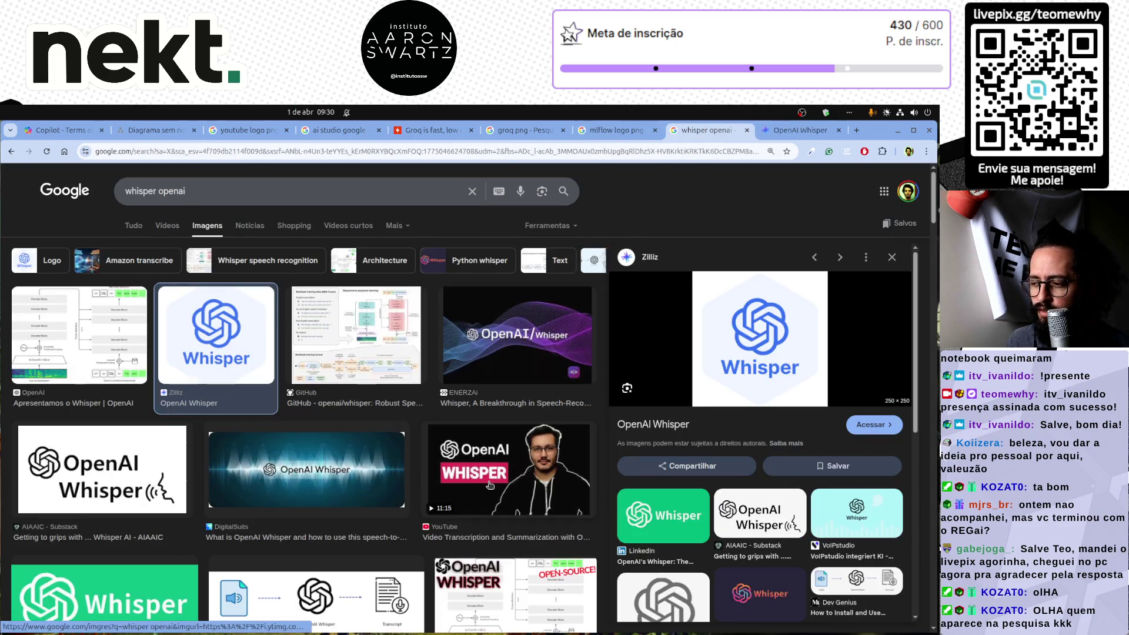
scroll(501, 465, "down", 3)
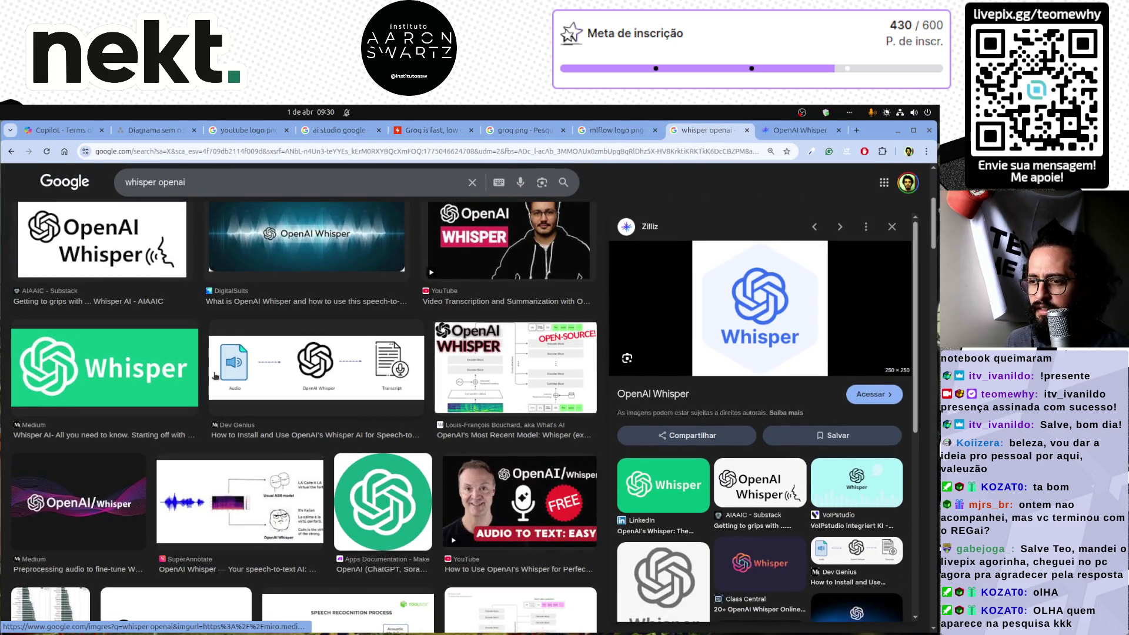
scroll(353, 354, "up", 3)
double_click(139, 190)
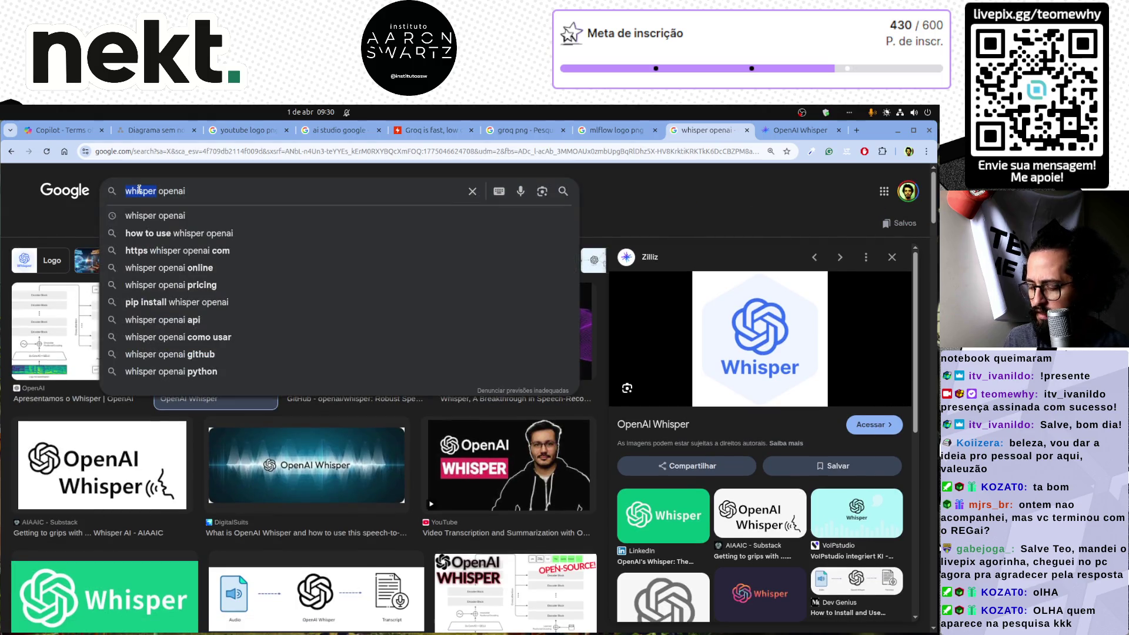
key("BackSpace")
key("End")
type("png")
key("Return")
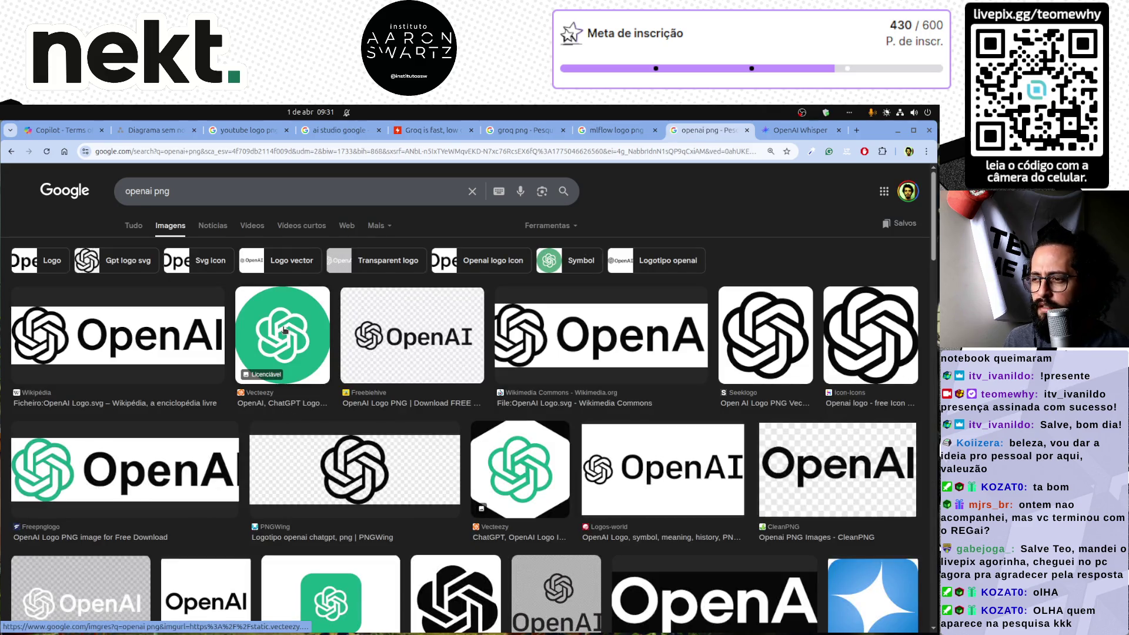
Copy the Seeklogo OpenAI logo image and return to the diagram
left_click(775, 333)
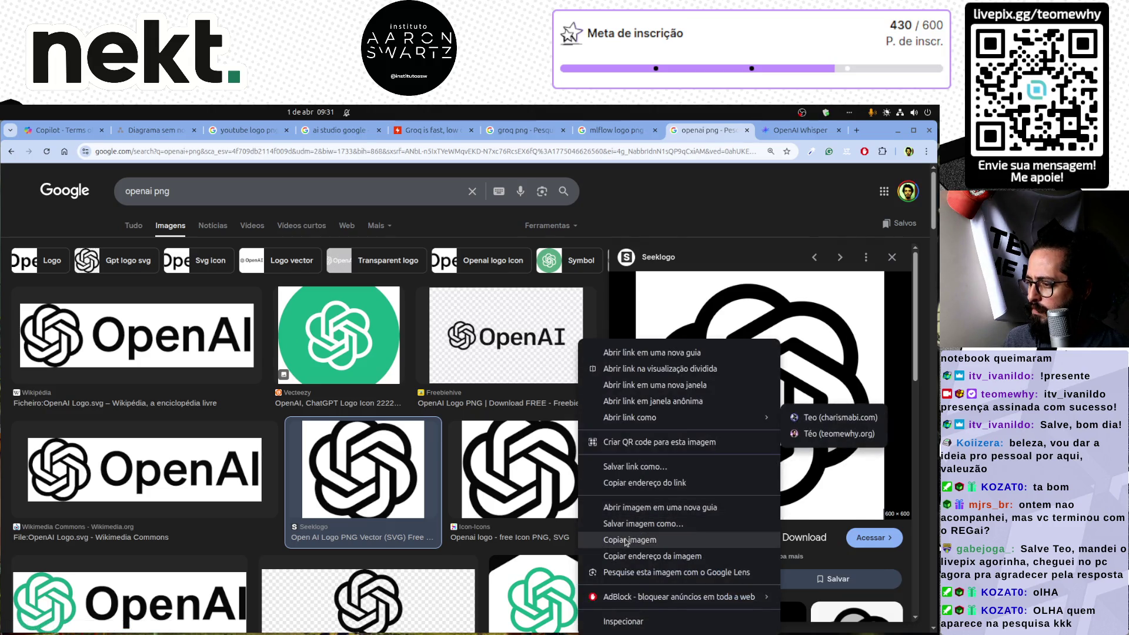
left_click(654, 538)
left_click(432, 130)
left_click(247, 130)
left_click(149, 132)
Paste the OpenAI logo, shrink it to icon size and place it beside the Whisper box
key("ctrl+v")
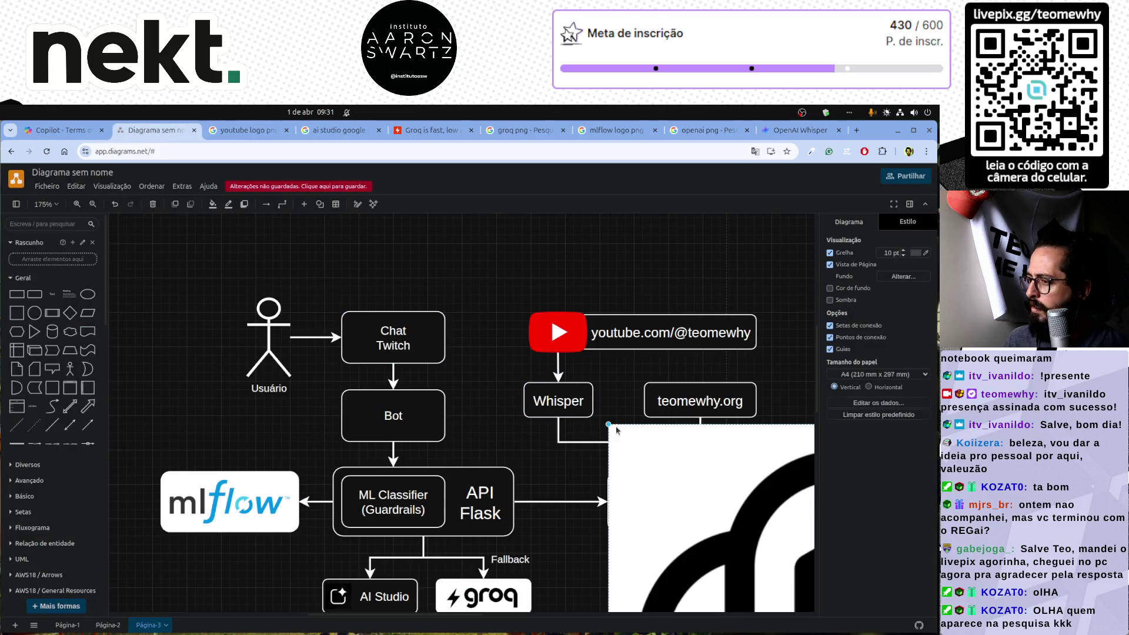
left_click_drag(611, 459, 552, 451)
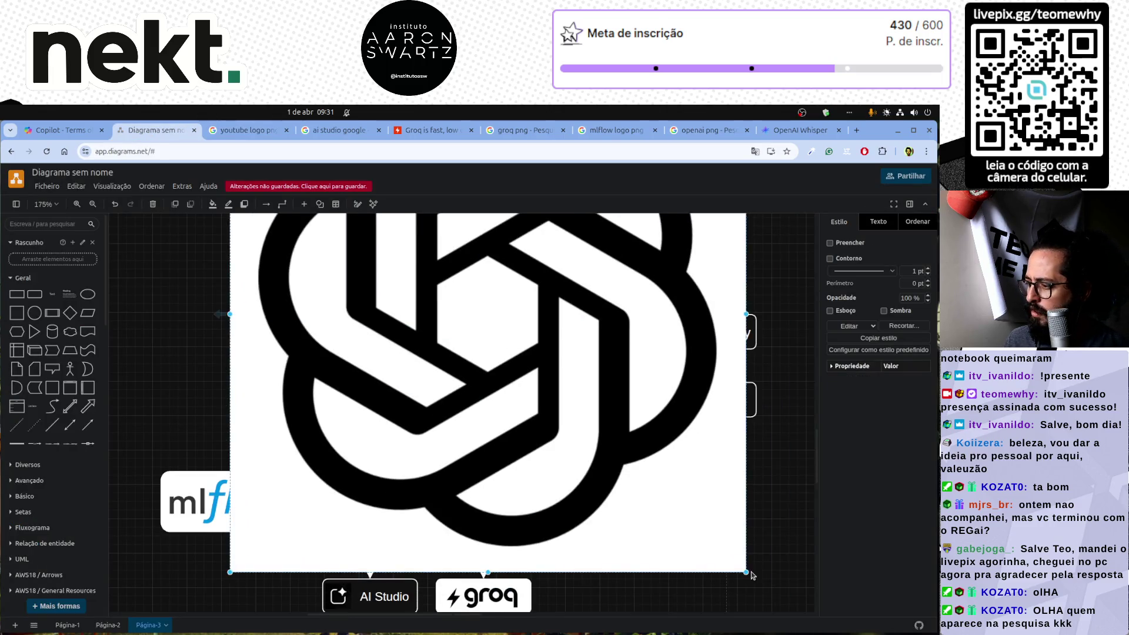
left_click_drag(746, 572, 414, 228)
left_click_drag(304, 296, 458, 454)
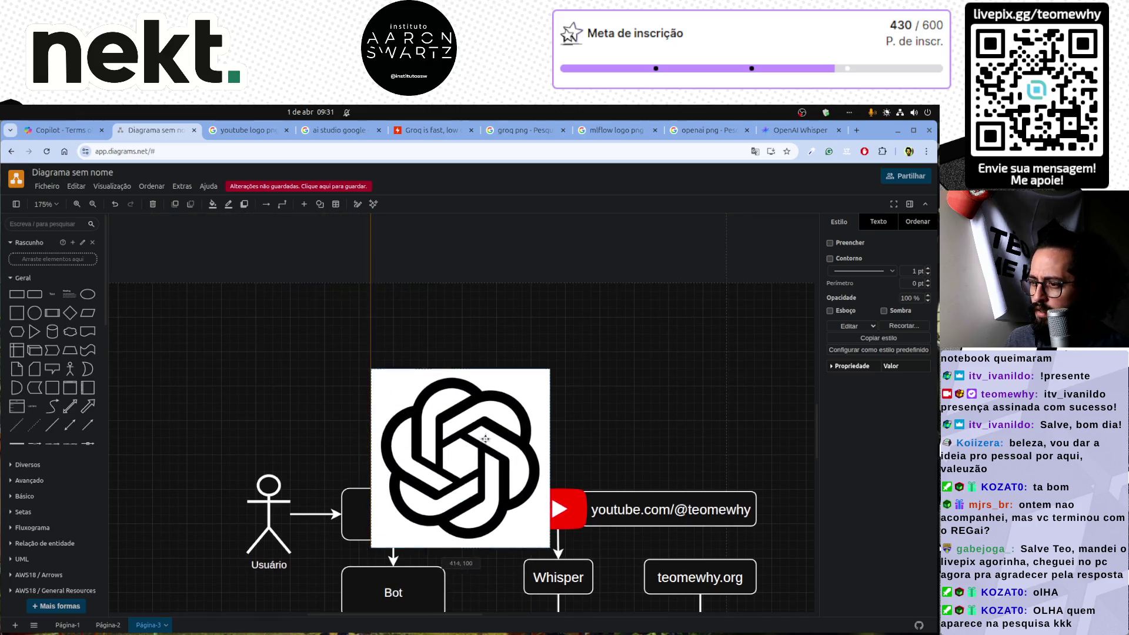
mouse_move(550, 549)
left_mouse_down()
mouse_move(415, 416)
mouse_move(527, 604)
left_mouse_up()
left_click(502, 453)
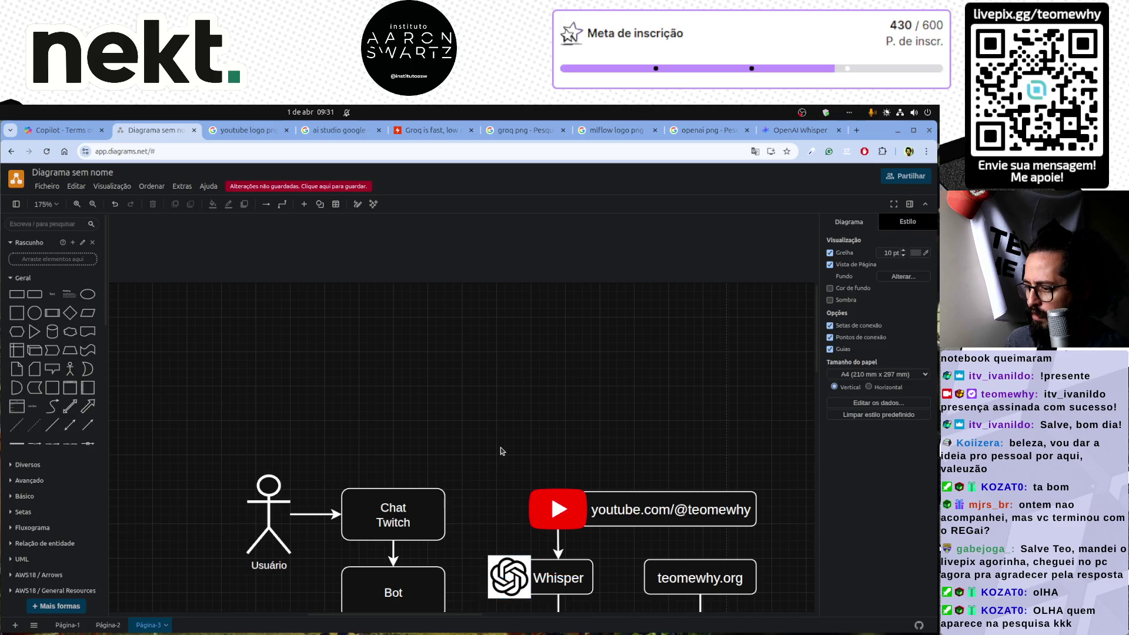
scroll(501, 453, "down", 3)
scroll(600, 483, "down", 1)
scroll(600, 483, "up", 2)
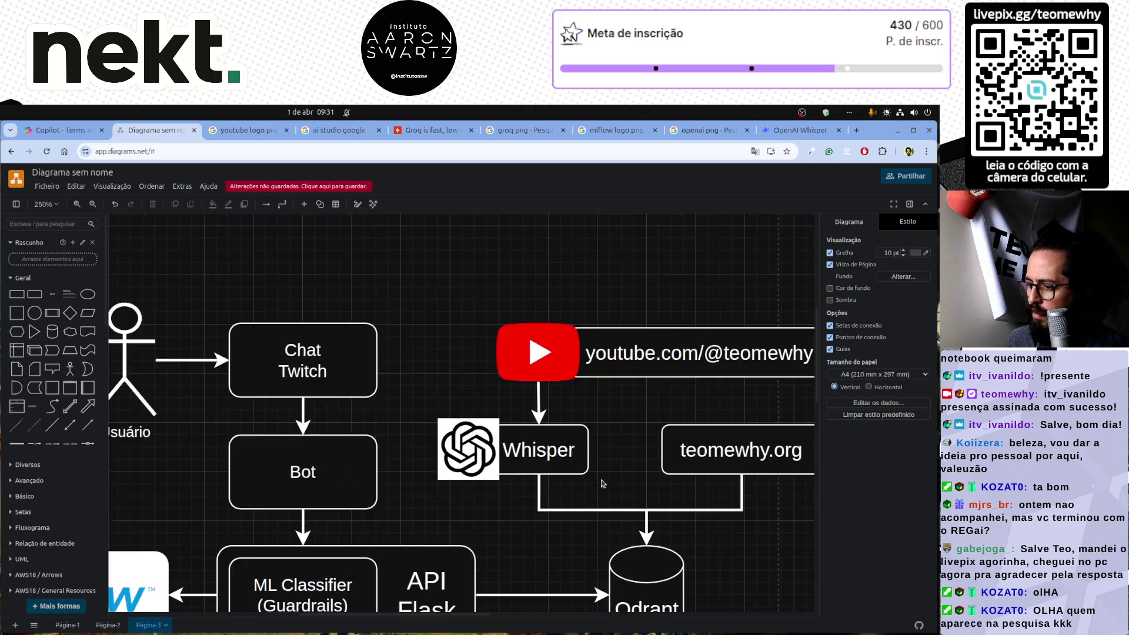
scroll(600, 484, "up", 2)
left_click(774, 133)
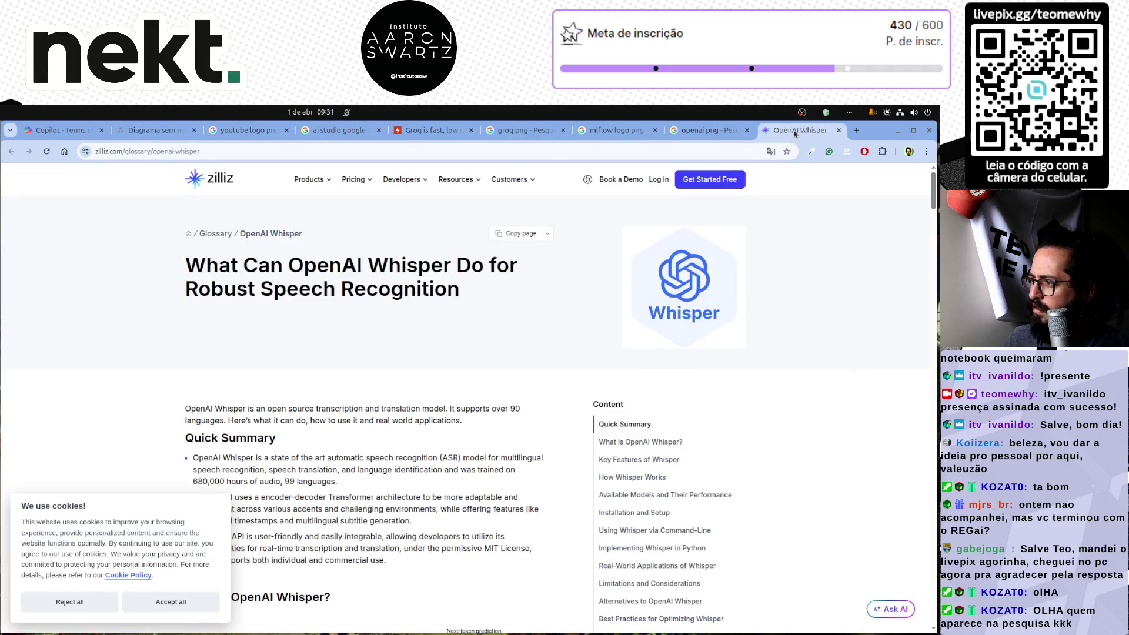
scroll(797, 133, "up", 1)
Preview several OpenAI logo results (Icon-Icons, Freebiehive, Wikipedia, Wikimedia, Icons8, Sologo.AI)
left_click(530, 465)
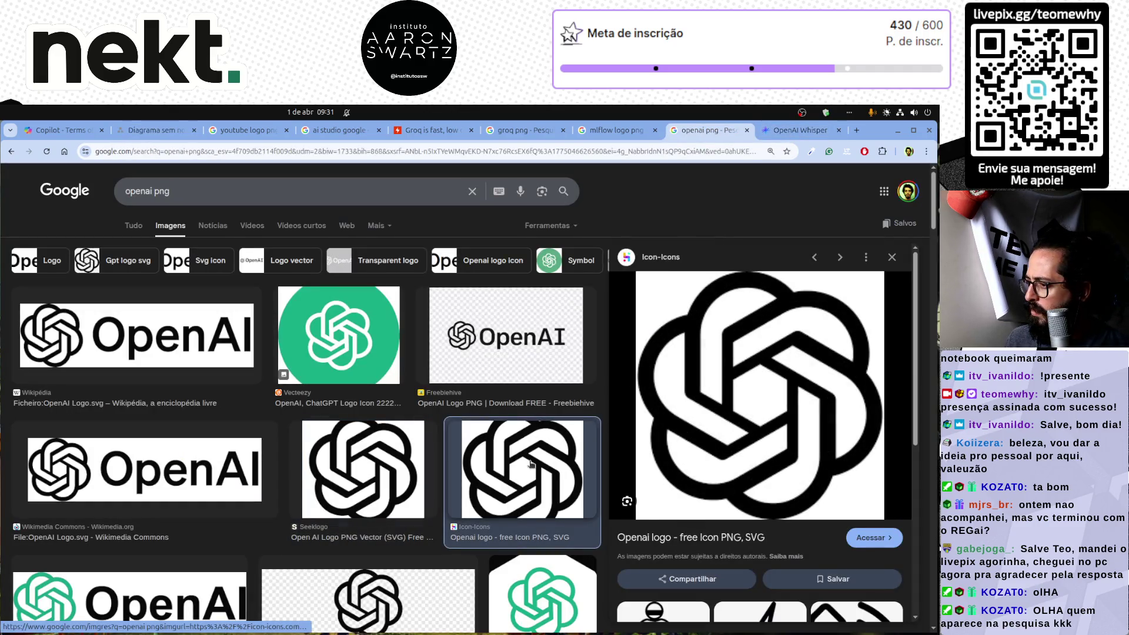
left_click(506, 344)
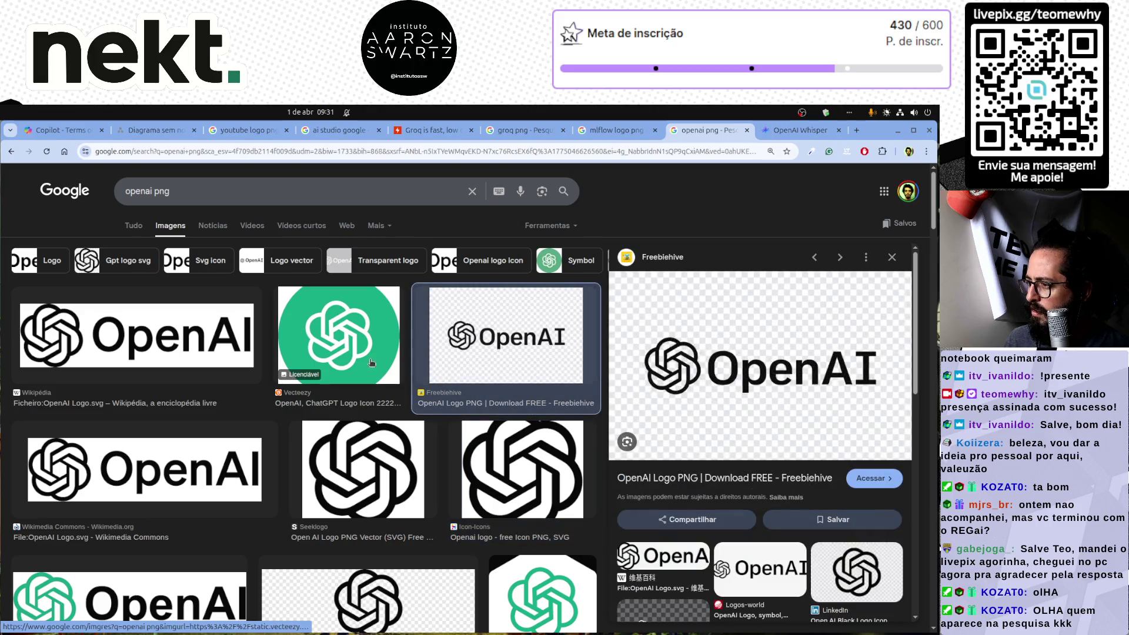
left_click(204, 346)
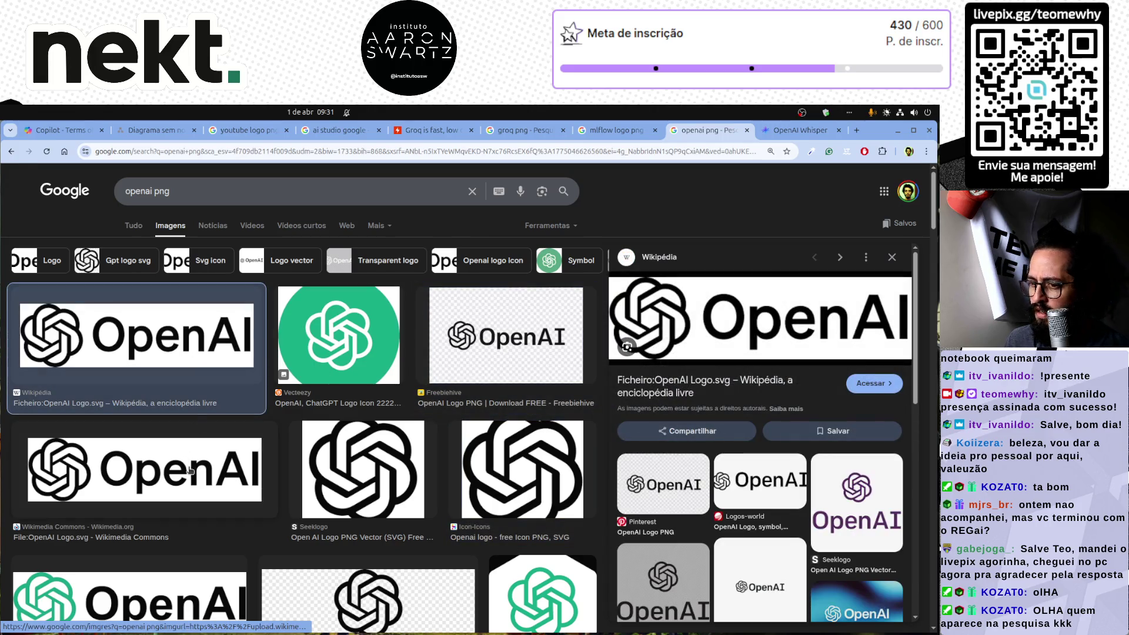
left_click(191, 470)
scroll(191, 470, "down", 2)
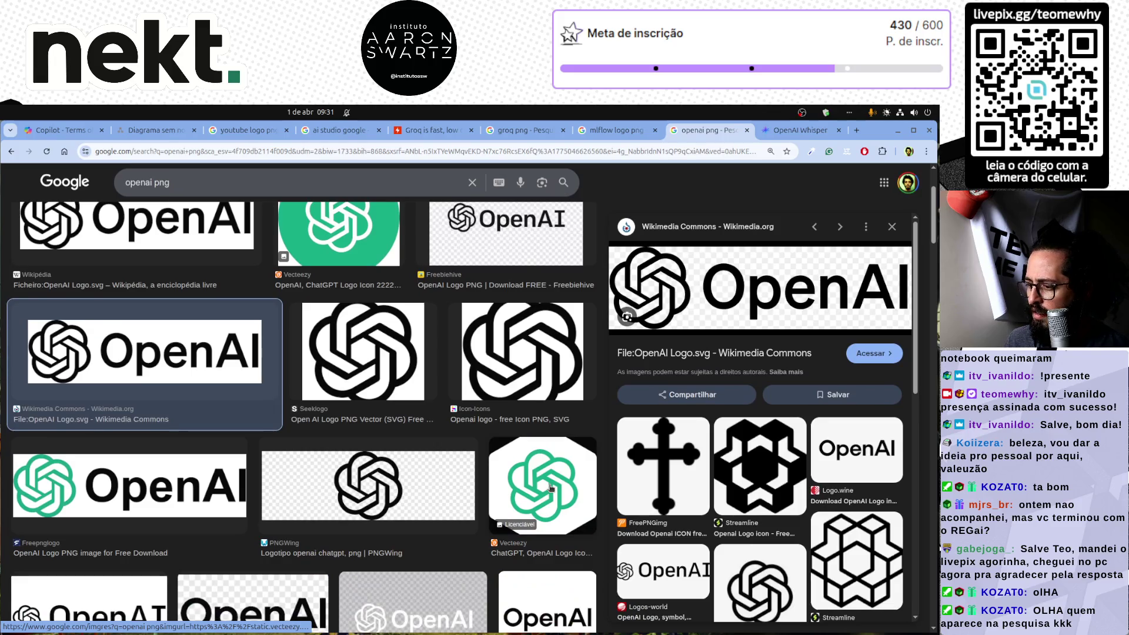
scroll(551, 486, "down", 2)
scroll(353, 424, "down", 2)
left_click(189, 385)
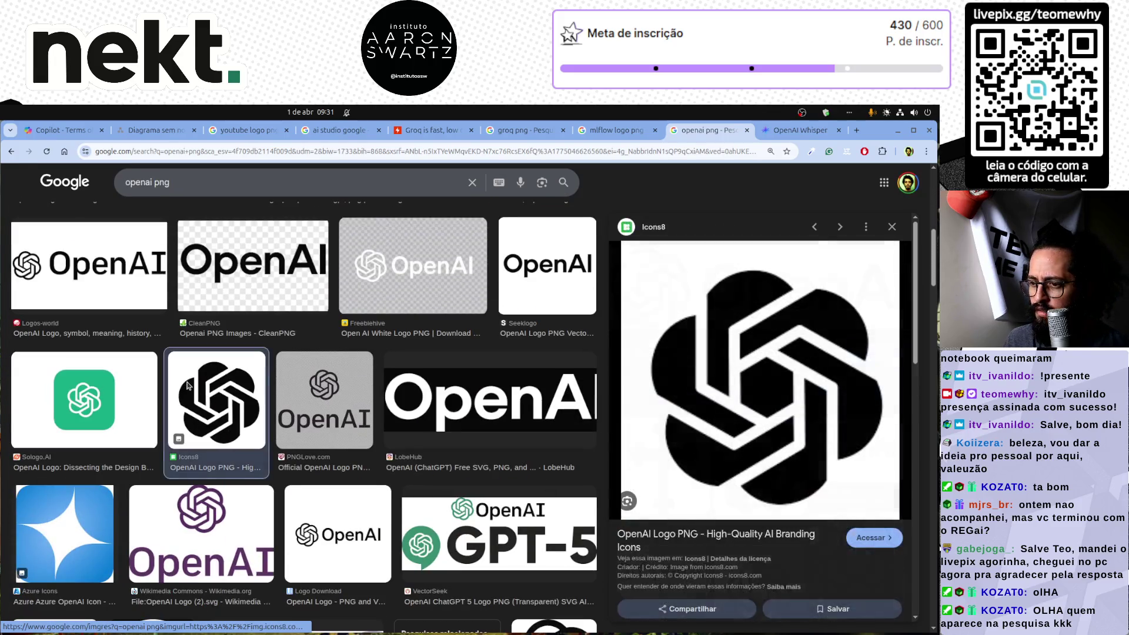
left_click(91, 407)
scroll(113, 405, "down", 3)
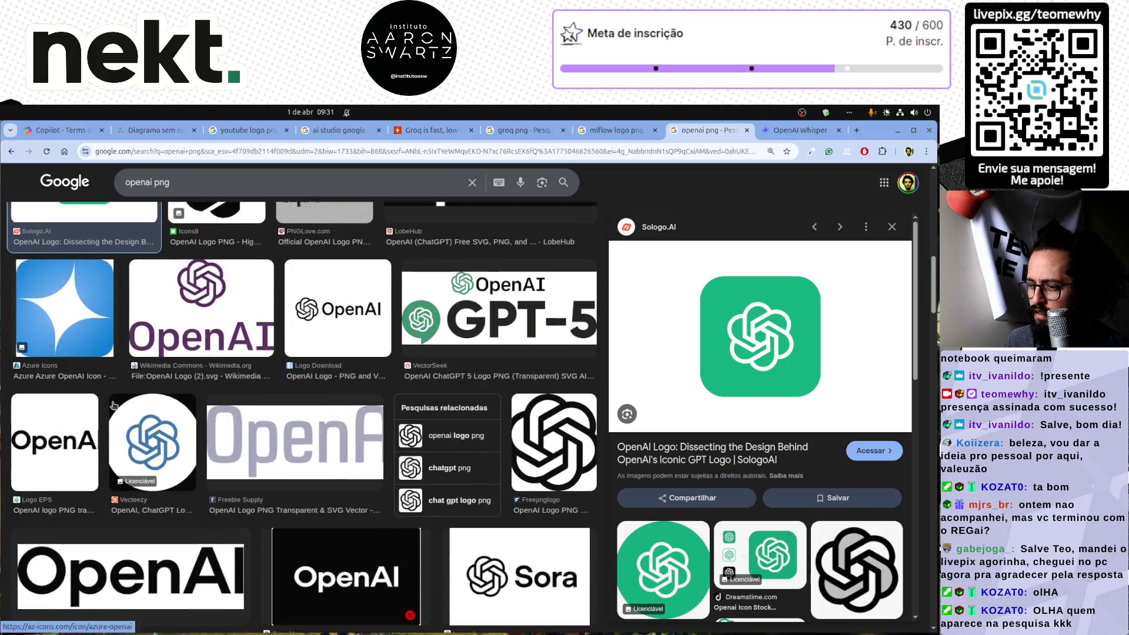
scroll(353, 335, "up", 5)
scroll(514, 242, "up", 3)
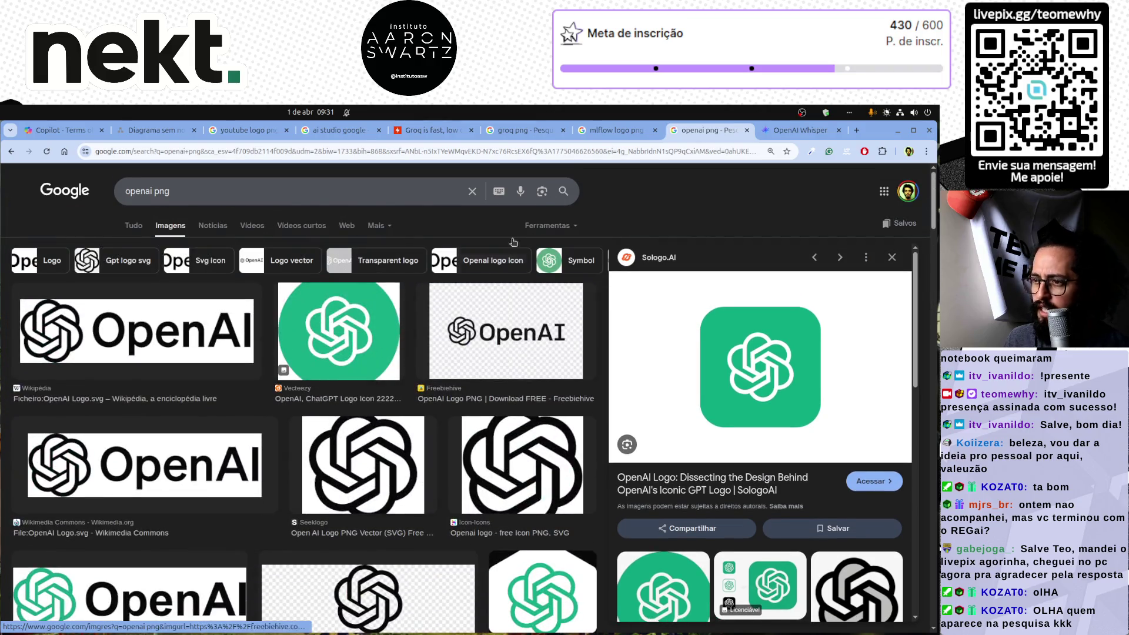
Copy the Zilliz Whisper image, paste it into the diagram, then delete the oversized copy
left_click(798, 130)
right_click(688, 282)
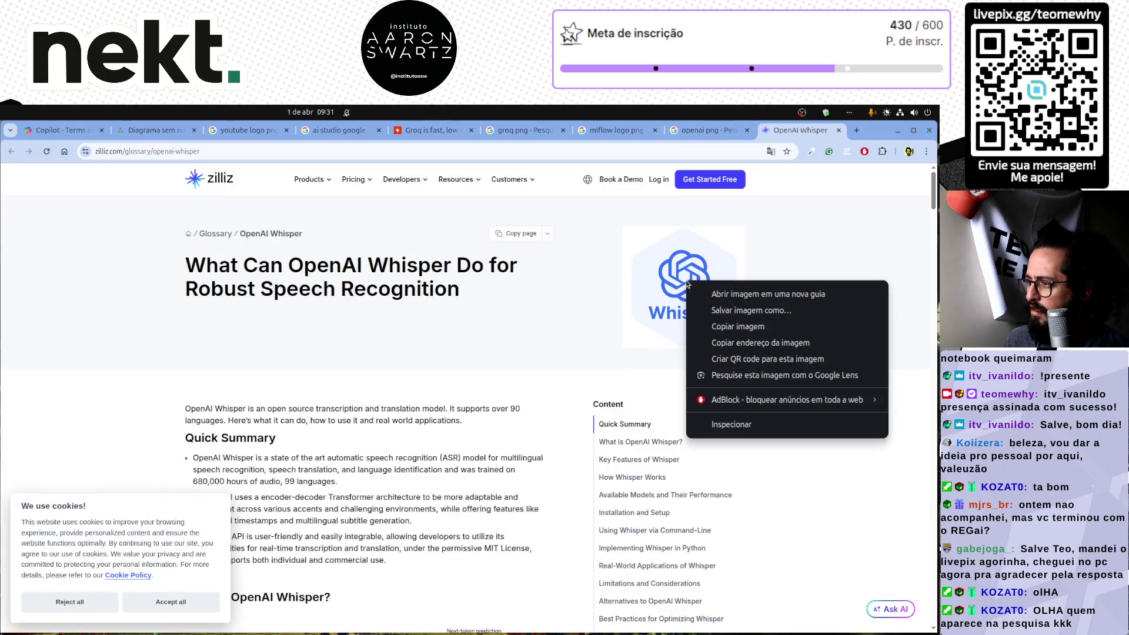
left_click(733, 327)
left_click(710, 130)
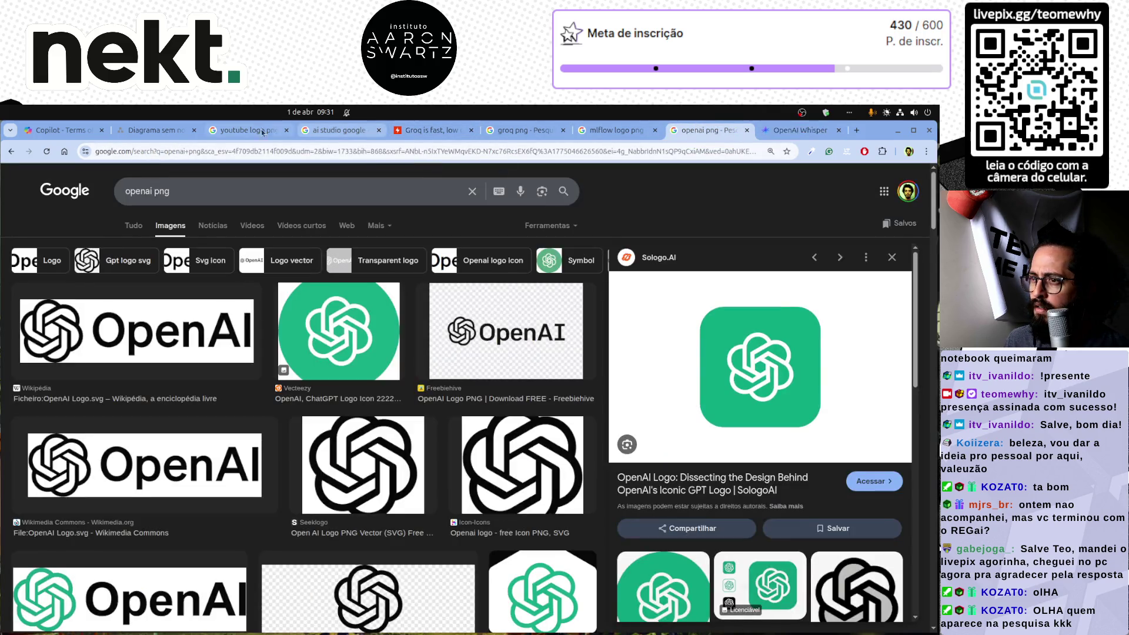
left_click(155, 129)
key("ctrl+v")
mouse_move(588, 459)
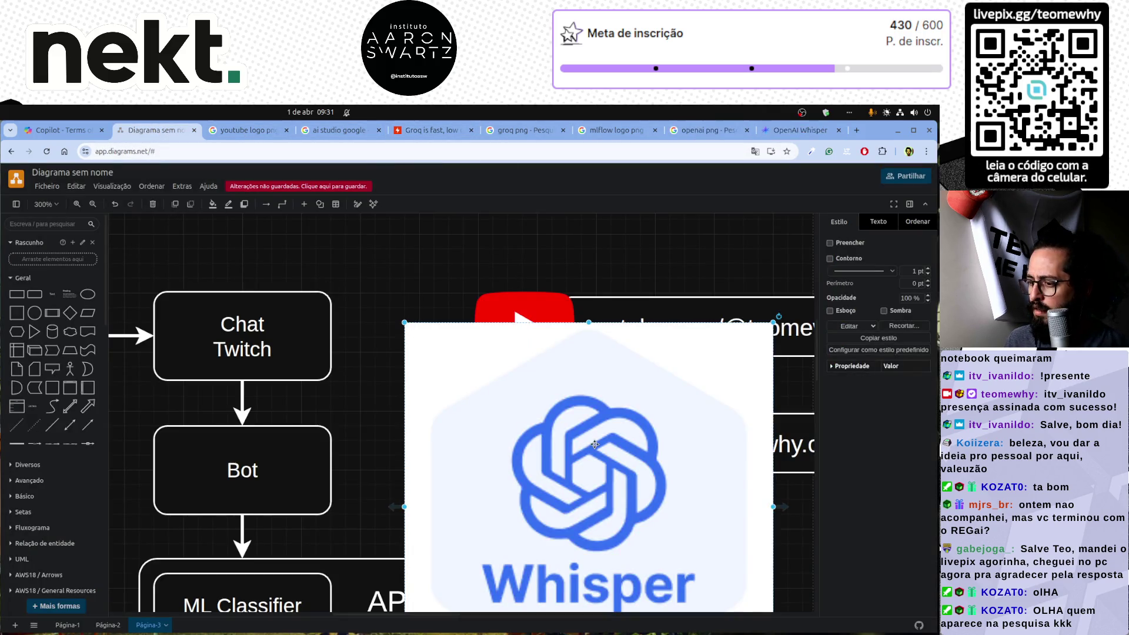
key("Delete")
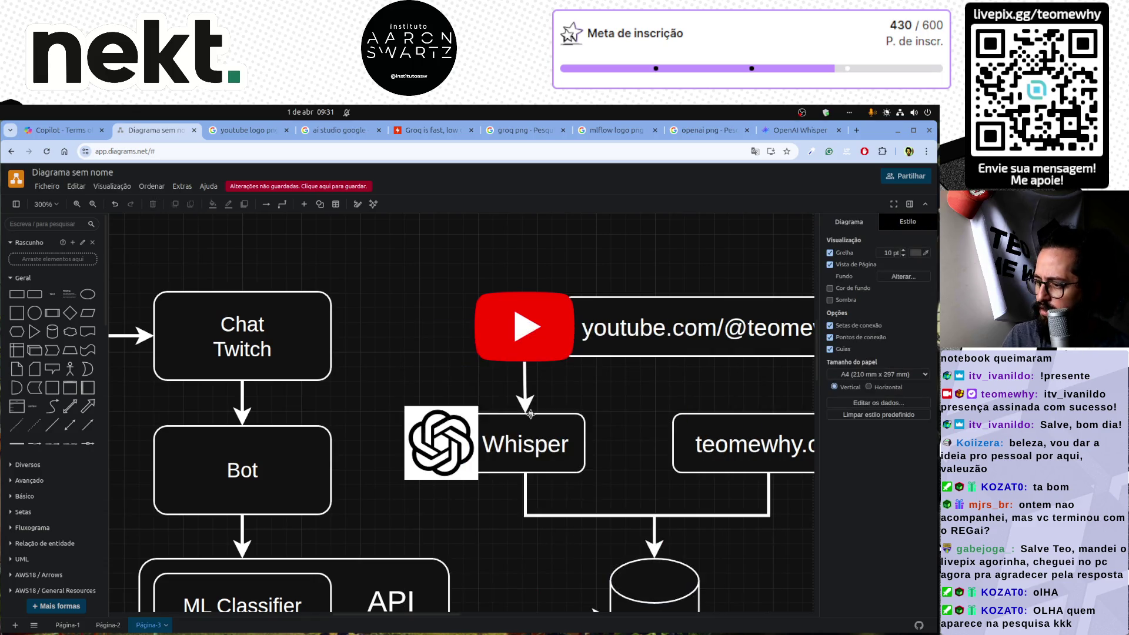
key("ctrl+Tab")
key("ctrl+Tab")
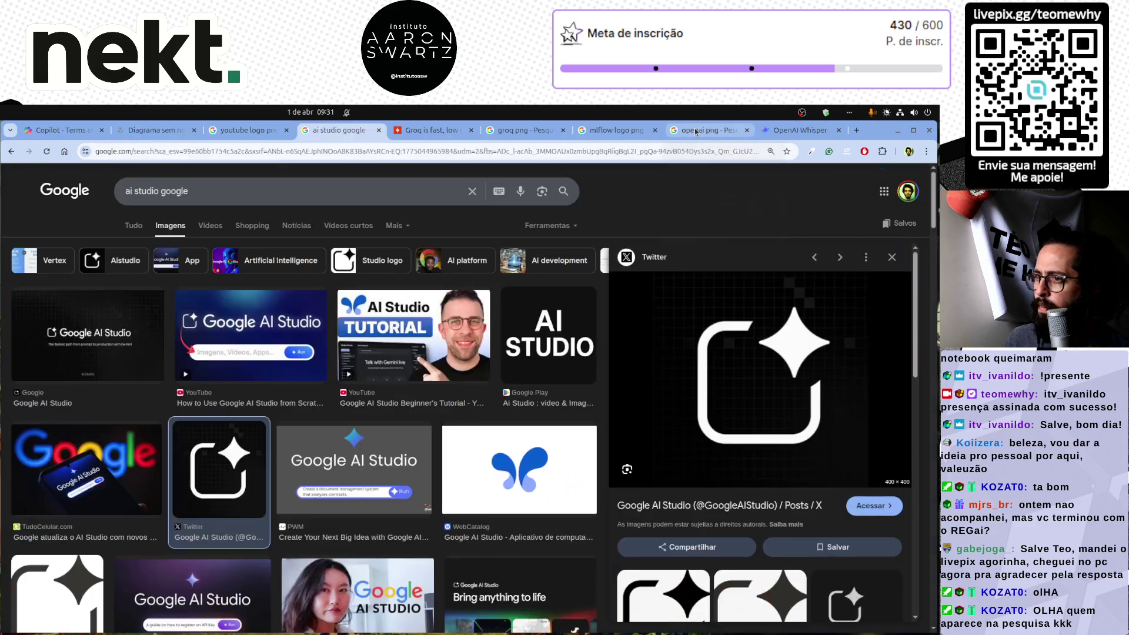
Search Google Images for 'whisper openai png'
key("ctrl+Tab")
key("ctrl+Tab")
key("ctrl+Tab")
key("ctrl+shift+Tab")
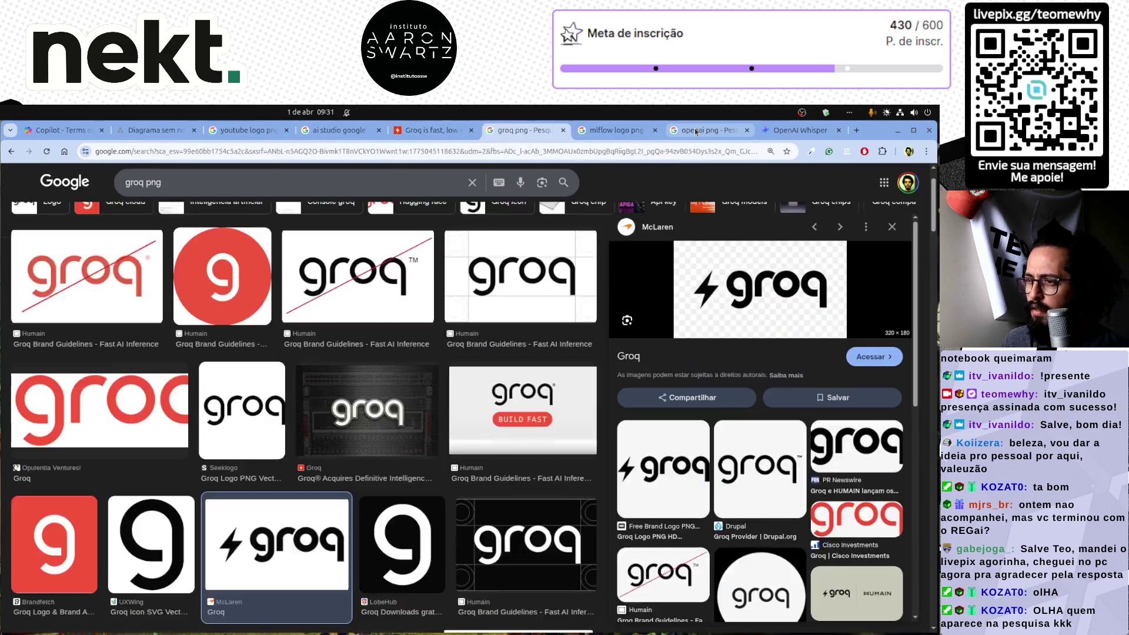
key("ctrl+shift+Tab")
key("ctrl+shift+Tab")
key("ctrl+shift+Tab")
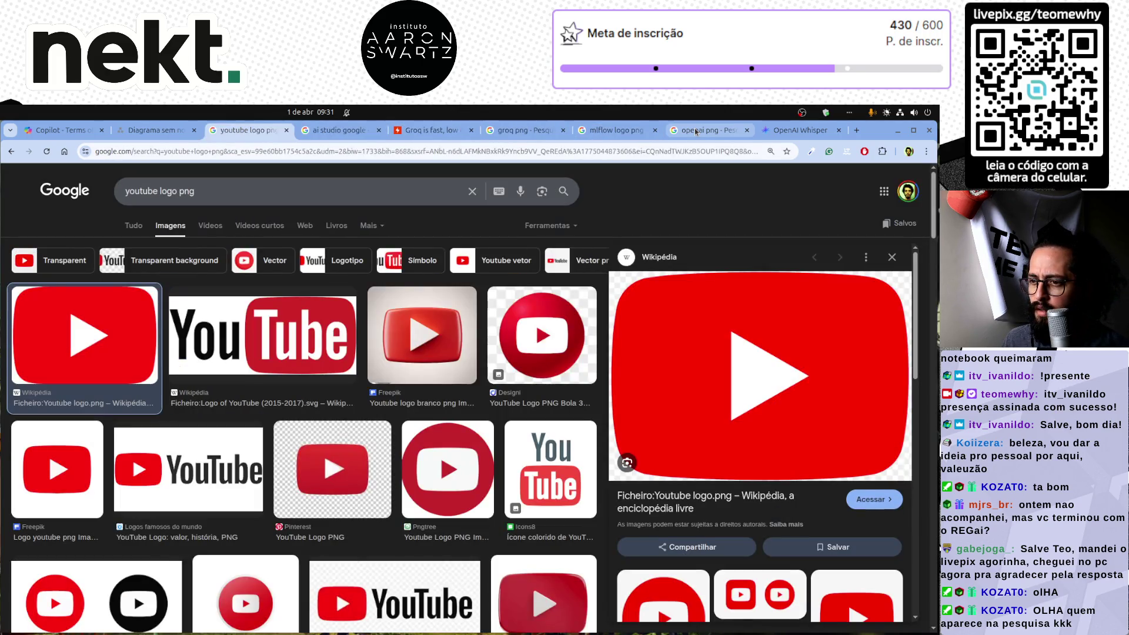
key("ctrl+Tab")
key("ctrl+Tab")
key("ctrl+Tab")
key("ctrl+Tab")
key("ctrl+Tab")
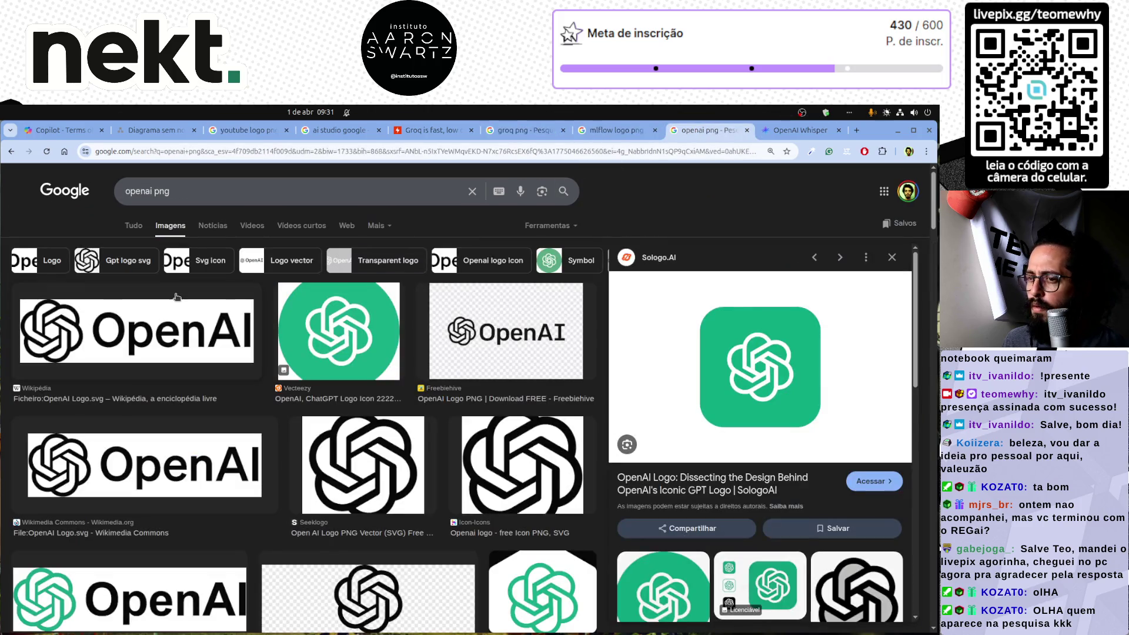
left_click(131, 193)
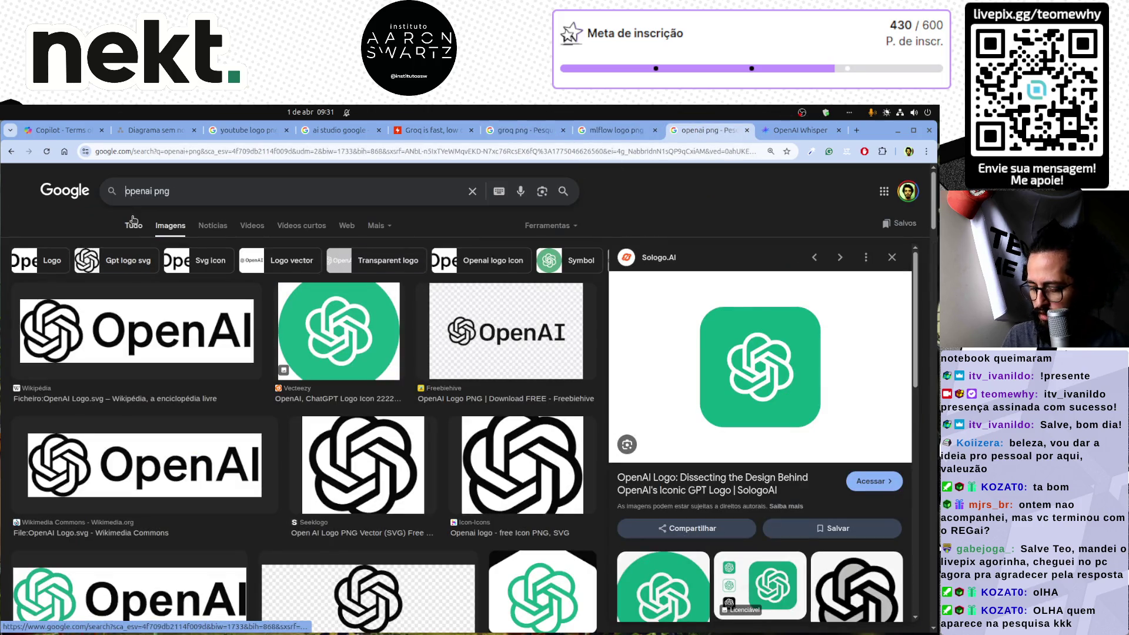
type("whisper")
key("Return")
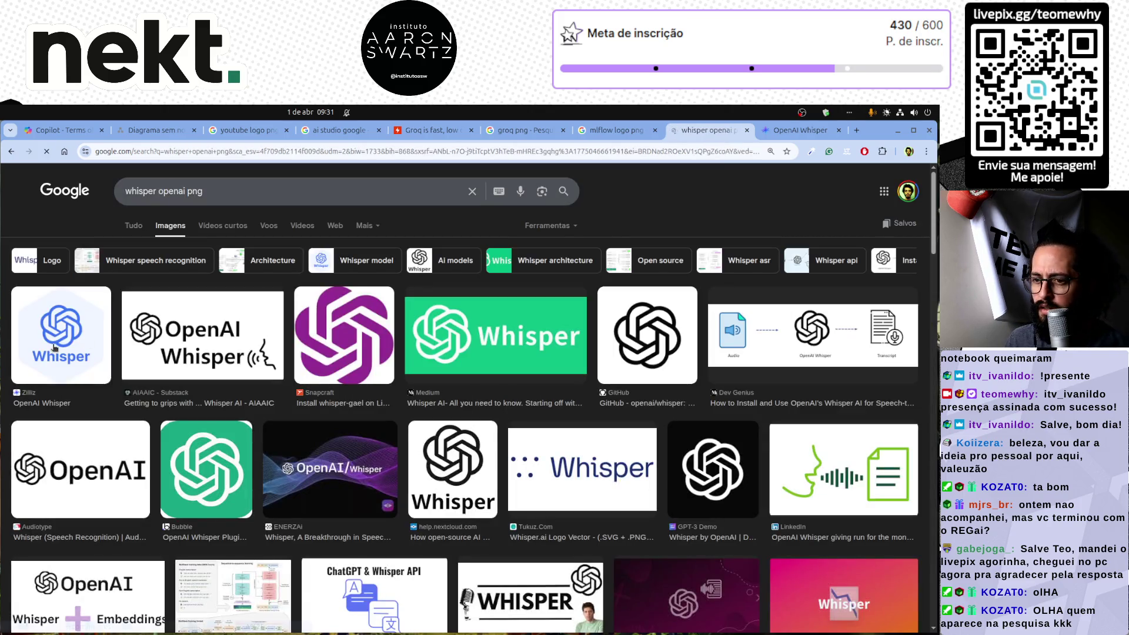
Preview the Zilliz, Snapcraft and GitHub Whisper logos, then return to the diagram
left_click(55, 350)
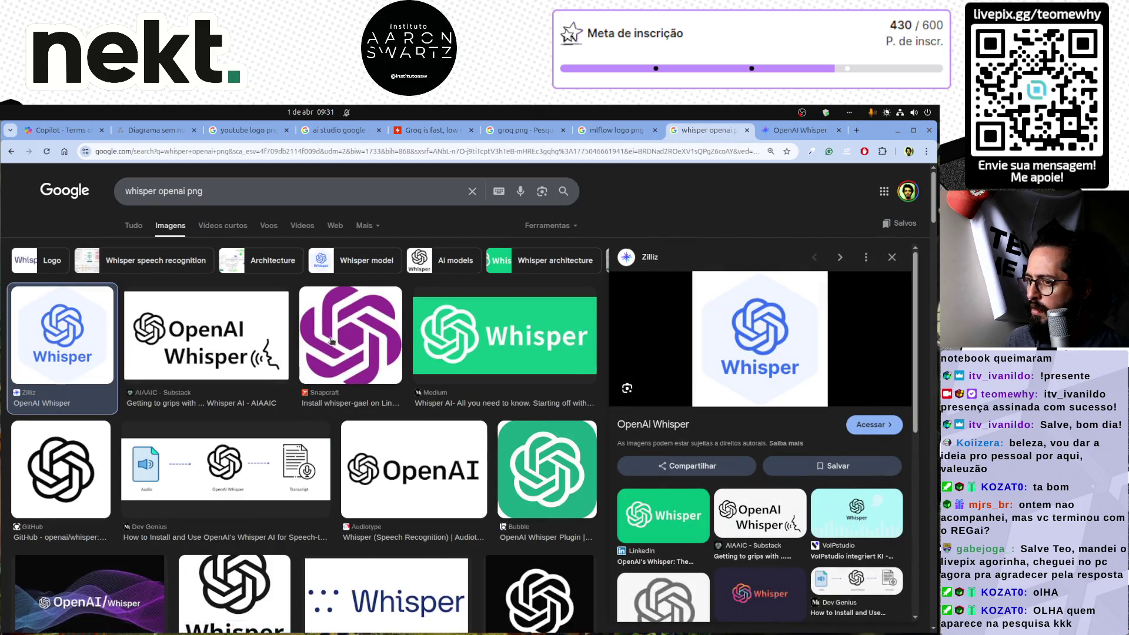
left_click(331, 340)
left_click(97, 469)
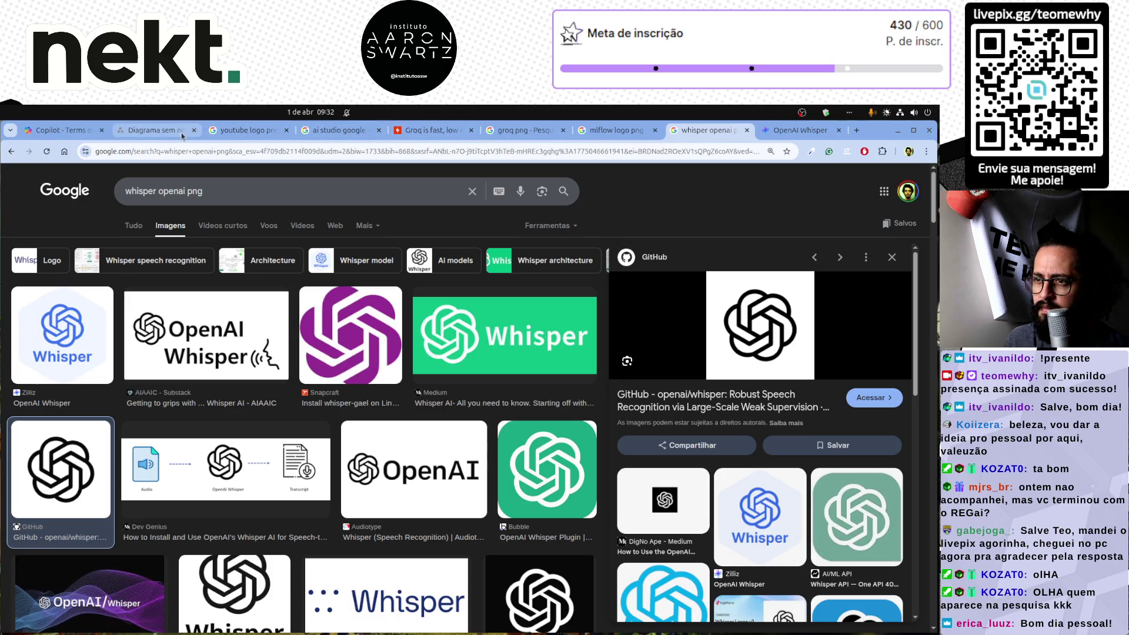
left_click(160, 134)
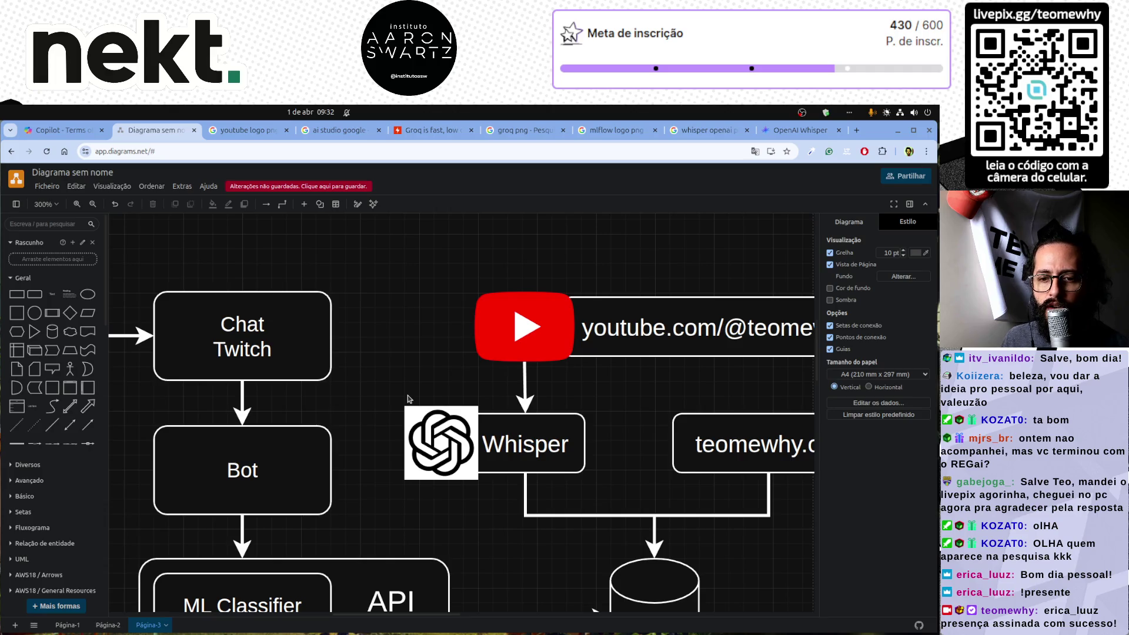
Enlarge the OpenAI logo and right-align the Whisper box label
left_click(433, 470)
left_click_drag(477, 478, 449, 443)
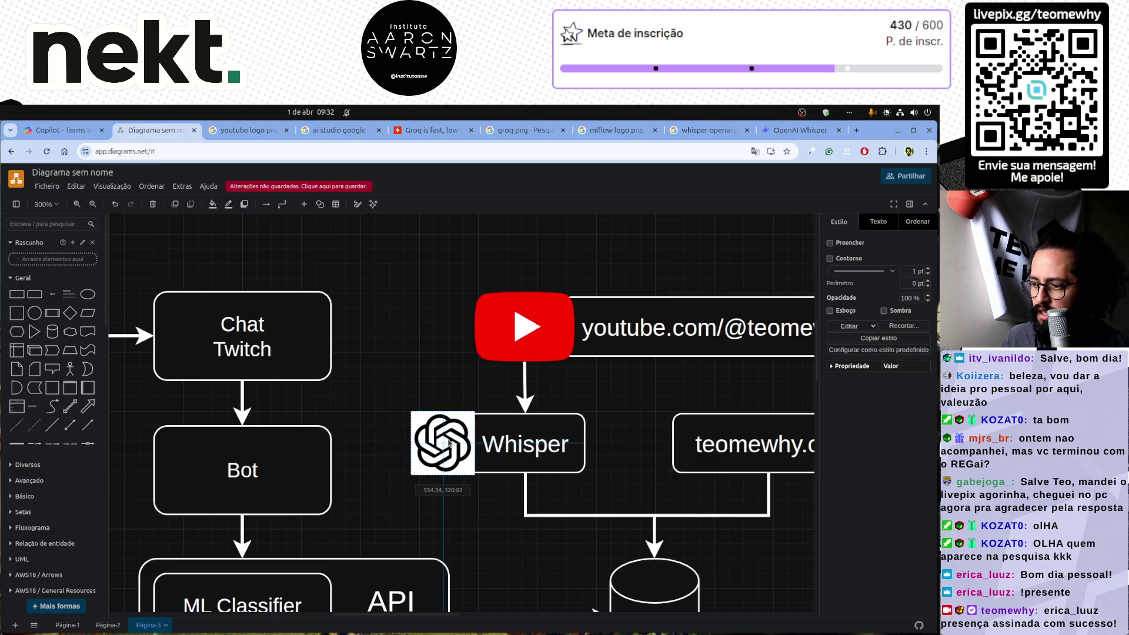
left_click(503, 514)
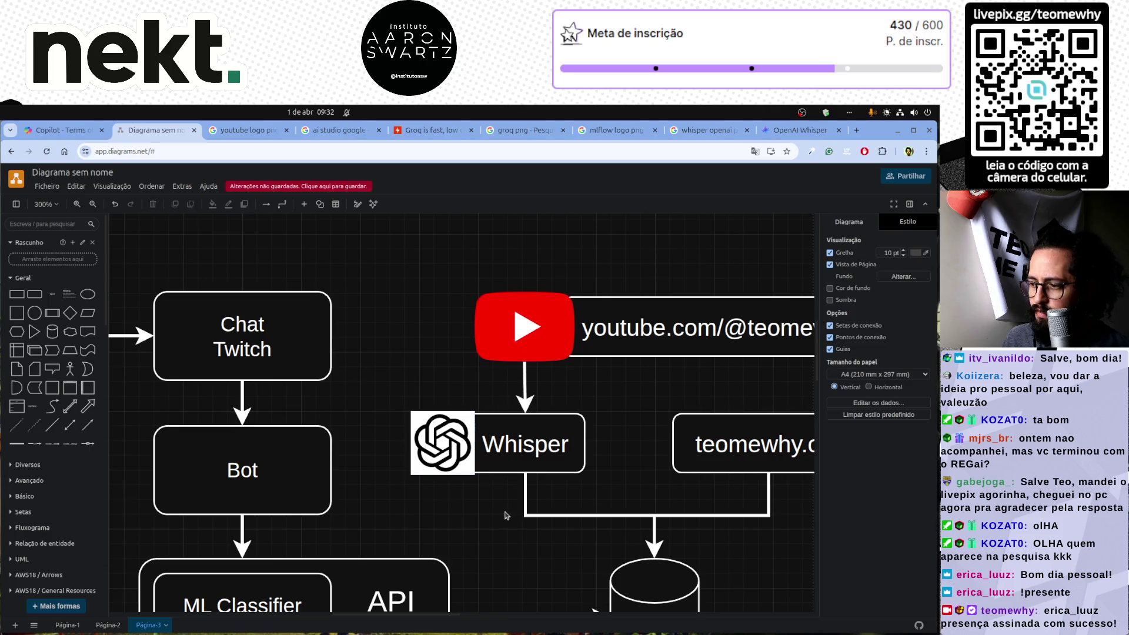
scroll(504, 514, "up", 2, "ctrl")
left_click(545, 405)
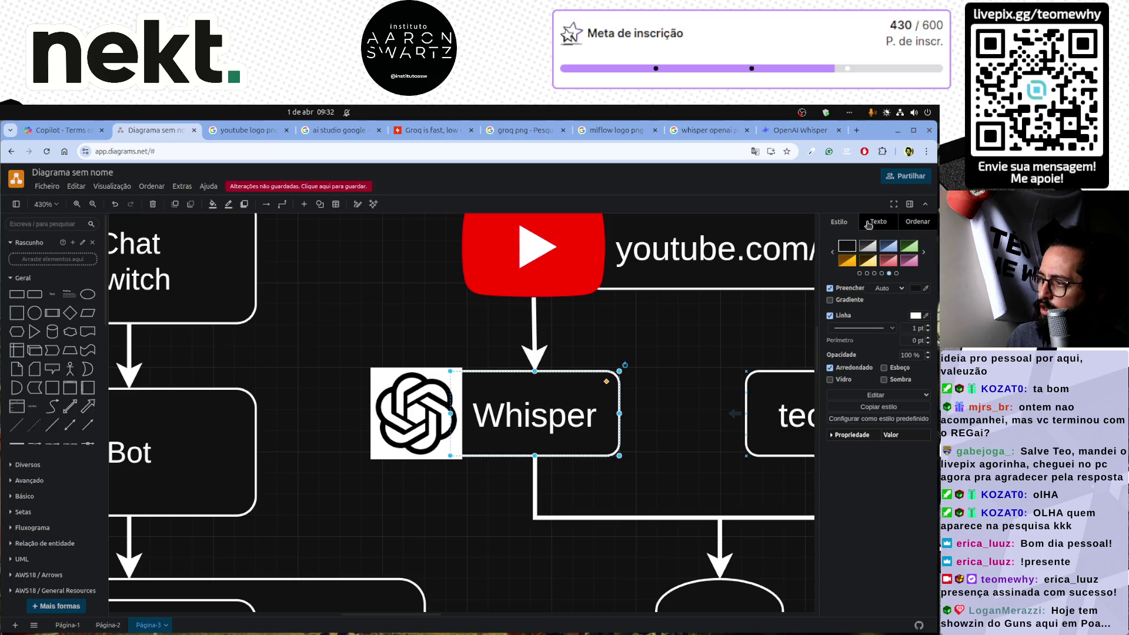
left_click(871, 225)
left_click(866, 283)
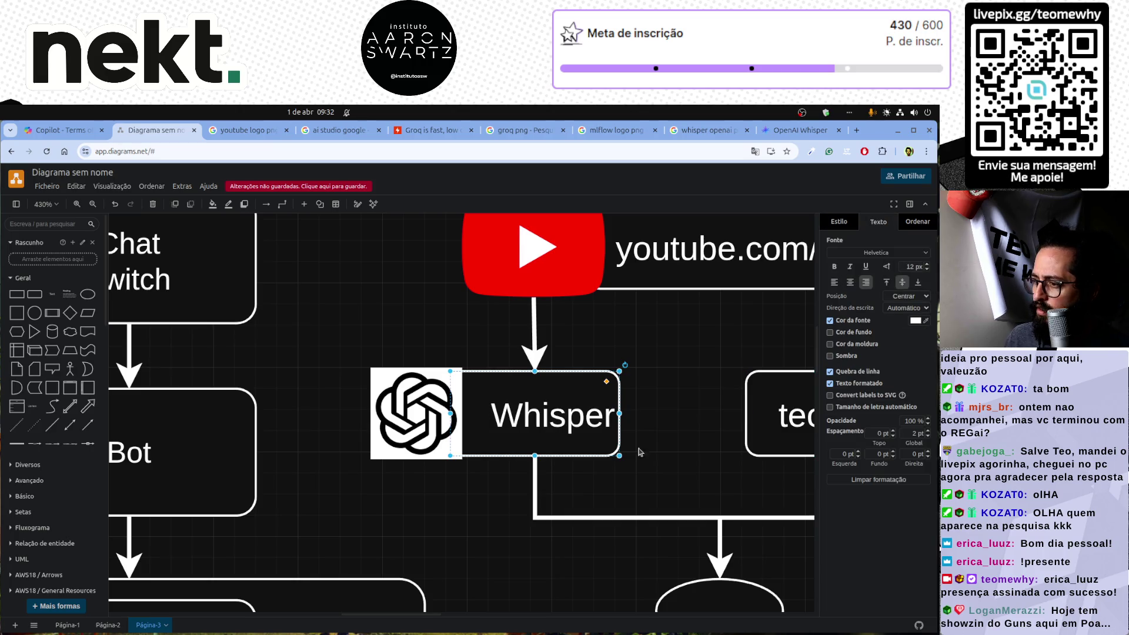
double_click(543, 417)
key("Right")
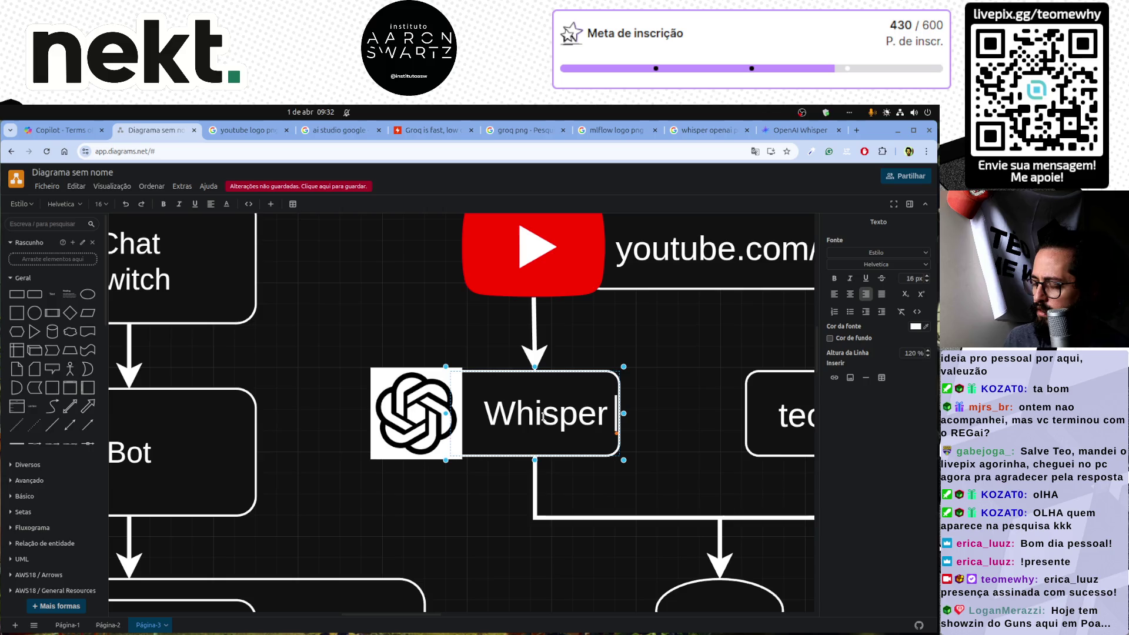
left_click(422, 547)
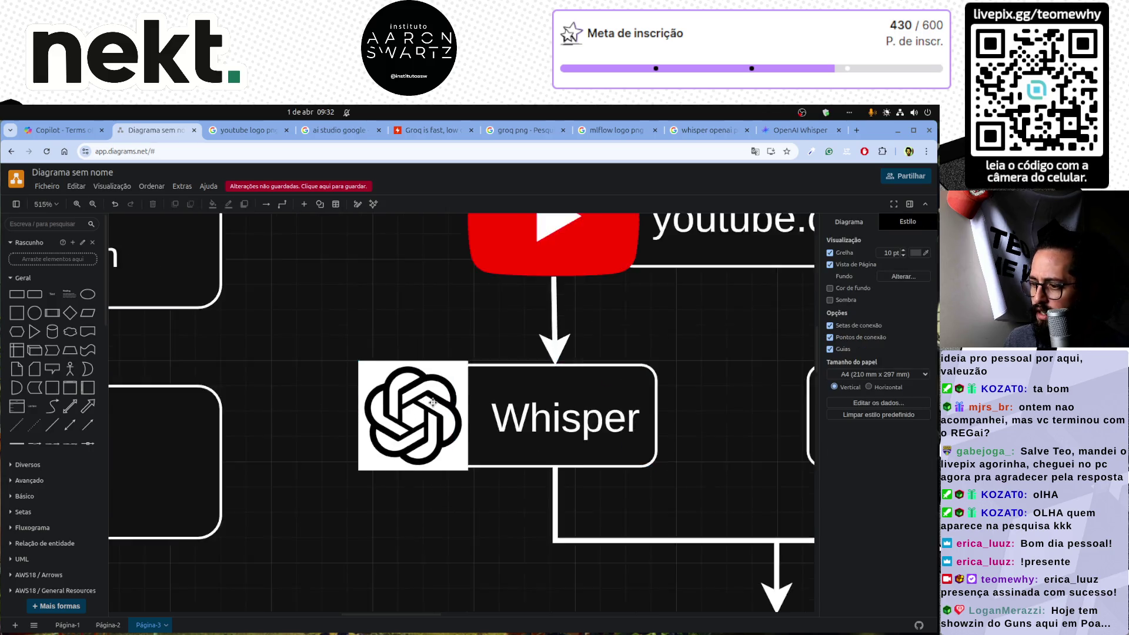
scroll(433, 403, "up", 3)
Resize the OpenAI logo and set it flush against the left side of the Whisper box
left_click(432, 402)
left_click_drag(405, 343, 407, 370)
left_click_drag(416, 422, 421, 427)
left_click(291, 420)
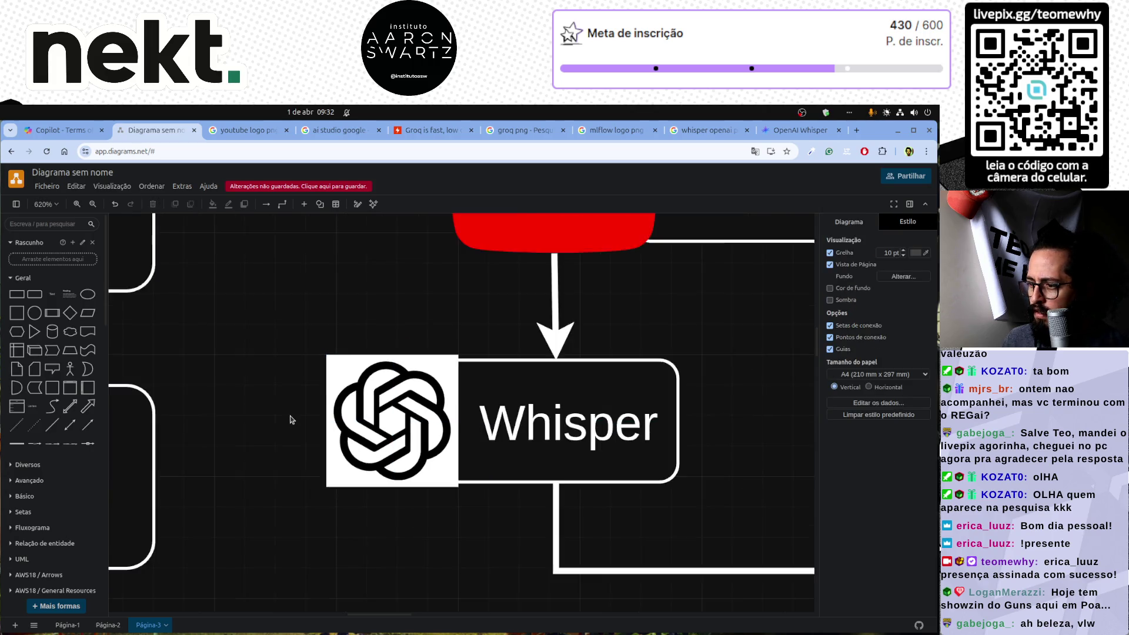
scroll(291, 420, "down", 2)
left_click(393, 438)
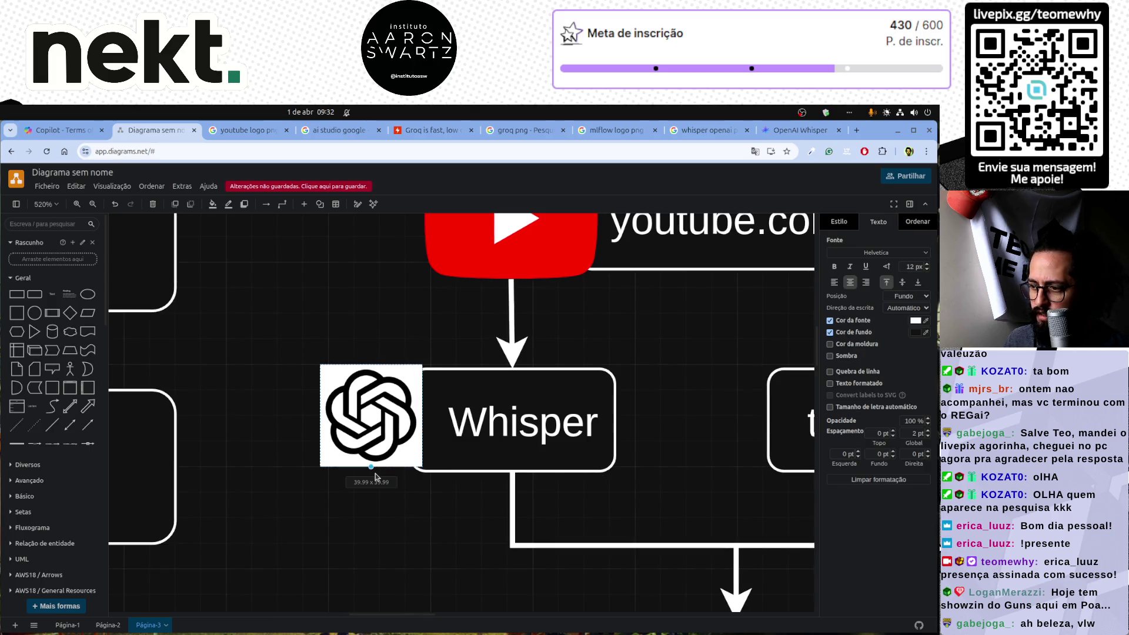
left_click_drag(388, 441, 401, 443)
left_click(382, 521)
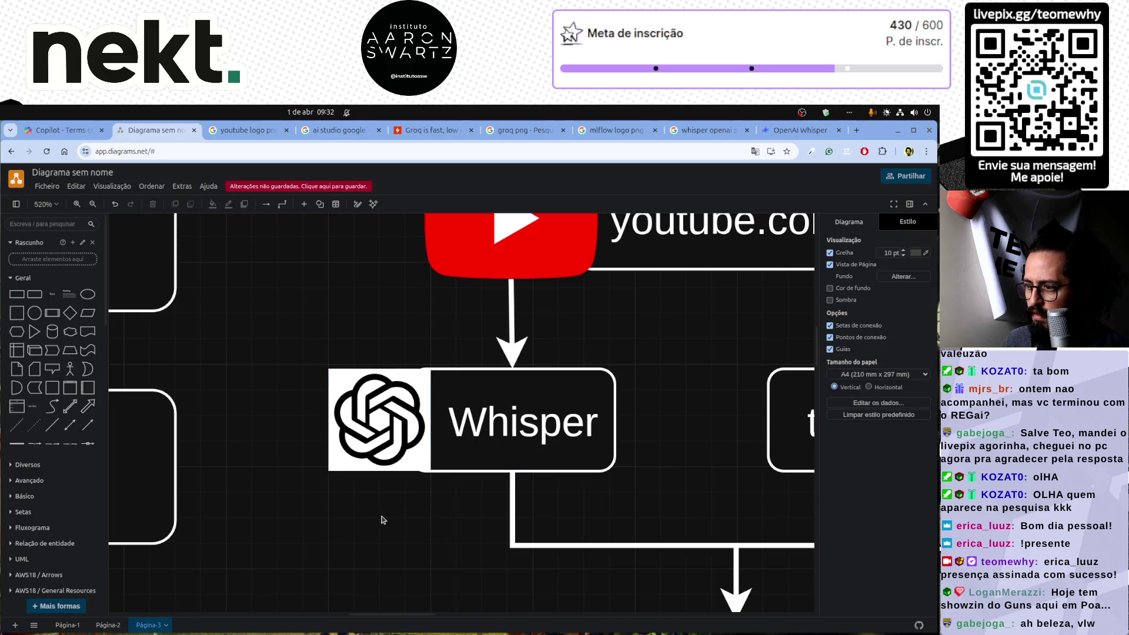
scroll(382, 520, "down", 1)
scroll(382, 520, "down", 3)
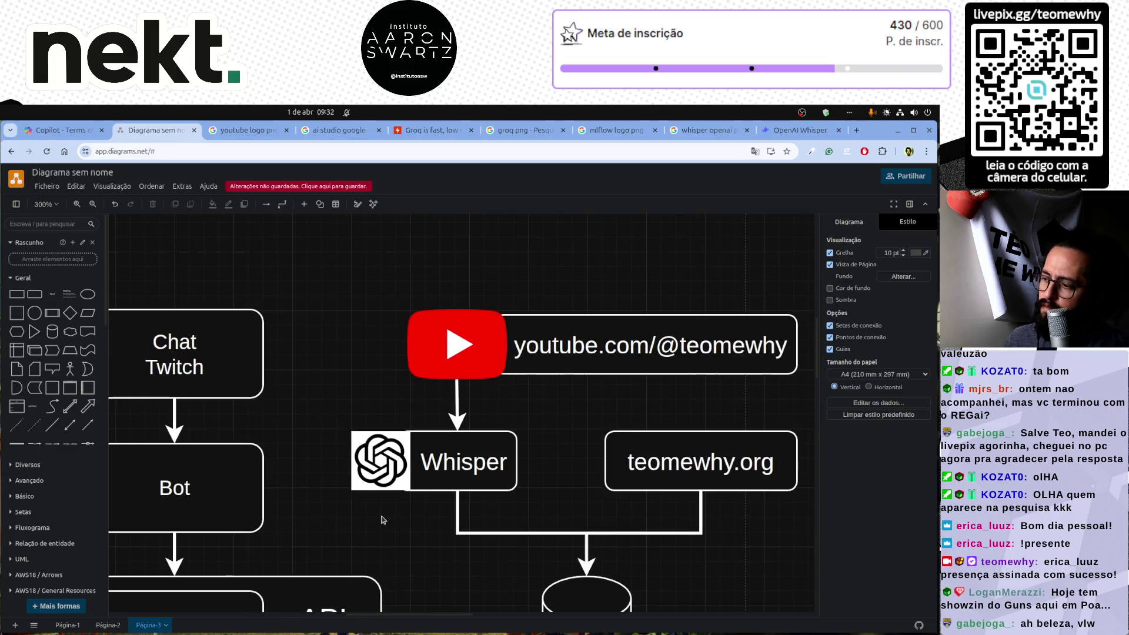
scroll(382, 520, "down", 2)
scroll(371, 521, "down", 3)
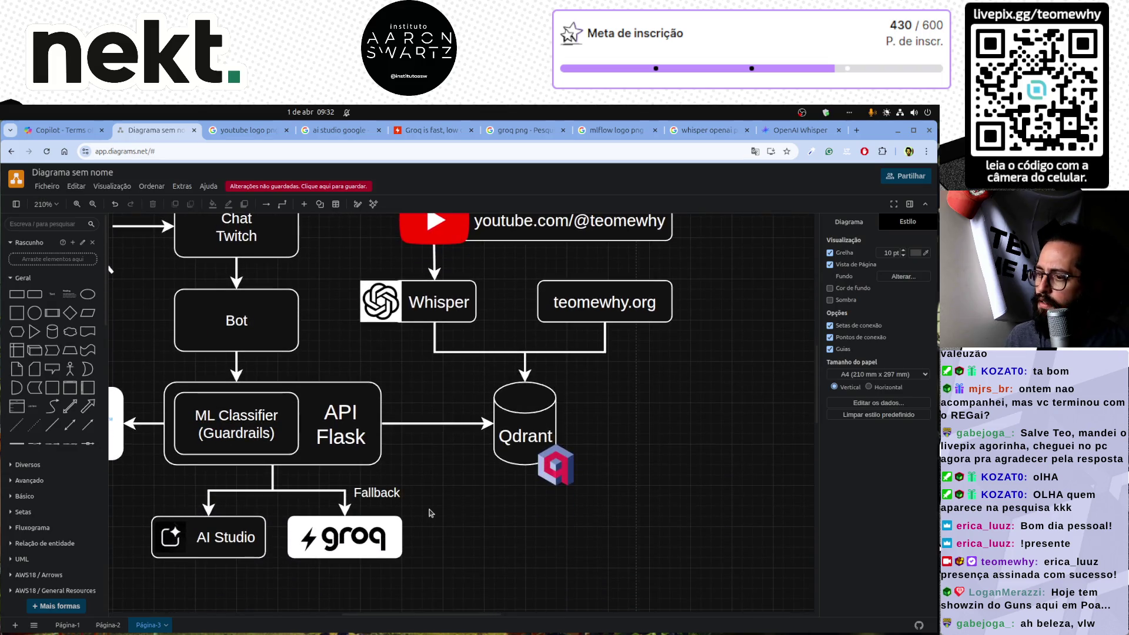
scroll(430, 512, "down", 1)
scroll(430, 513, "down", 1)
scroll(436, 501, "up", 2)
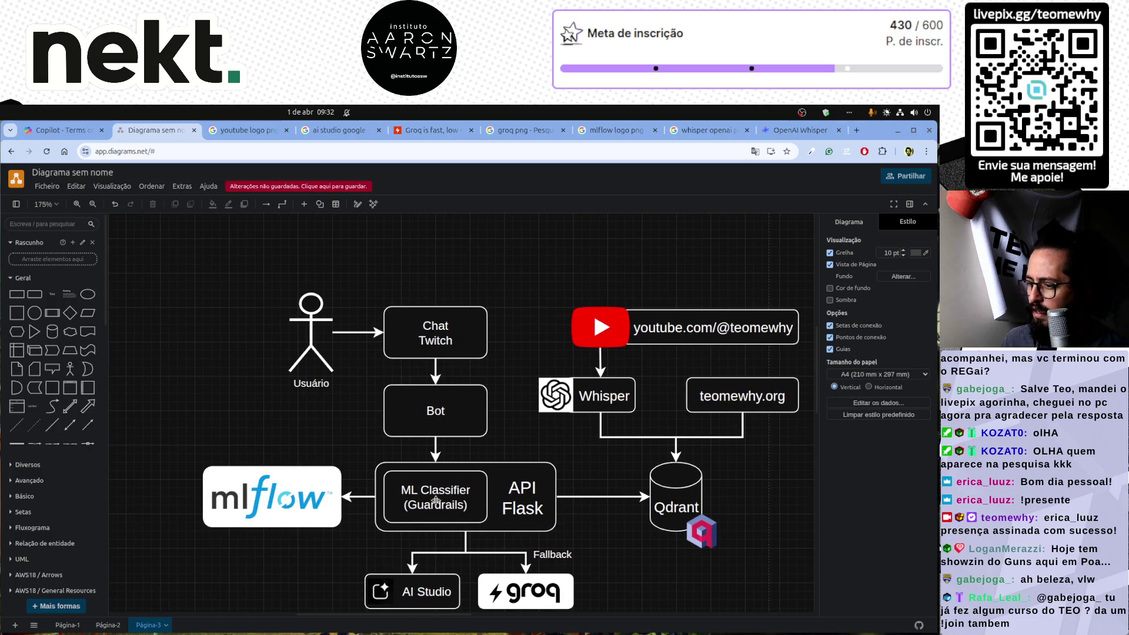
scroll(435, 500, "down", 1)
scroll(435, 502, "down", 2)
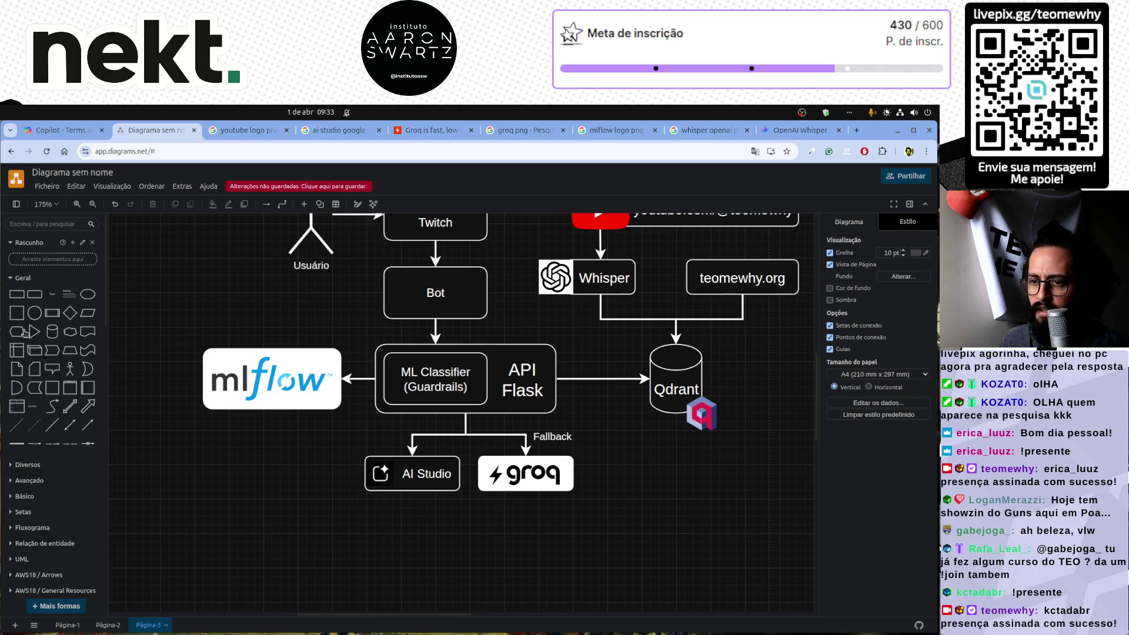
Add a new rounded rectangle to the diagram
left_click(34, 294)
Place the new rectangle below AI Studio and groq, shorten it and label it 'LLM'
mouse_move(485, 414)
left_mouse_down()
mouse_move(440, 519)
mouse_move(574, 514)
left_mouse_up()
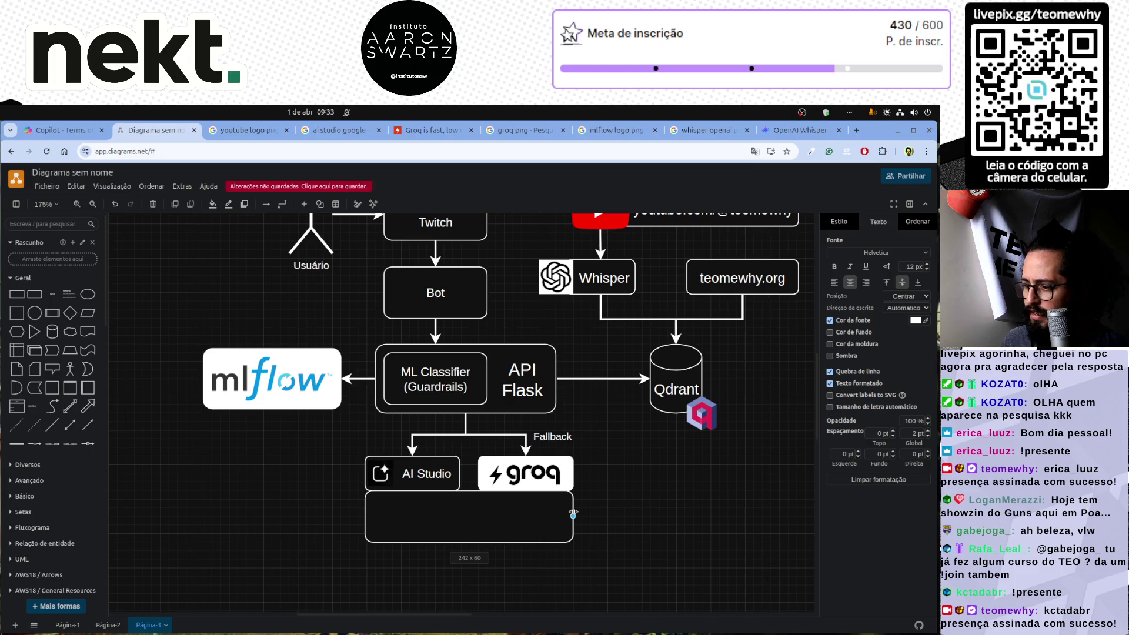
left_click_drag(469, 542, 469, 525)
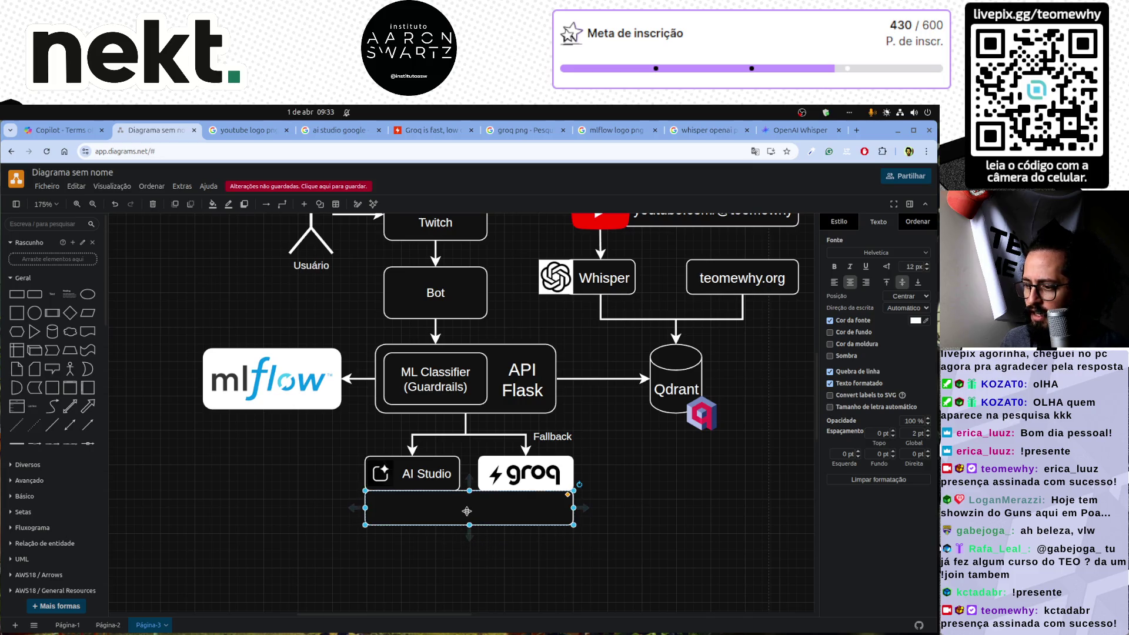
double_click(467, 511)
type("LLM")
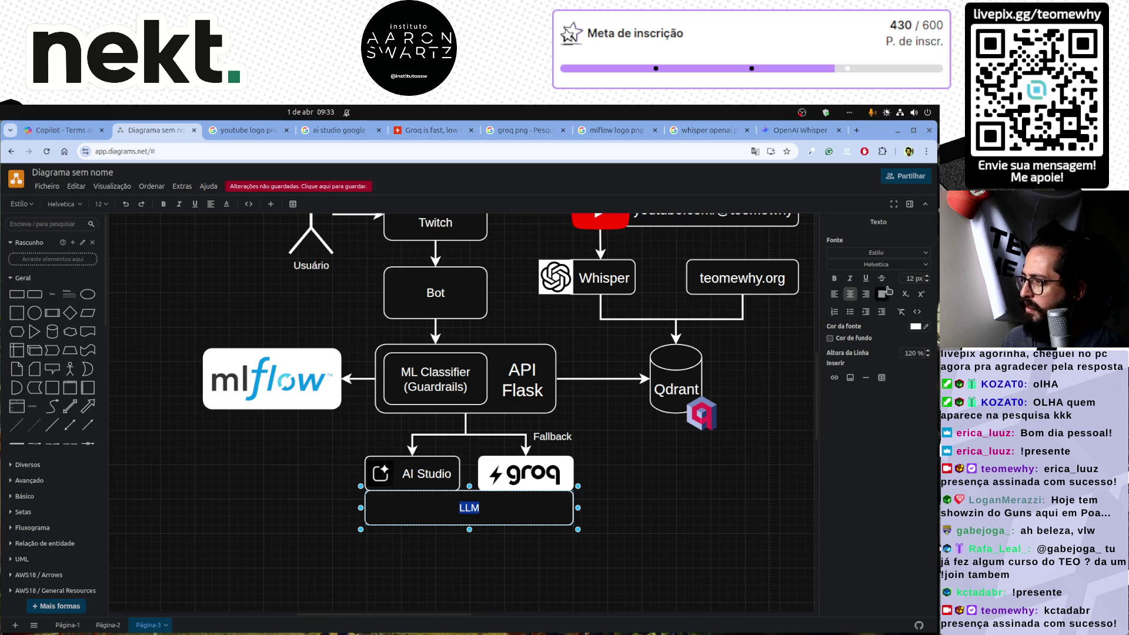
left_click(701, 599)
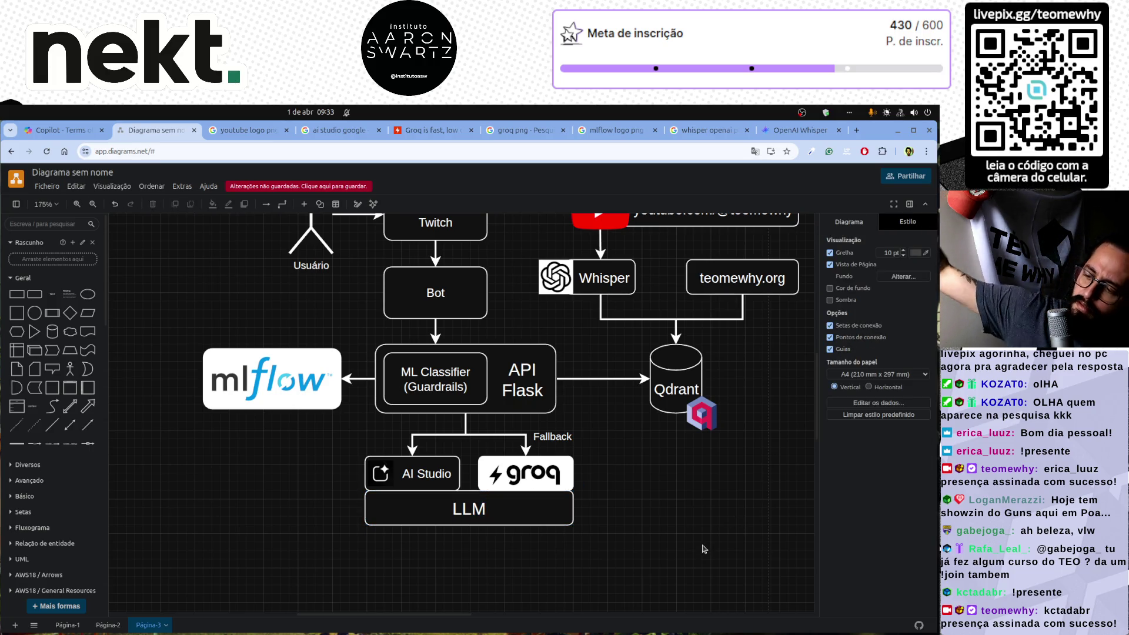
mouse_move(412, 474)
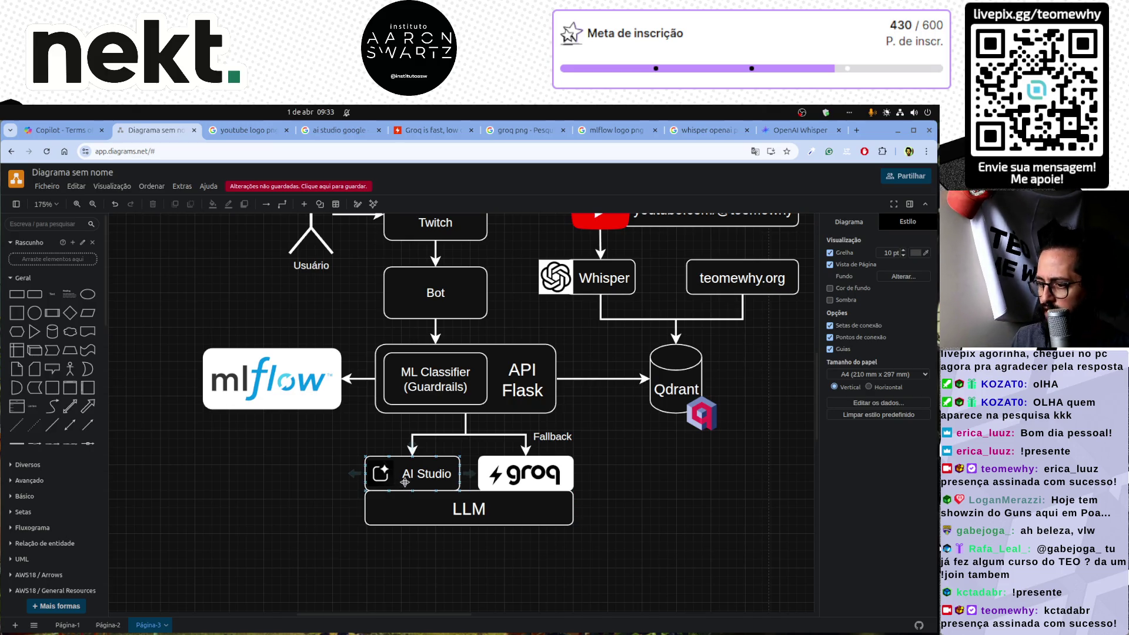
Select AI Studio and groq and move them down below the LLM box
left_click(406, 481)
left_click(546, 481, "shift")
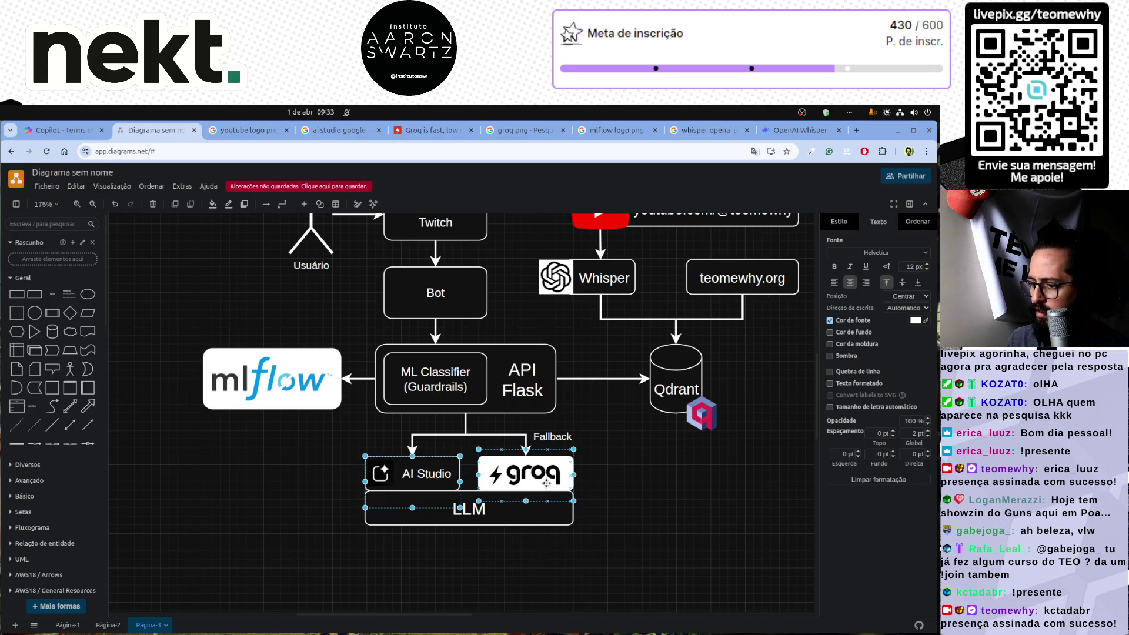
key("Down")
key("Down")
key("Down")
key("Down")
key("Down")
key("Down")
key("Down")
key("Down")
key("Down")
key("Down")
key("Down")
key("Down")
key("Down")
key("Down")
key("Down")
key("Down")
key("Down")
key("Down")
key("Down")
key("Down")
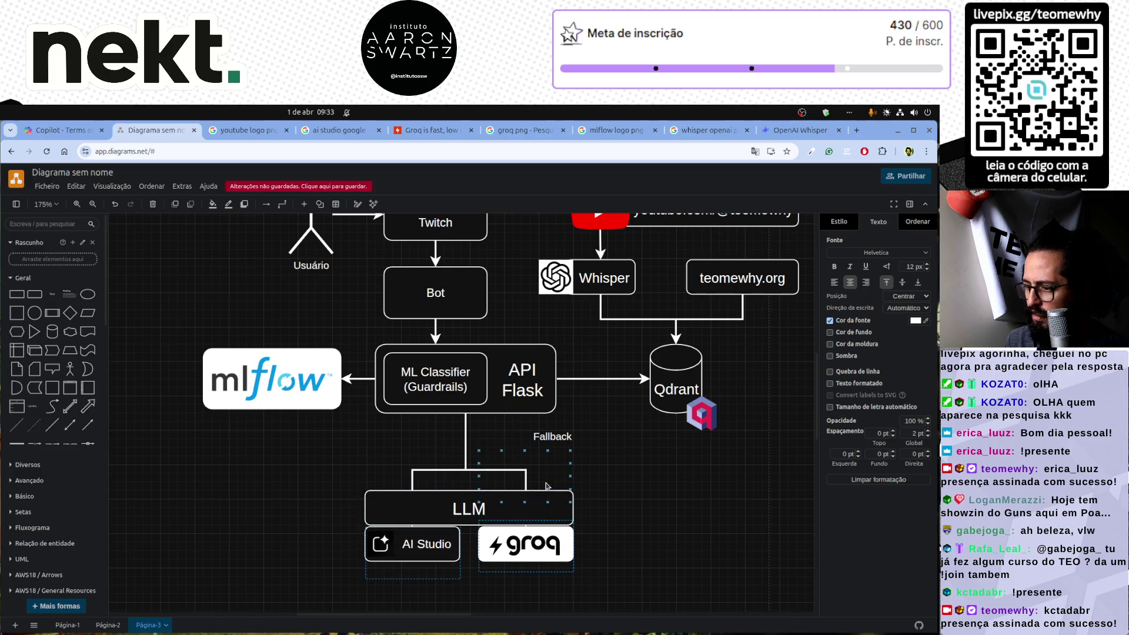
Try moving the LLM box up toward the API, then drop it below AI Studio and groq
left_click(656, 510)
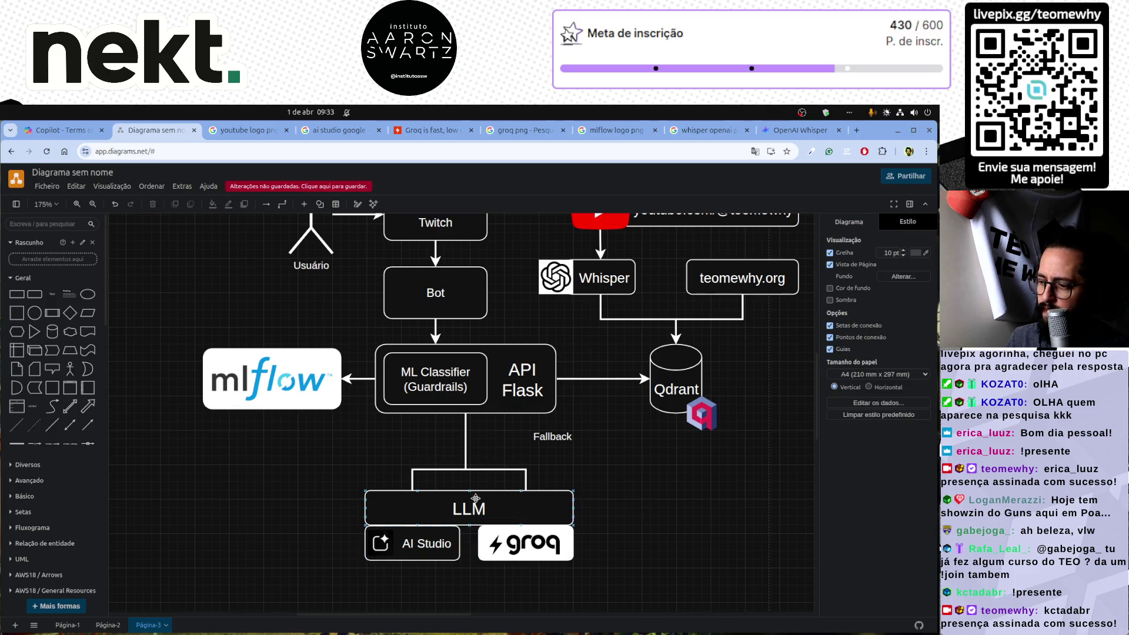
left_click_drag(485, 508, 484, 491)
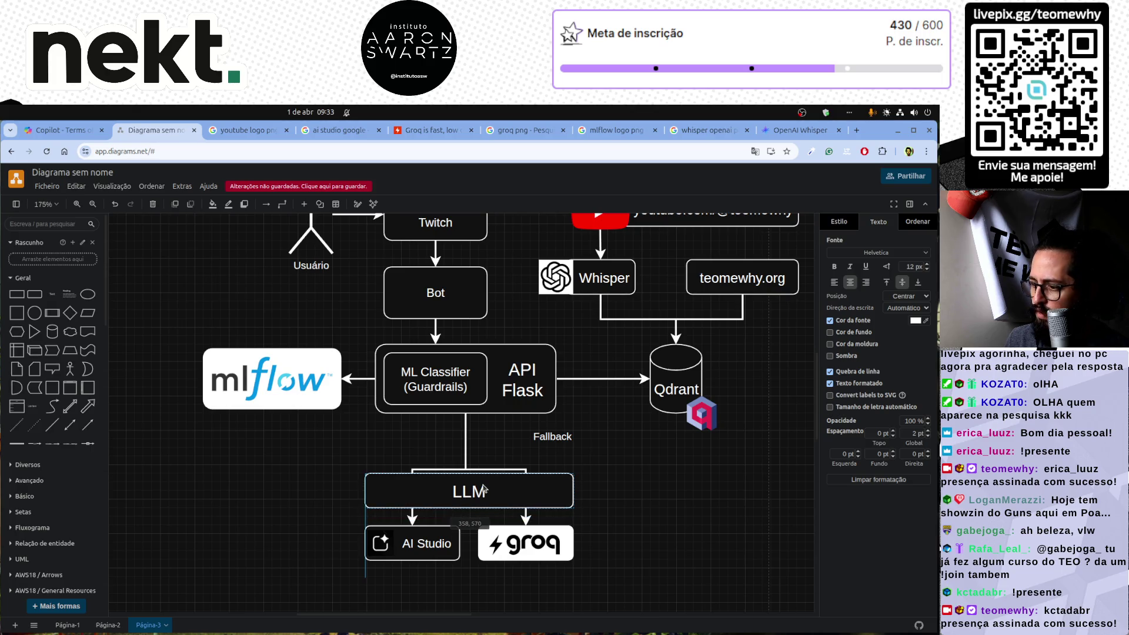
left_click_drag(485, 490, 484, 467)
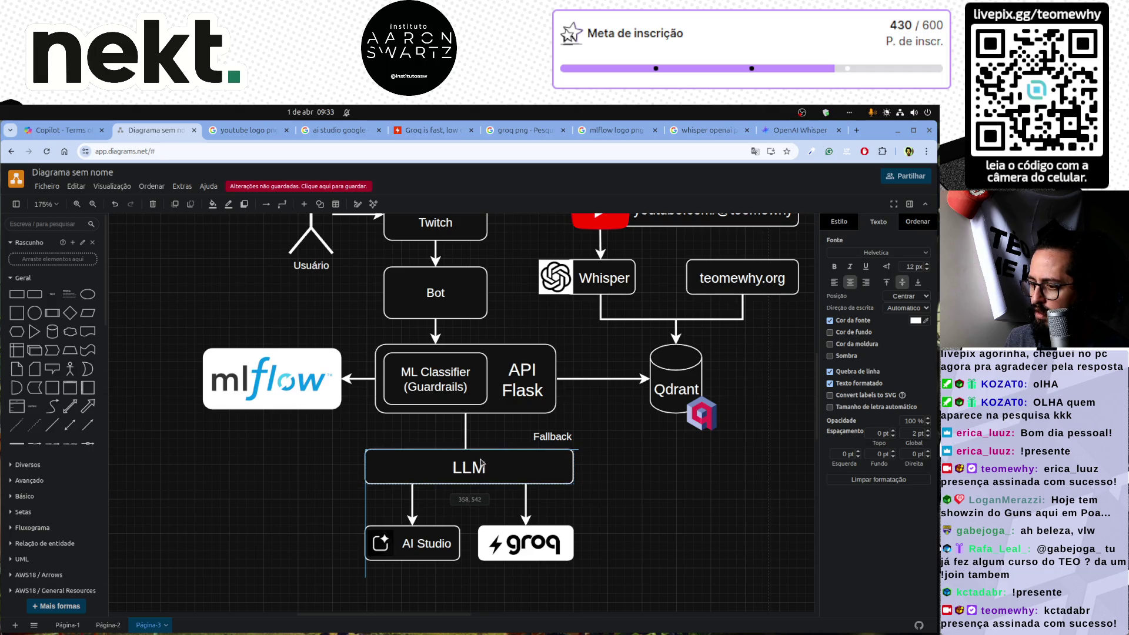
left_click_drag(482, 461, 480, 468)
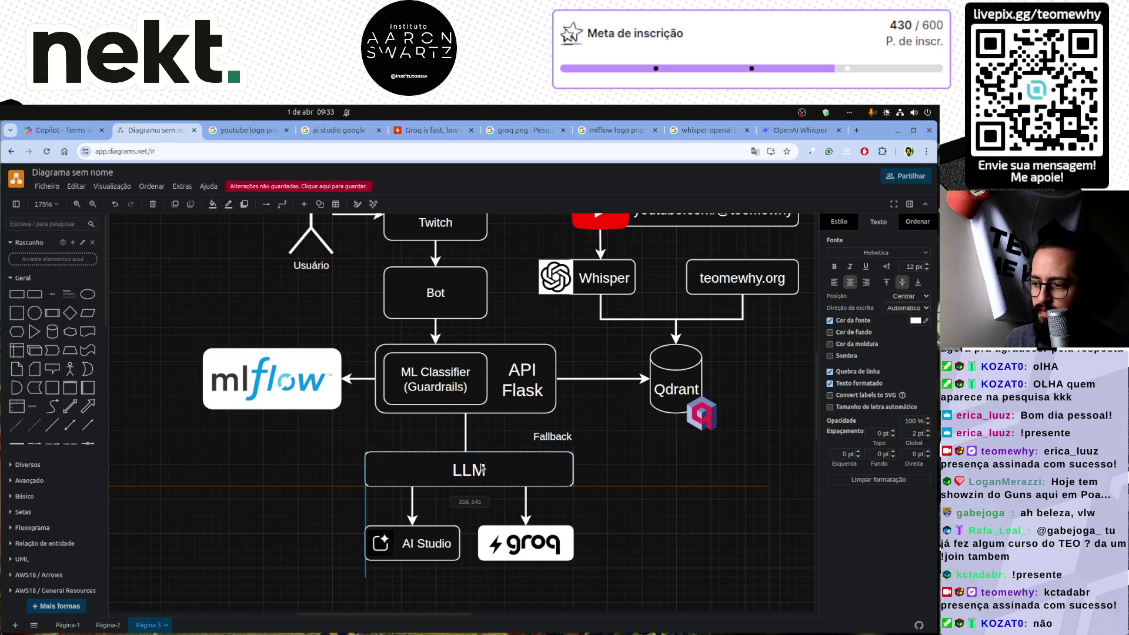
left_click_drag(481, 471, 481, 572)
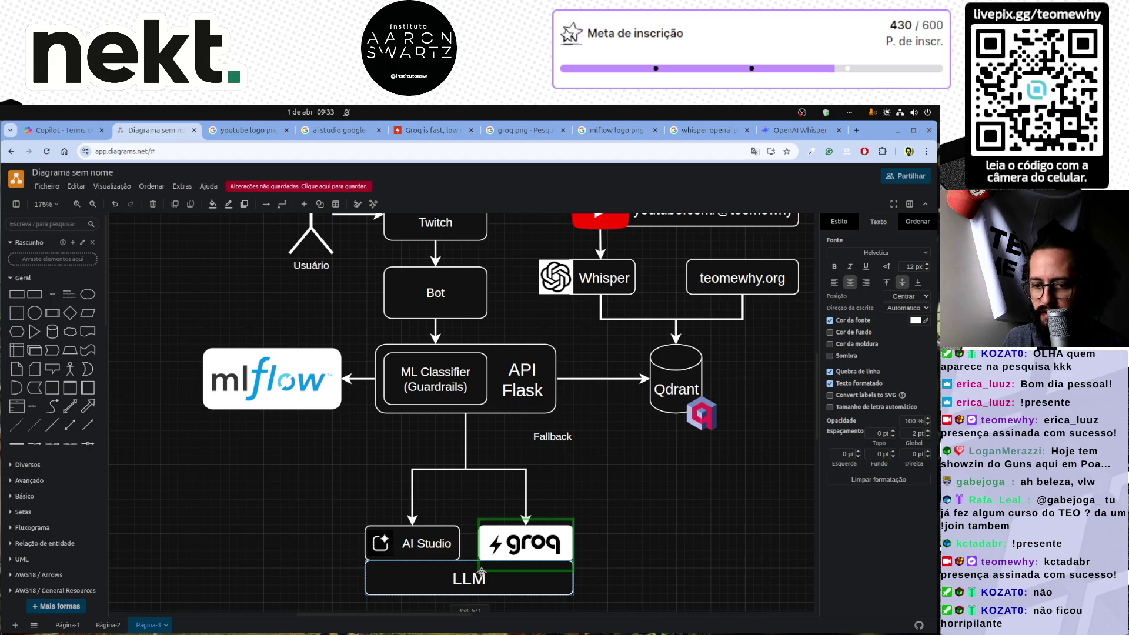
left_click(680, 526)
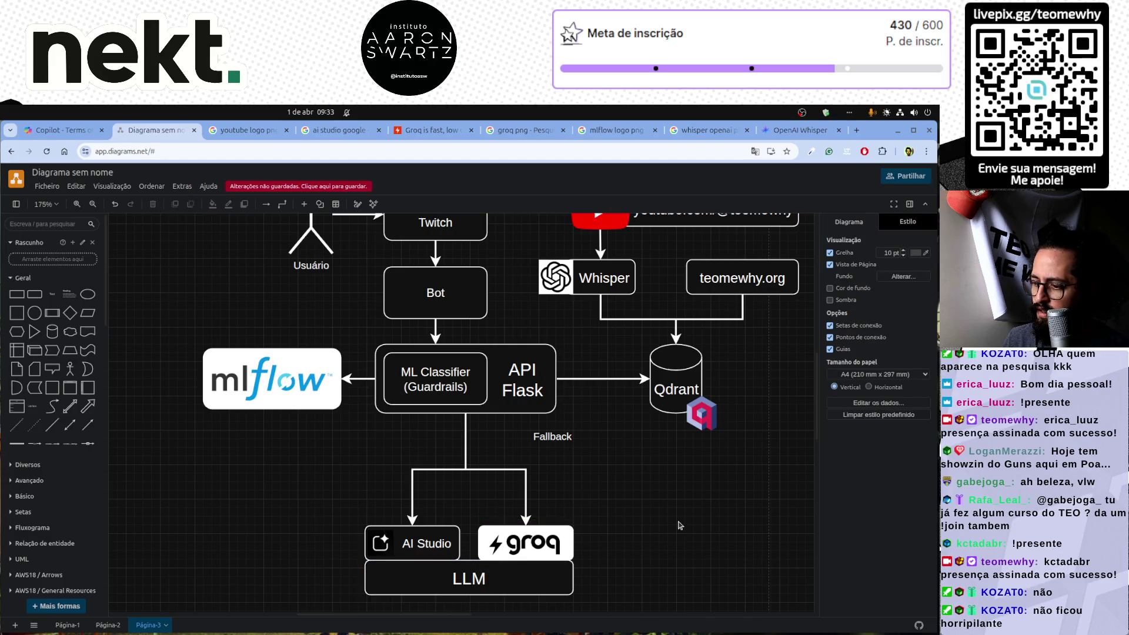
Move the LLM box up to sit just below API Flask, above AI Studio and groq
left_click(492, 578)
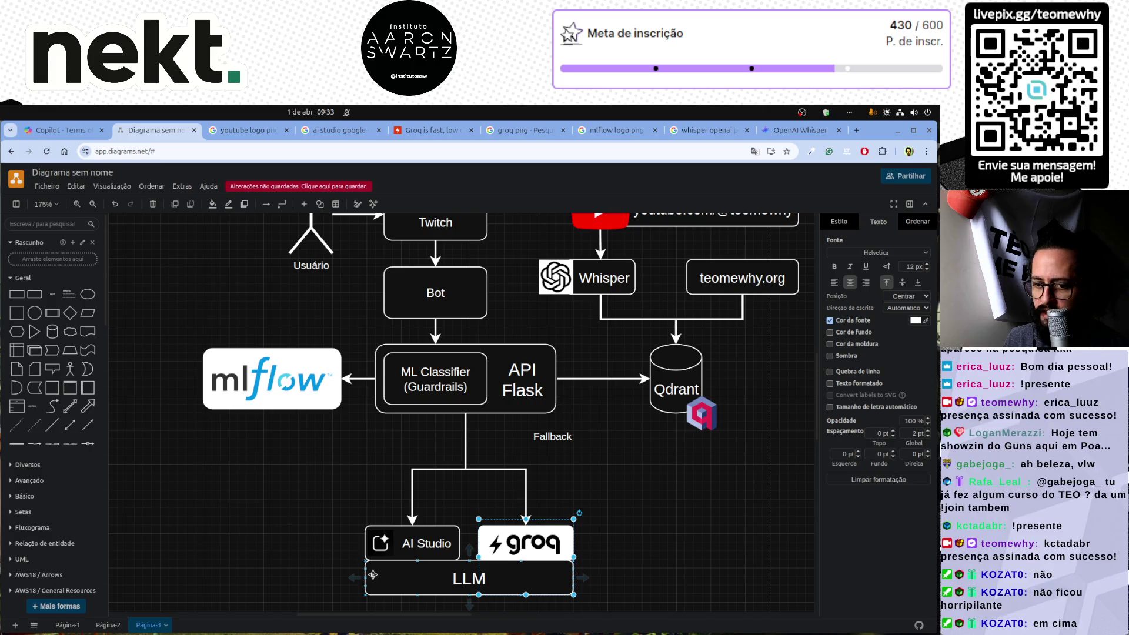
left_click_drag(497, 589, 496, 516)
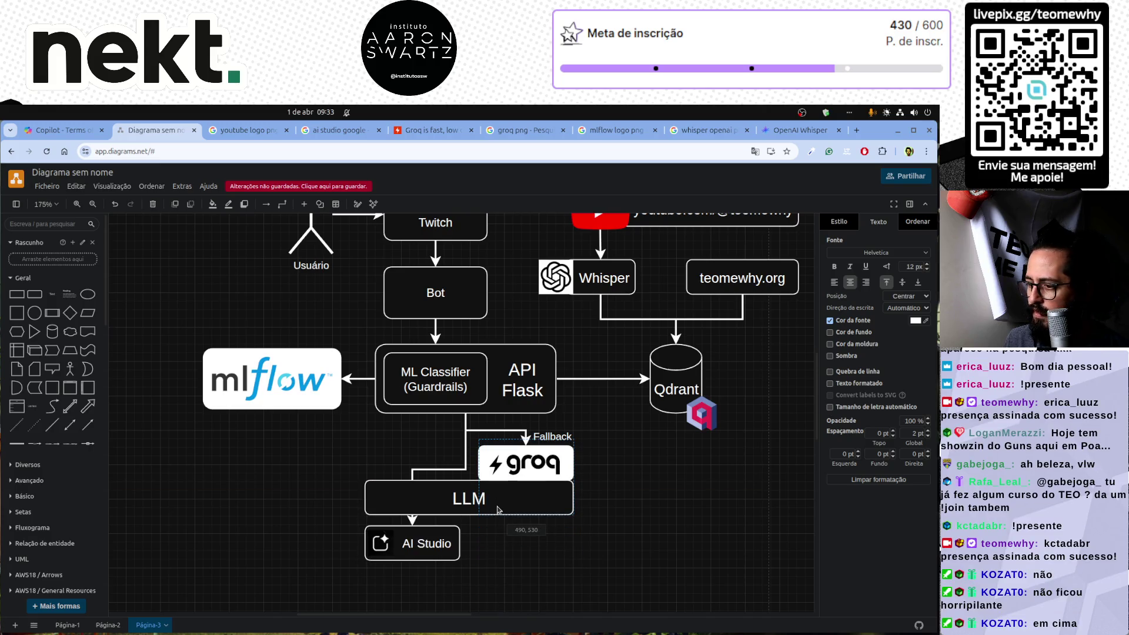
key("ctrl+z")
left_click(657, 564)
left_click(446, 590)
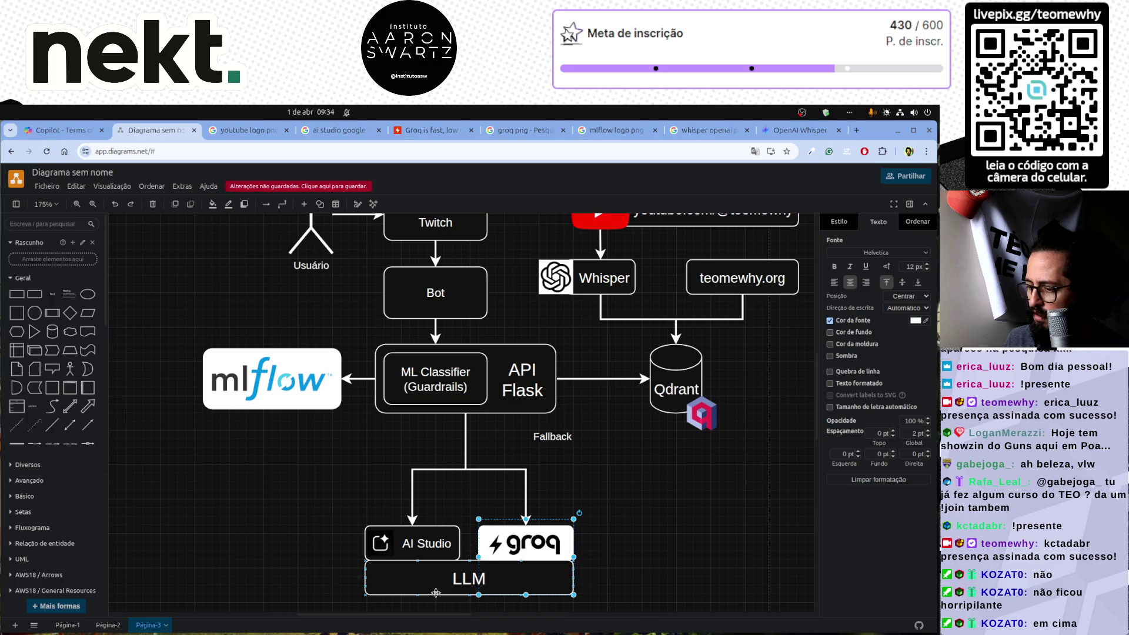
left_click_drag(436, 592, 432, 470)
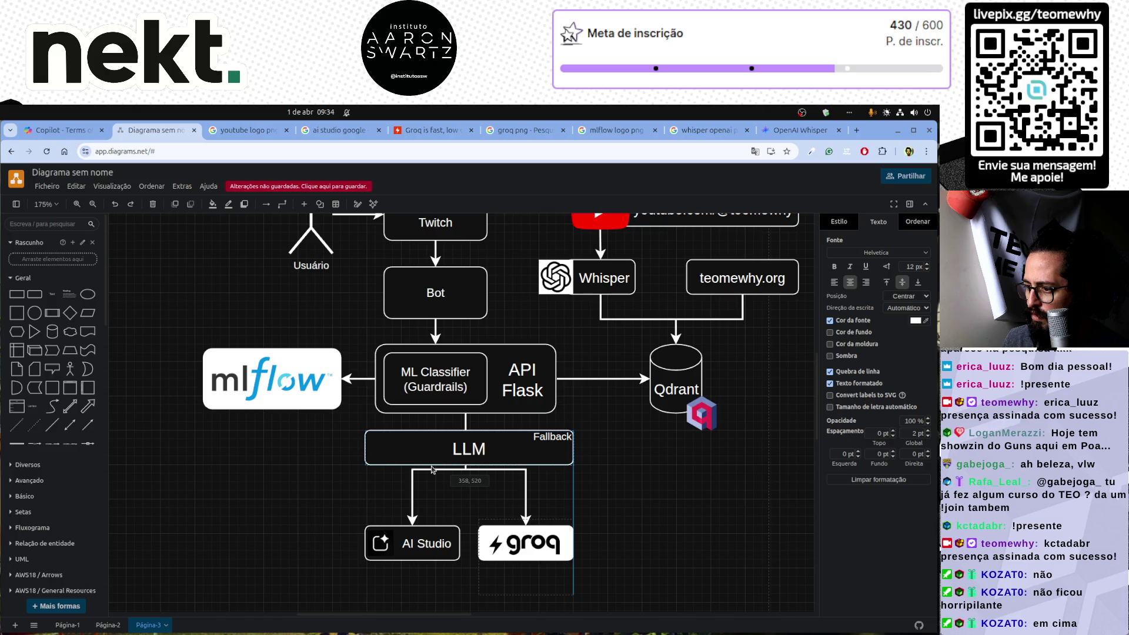
left_click_drag(431, 470, 542, 491)
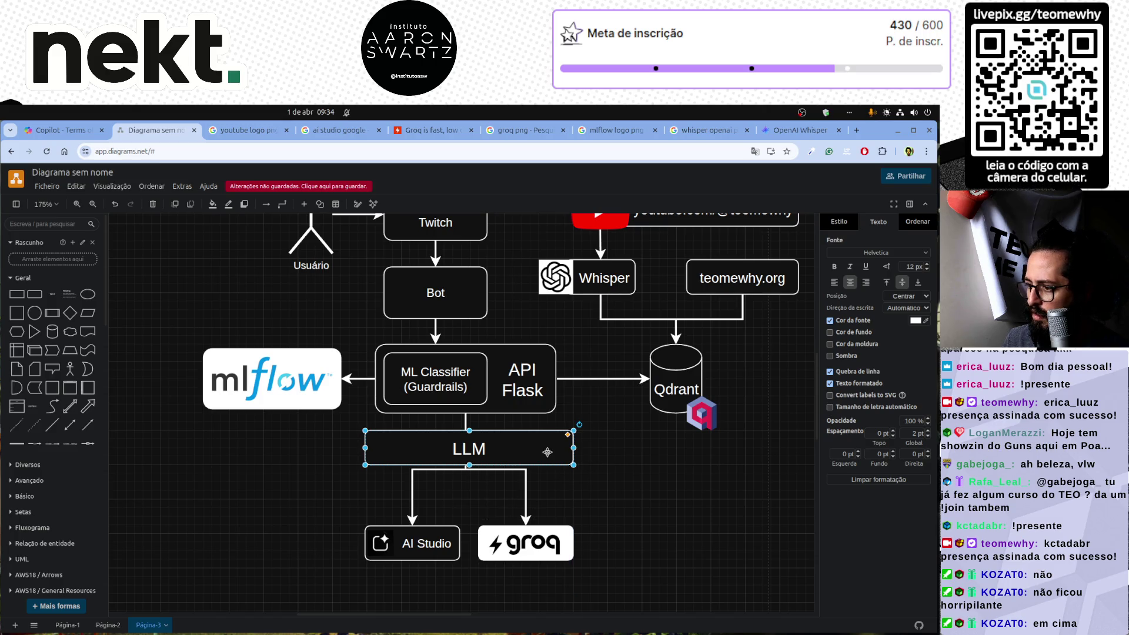
mouse_move(493, 457)
left_mouse_down()
mouse_move(527, 457)
mouse_move(494, 459)
left_mouse_up()
left_click_drag(412, 547, 413, 548)
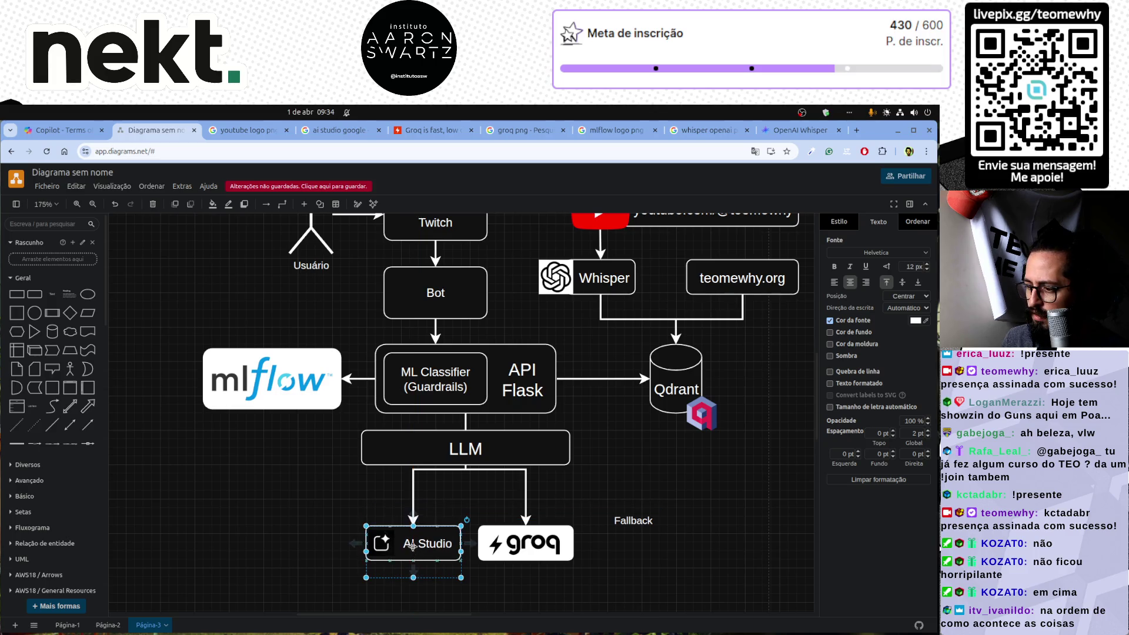
Lower both arrow bends and bring AI Studio and groq up closer under LLM
left_click(445, 470)
left_click_drag(441, 470, 440, 507)
left_click(509, 470)
left_click_drag(494, 470, 494, 508)
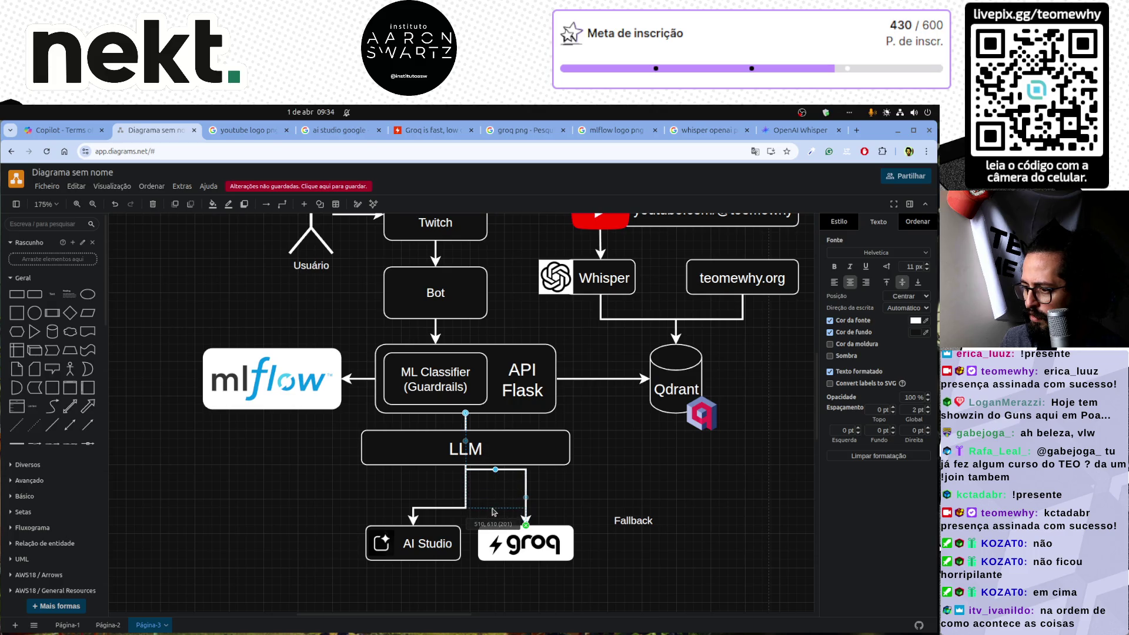
left_click(305, 508)
left_click(416, 546)
left_click(539, 548, "shift")
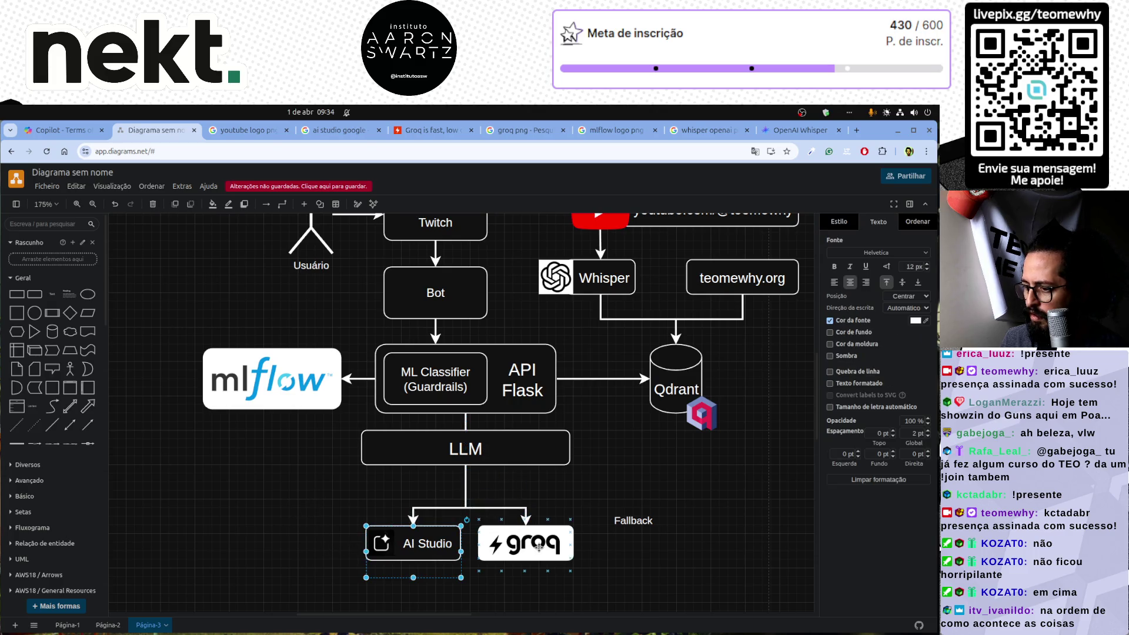
left_click_drag(519, 560, 515, 504)
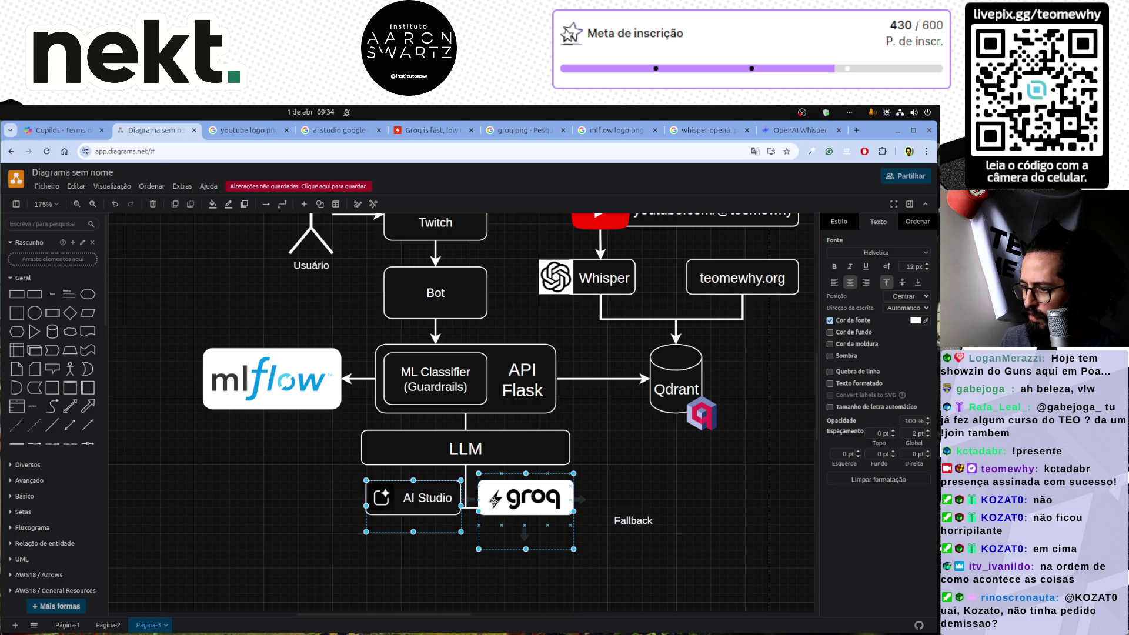
Reconnect the arrows to the tops of groq and AI Studio and nudge the LLM box up
left_click(467, 475)
left_click_drag(495, 508, 495, 474)
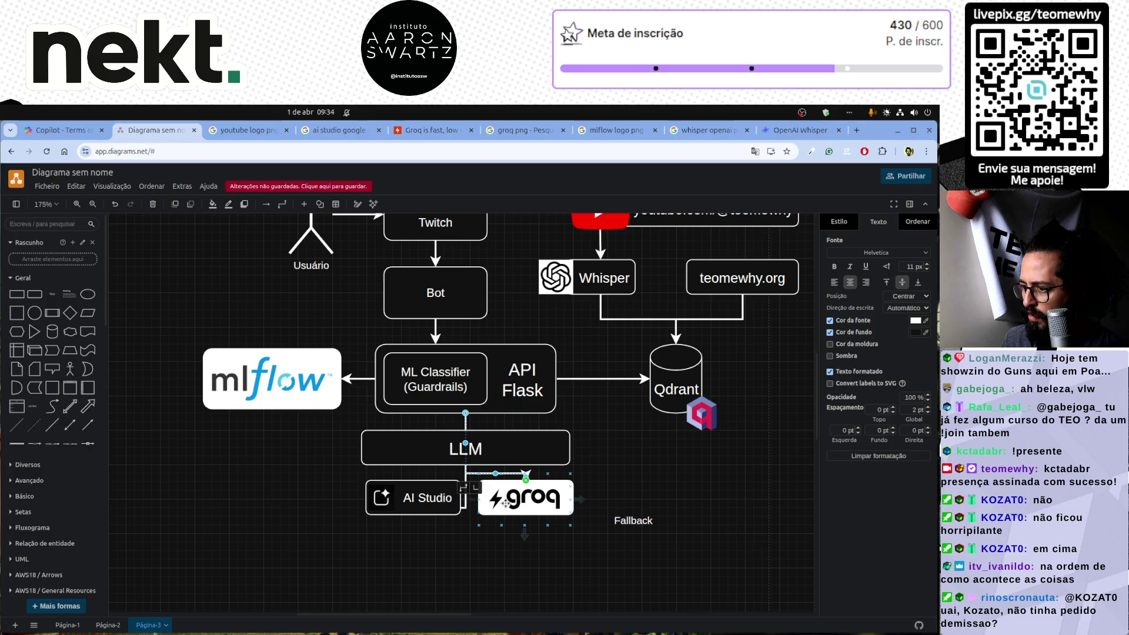
left_click(448, 508)
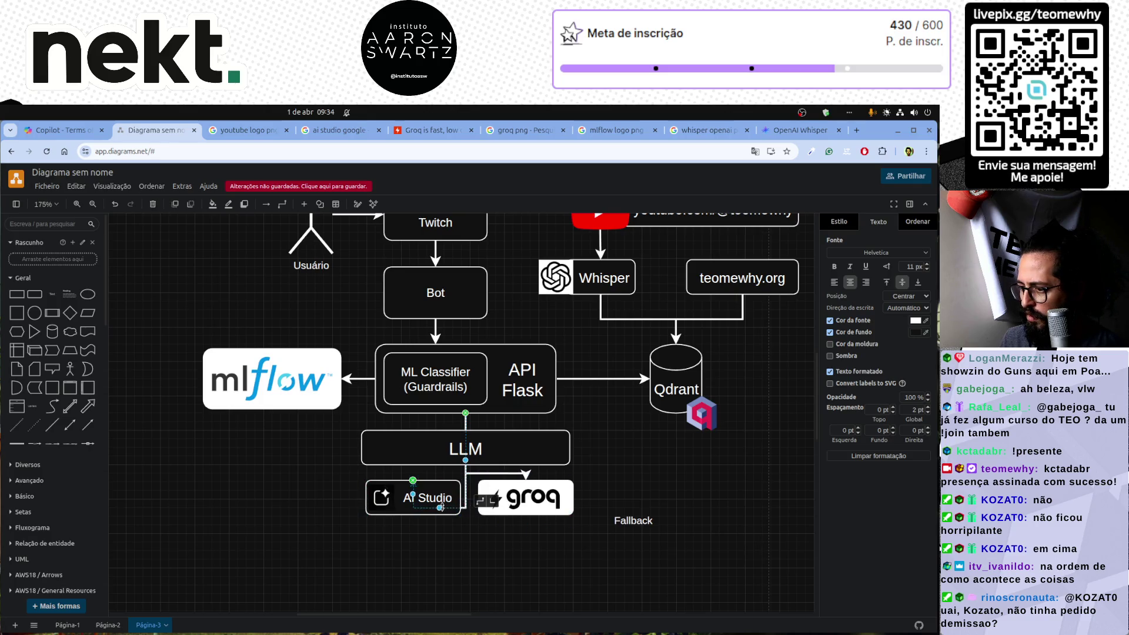
left_click_drag(441, 508, 415, 490)
left_click(461, 546)
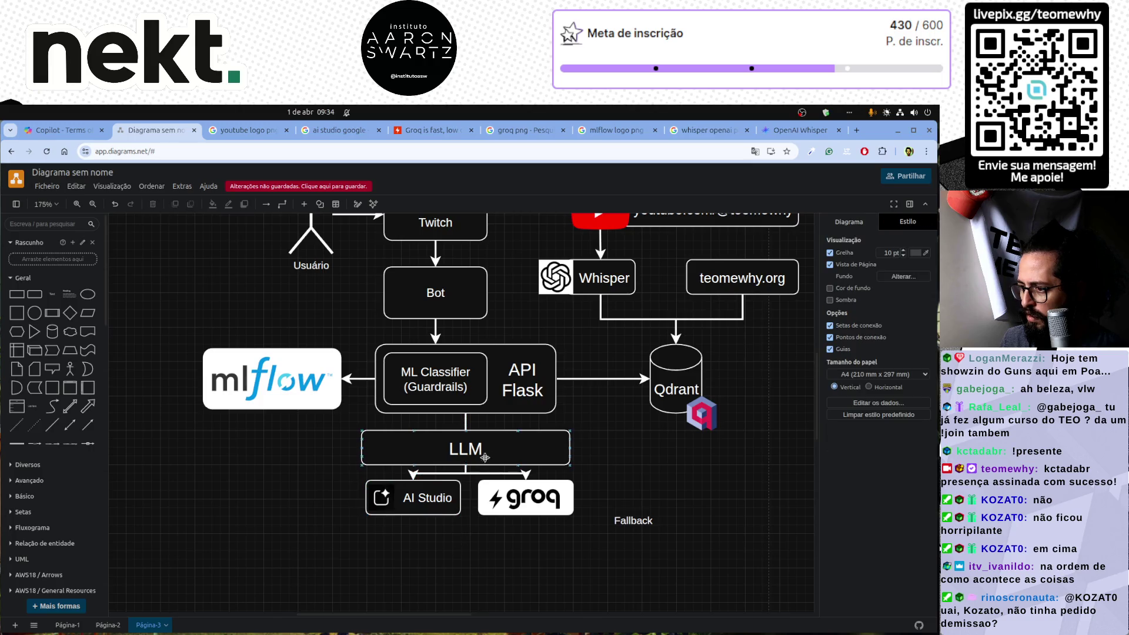
left_click_drag(485, 457, 487, 441)
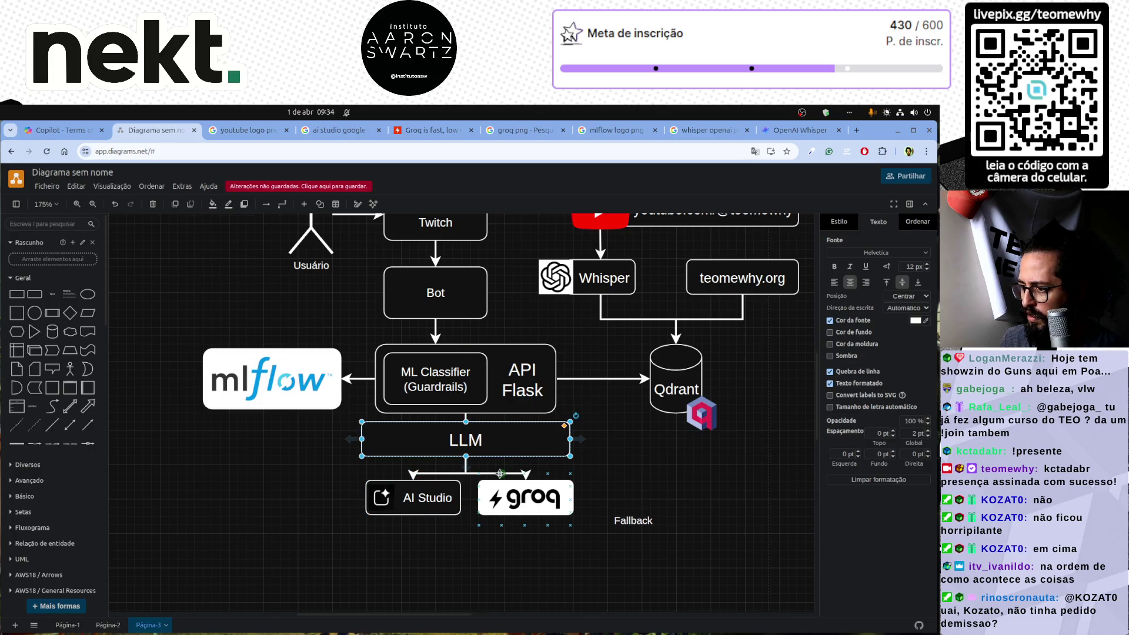
Raise the groq and AI Studio arrow bends to the same height
left_click(504, 474)
left_click(467, 474)
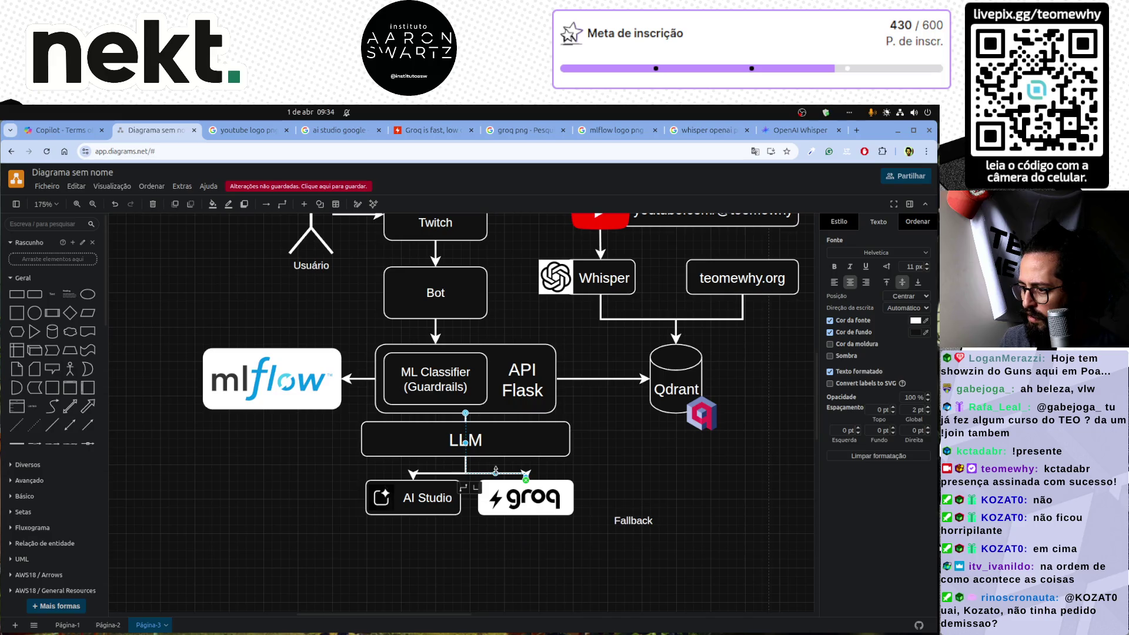
left_click_drag(494, 474, 439, 466)
left_click(440, 474)
left_click(471, 538)
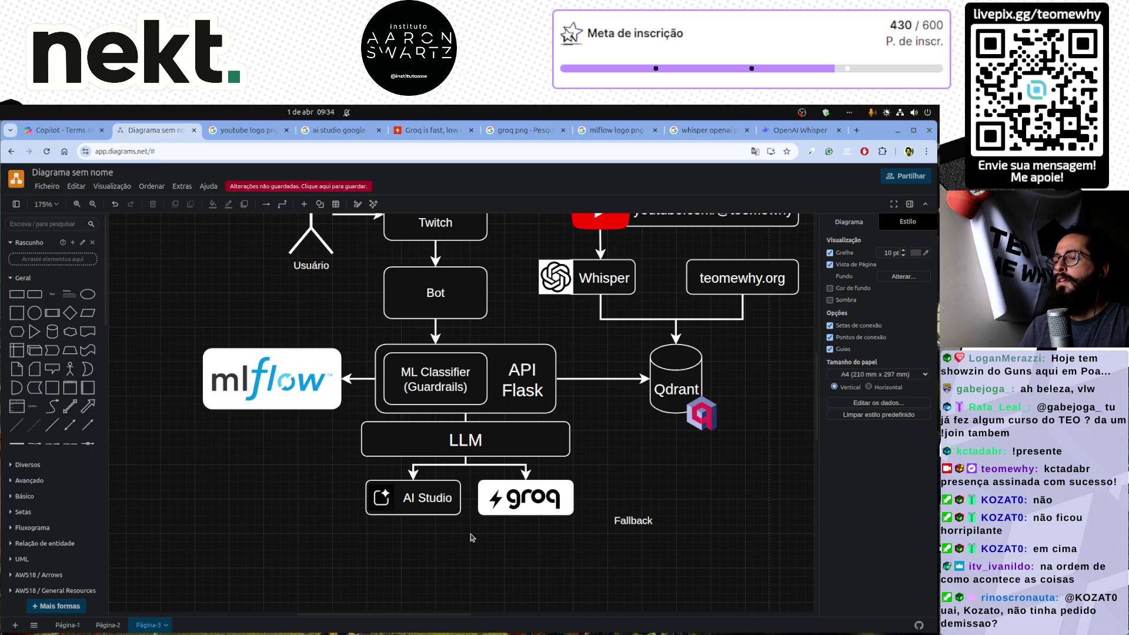
left_click(402, 483)
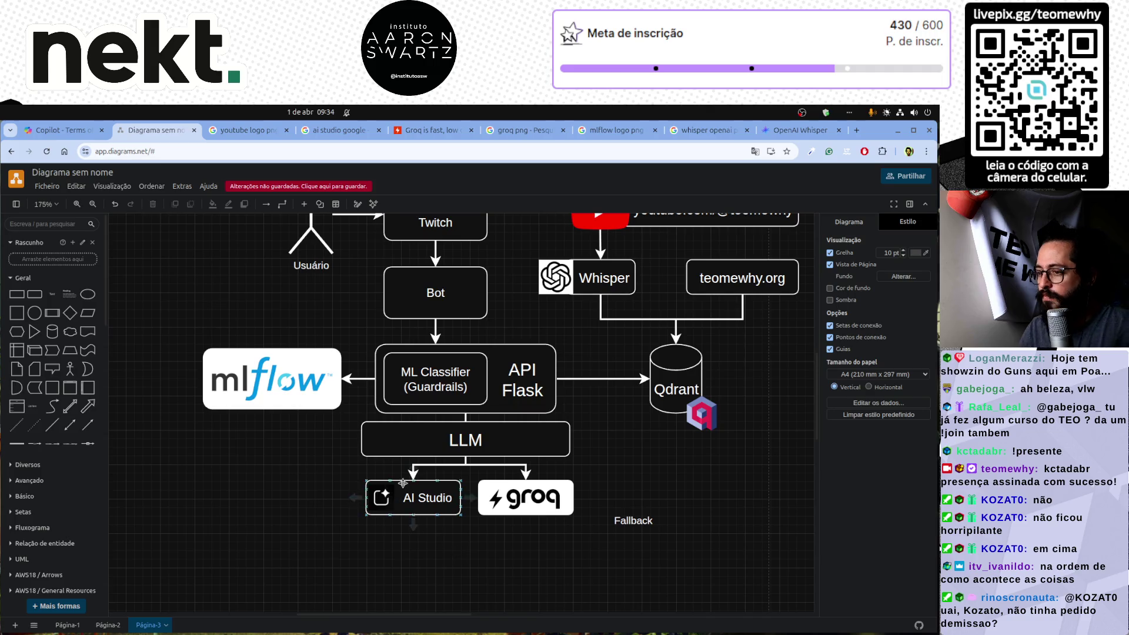
left_click(368, 438)
Narrow the LLM box from both sides and set the Fallback label beside the groq arrow
left_click_drag(369, 439, 376, 439)
left_click_drag(572, 439, 556, 439)
left_click(637, 439)
mouse_move(630, 520)
left_mouse_down()
mouse_move(587, 485)
mouse_move(549, 481)
left_mouse_up()
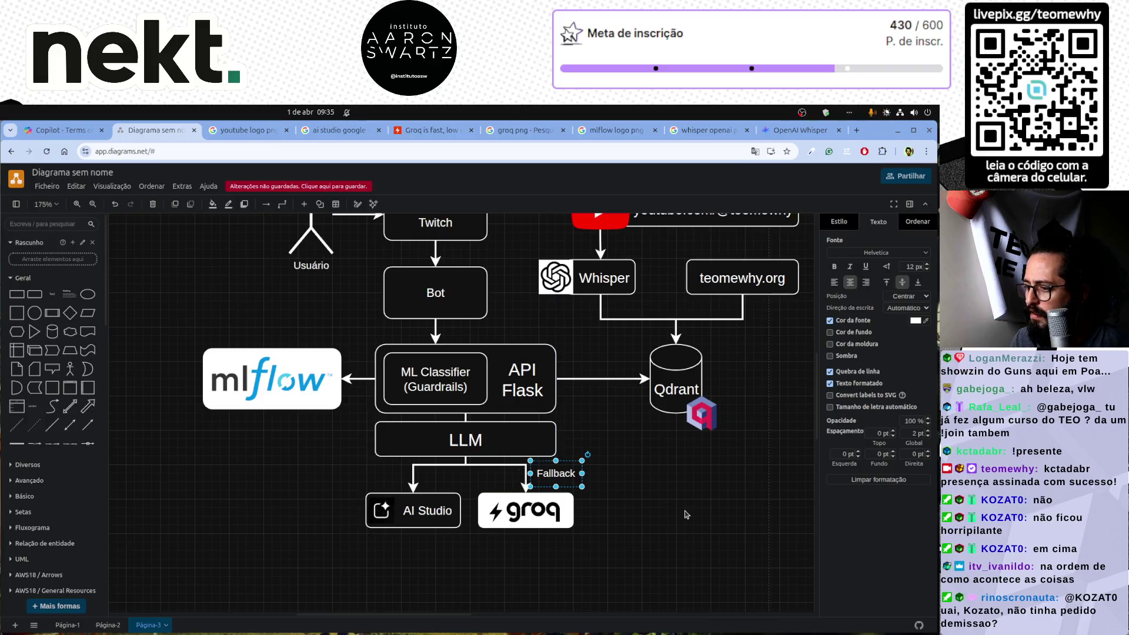
left_click(681, 547)
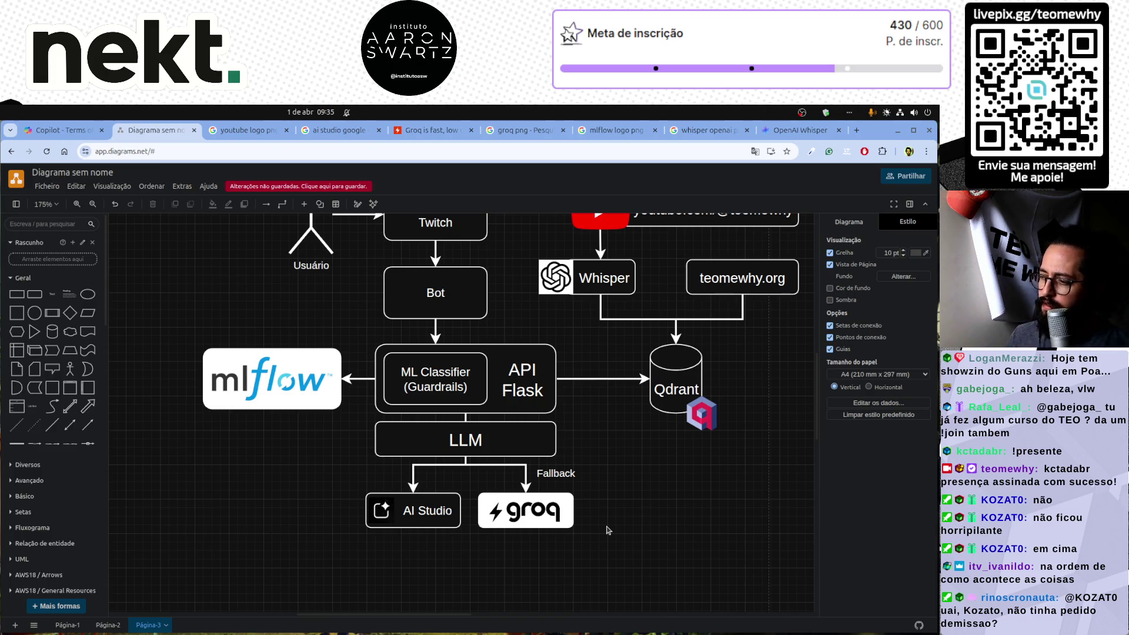
scroll(607, 530, "up", 1)
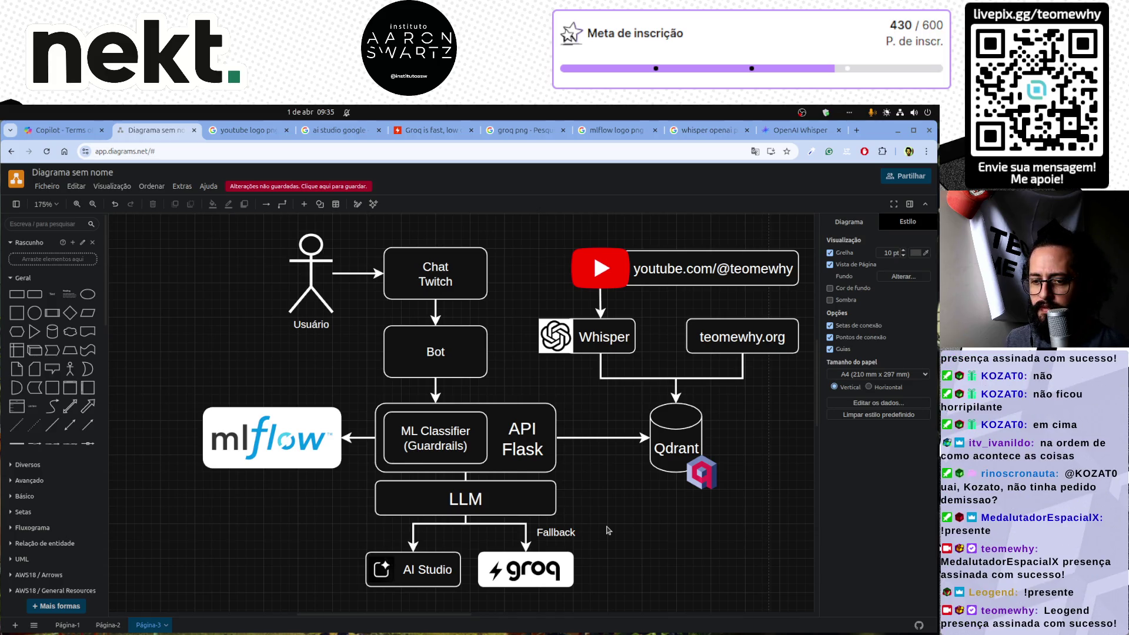
scroll(607, 530, "down", 2, "ctrl")
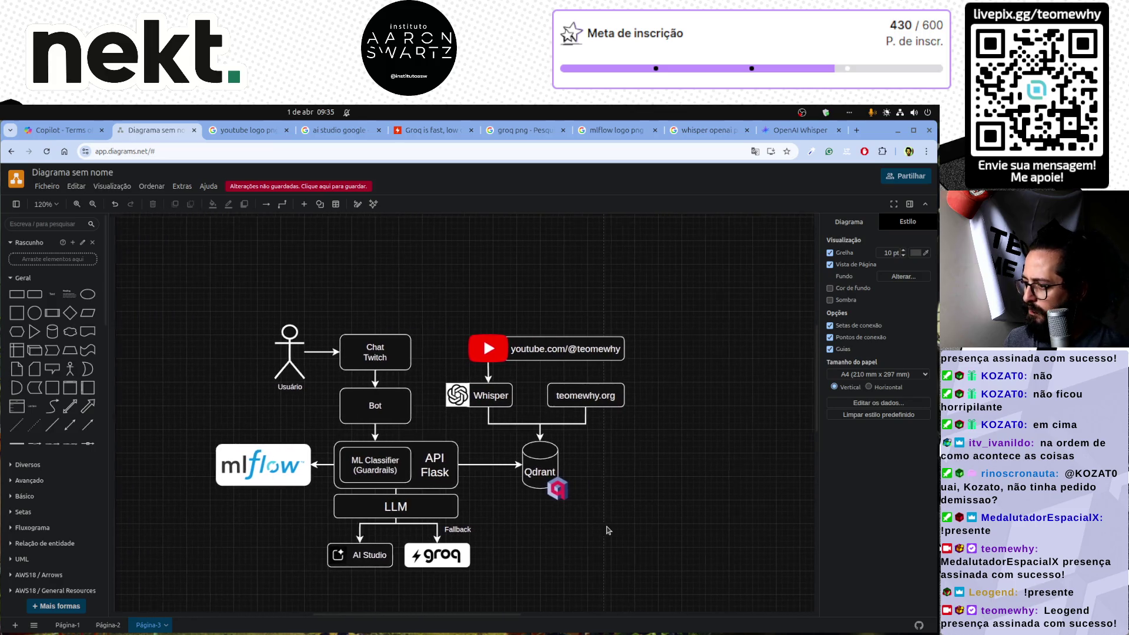
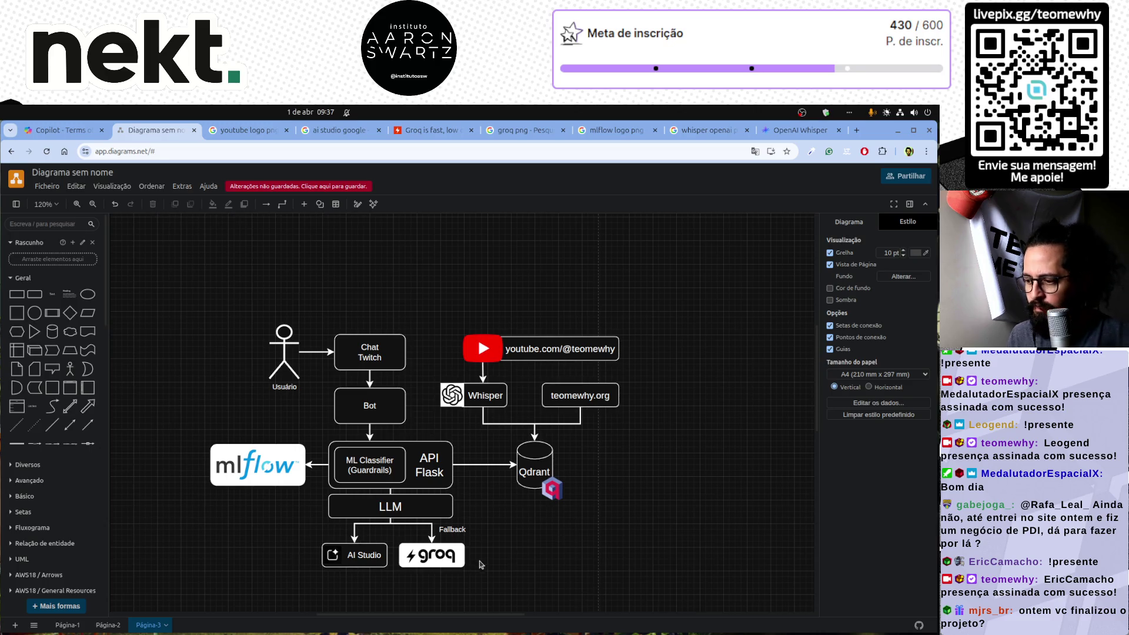
scroll(500, 556, "up", 2, "ctrl")
scroll(499, 555, "up", 1, "ctrl")
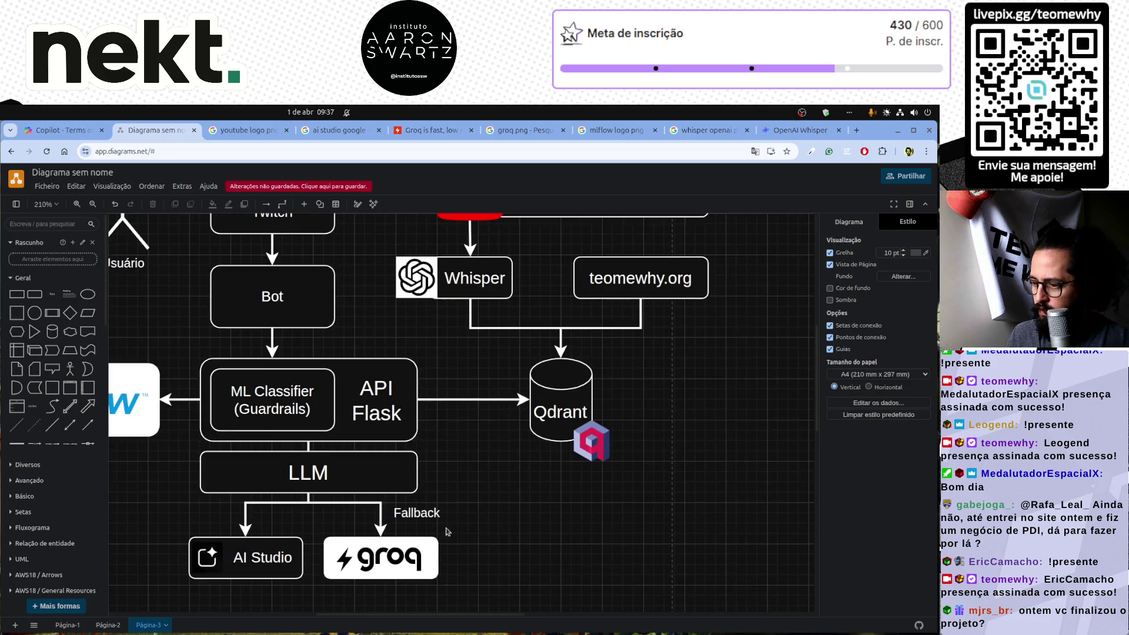
Wrap the Fallback label on the Groq arrow in parentheses as "(Fallback)"
double_click(415, 514)
key("Home")
type("(")
key("End")
type(")")
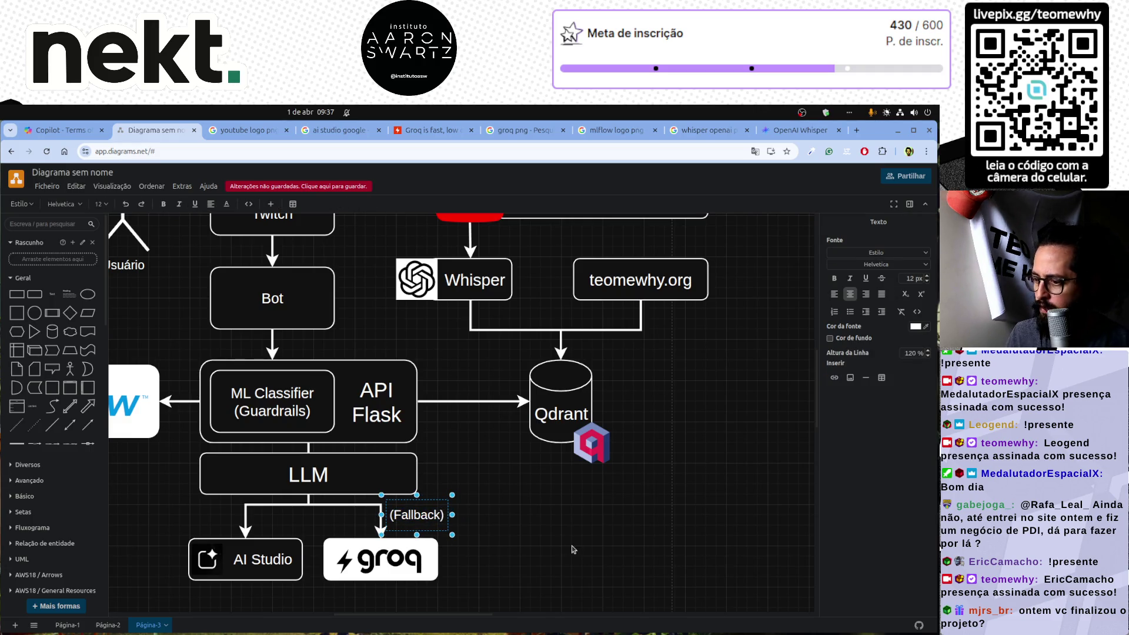
left_click(571, 550)
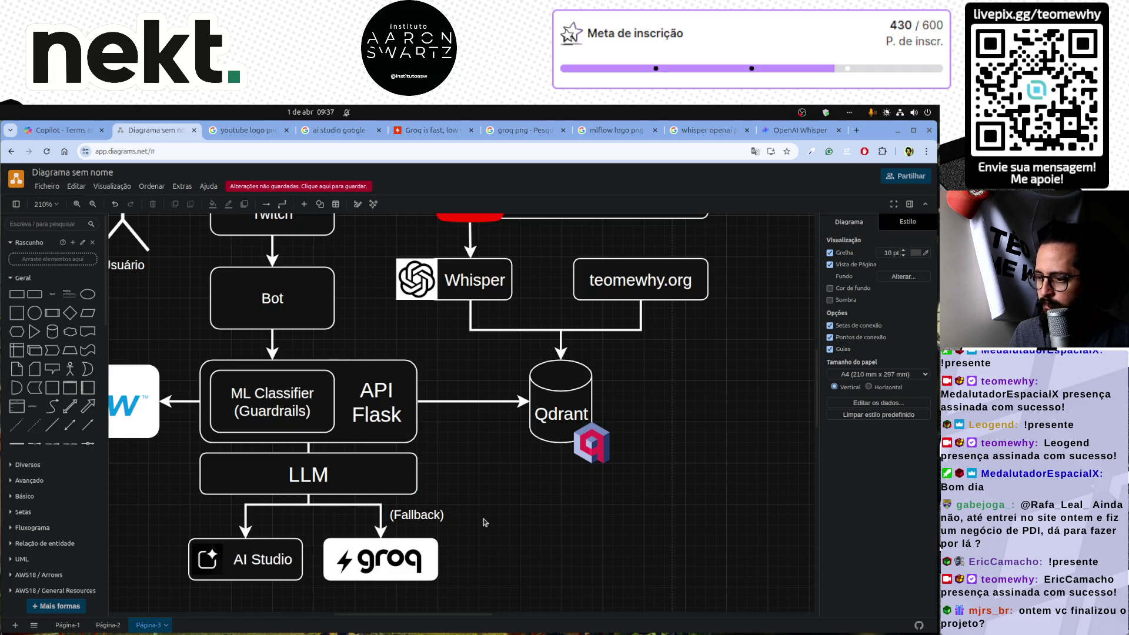
scroll(484, 522, "down", 3, "ctrl")
Add a General rectangle and stretch it over the whole diagram area
left_click(16, 293)
mouse_move(445, 401)
left_mouse_down()
mouse_move(222, 344)
mouse_move(219, 310)
left_mouse_up()
left_click_drag(219, 311, 627, 591)
mouse_move(538, 551)
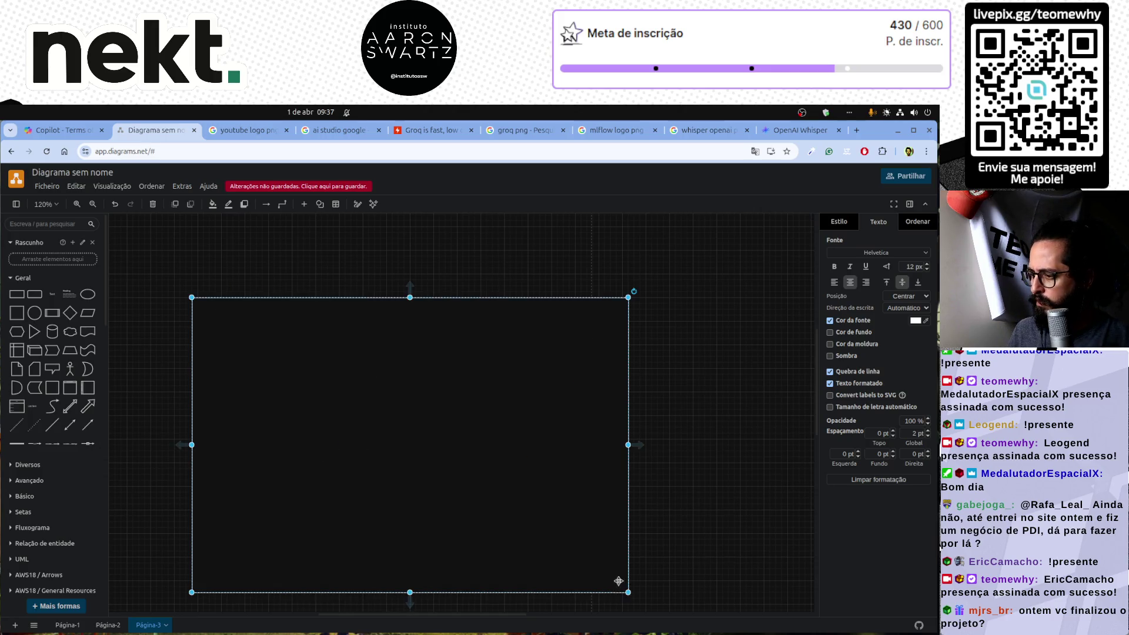
Send the large rectangle to back and shorten it to 740 by 450 so it frames the diagram
right_click(551, 494)
left_click(608, 536)
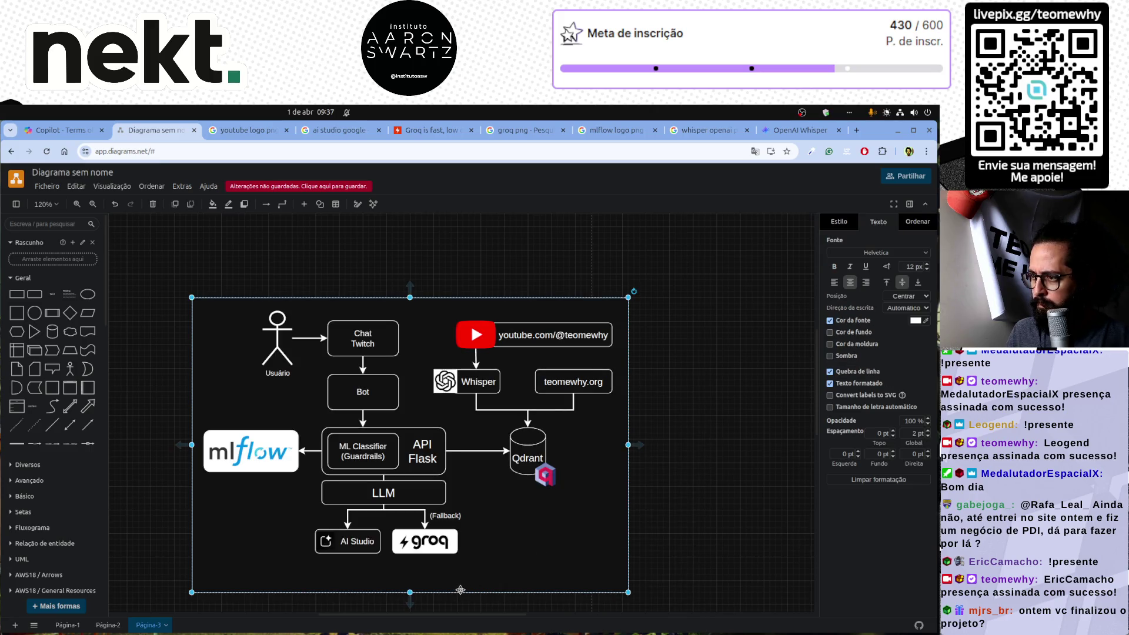
left_click_drag(410, 591, 418, 561)
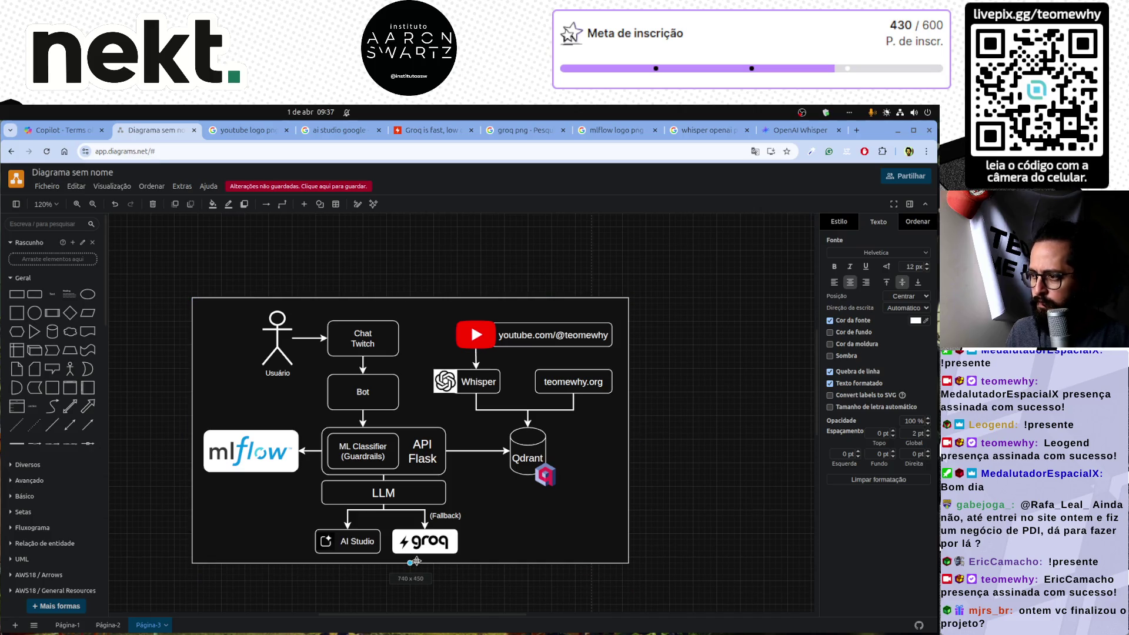
left_click(695, 501)
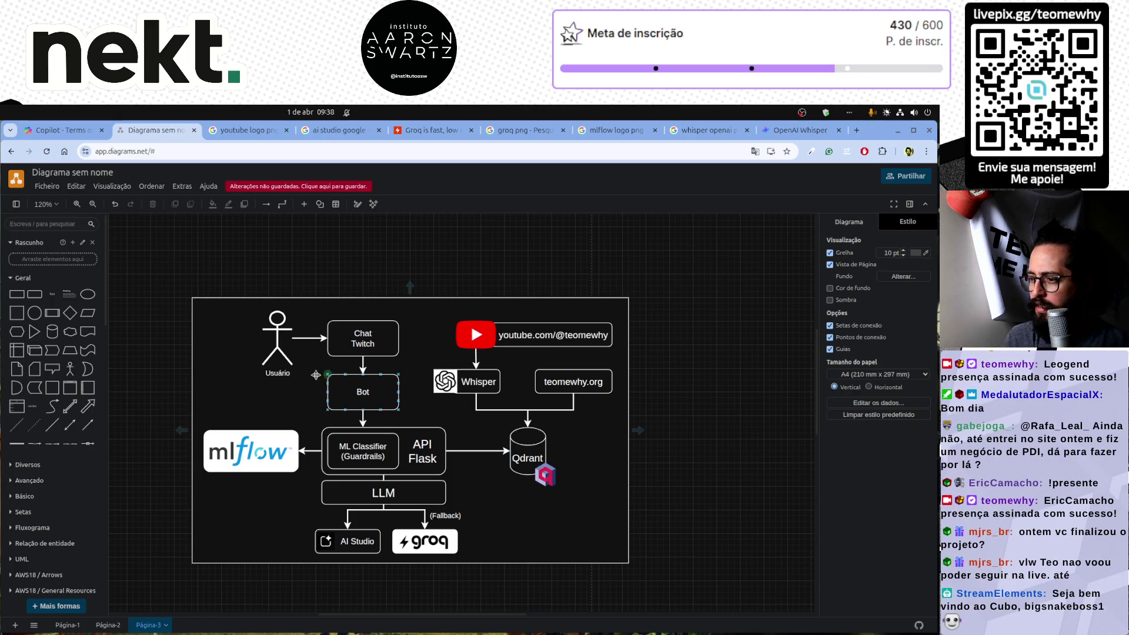
Enlarge the Usuário label under the actor figure to a 15 px font
left_click(280, 376)
key("Tab")
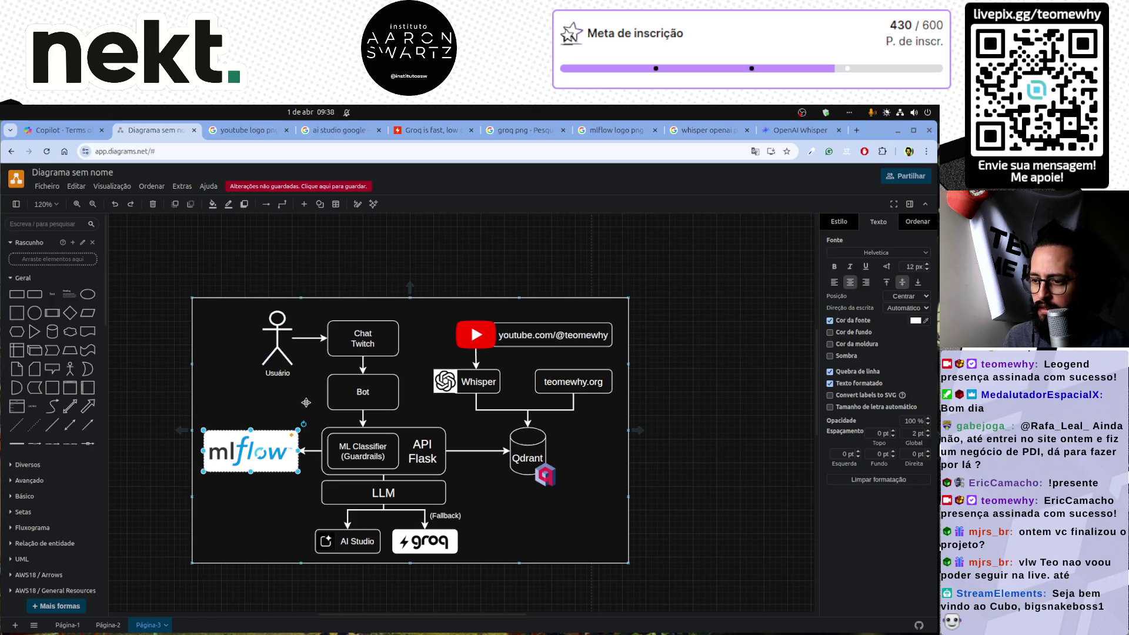
left_click(277, 376)
double_click(276, 344)
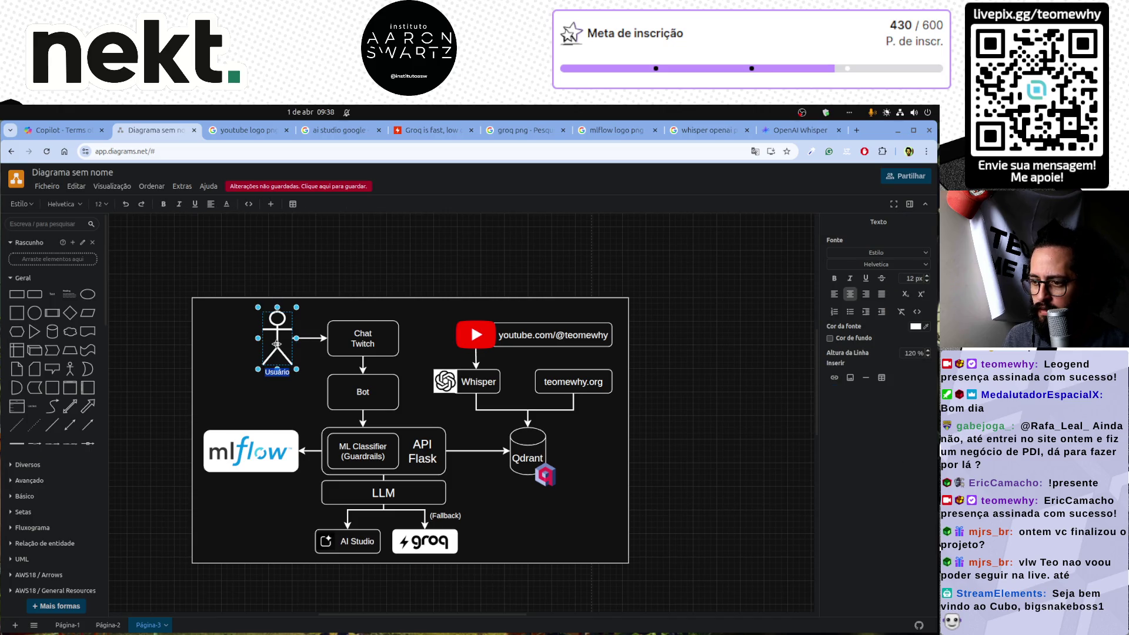
left_click(928, 279)
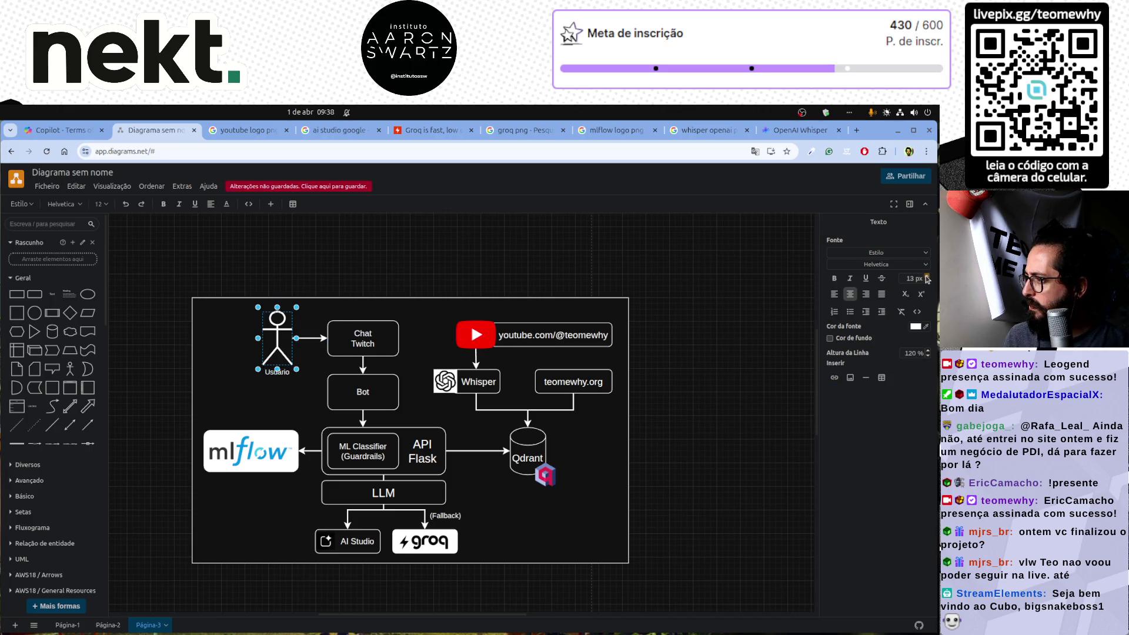
left_click(928, 276)
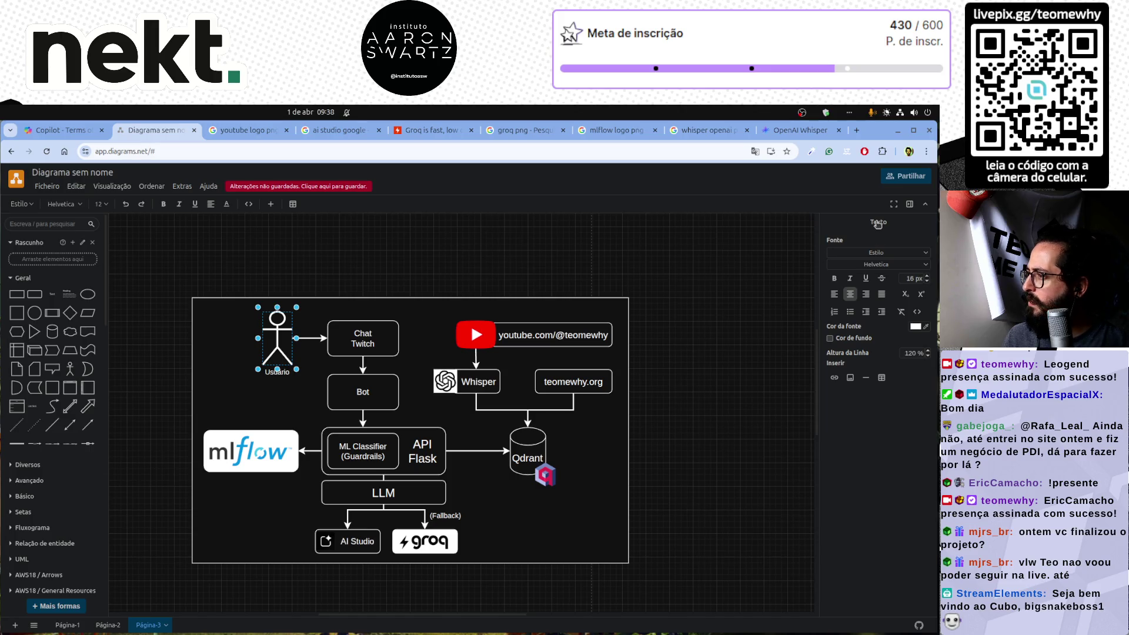
left_click(928, 282)
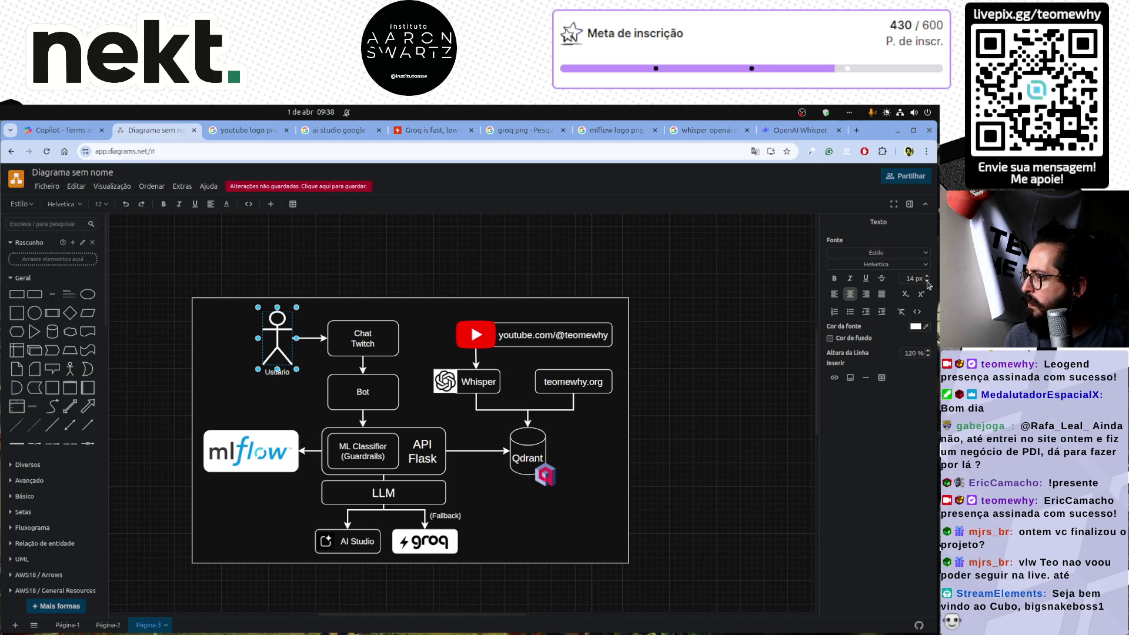
double_click(285, 372)
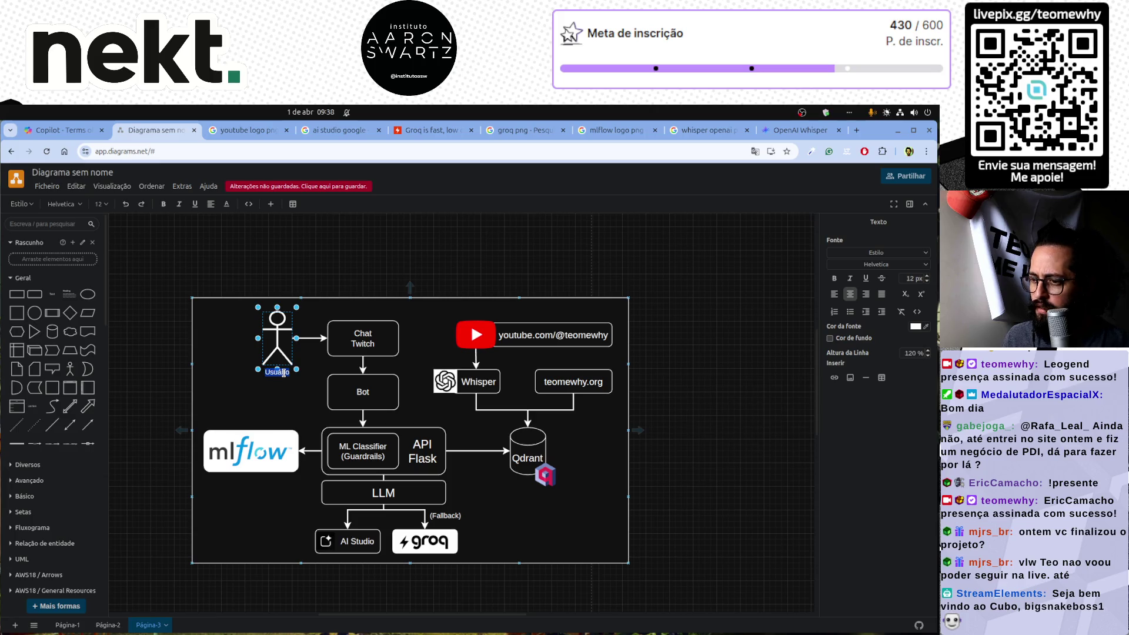
left_click(927, 275)
left_click(926, 275)
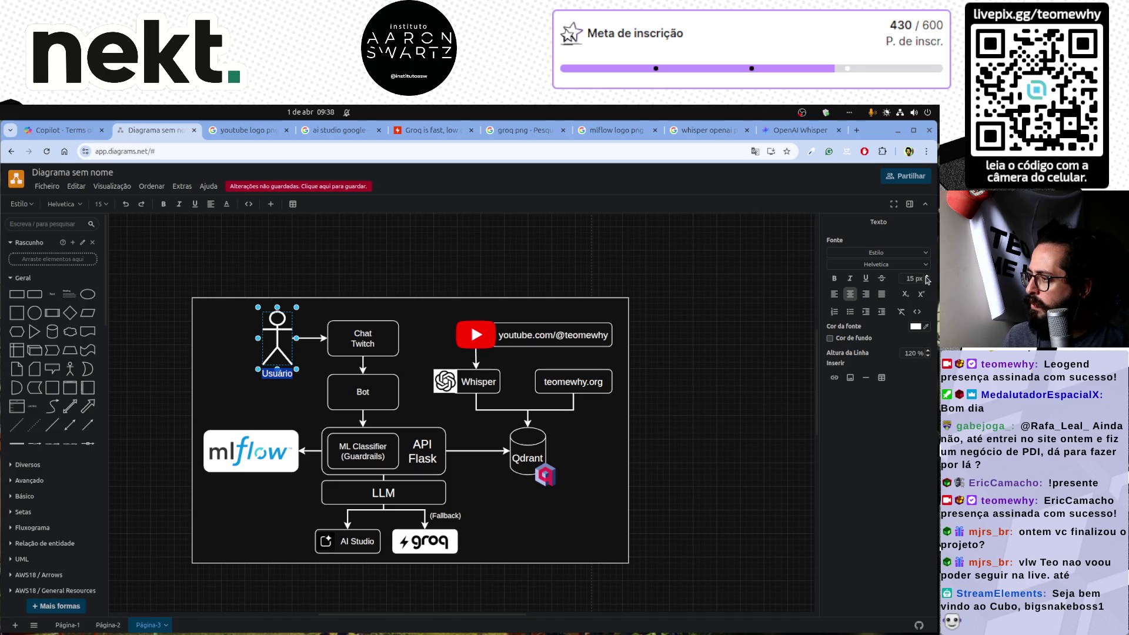
left_click(697, 458)
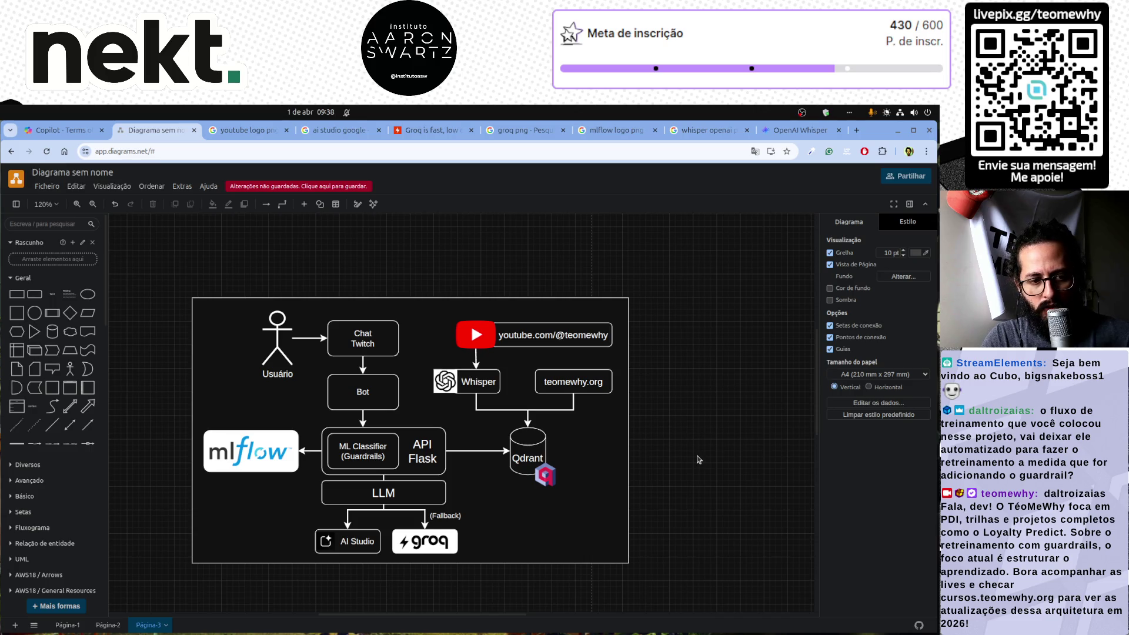
Open the Lista de perguntas da IA spreadsheet in a new browser tab via the 'lista' suggestion
left_click(855, 132)
left_click(629, 154)
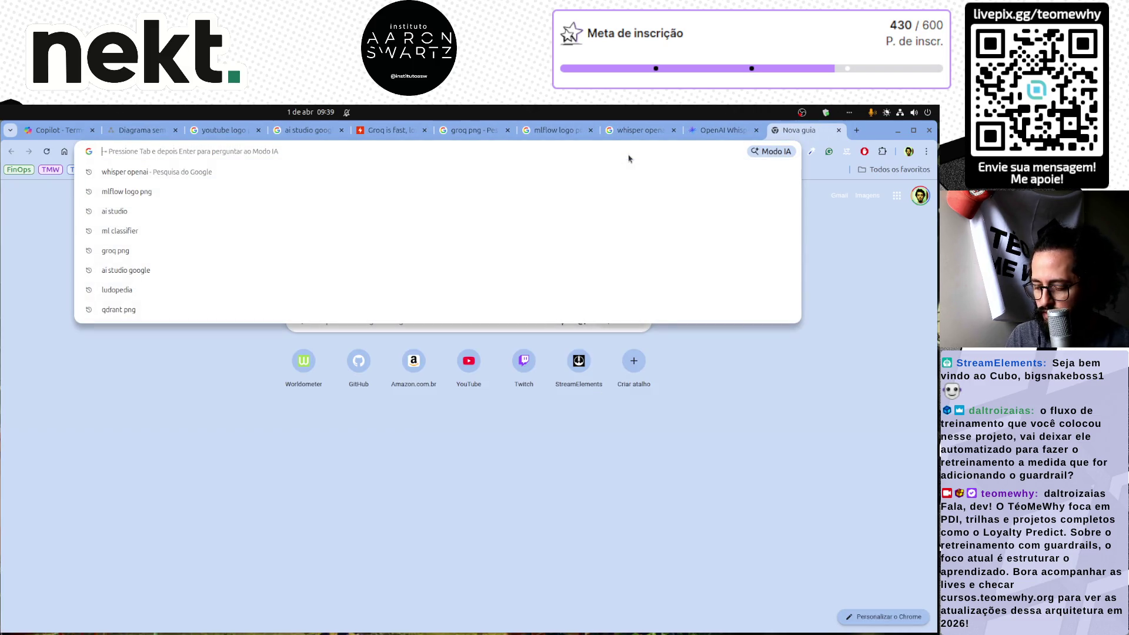
type("lista de perguntas da IA - Google Planilhas")
key("Return")
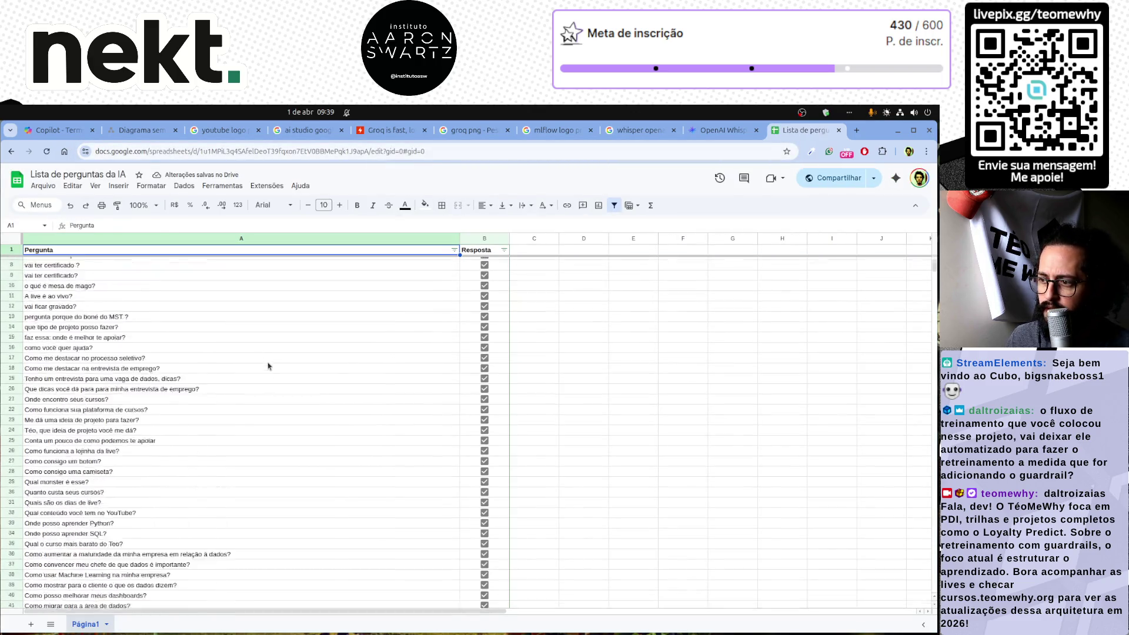
scroll(269, 366, "down", 2)
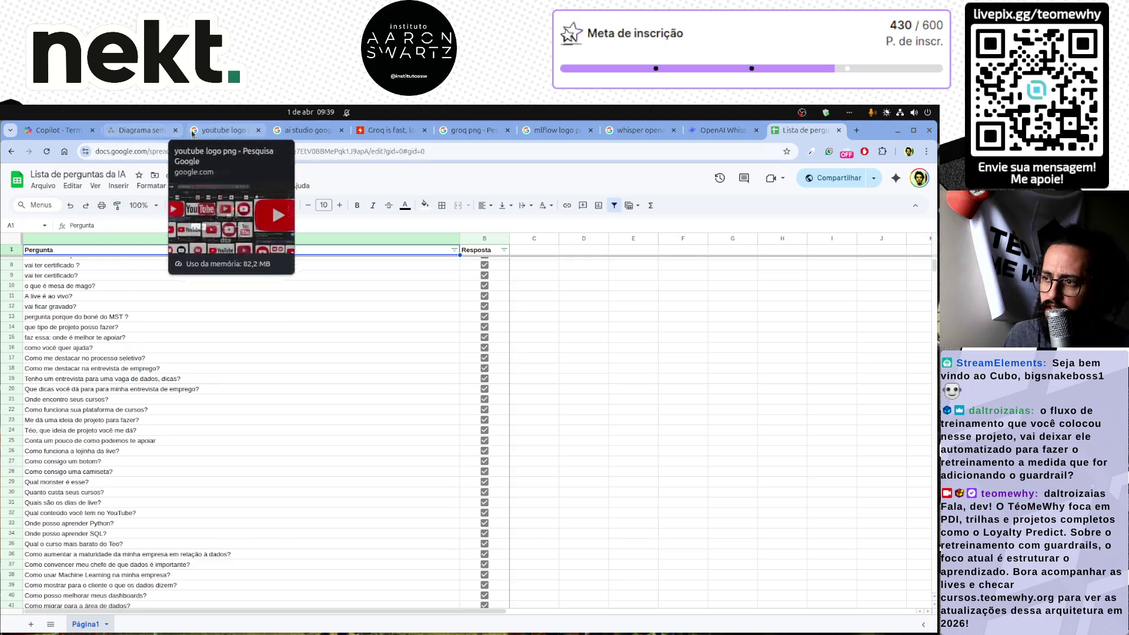
Glance back at the diagram's API Flask text, then return to the question spreadsheet
left_click(138, 132)
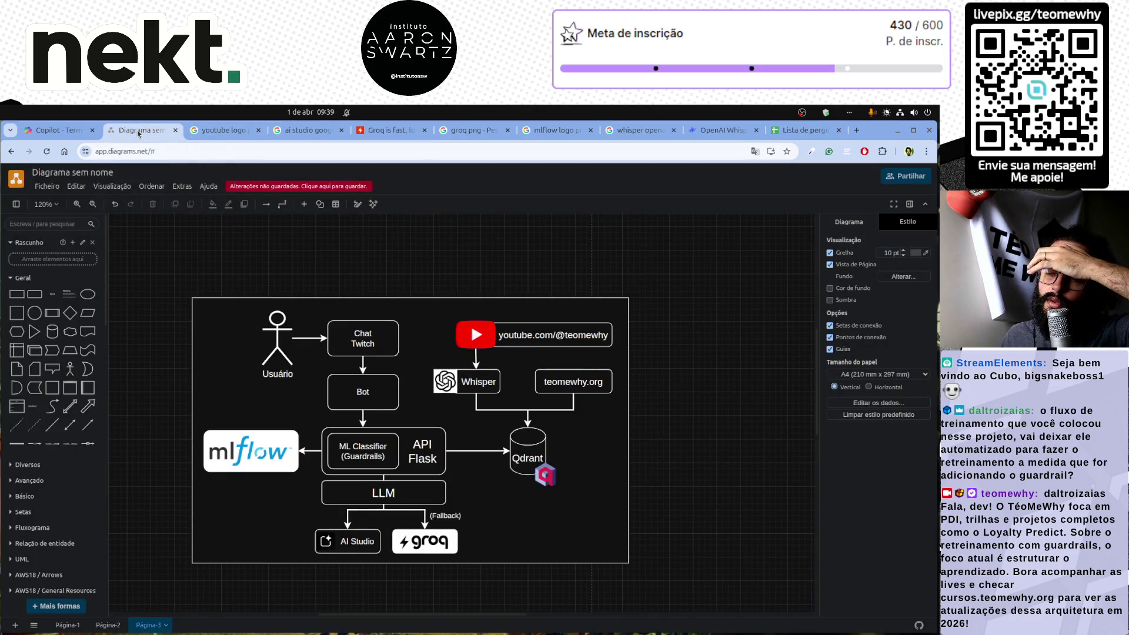
left_click(409, 455)
left_click(709, 511)
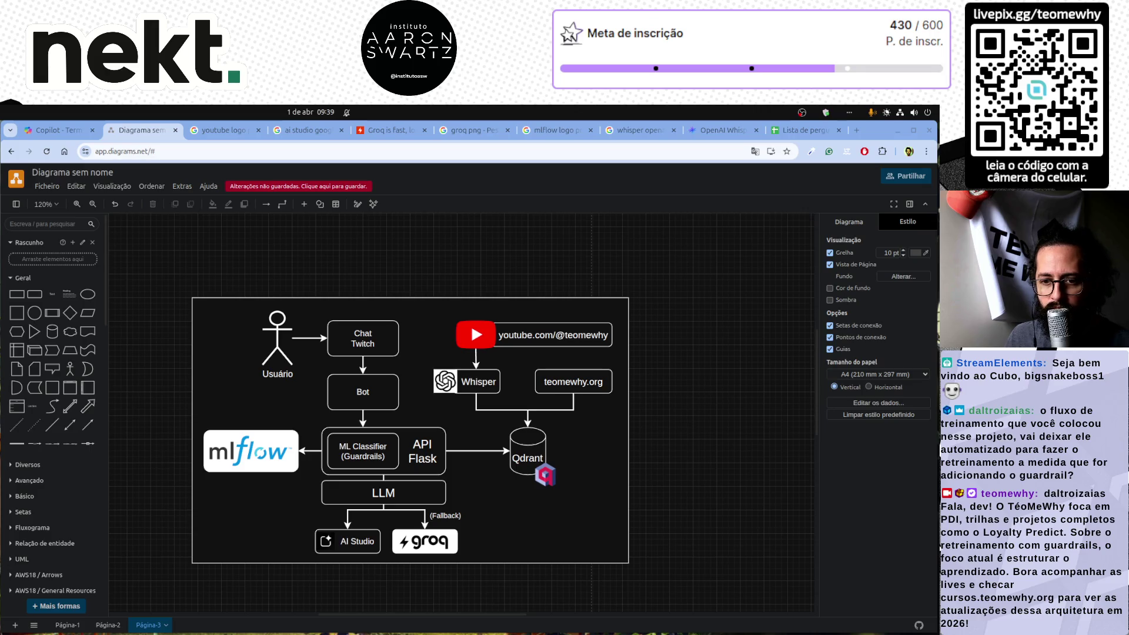
left_click(802, 130)
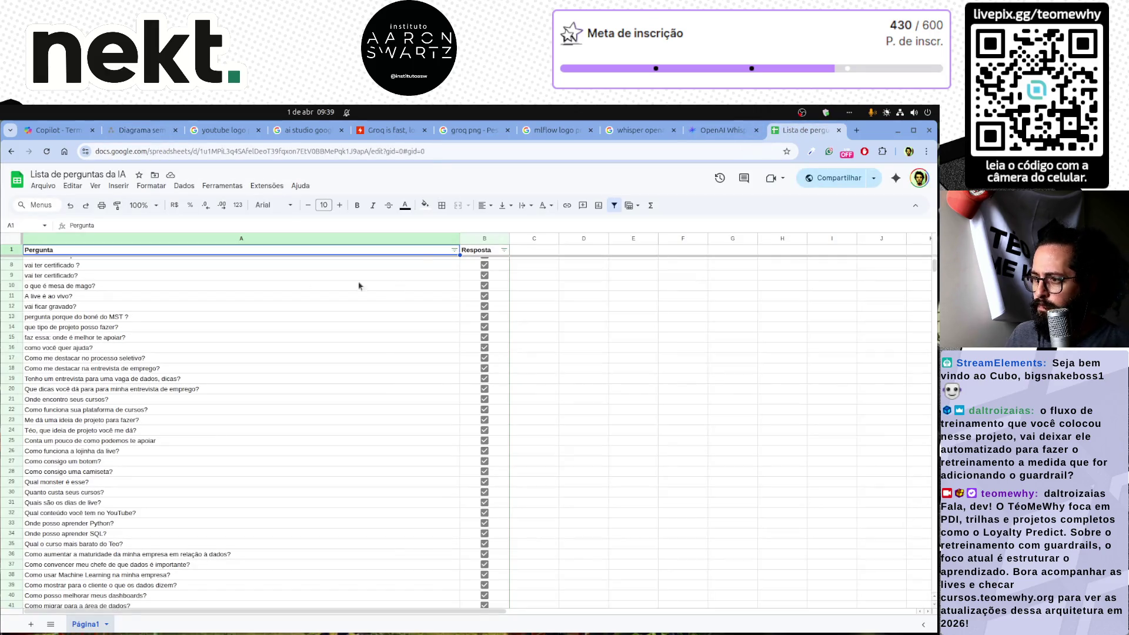
scroll(160, 285, "up", 3)
Insert three empty rows above the questions at rows 2–4
left_click_drag(11, 262, 12, 276)
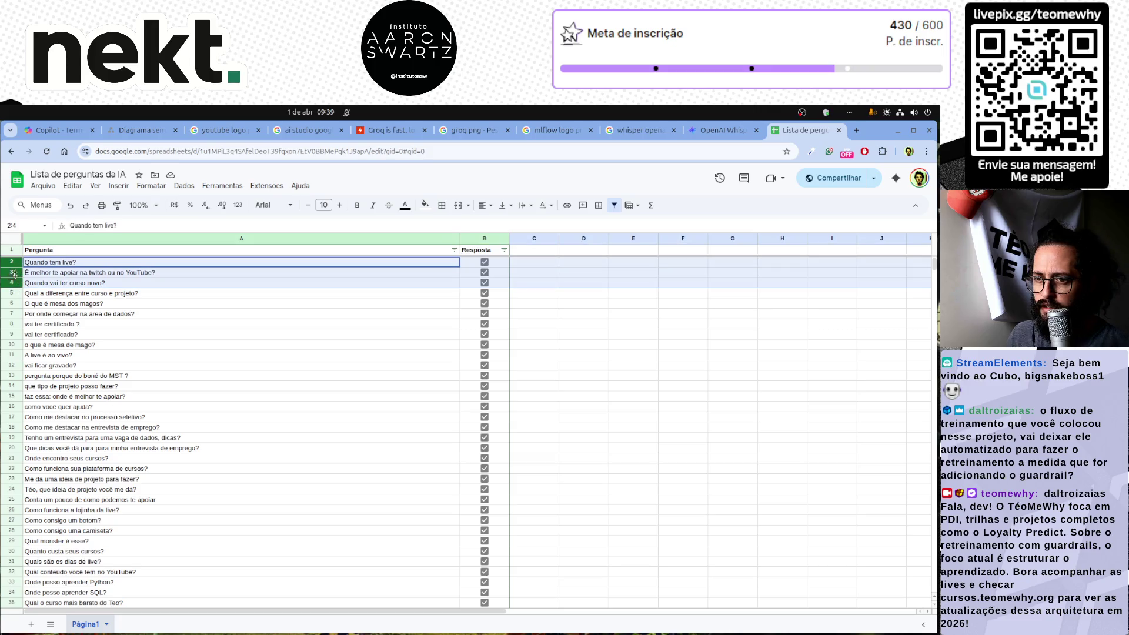
right_click(13, 275)
left_click(88, 356)
left_click(138, 283)
Paste the new chat questions into A2–A4 and close the spreadsheet tab
key("ctrl+v")
left_click(578, 302)
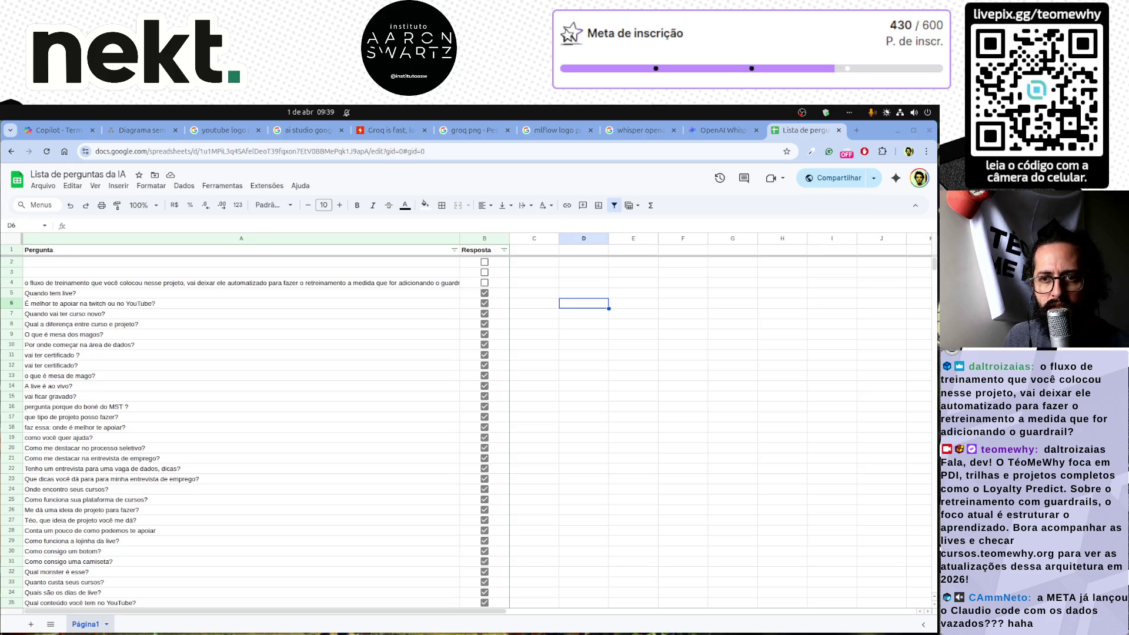
left_click(598, 332)
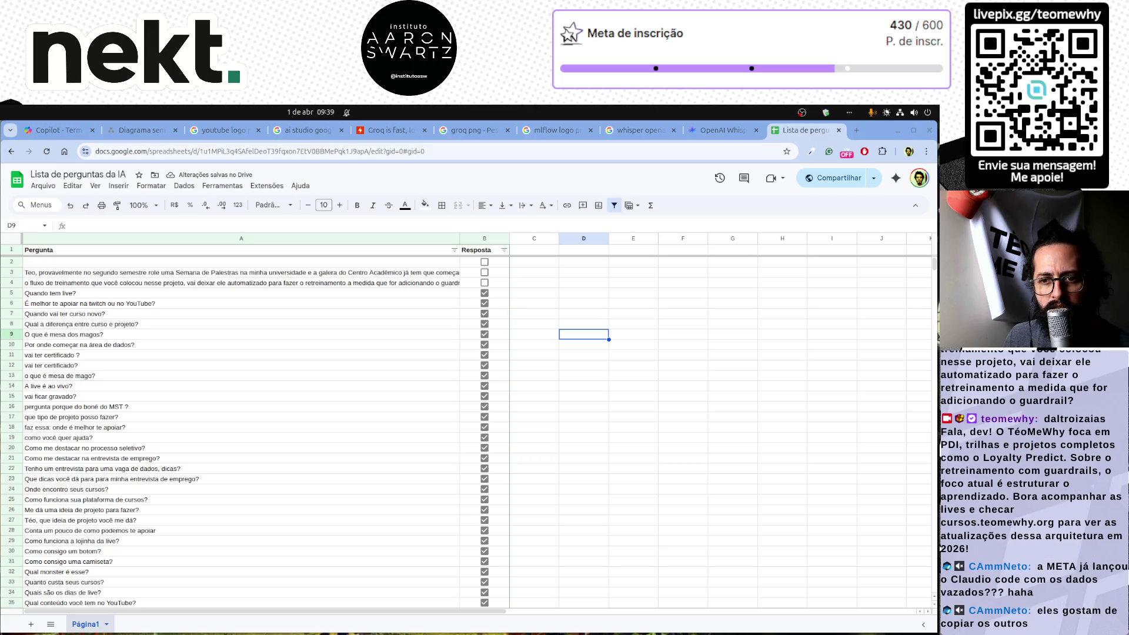
double_click(168, 262)
key("ctrl+v")
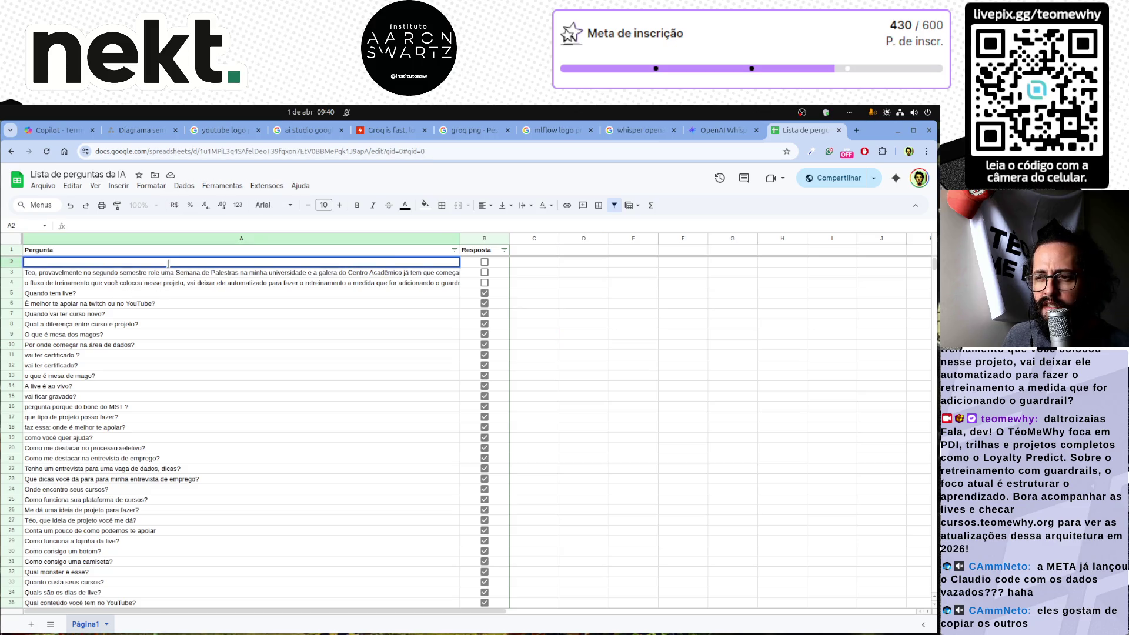
left_click(562, 314)
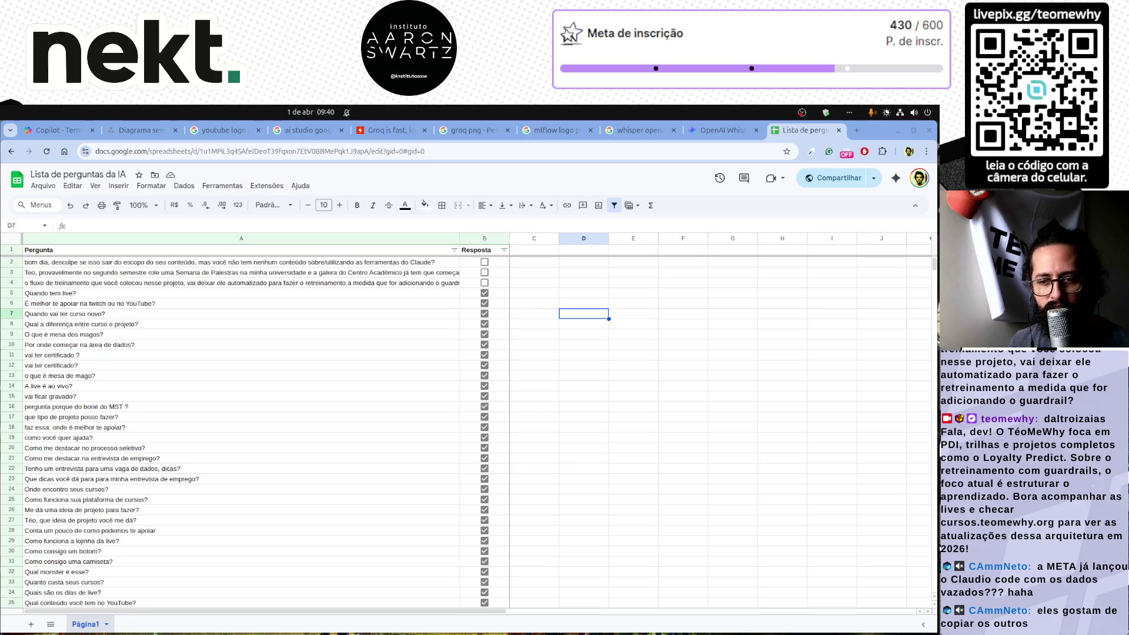
key("Right")
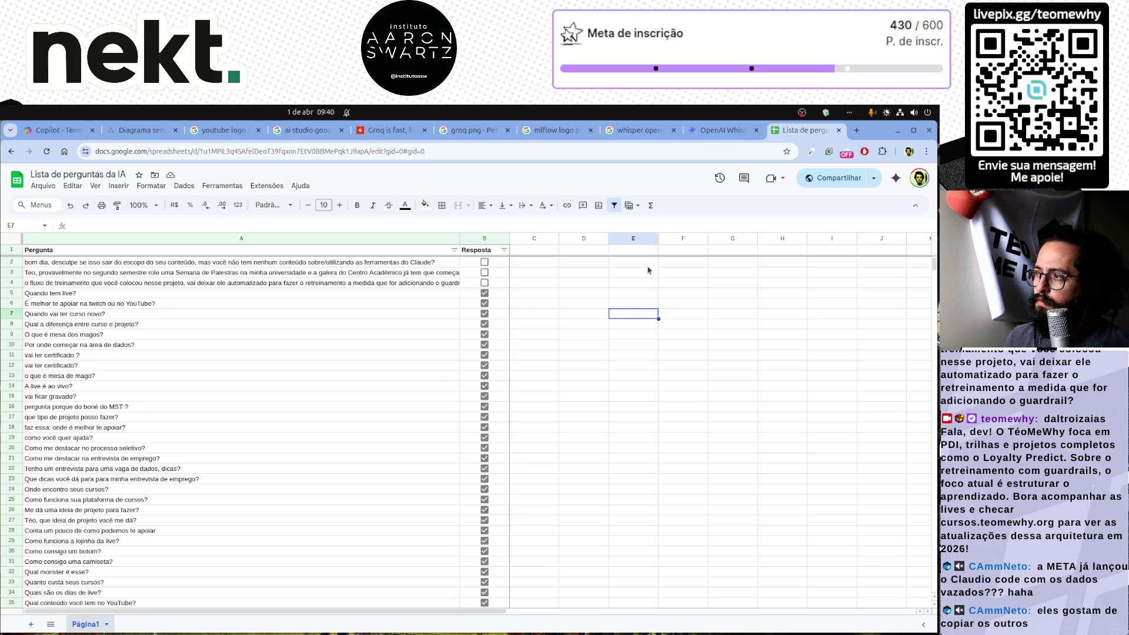
key("ctrl+w")
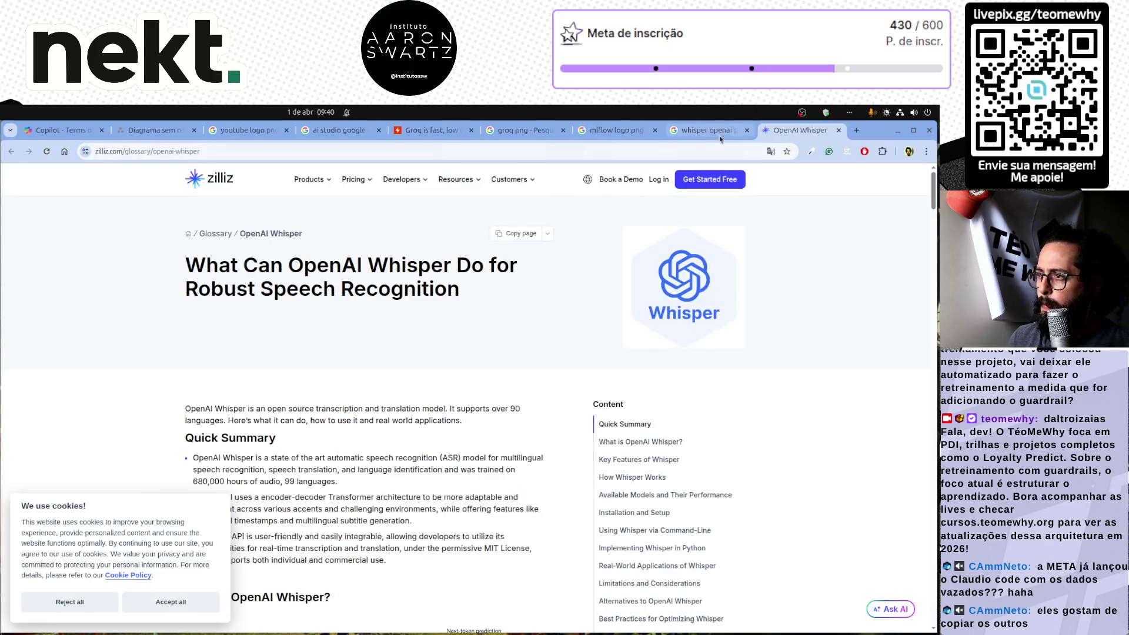
Close the OpenAI Whisper tab and return to the diagram tab
key("ctrl+w")
left_click(265, 130)
left_click(172, 130)
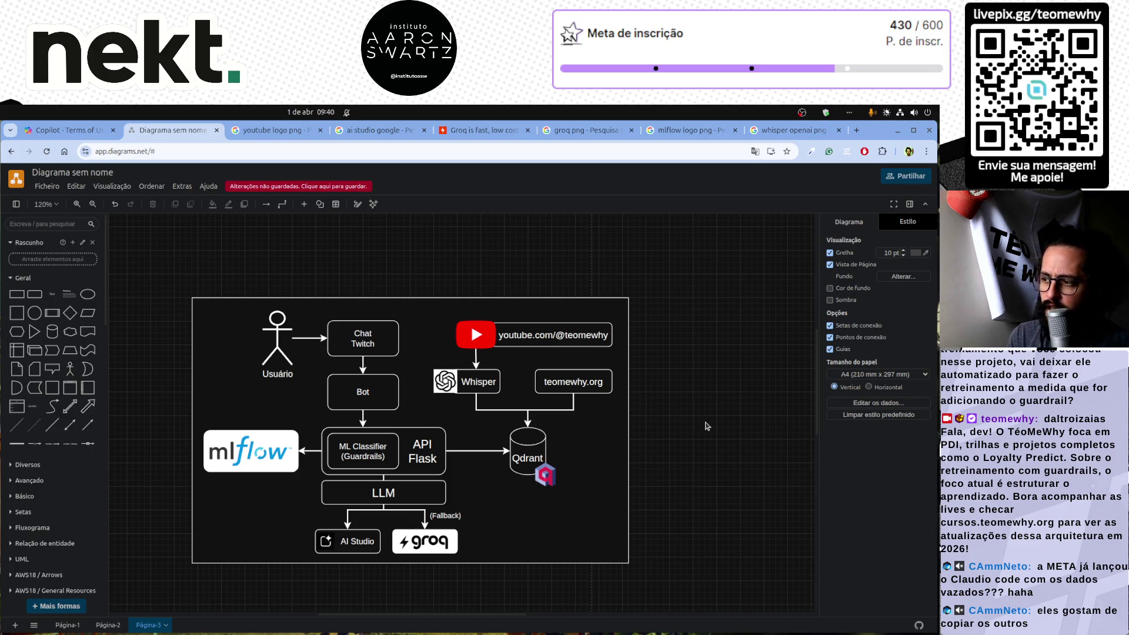
Narrow the outer frame to 730 by 450 and lower its top edge slightly
left_click(603, 437)
left_click_drag(628, 430, 623, 432)
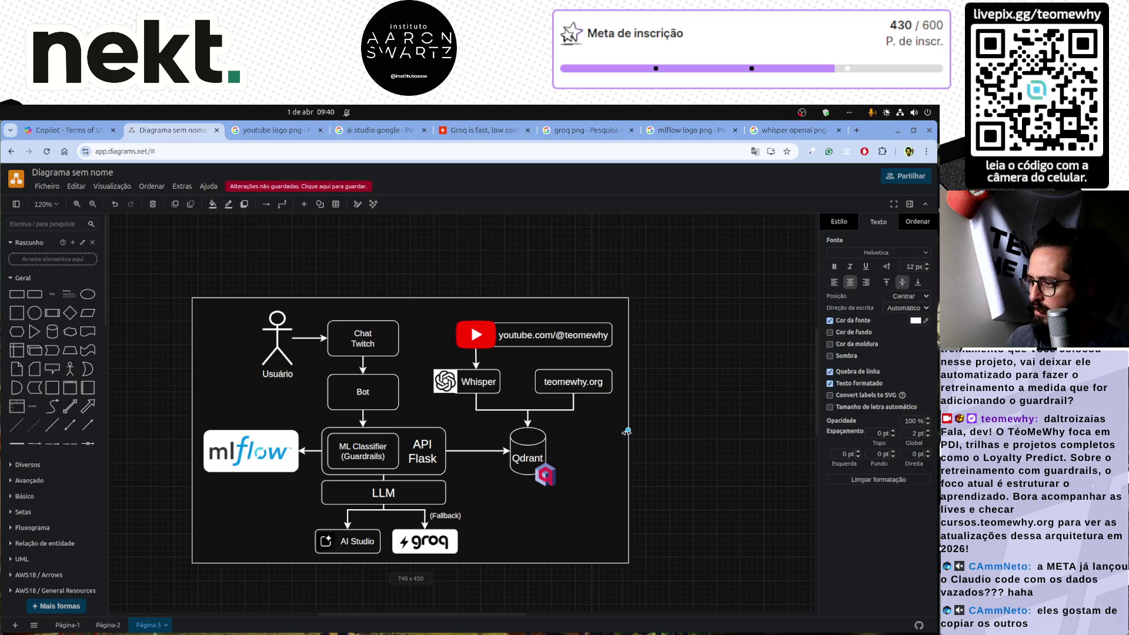
left_click(689, 429)
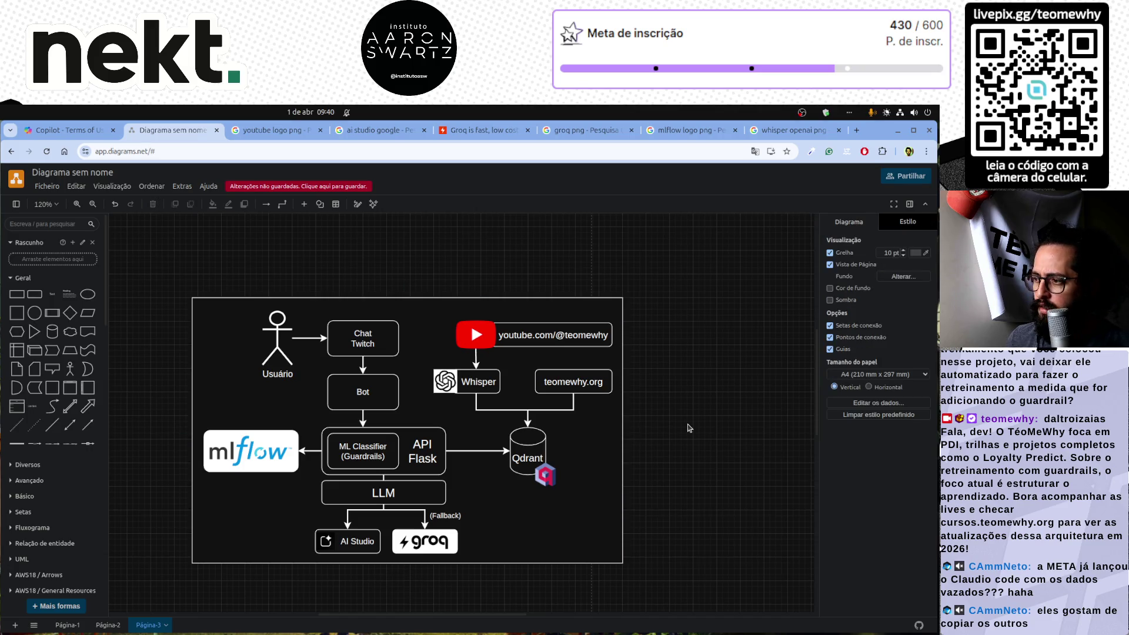
left_click(443, 312)
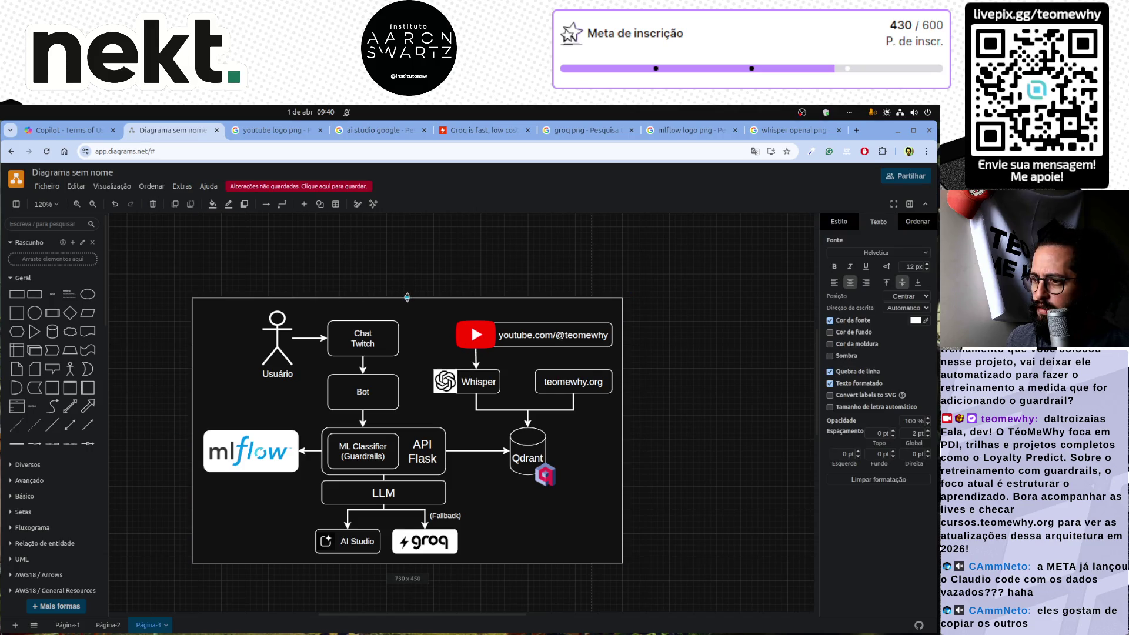
left_click_drag(406, 298, 407, 303)
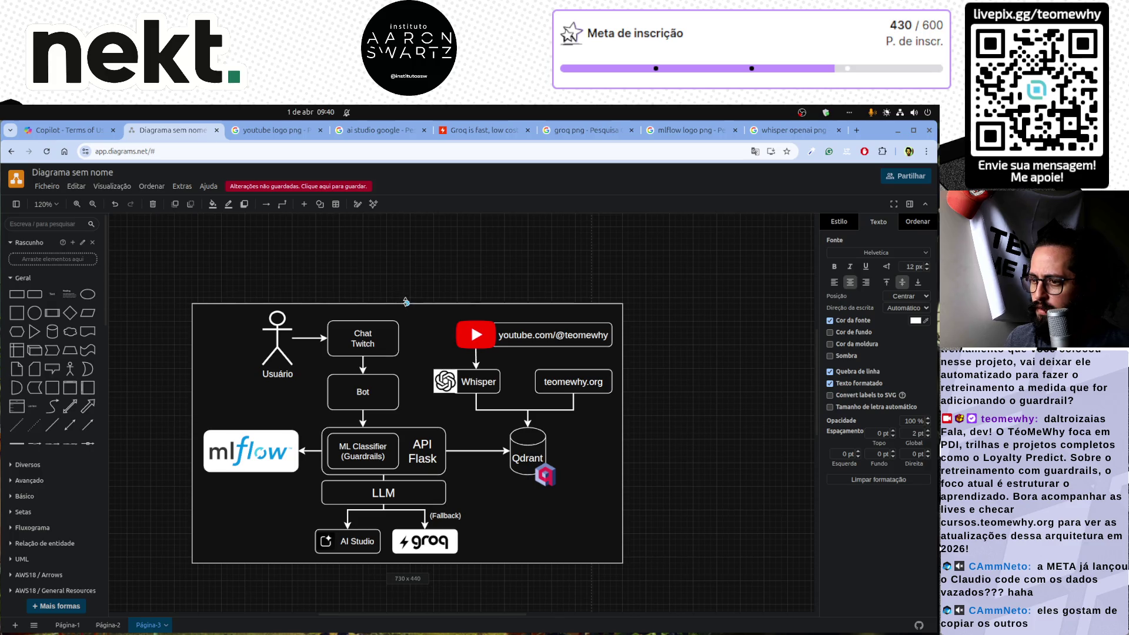
left_click(426, 251)
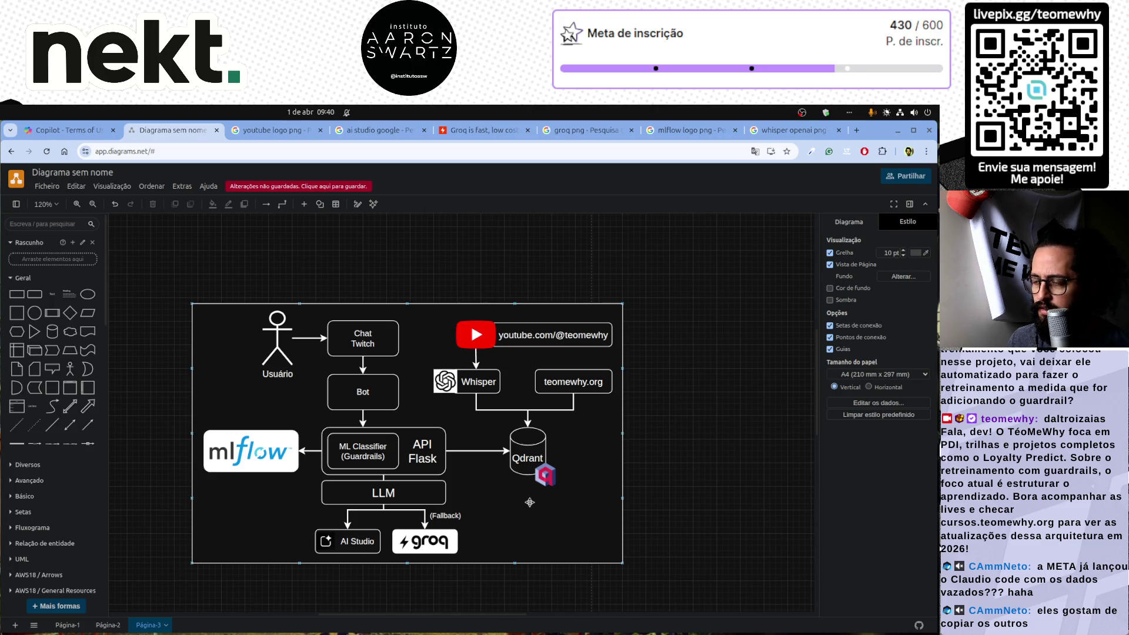
left_click(857, 132)
type("téo me why logo")
Search Google Images for 'téo me why logo' and copy the Téo Me Why logo image
key("Return")
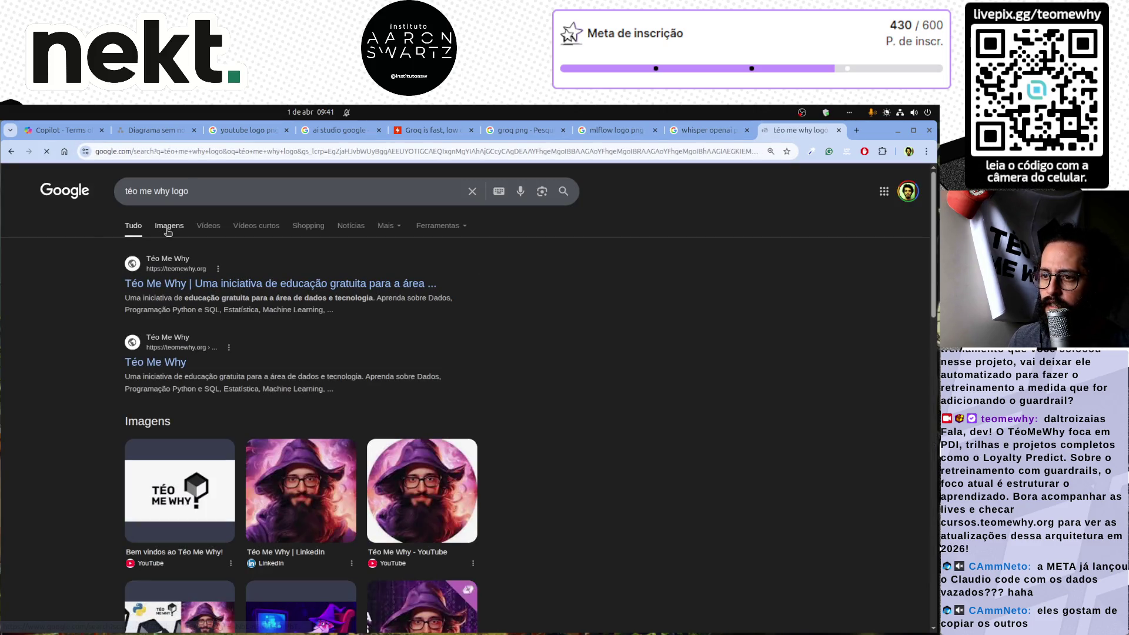
left_click(168, 225)
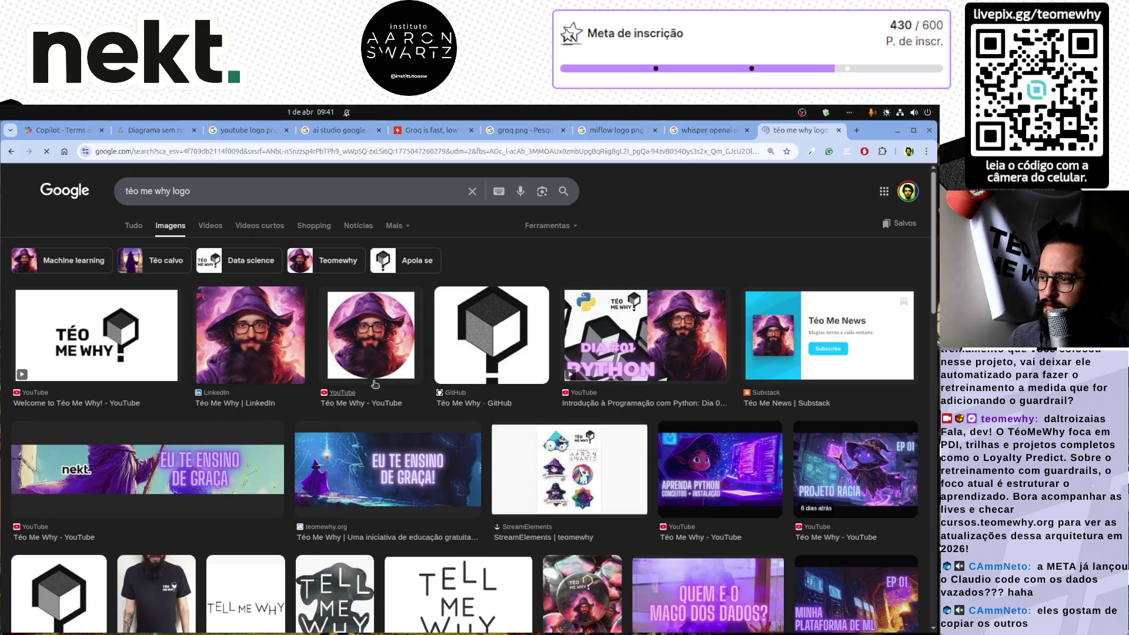
scroll(186, 382, "down", 1)
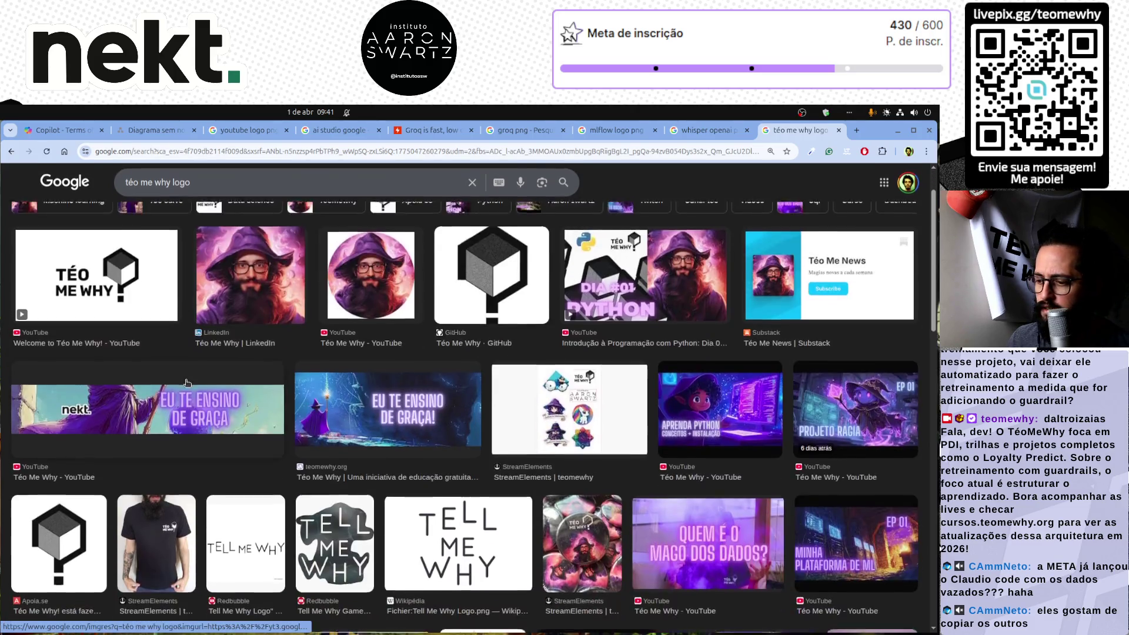
scroll(186, 381, "down", 1)
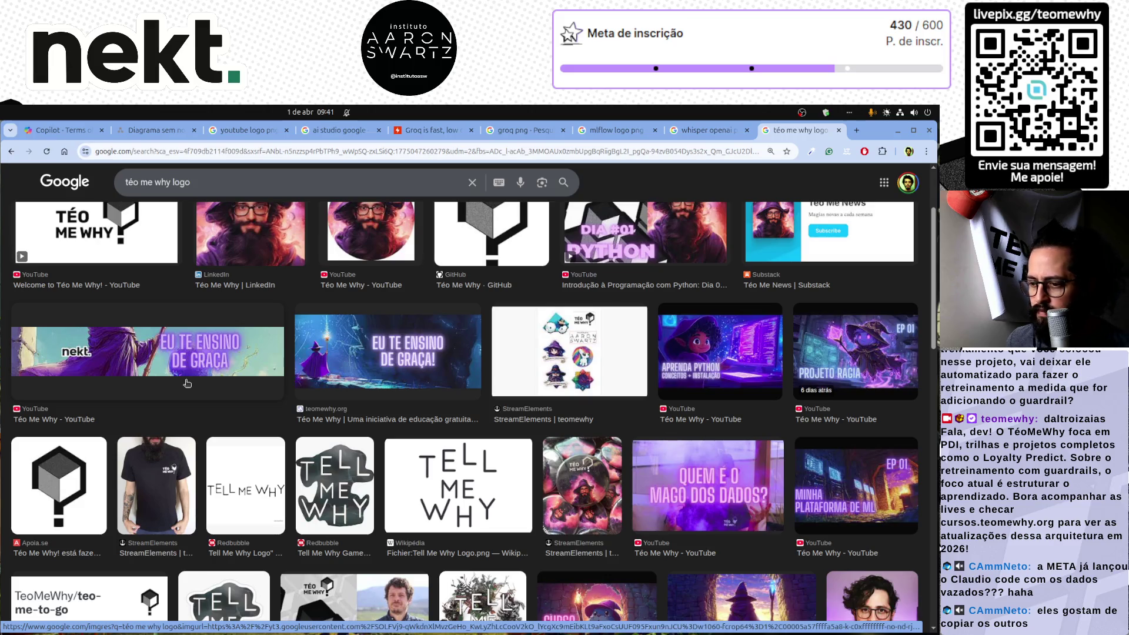
left_click(63, 485)
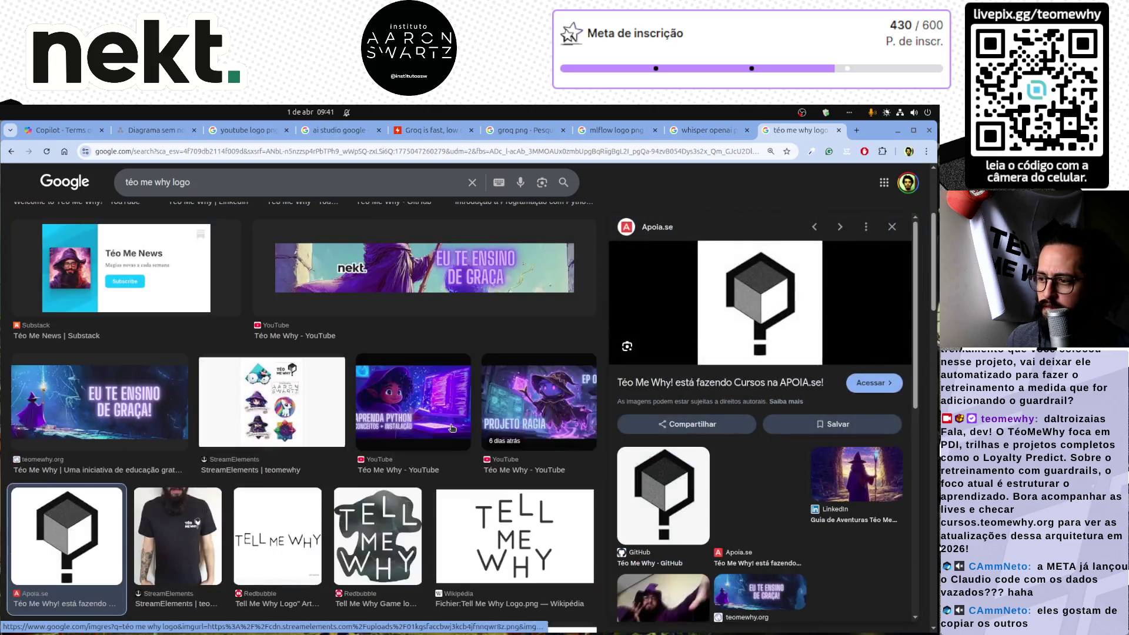
key("alt+Left")
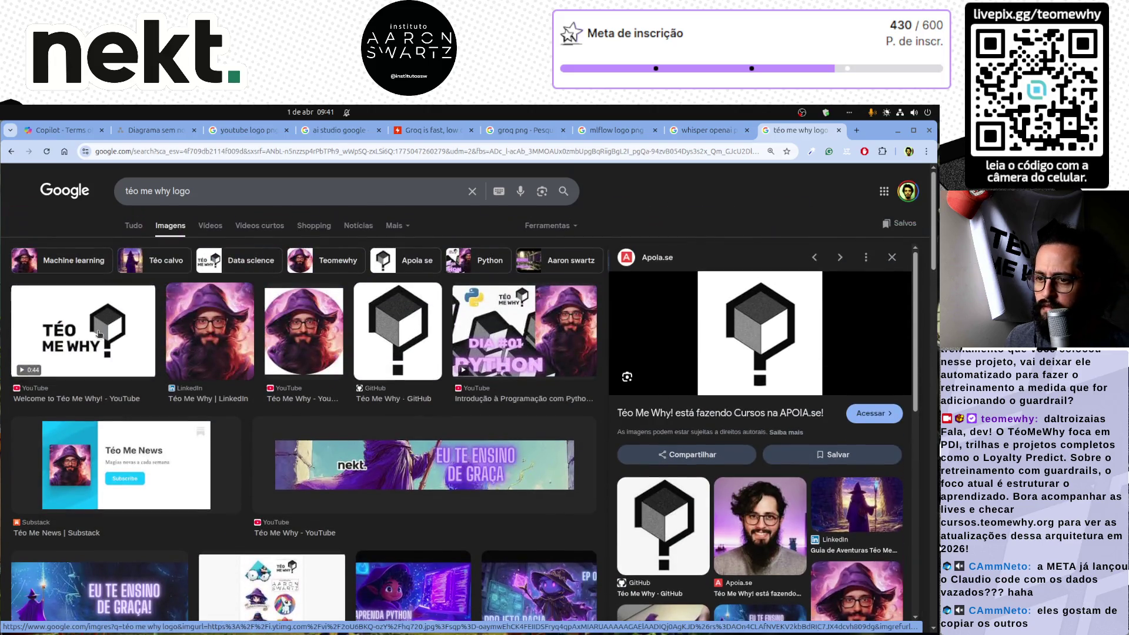
right_click(571, 338)
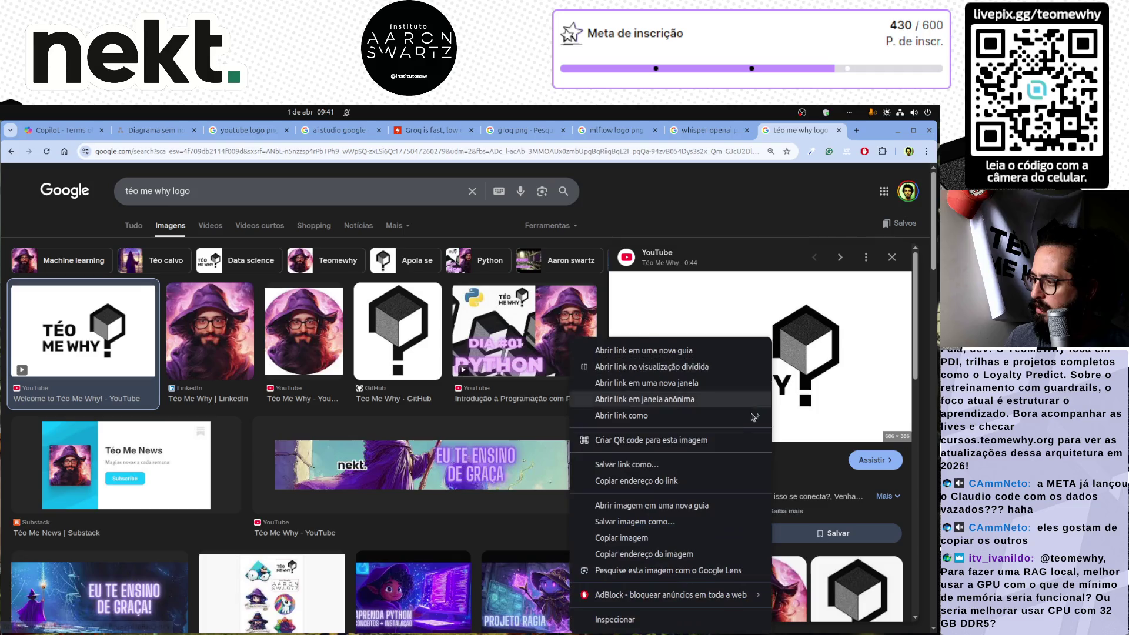
left_click(659, 538)
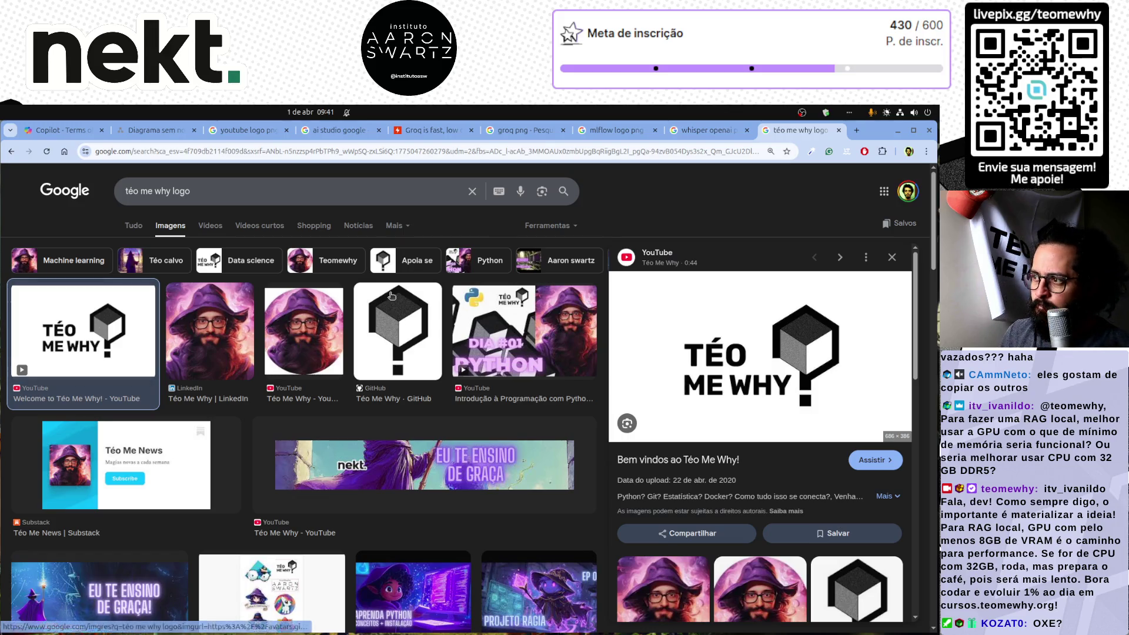
Cycle through the open tabs back to the diagrams.net tab
left_click(706, 129)
key("ctrl+Page_Up")
key("ctrl+Page_Up")
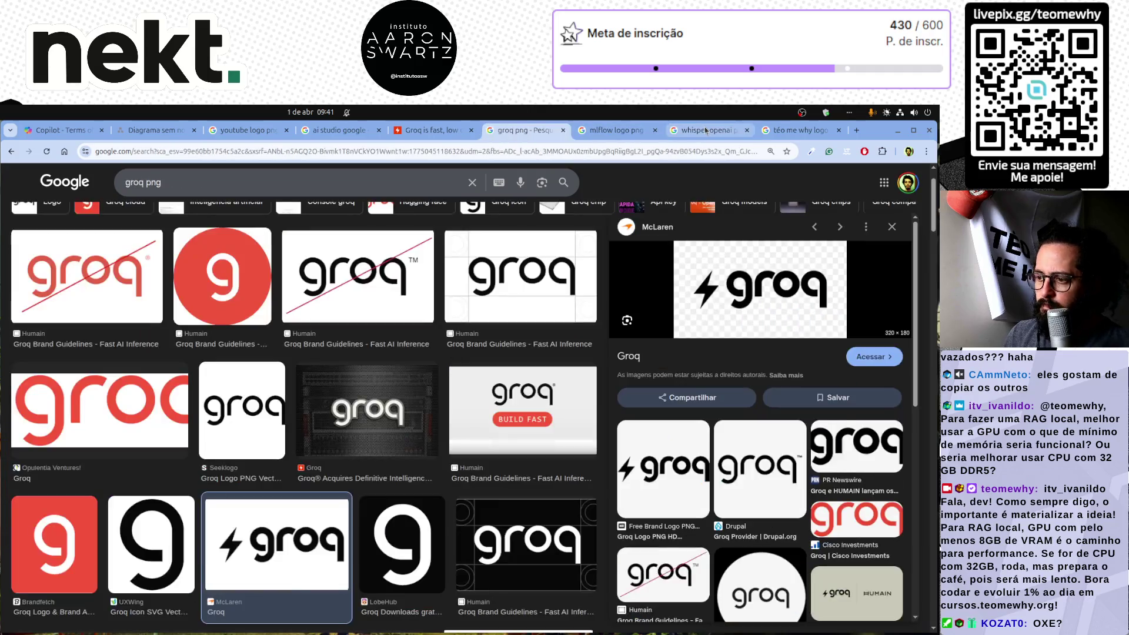
key("ctrl+Page_Up")
key("ctrl+Page_Up")
key("ctrl+Page_Up")
key("ctrl+Page_Up")
key("ctrl+Page_Up")
key("ctrl+Page_Down")
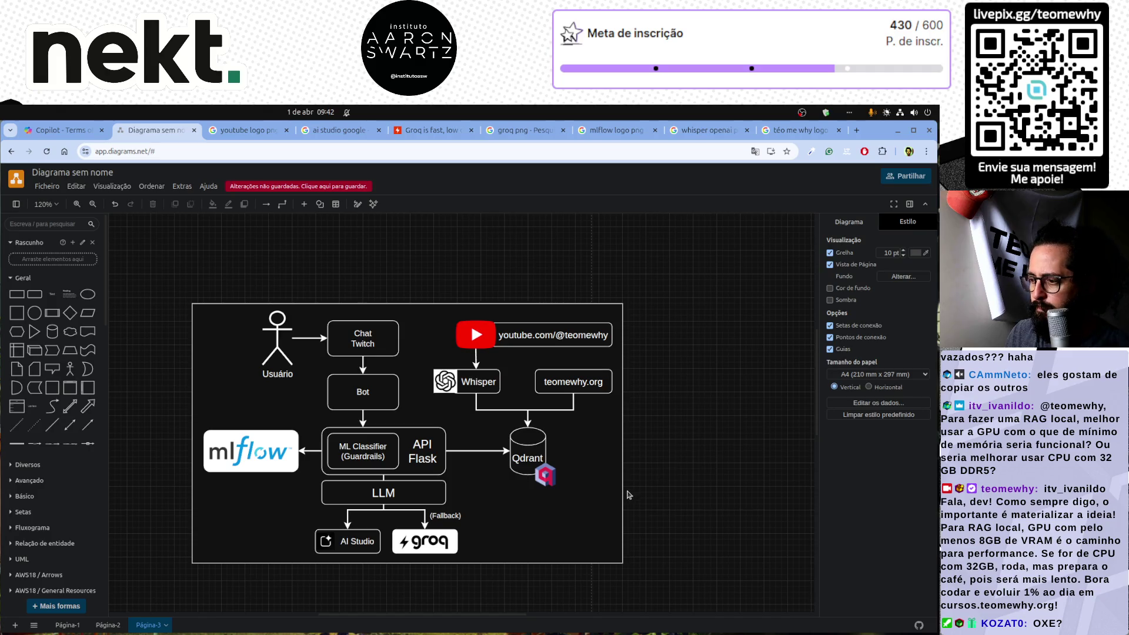
Paste the Téo Me Why logo and shrink it to a small thumbnail near the frame's bottom-right
key("ctrl+v")
left_click_drag(678, 530, 553, 475)
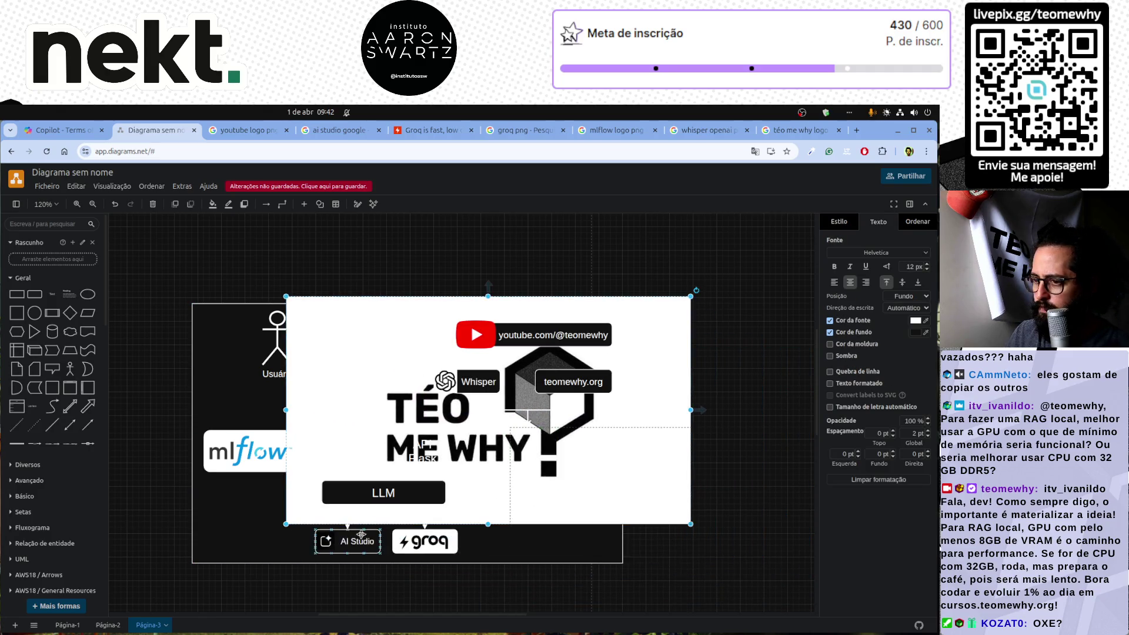
mouse_move(286, 524)
left_mouse_down()
mouse_move(610, 342)
mouse_move(573, 531)
left_mouse_up()
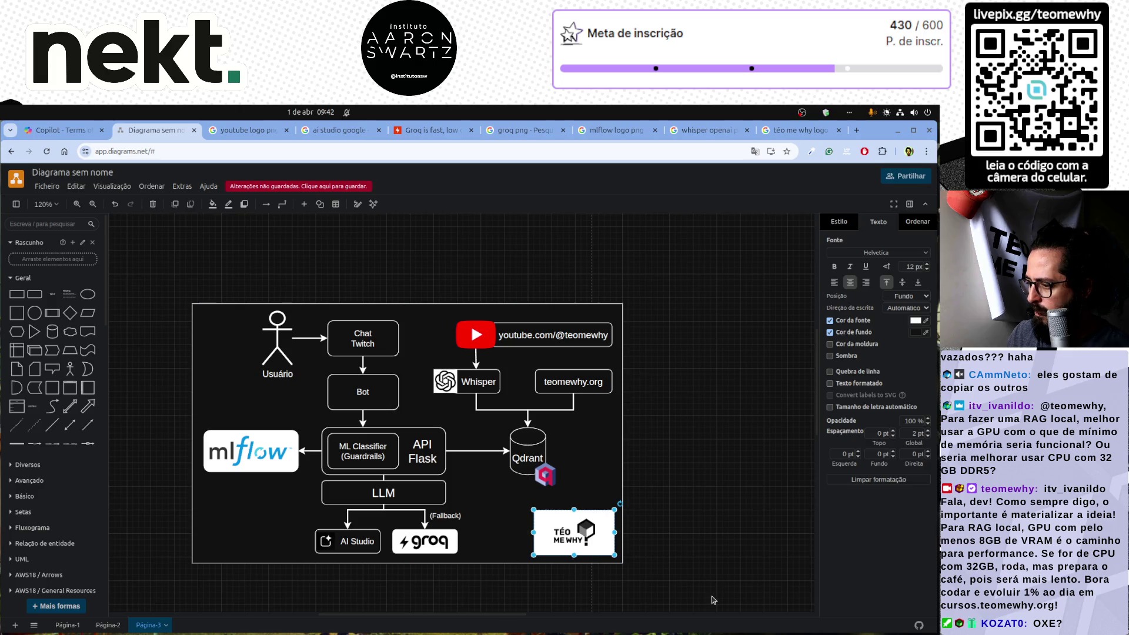
key("Escape")
scroll(605, 560, "up", 5)
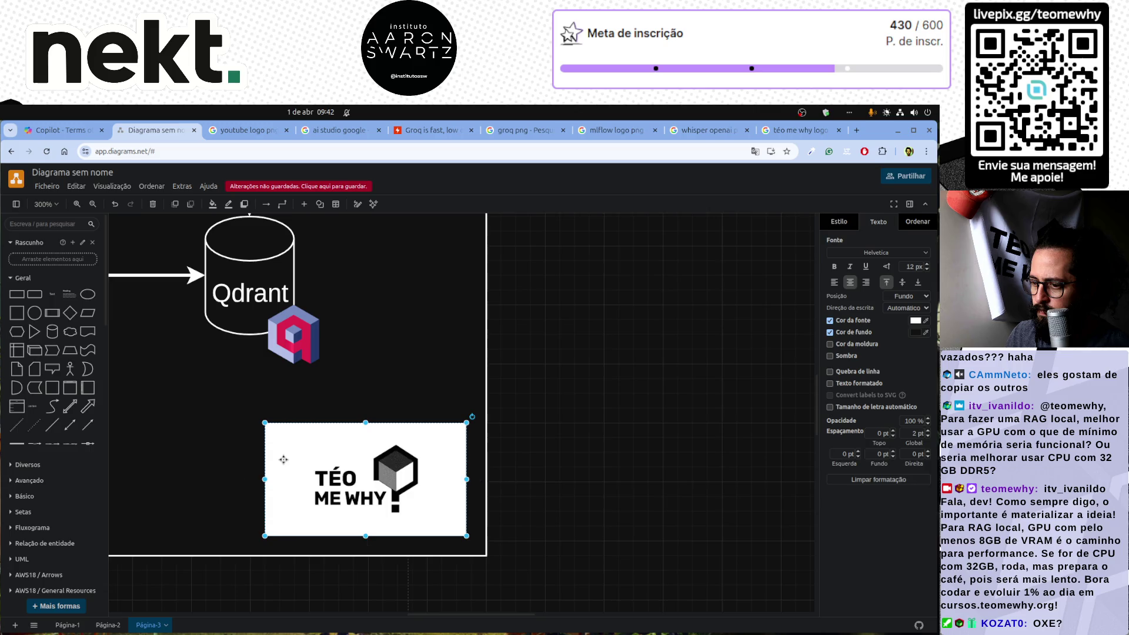
left_click(270, 485)
left_click_drag(260, 479, 246, 483)
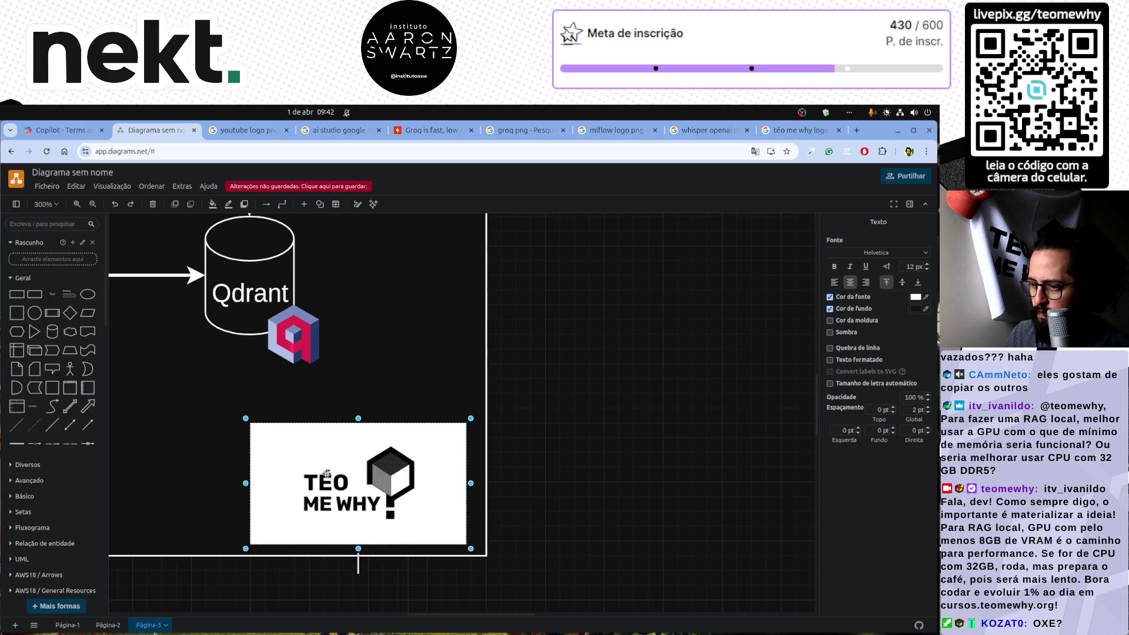
Shift the logo slightly right and enlarge it a little inside the frame corner
left_click(399, 486)
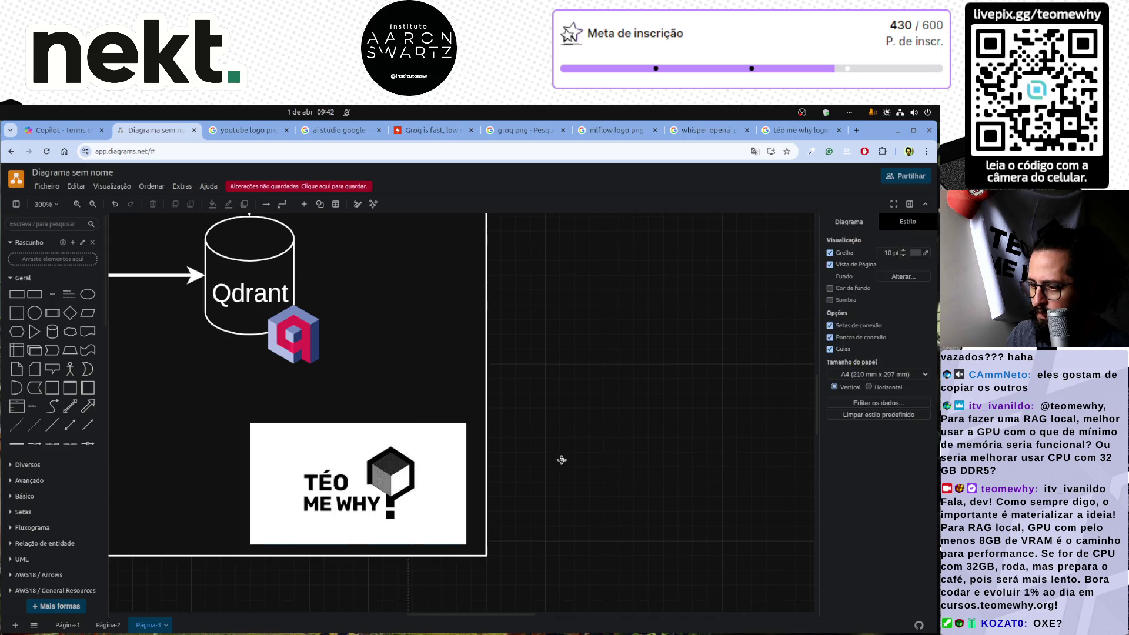
right_click(399, 473)
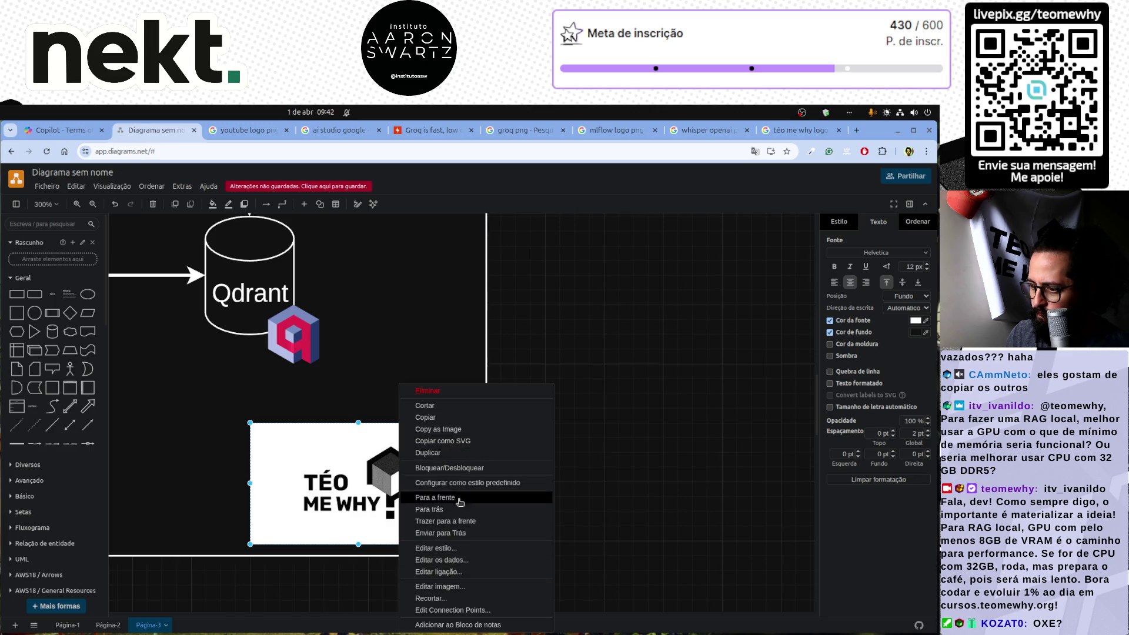
left_click(658, 508)
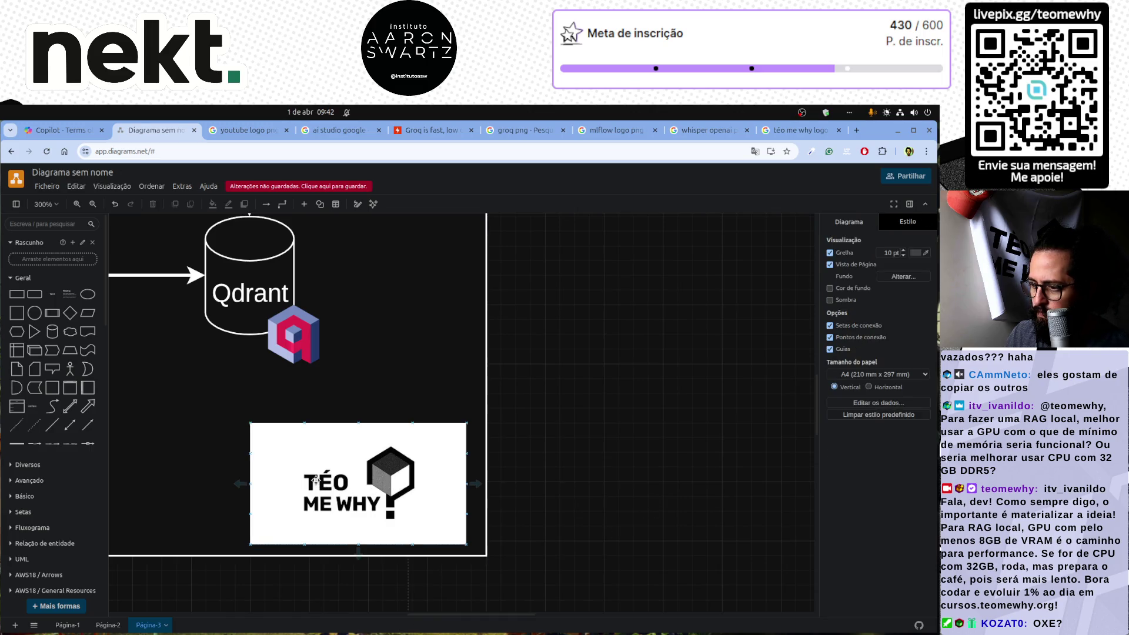
left_click(269, 444)
left_click_drag(367, 476, 375, 478)
mouse_move(256, 422)
left_mouse_down()
mouse_move(223, 412)
mouse_move(236, 415)
left_mouse_up()
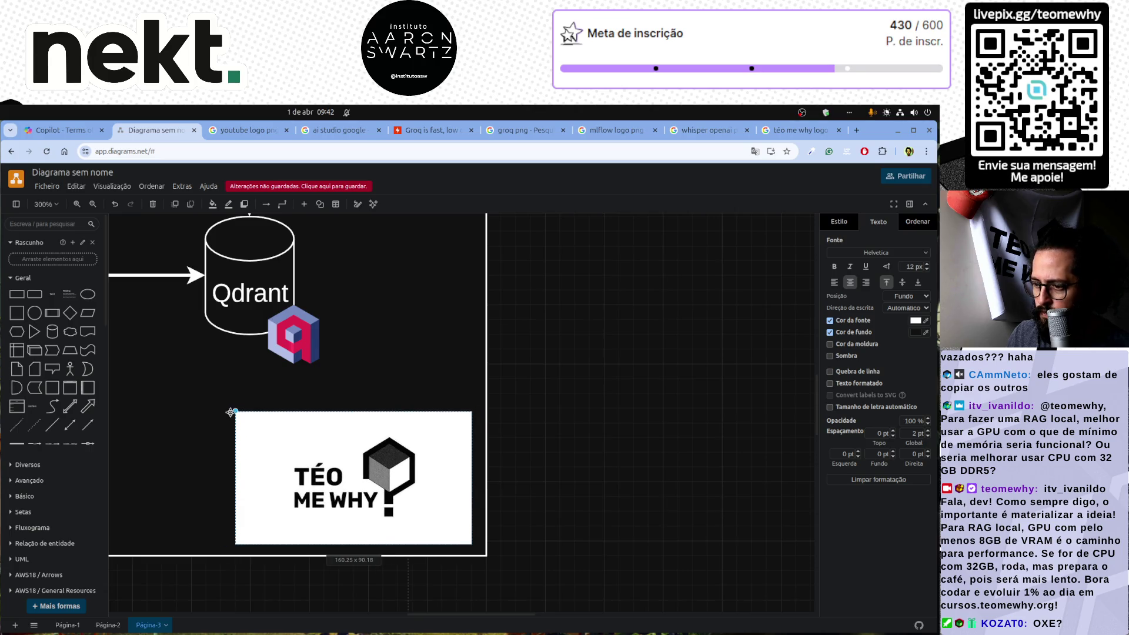
left_click(553, 423)
scroll(554, 424, "down", 2)
scroll(555, 423, "down", 2)
scroll(603, 472, "down", 1)
scroll(602, 472, "down", 1)
scroll(604, 468, "down", 1)
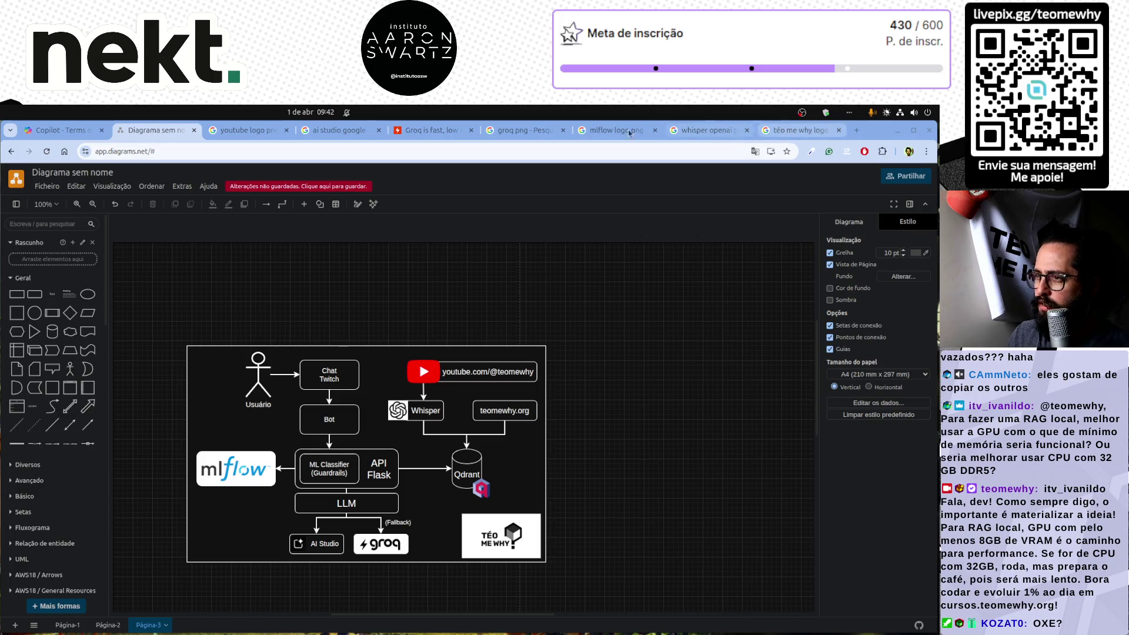
left_click(853, 130)
type("lista")
Insert a row above row 2 in the question list and paste the local-RAG GPU question
key("Return")
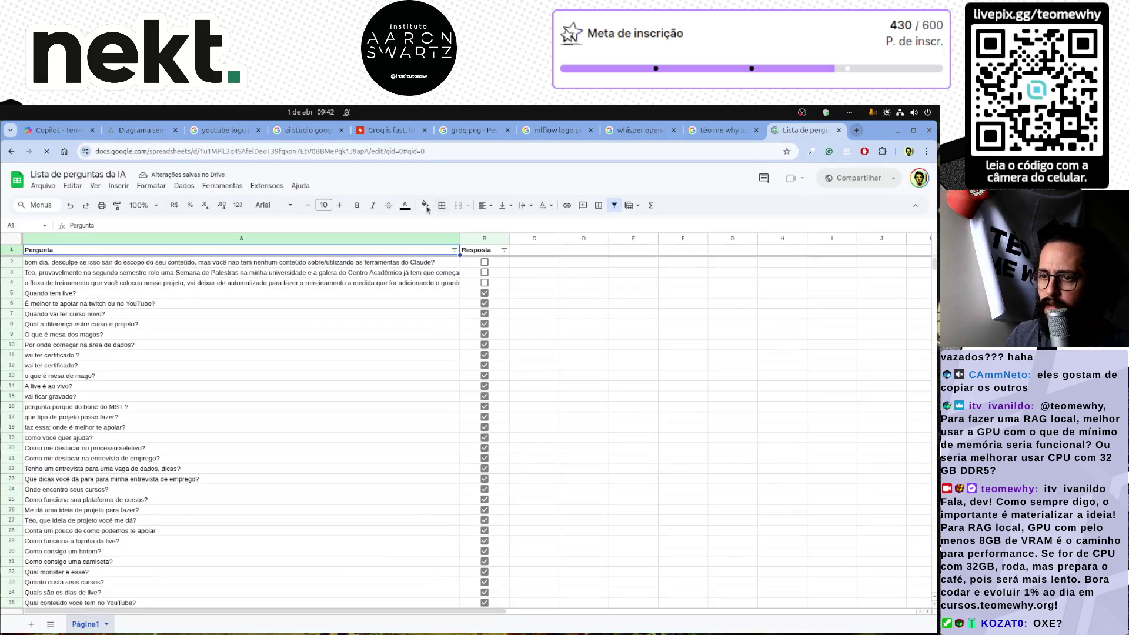
left_click(13, 263)
right_click(13, 263)
left_click(62, 342)
type("Para fazer uma RAG local, melhor usar a GPU com o que de mínimo de memória seria funcional? Ou seria melhorar usar CPU com 32 GB DDR5?")
key("Right")
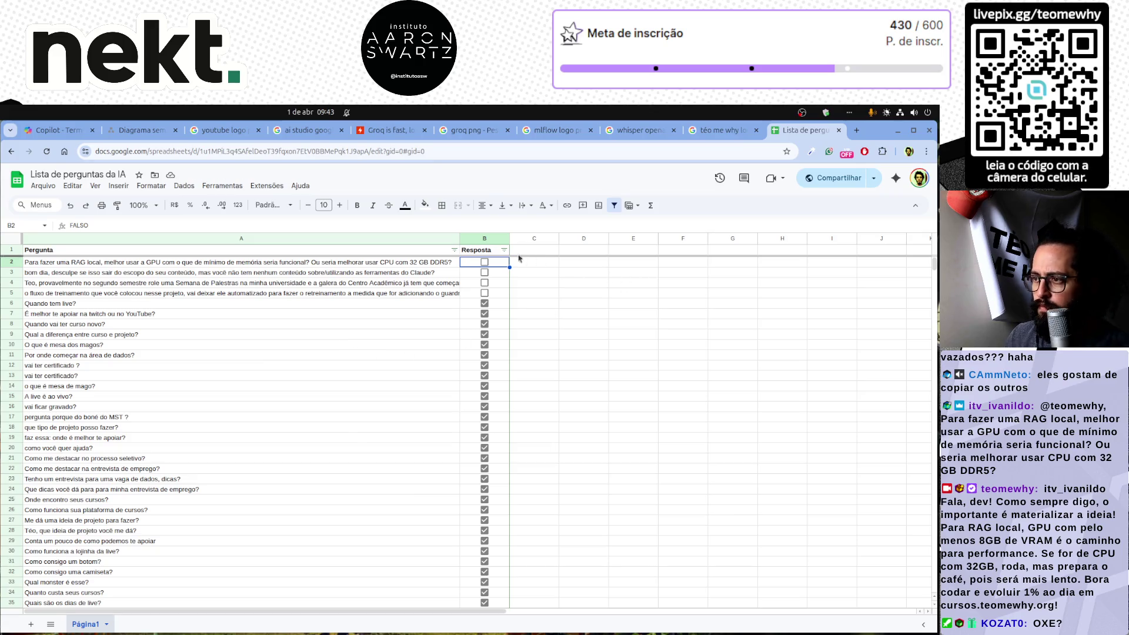
Sort the Resposta column Z→A so answered questions come first, then return to the diagram
left_click(503, 251)
left_click(467, 283)
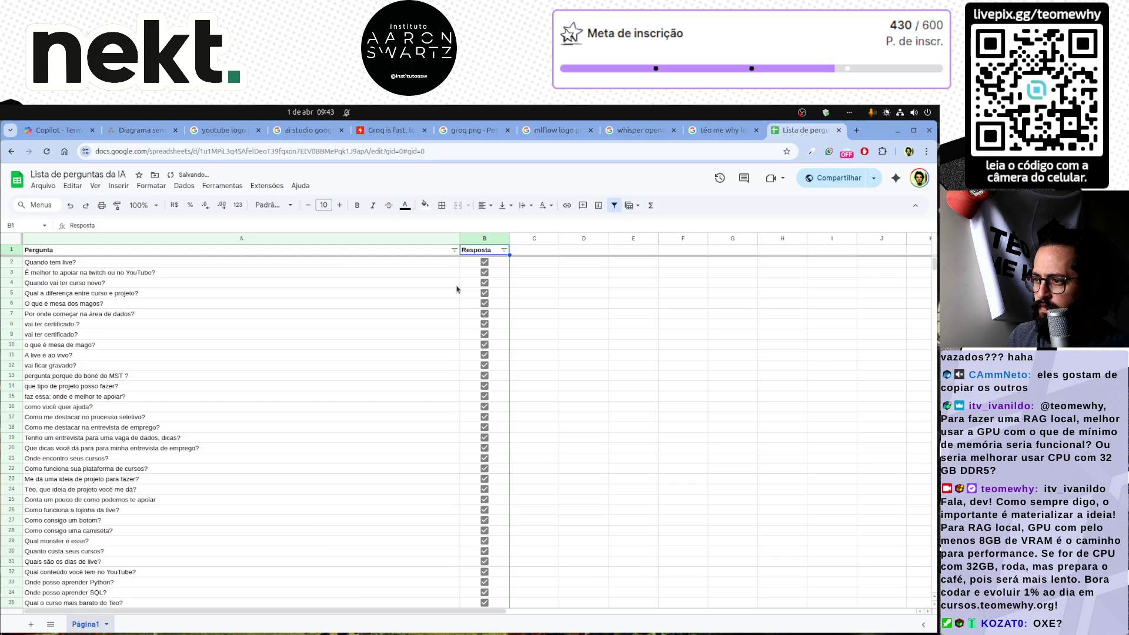
left_click(331, 275)
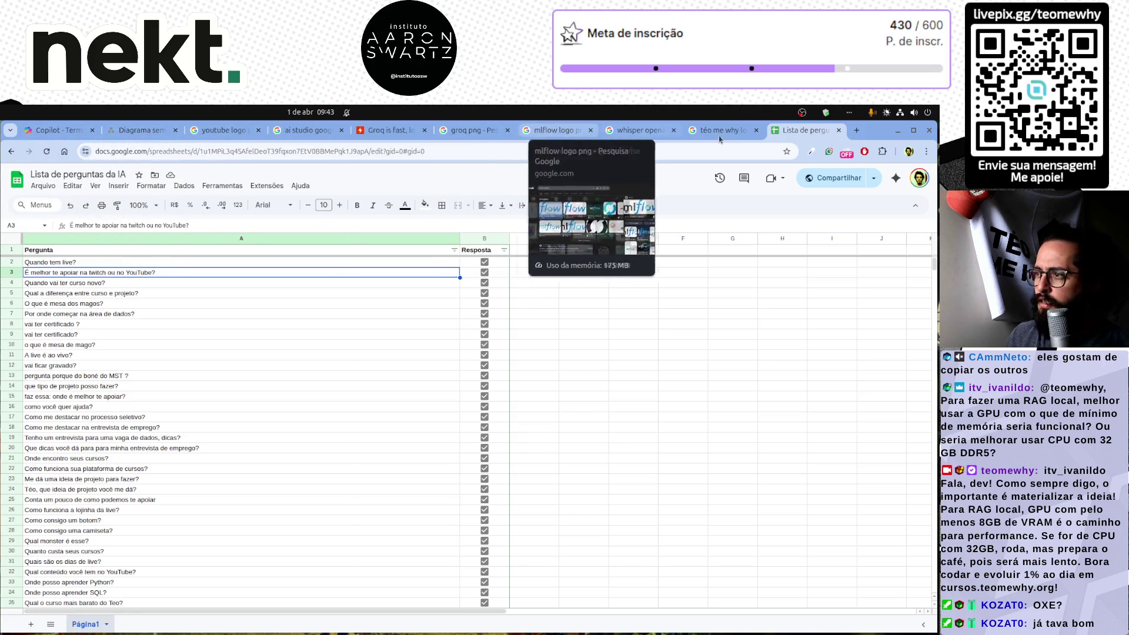
left_click(141, 130)
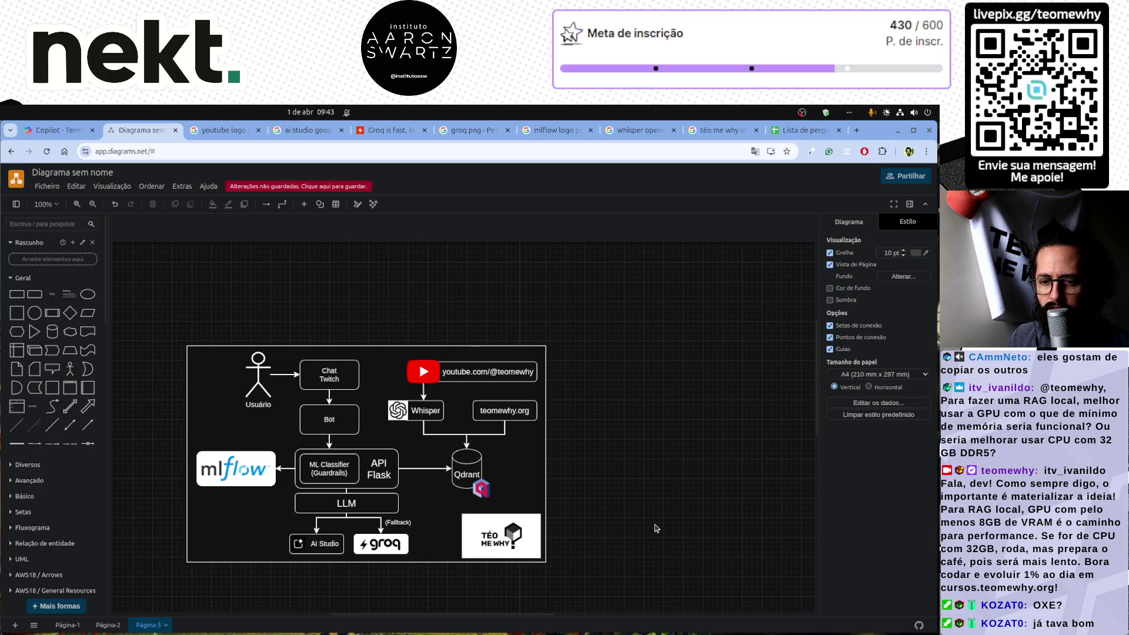
scroll(655, 529, "up", 4)
scroll(530, 516, "up", 2)
scroll(479, 507, "up", 1)
scroll(480, 506, "up", 1)
scroll(487, 505, "down", 3)
scroll(497, 503, "left", 2)
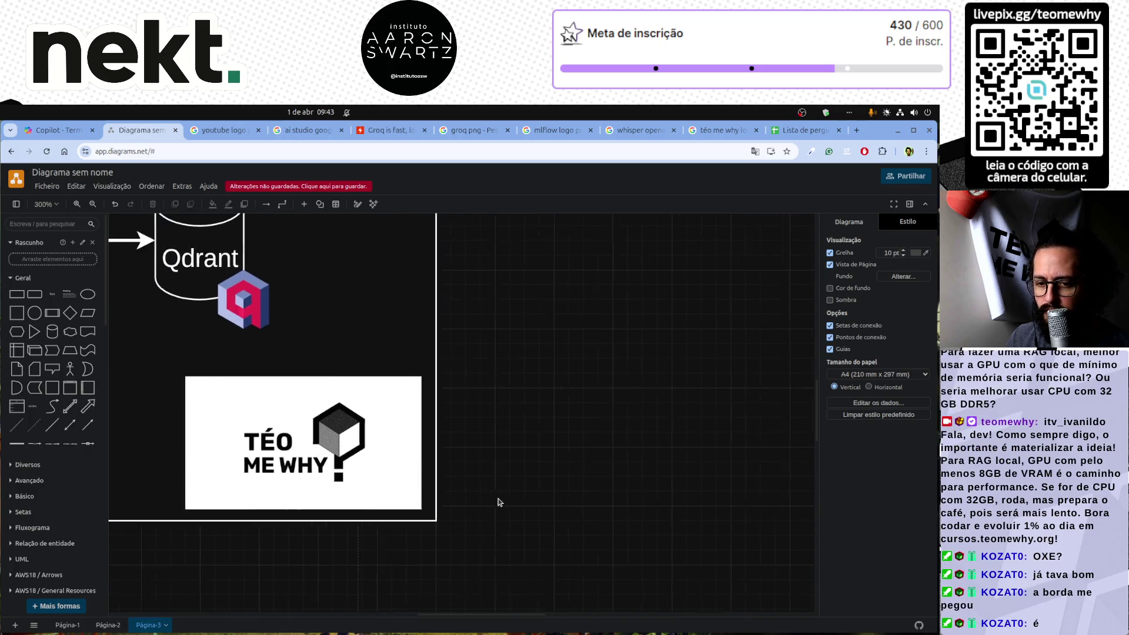
scroll(498, 501, "left", 2)
Move the Téo Me Why logo into the diagram's lower-right corner
left_click_drag(335, 476, 644, 456)
left_click(488, 515)
scroll(488, 515, "down", 5)
scroll(488, 515, "down", 1)
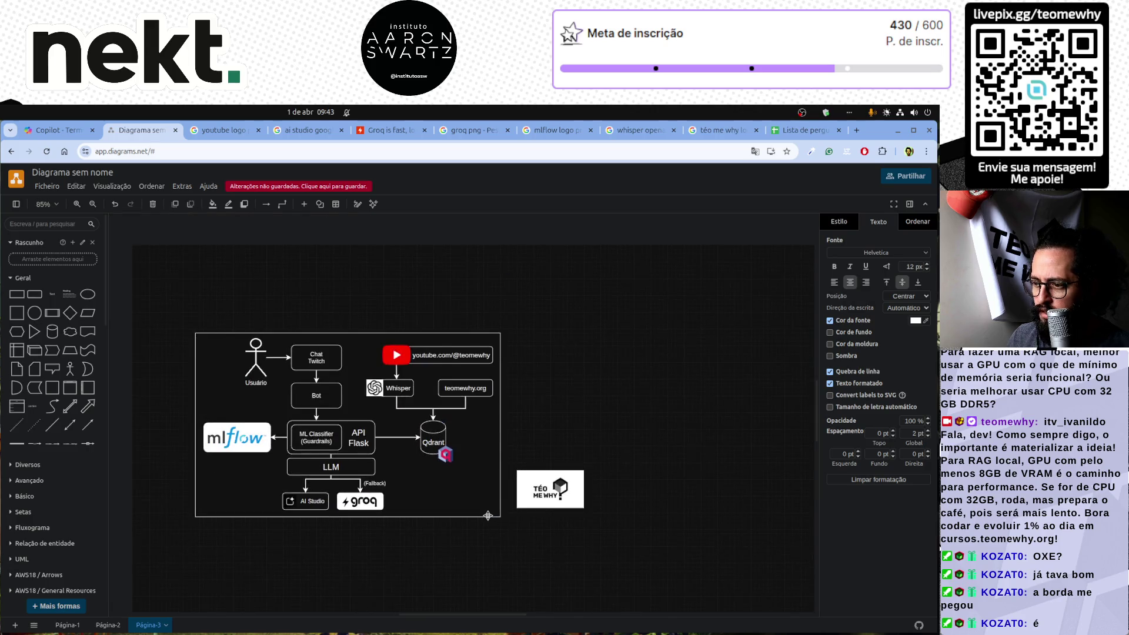
left_click(687, 416)
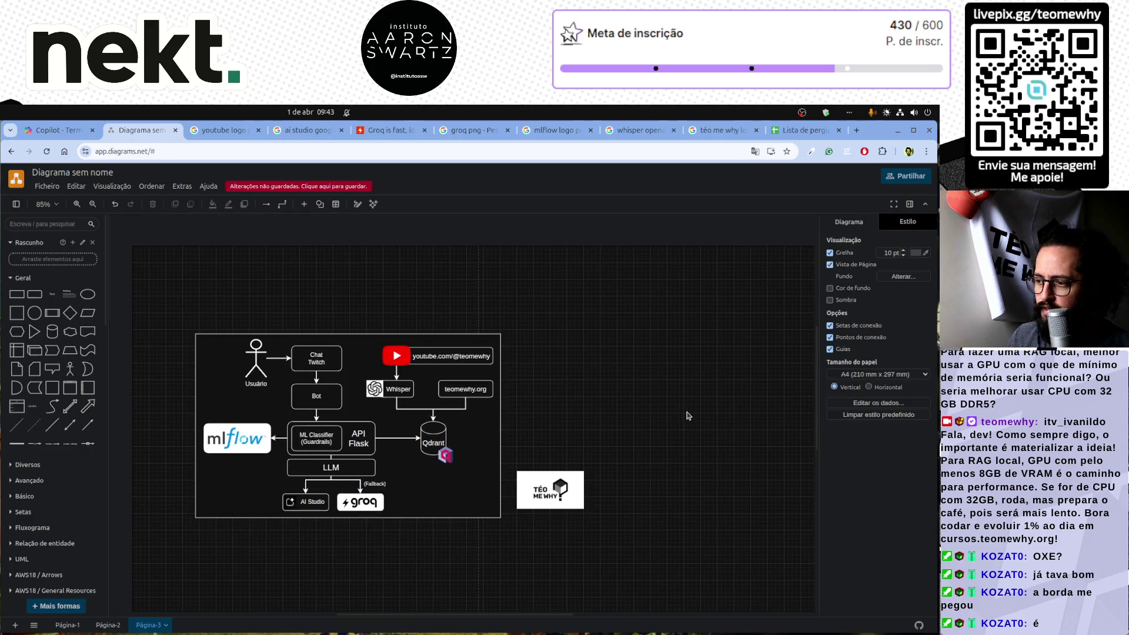
left_click_drag(551, 489, 462, 495)
left_click(645, 452)
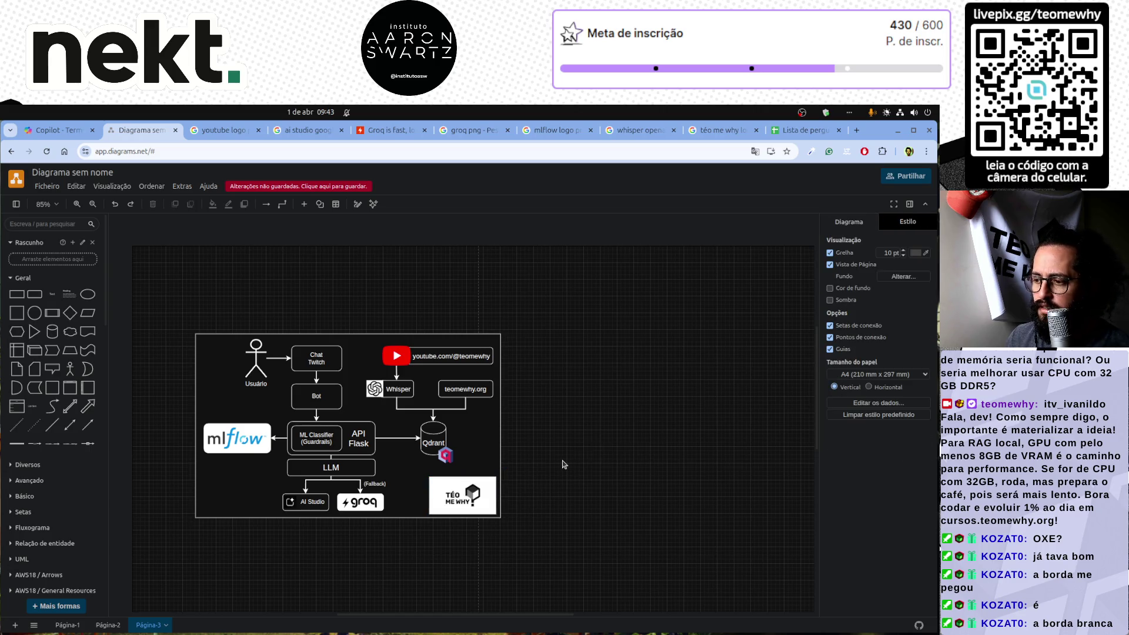
Uncheck Linha on the dark background rectangle to remove its outline, then begin renaming the diagram
left_click(499, 457)
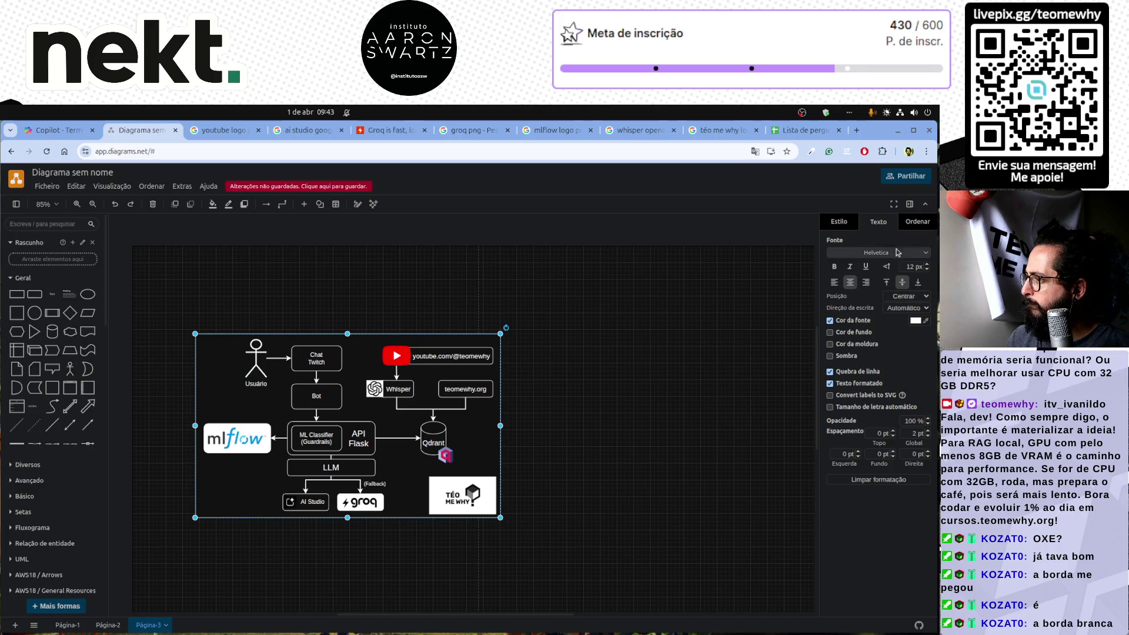
left_click(841, 228)
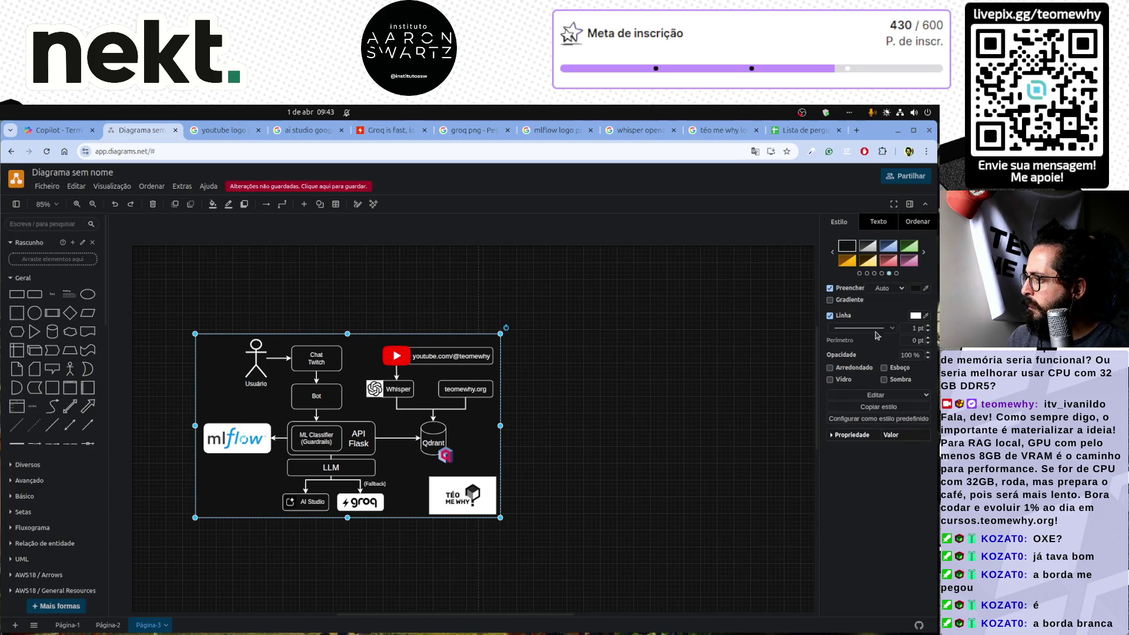
left_click(830, 316)
left_click(630, 436)
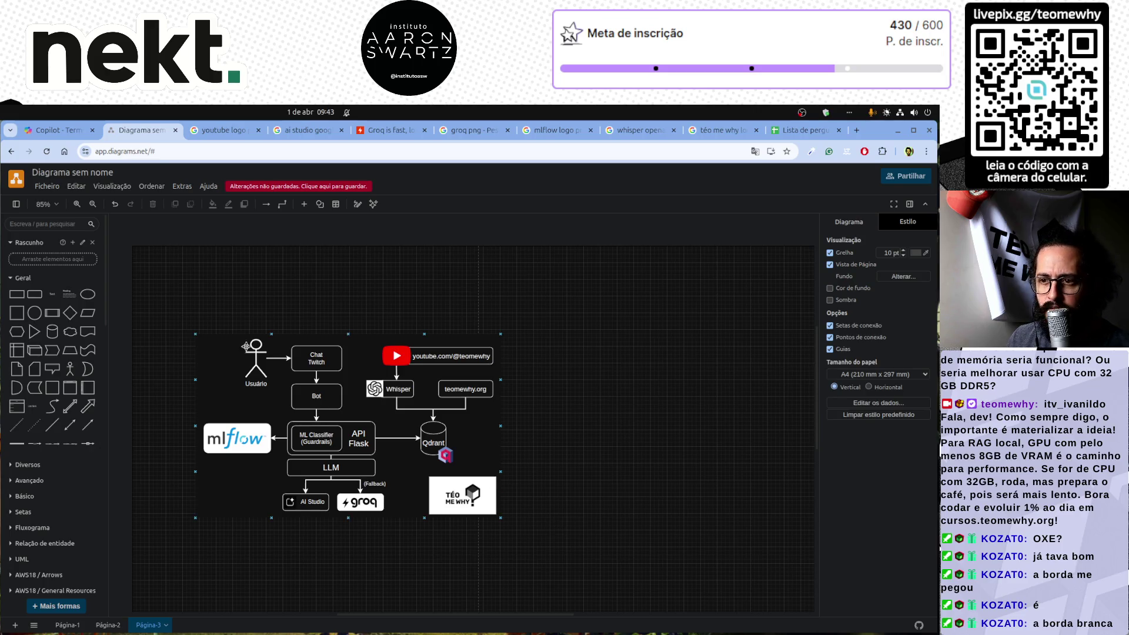
left_click(93, 174)
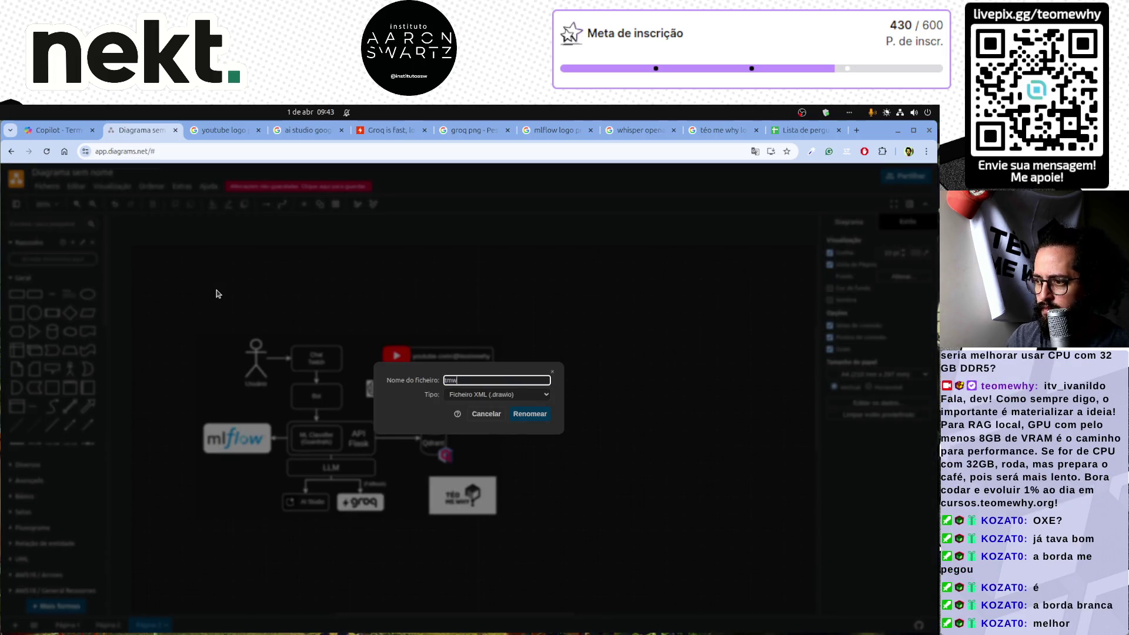
Name the diagram tmw and set up a PNG export with transparent background, current page only
key("Return")
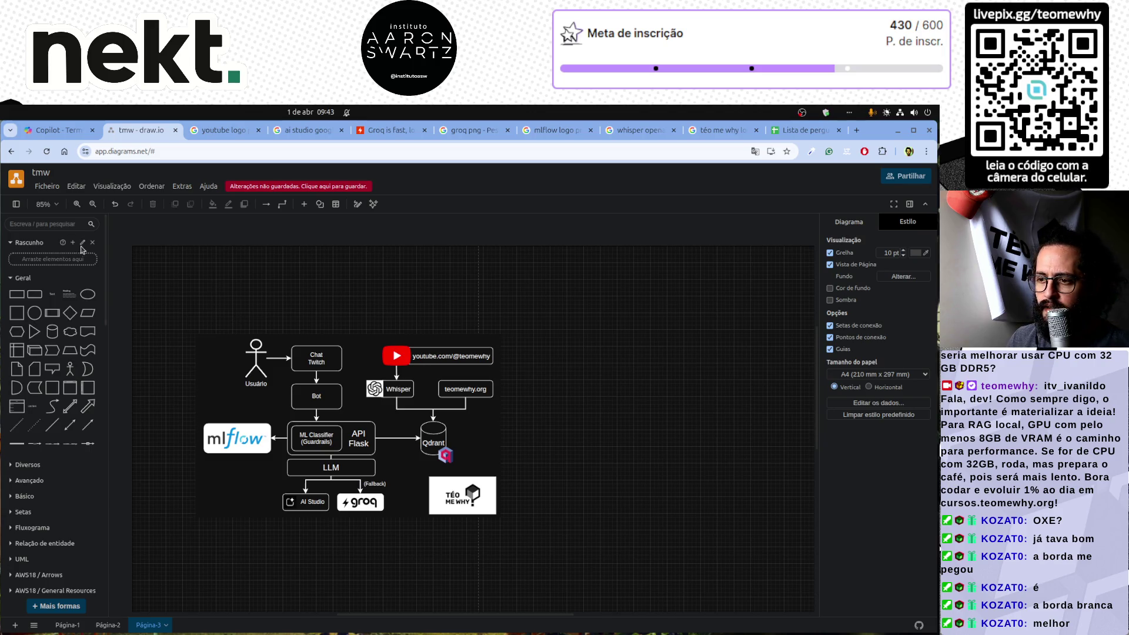
left_click(47, 187)
mouse_move(71, 319)
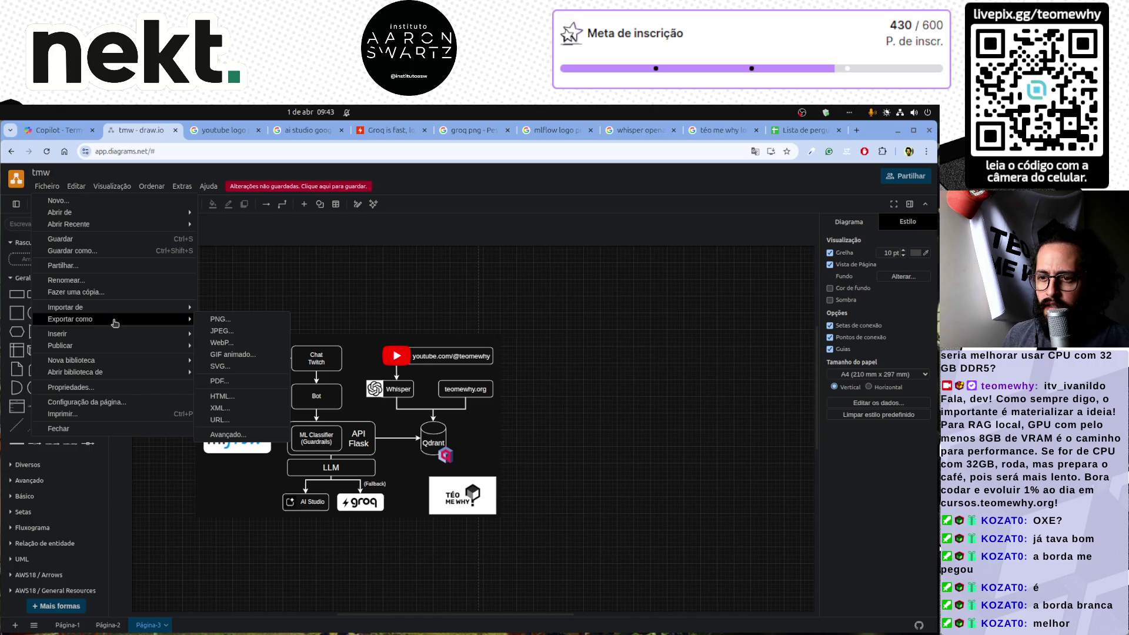
left_click(220, 318)
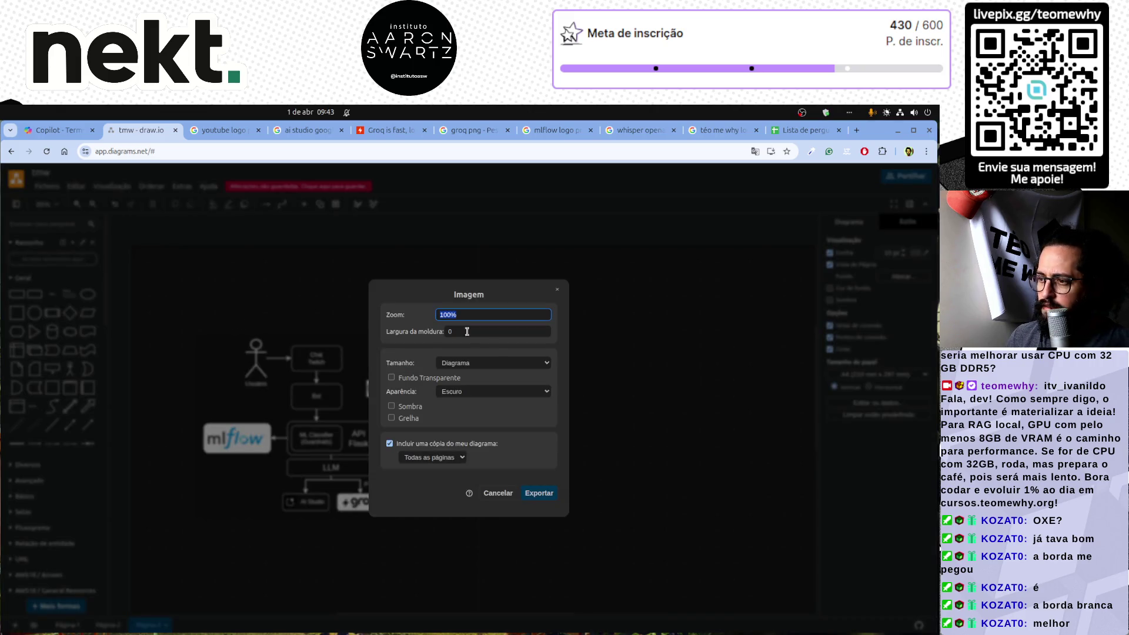
left_click(393, 378)
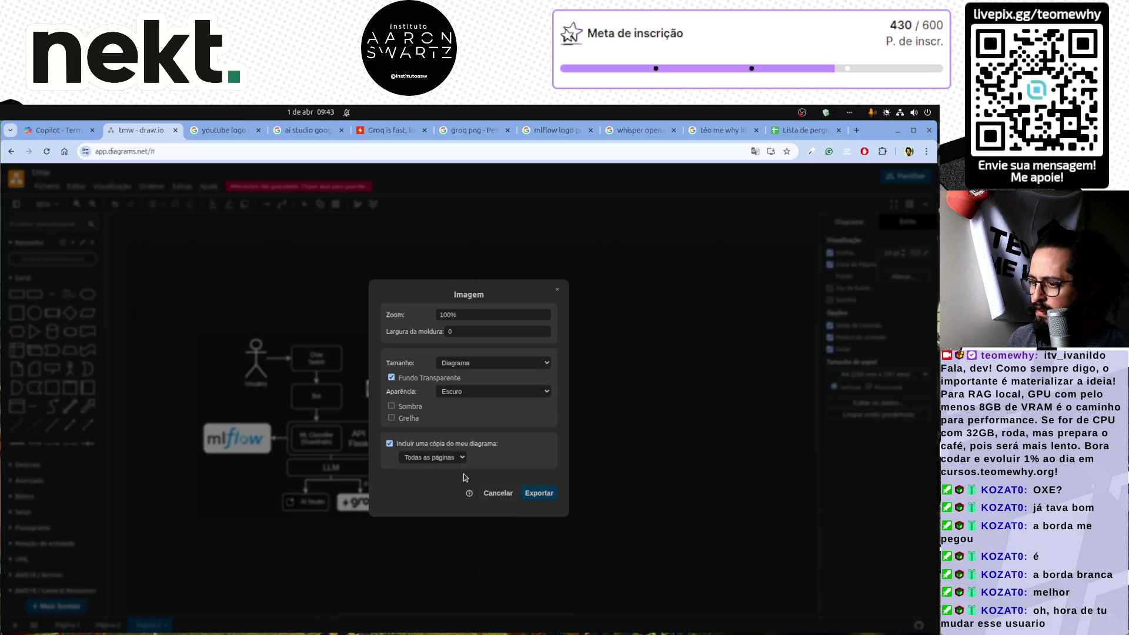
left_click(432, 458)
left_click(432, 471)
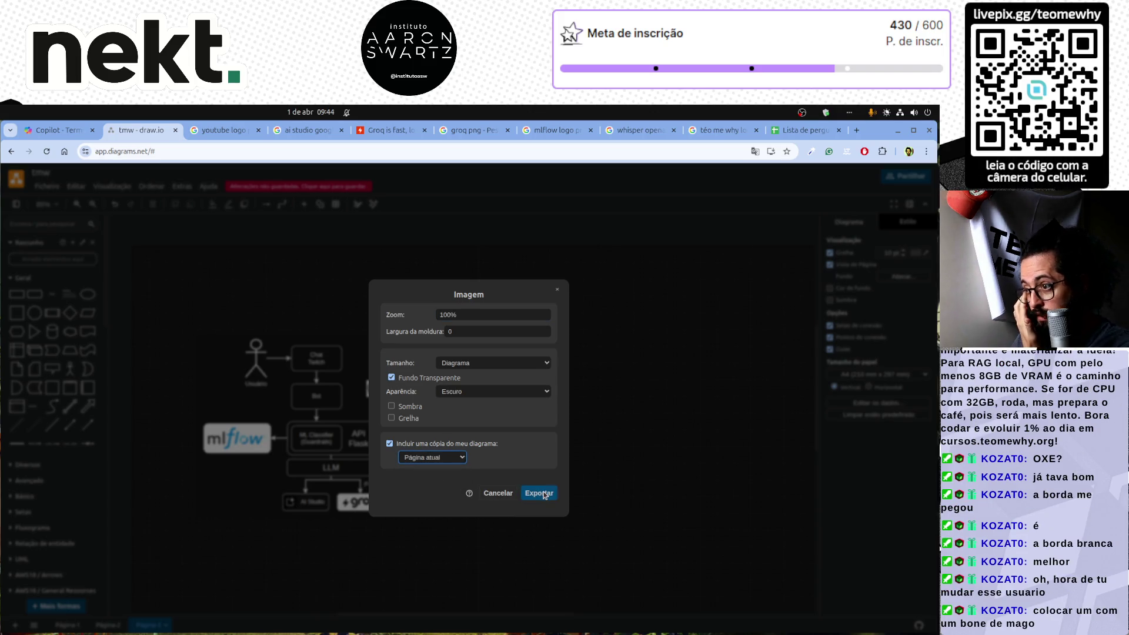
left_click(539, 493)
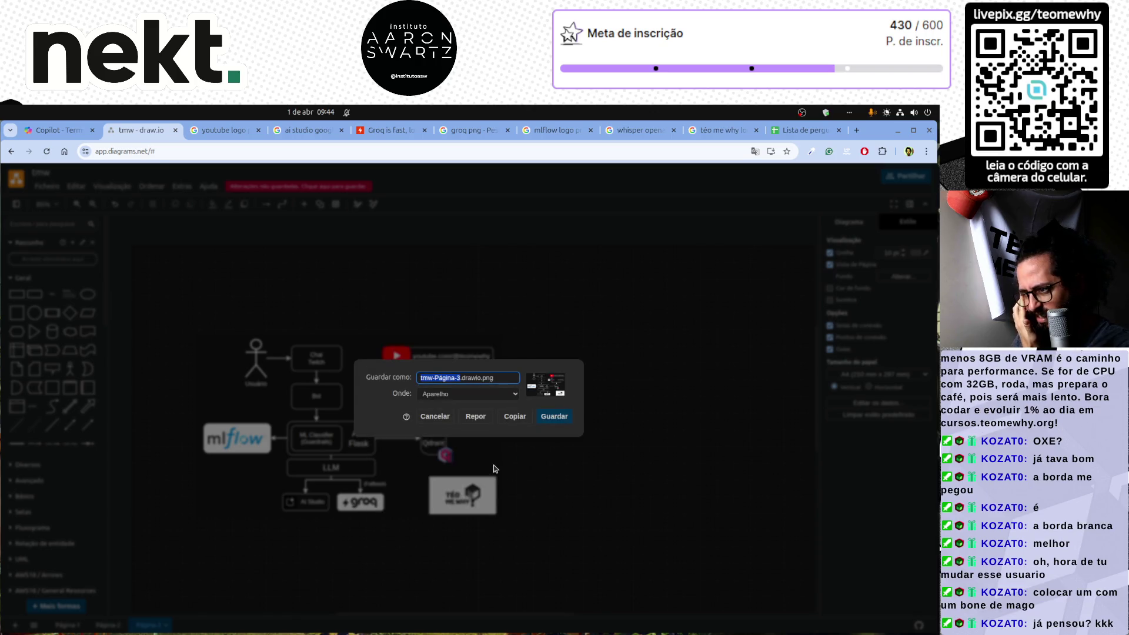
Save tmw-Página-3.drawio.png to the desktop and preview the exported image from downloads
left_click(551, 419)
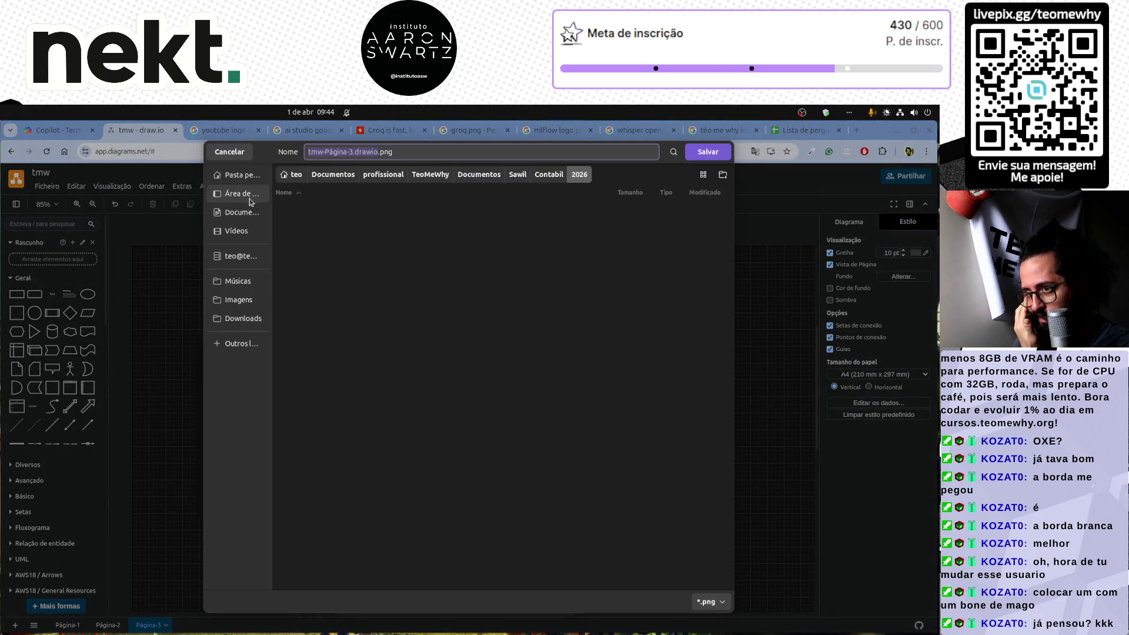
left_click(254, 200)
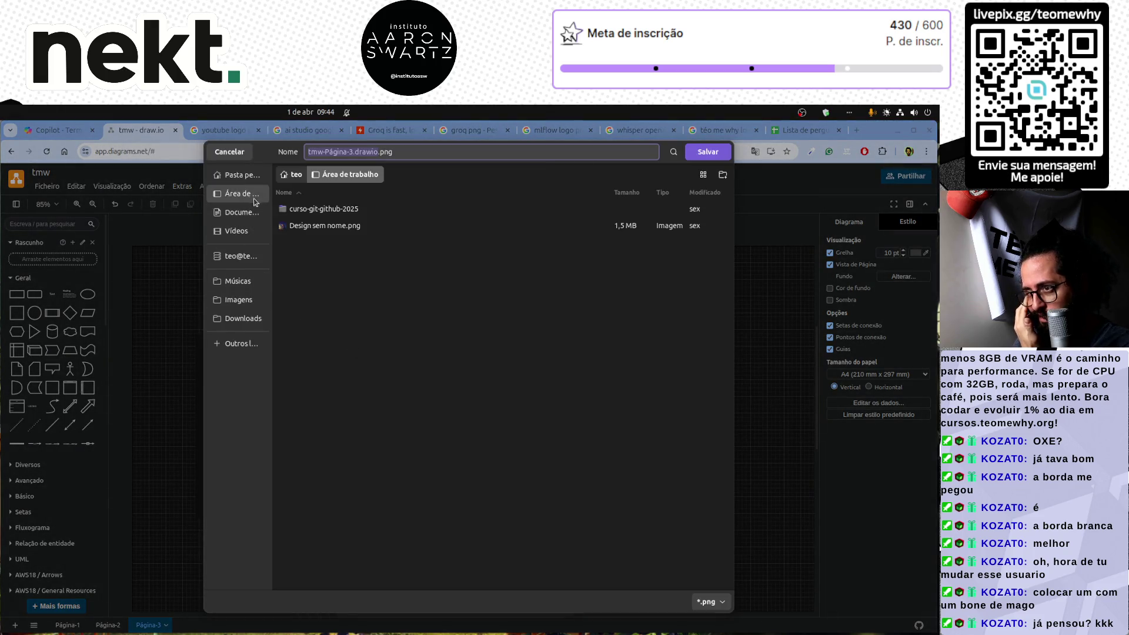
left_click(719, 158)
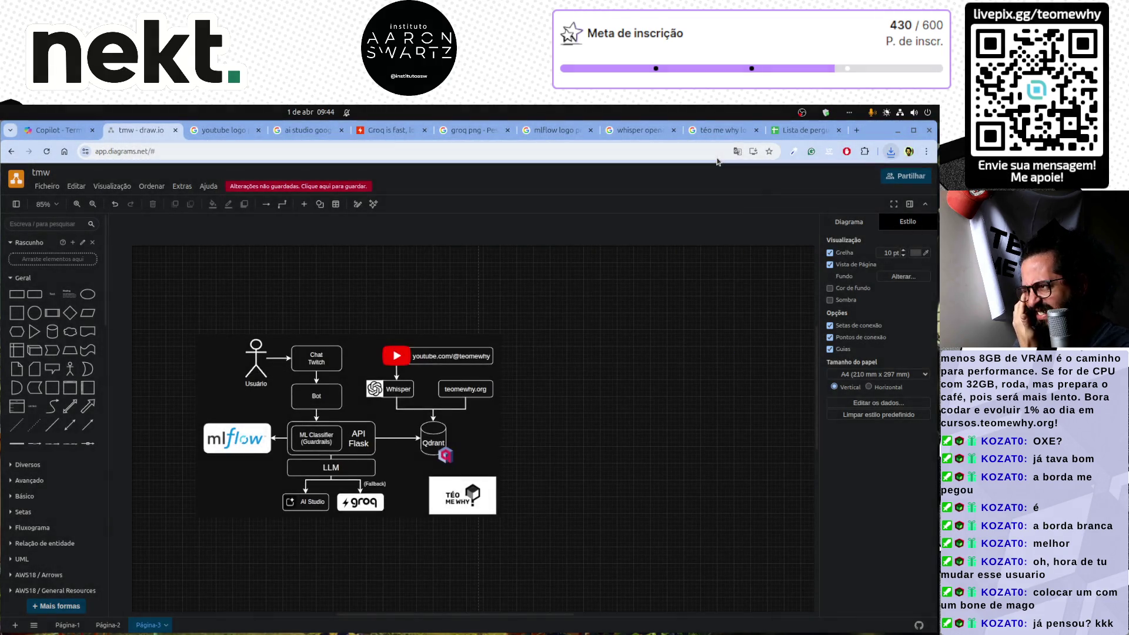
left_click(889, 153)
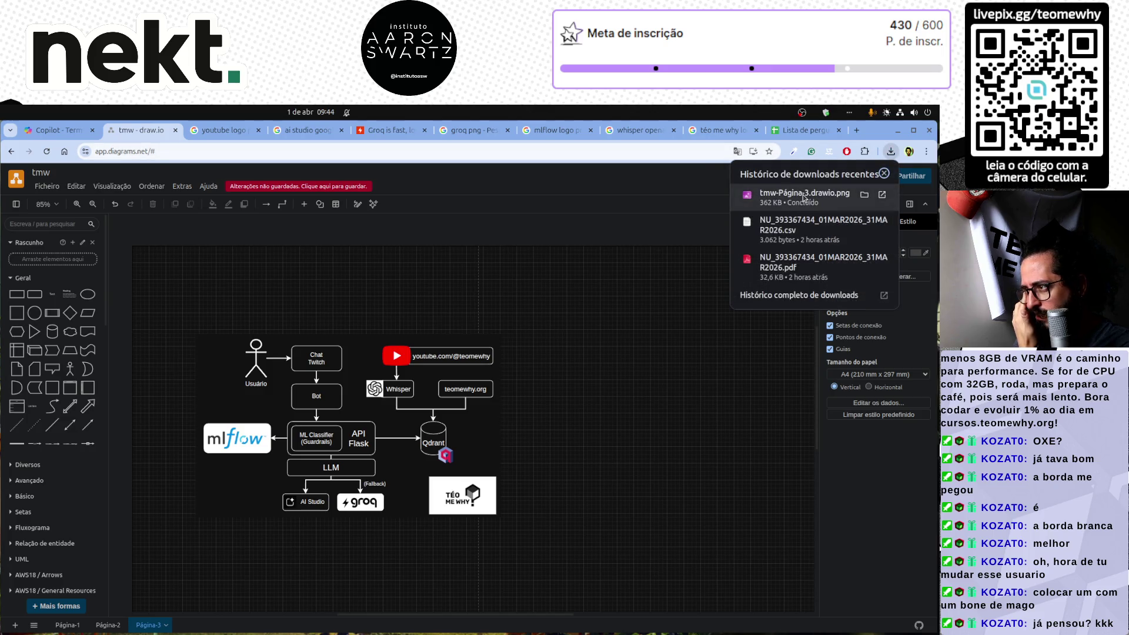
left_click(799, 197)
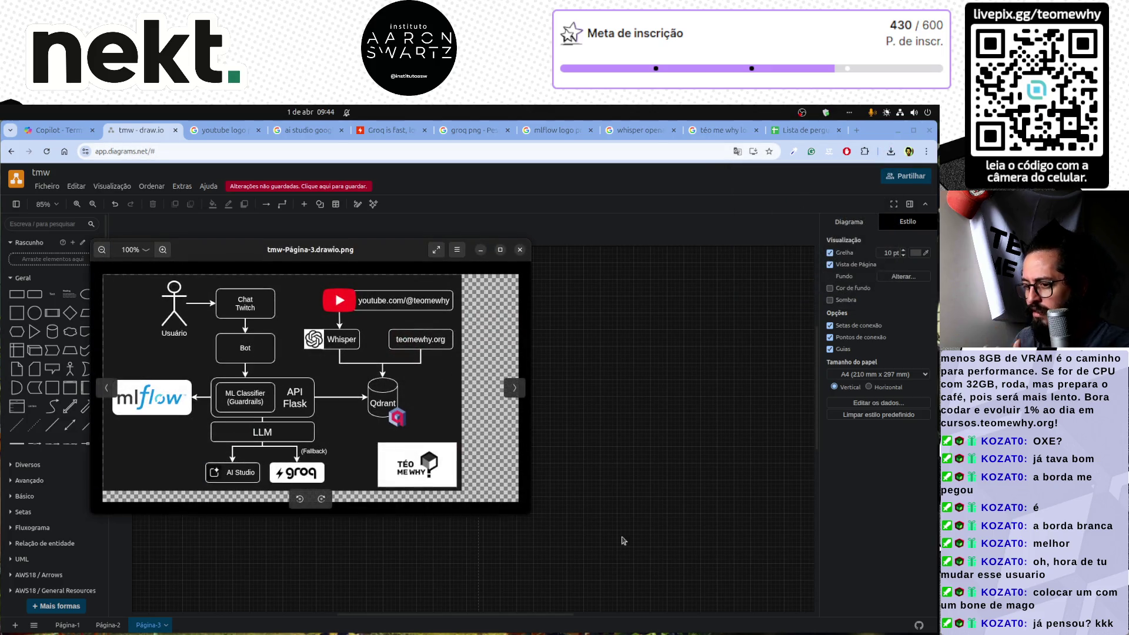
key("ctrl+w")
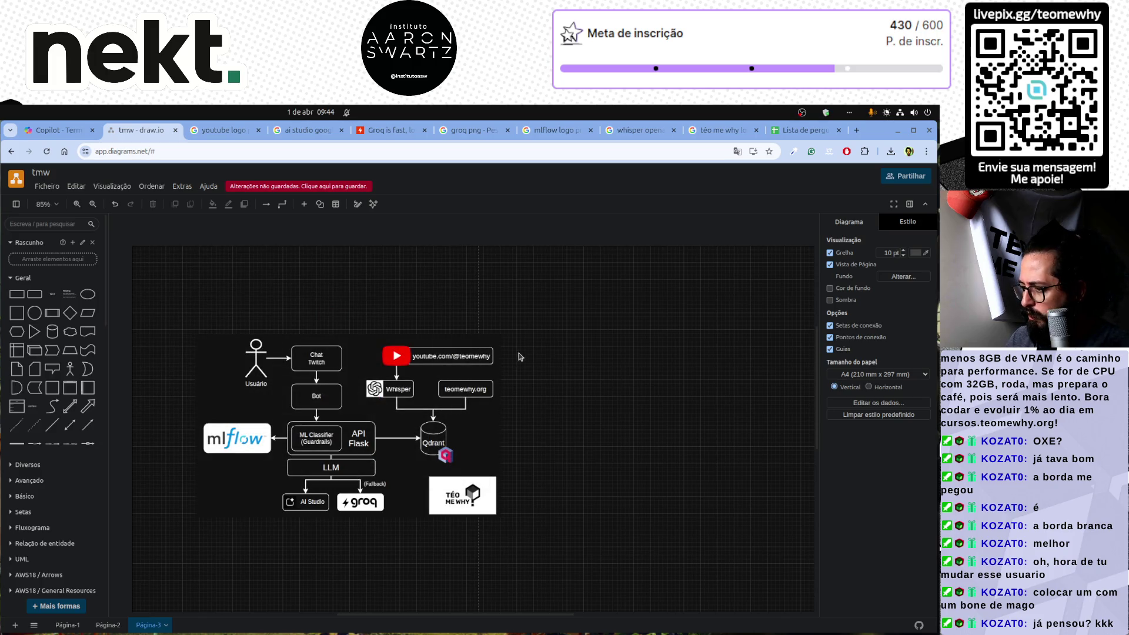
left_click_drag(512, 297, 628, 554)
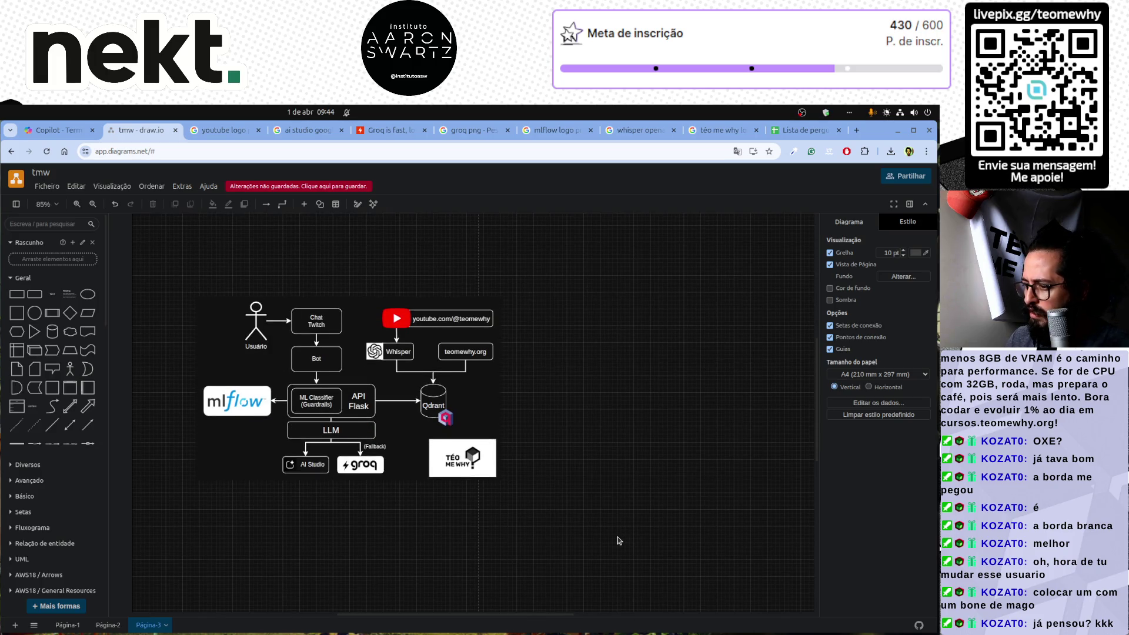
scroll(583, 532, "down", 3)
Inspect the groq logo inside the white box, entering and leaving its label editing
left_click_drag(283, 339, 536, 507)
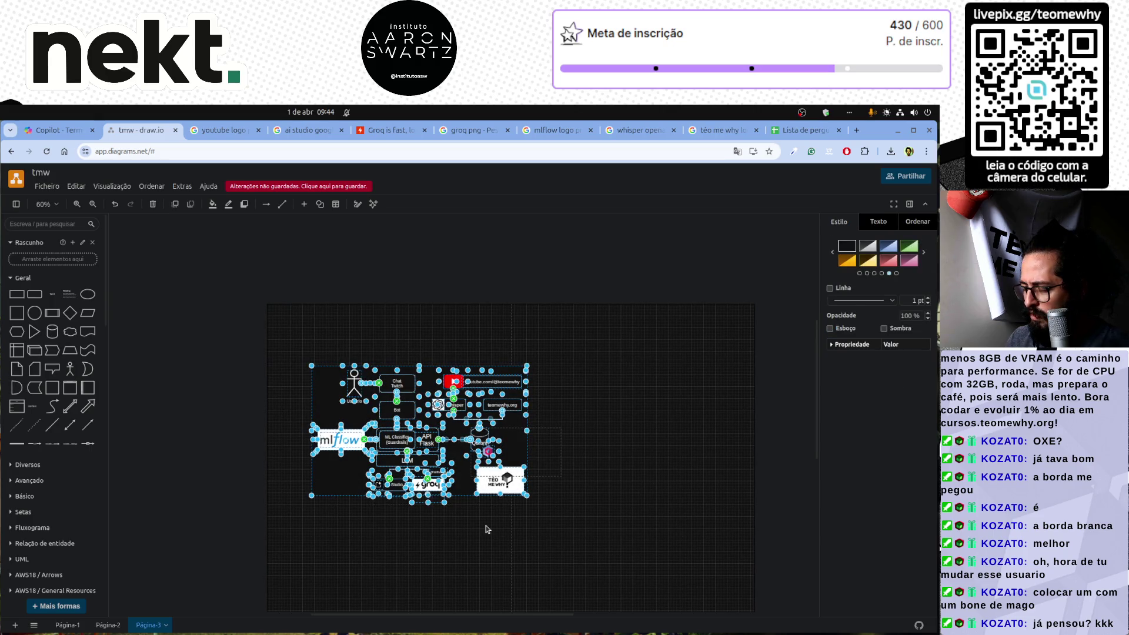
left_click(485, 529)
scroll(451, 505, "up", 5, "ctrl")
left_click(395, 459)
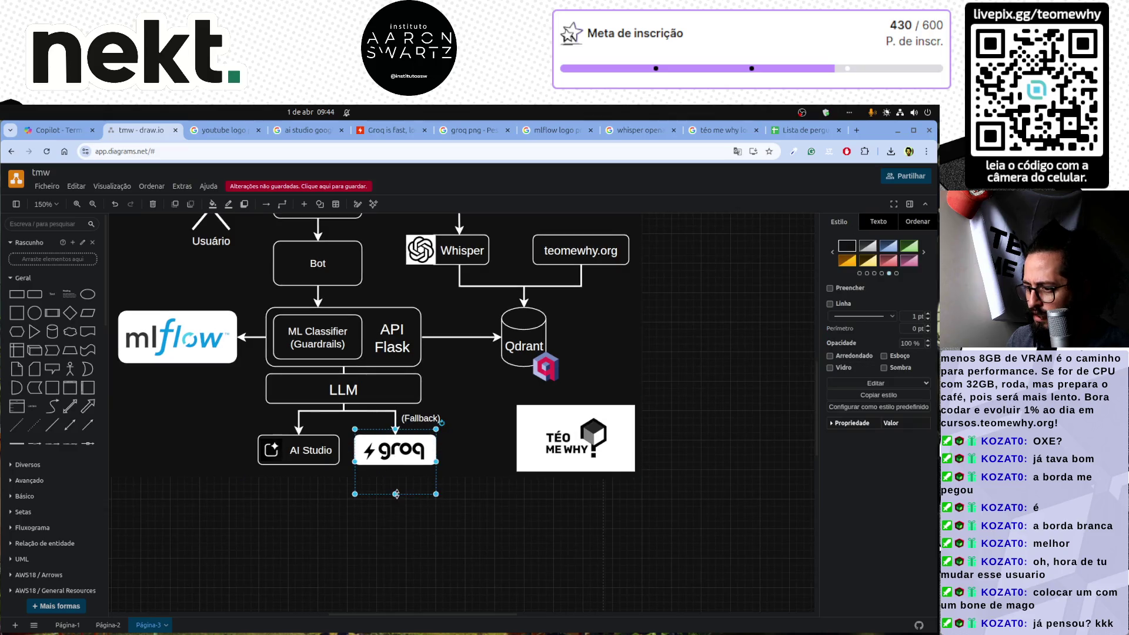
scroll(405, 470, "up", 3, "ctrl")
scroll(398, 441, "up", 2, "ctrl")
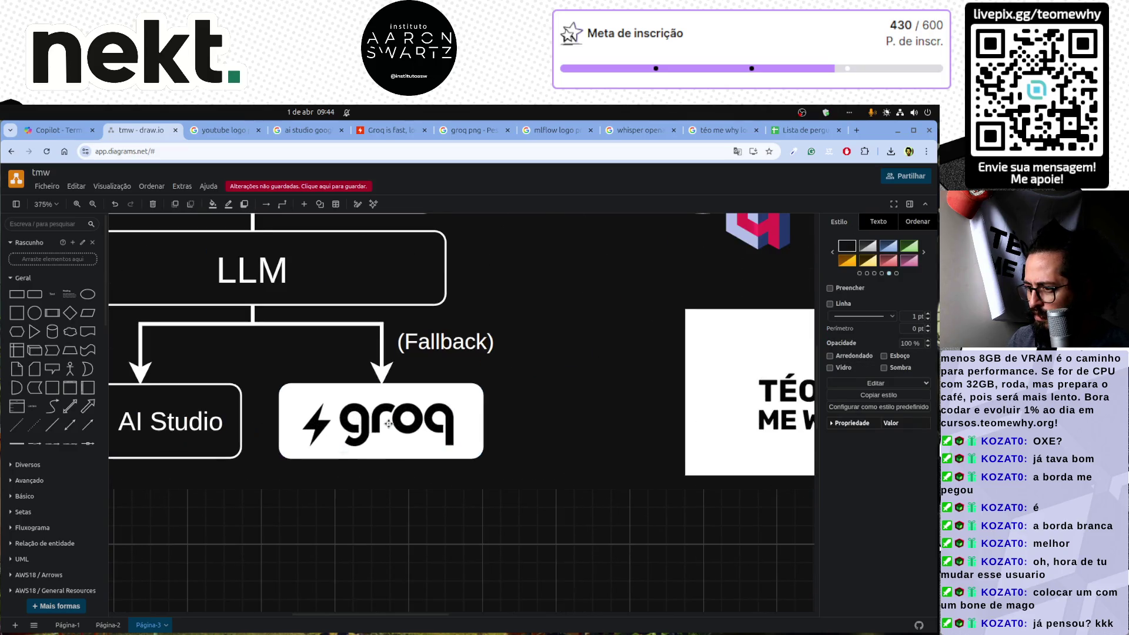
left_click(388, 423)
double_click(415, 439)
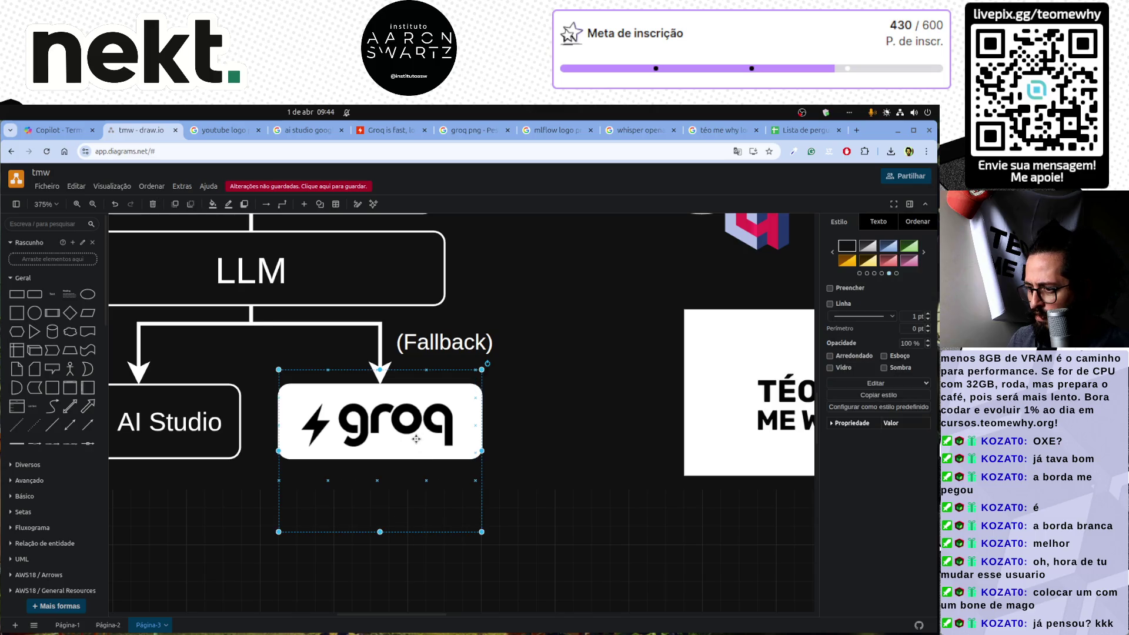
left_click(394, 456)
double_click(404, 454)
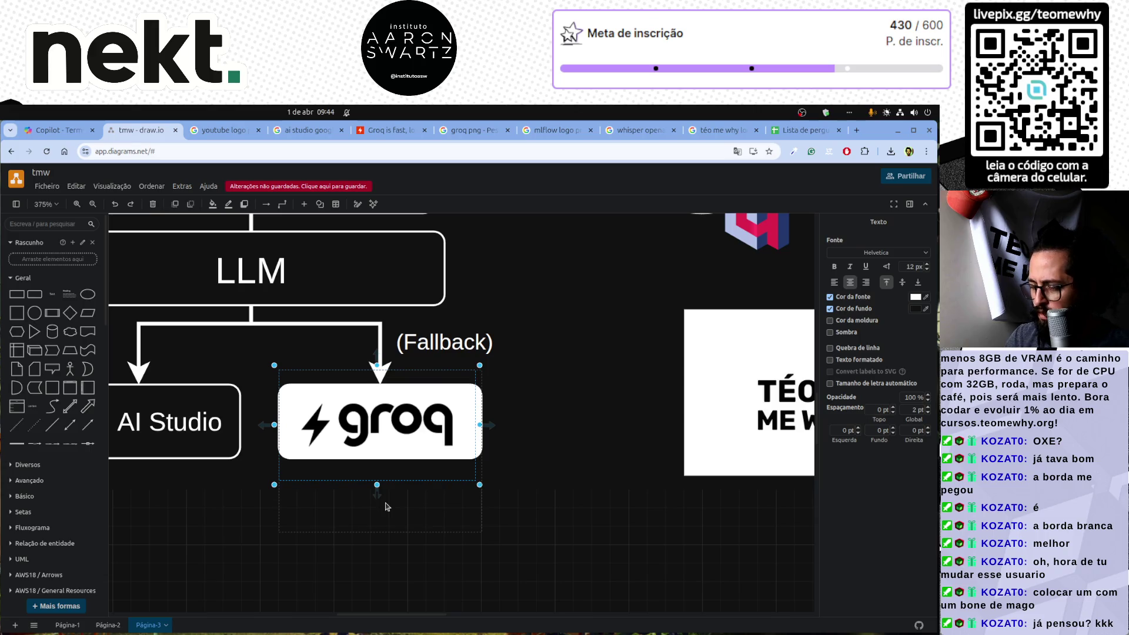
key("Escape")
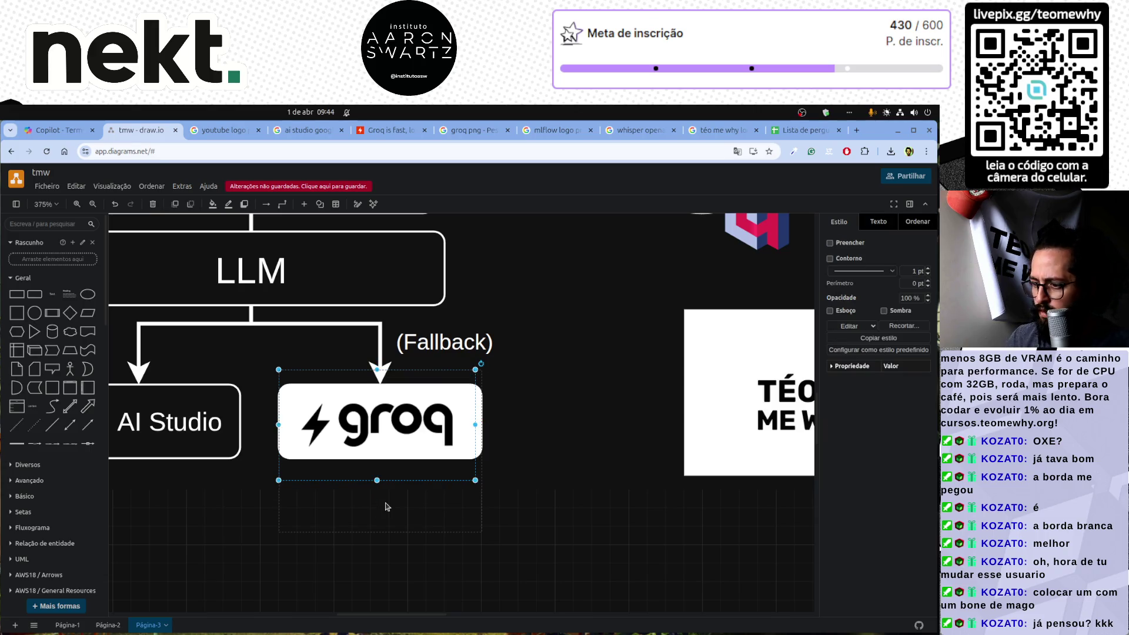
key("Escape")
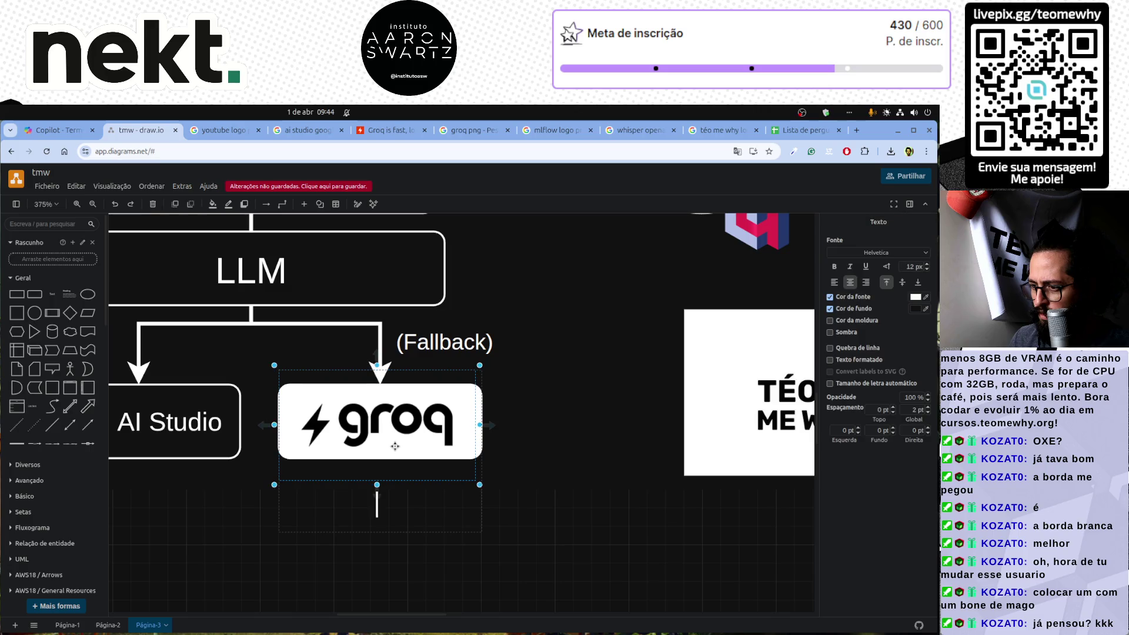
Try moving the groq logo right and down, undoing and cancelling each attempt
left_click(473, 519)
left_click_drag(379, 428, 434, 427)
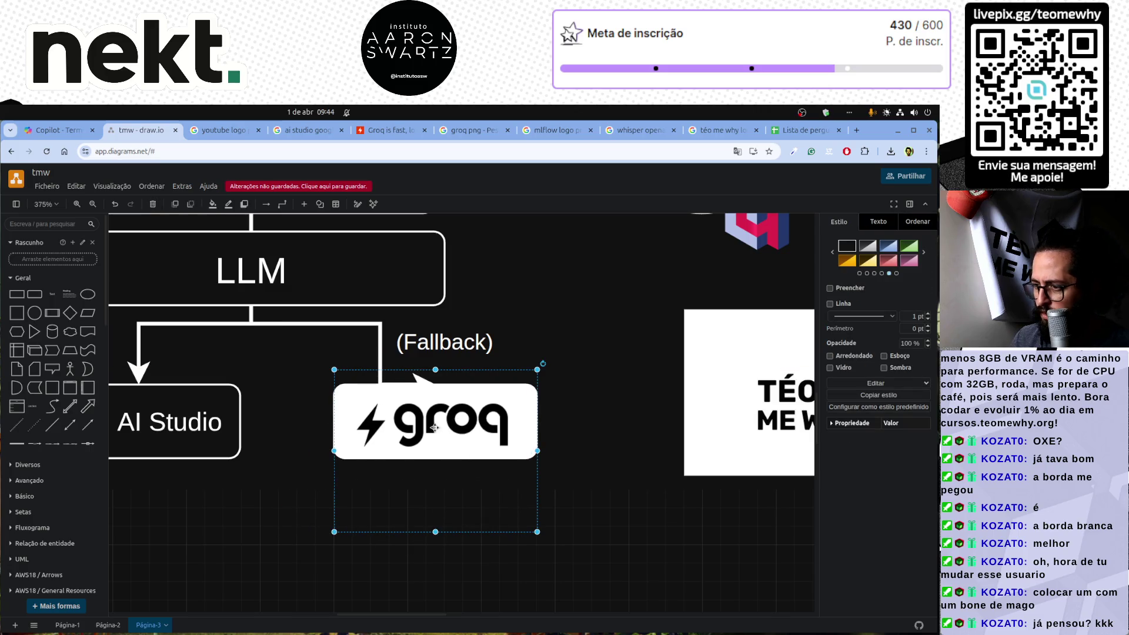
key("ctrl+z")
scroll(379, 521, "up", 2, "ctrl")
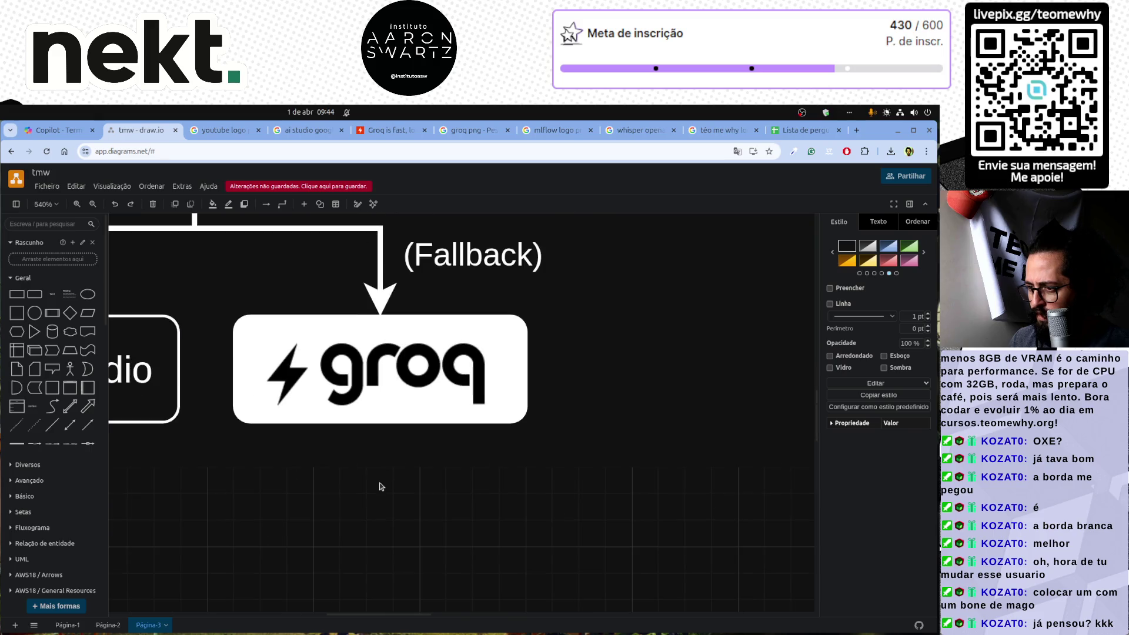
left_click(388, 413)
double_click(386, 413)
key("Escape")
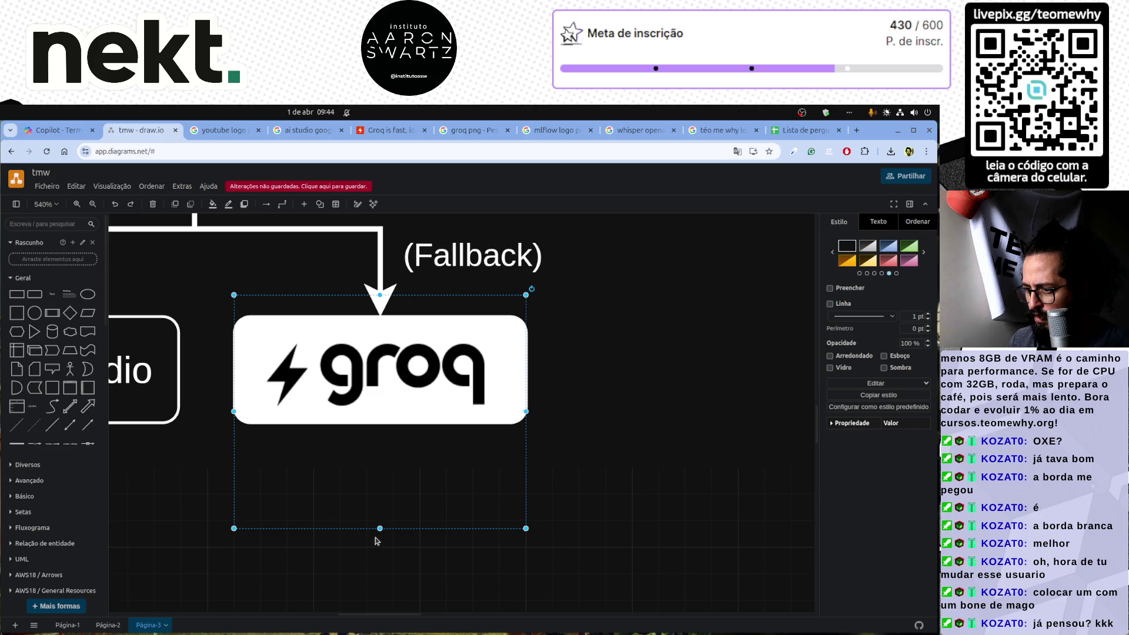
left_click(376, 441)
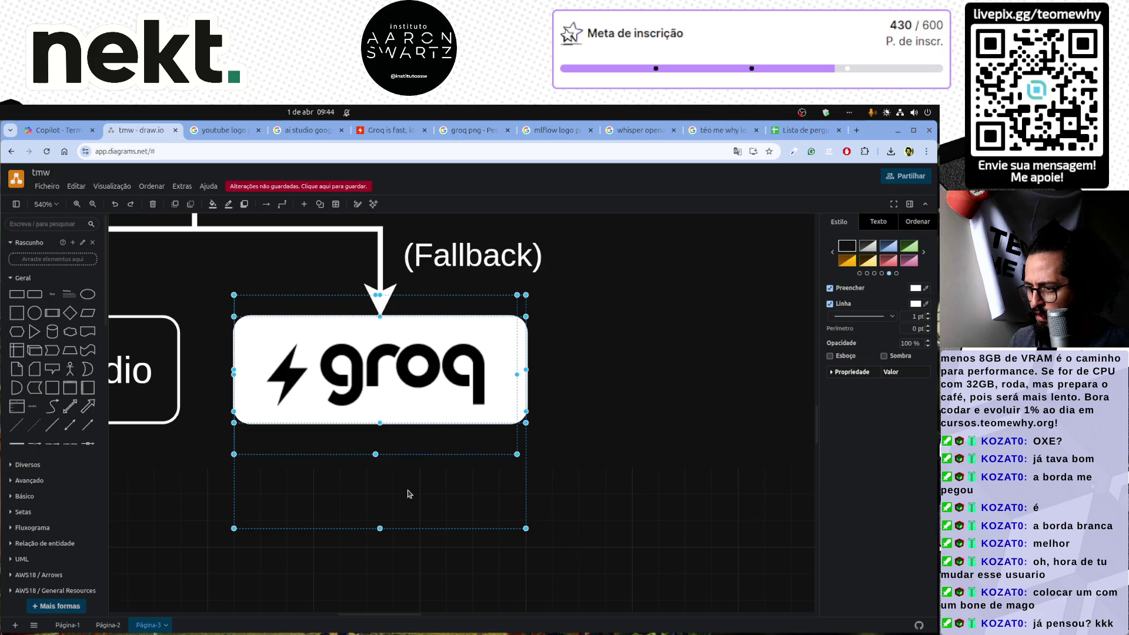
left_click_drag(419, 530, 490, 582)
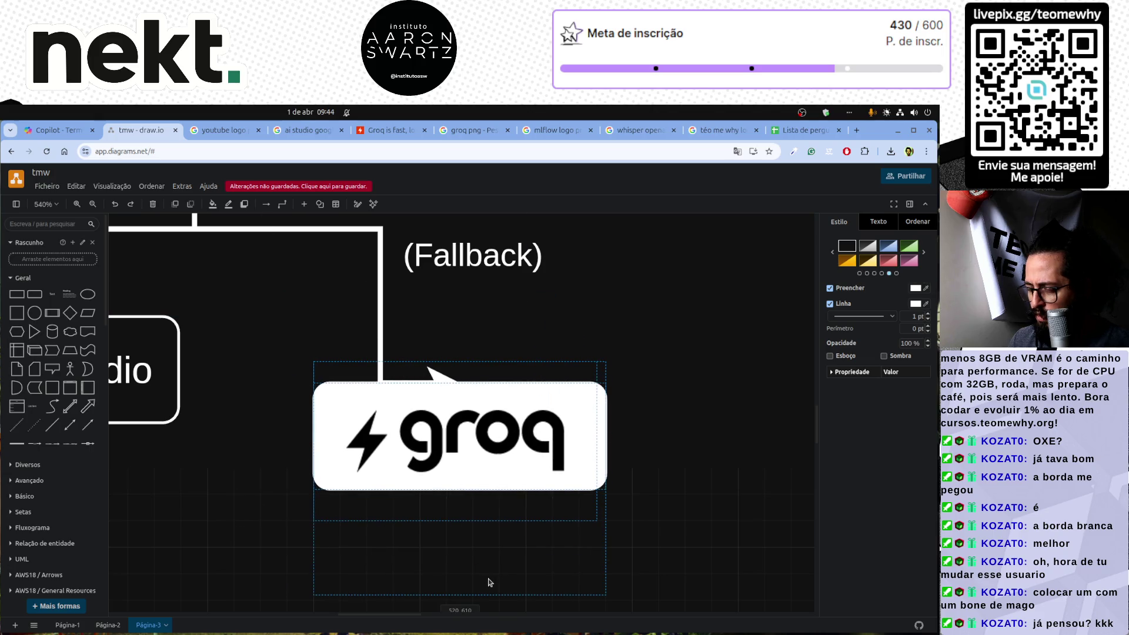
key("Escape")
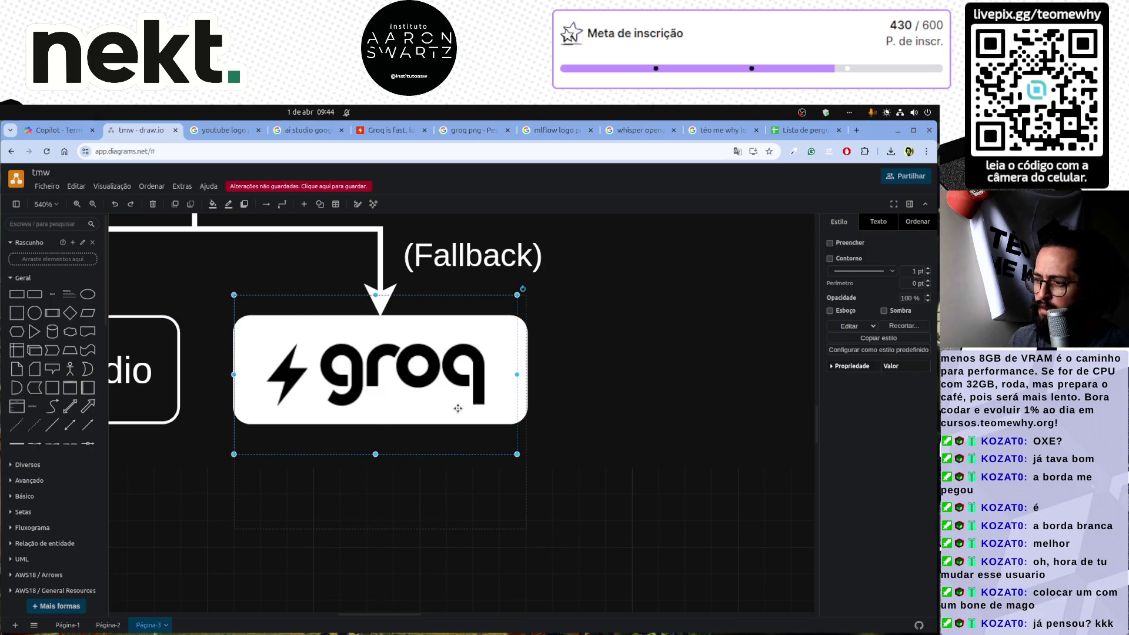
Drag the groq logo out of the white box, then undo to put it back
left_click_drag(458, 408, 670, 526)
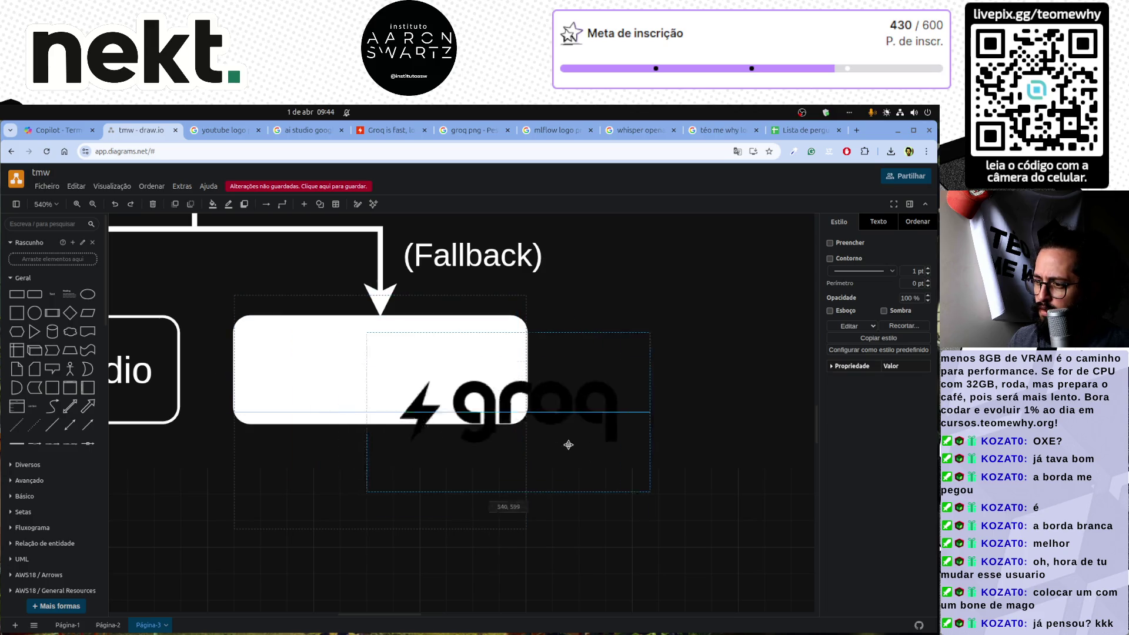
left_click(381, 383)
double_click(369, 394)
left_click(337, 393)
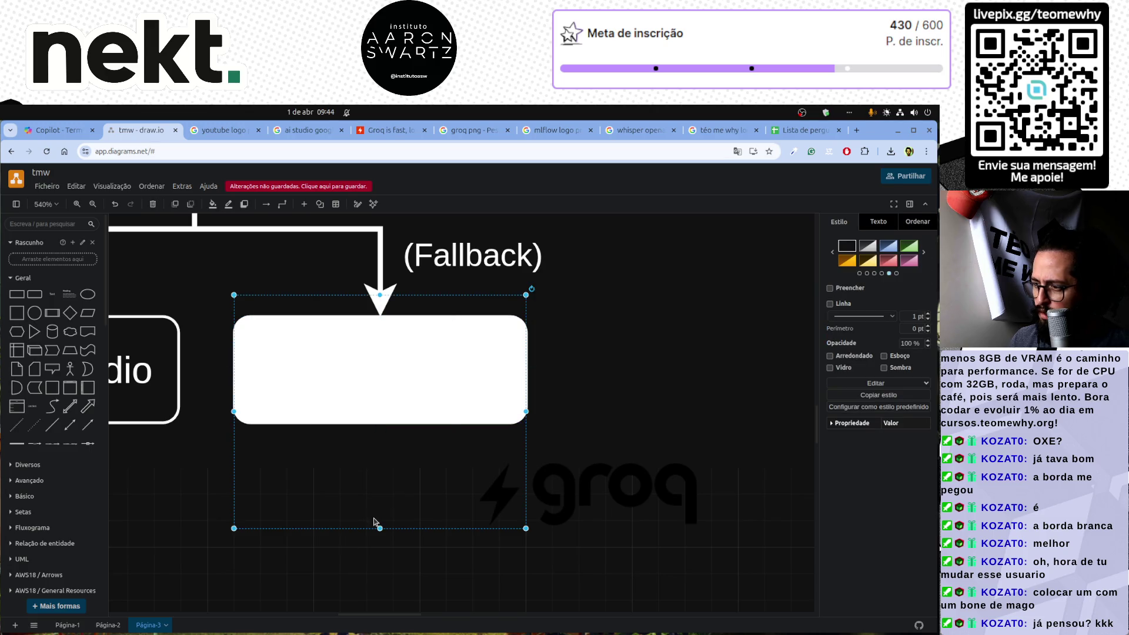
key("ctrl+z")
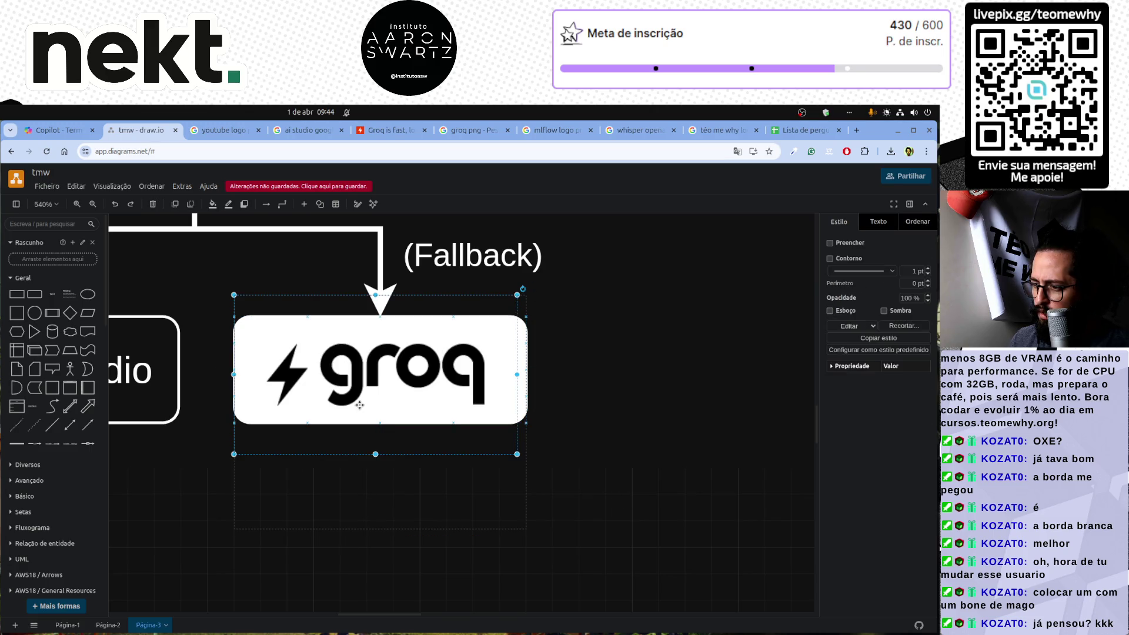
Ungroup the groq logo from the white rounded box via its context menu
right_click(395, 399)
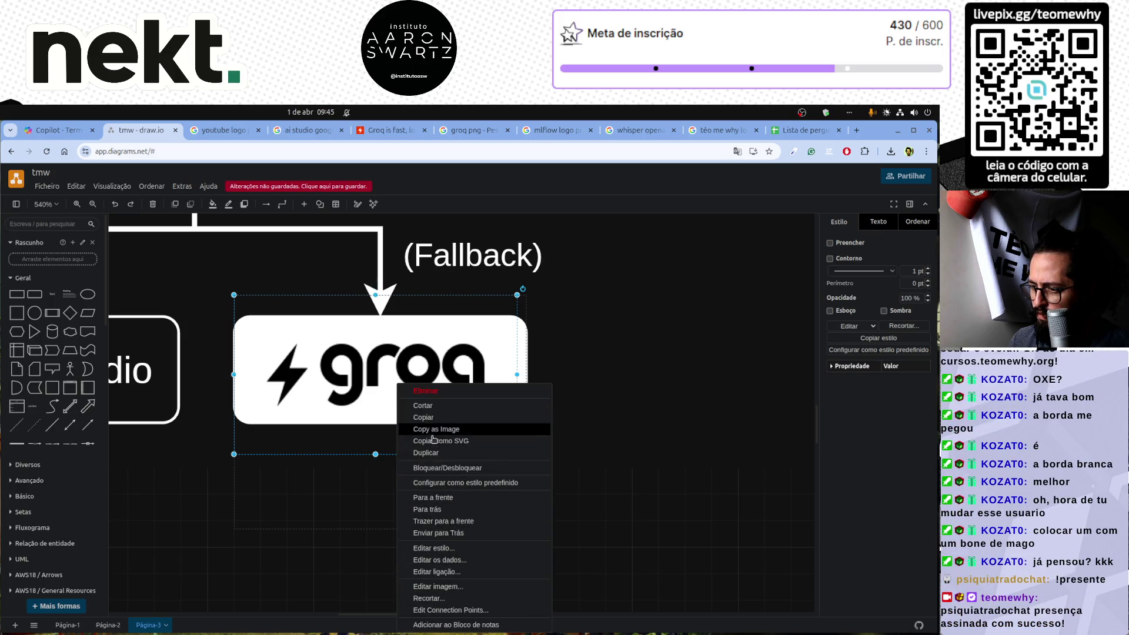
right_click(287, 555)
left_click(290, 433)
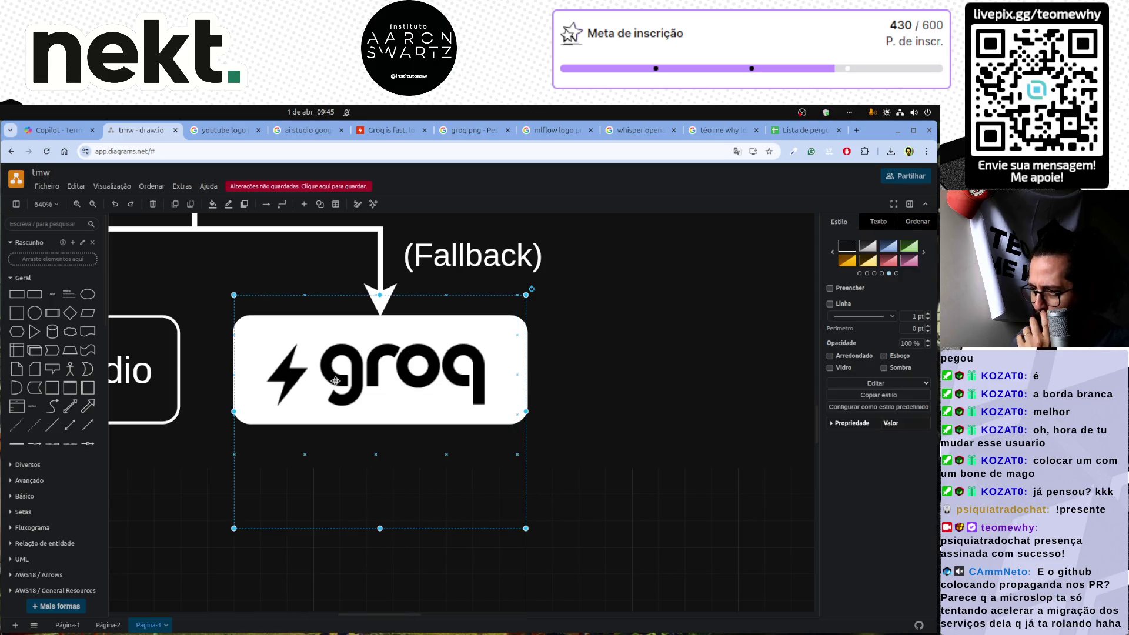
right_click(337, 383)
left_click(370, 492)
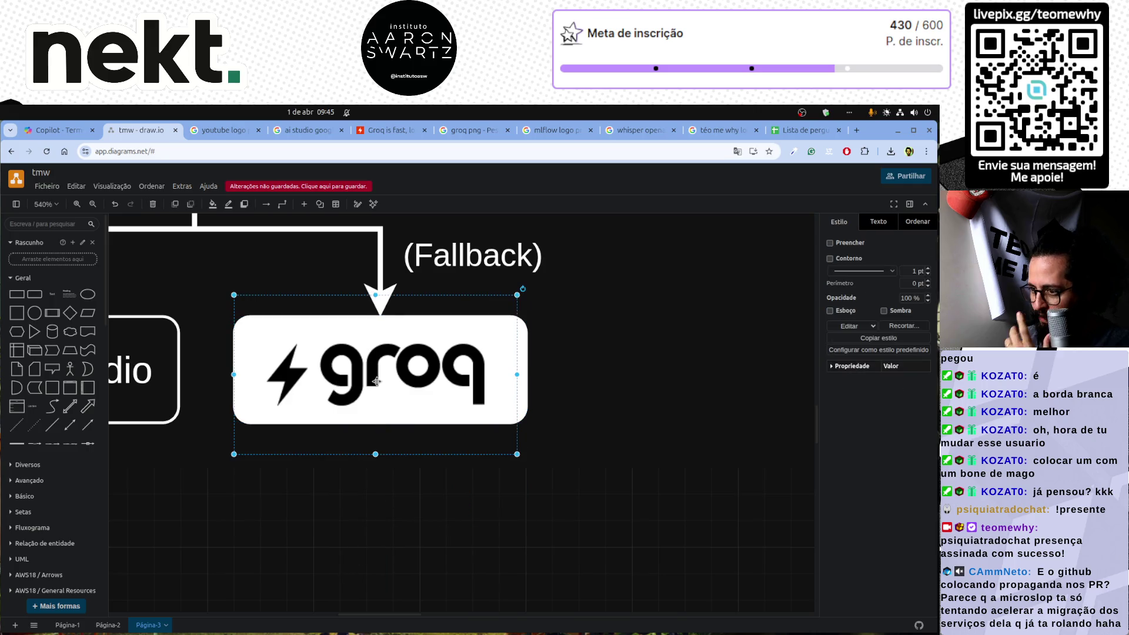
Reposition the separated groq logo within the white box, then undo the last move
left_click(297, 434)
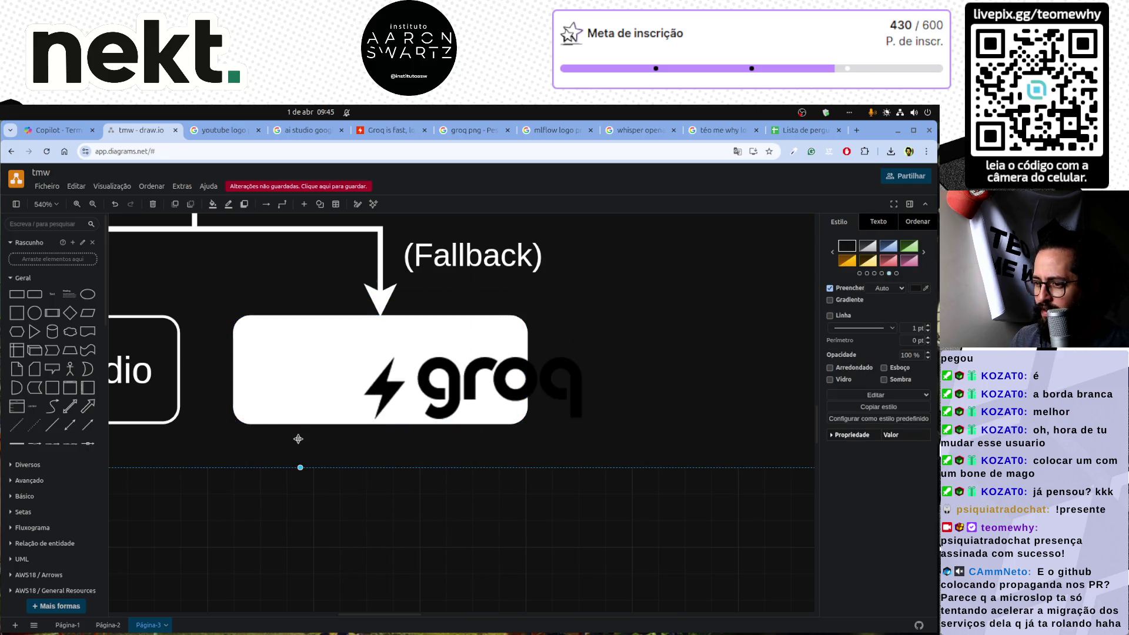
left_click(356, 382)
left_click(295, 334)
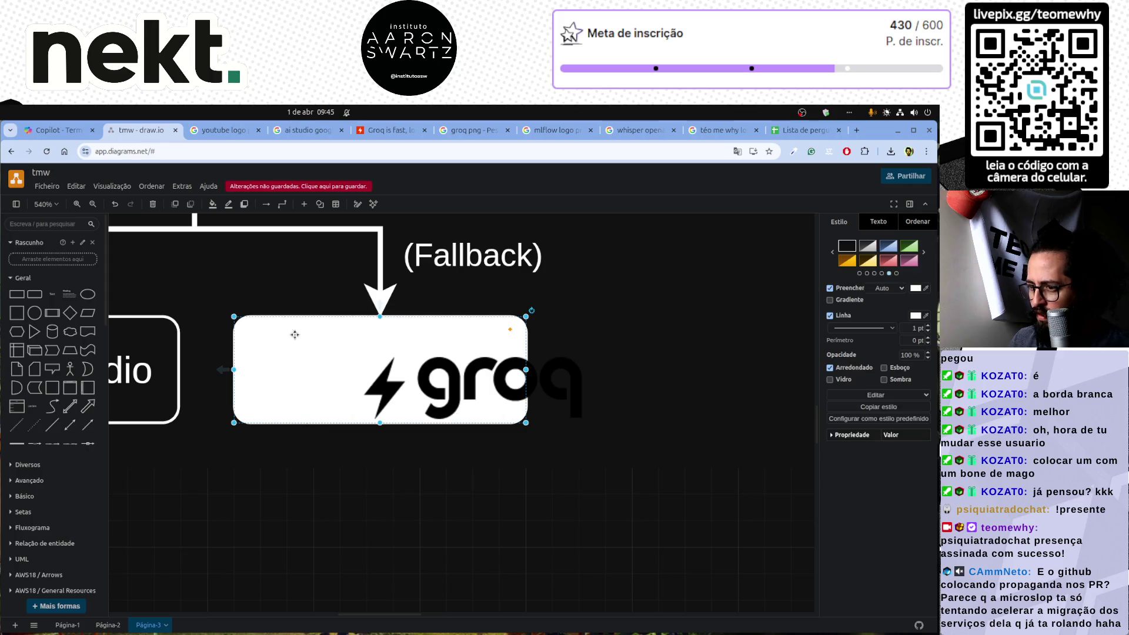
left_click(366, 503)
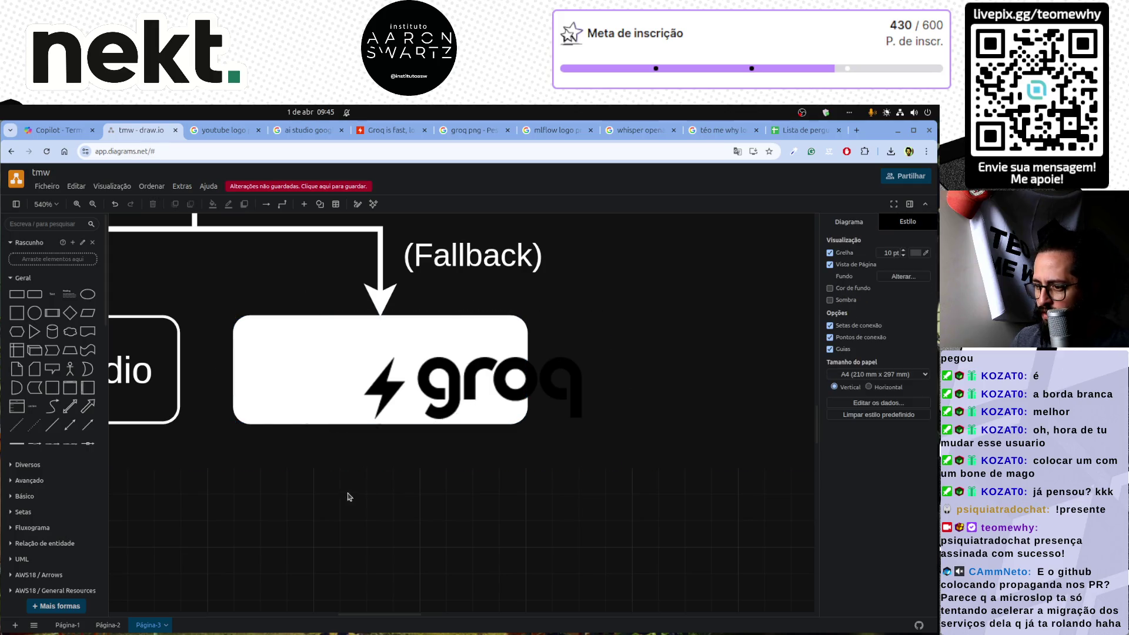
left_click_drag(348, 496, 319, 505)
key("ctrl+z")
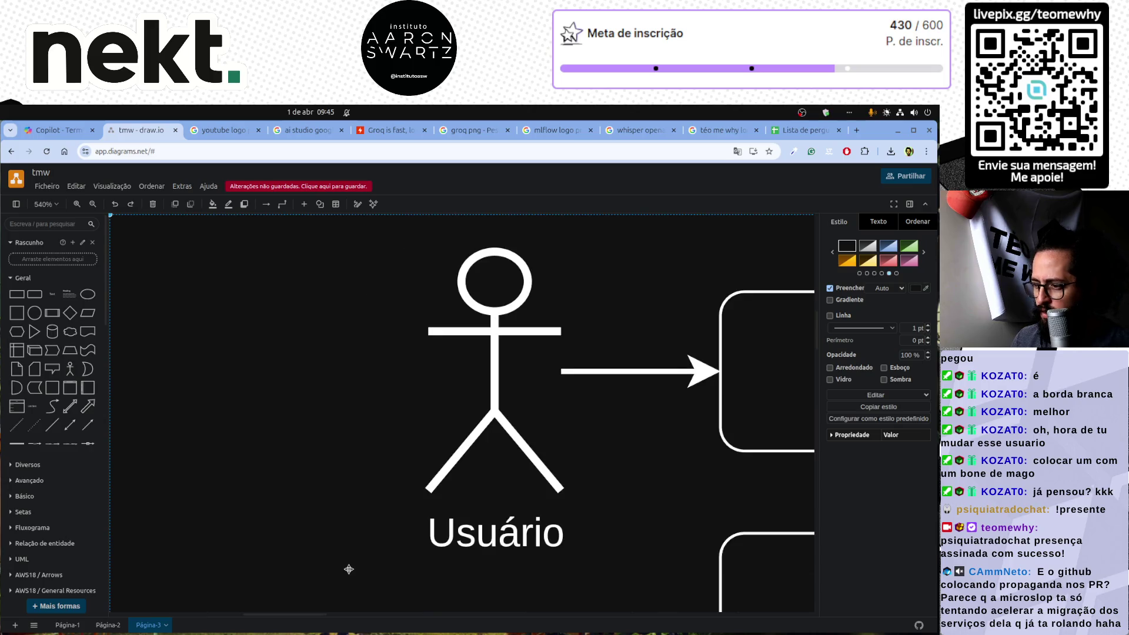
scroll(349, 570, "down", 5)
scroll(488, 537, "down", 6, "ctrl")
scroll(488, 537, "down", 5)
scroll(494, 538, "down", 5)
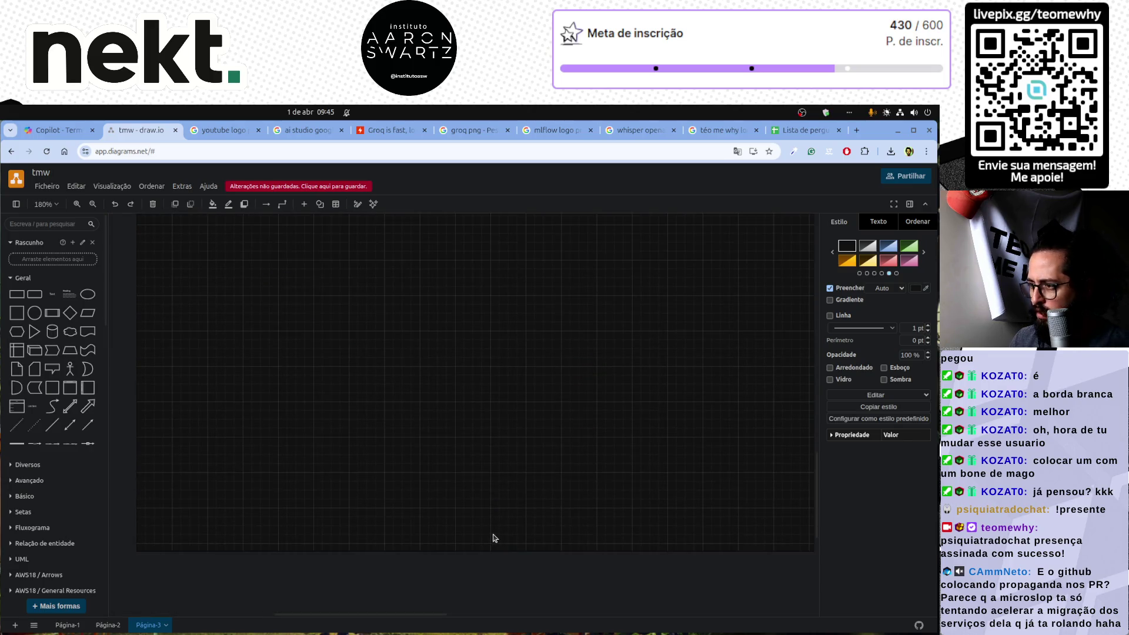
scroll(493, 538, "up", 5)
scroll(529, 499, "up", 2, "ctrl")
scroll(529, 500, "up", 2, "ctrl")
scroll(415, 412, "up", 2, "ctrl")
Nudge the groq logo to the centre of the white Fallback box and clear the selection
mouse_move(416, 411)
left_mouse_down()
mouse_move(409, 448)
mouse_move(382, 402)
mouse_move(421, 416)
mouse_move(414, 393)
left_mouse_up()
scroll(416, 423, "up", 1)
left_click(407, 474)
left_click(416, 392)
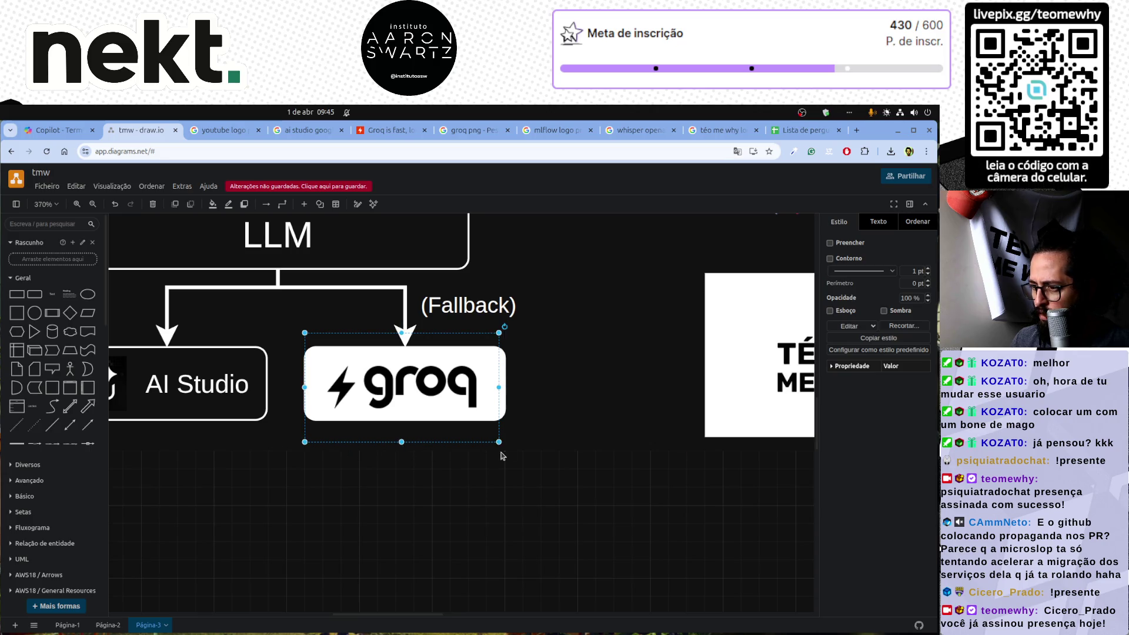
left_click(436, 448)
left_click(426, 477)
left_click(413, 412)
key("Escape")
left_click(48, 188)
mouse_move(71, 318)
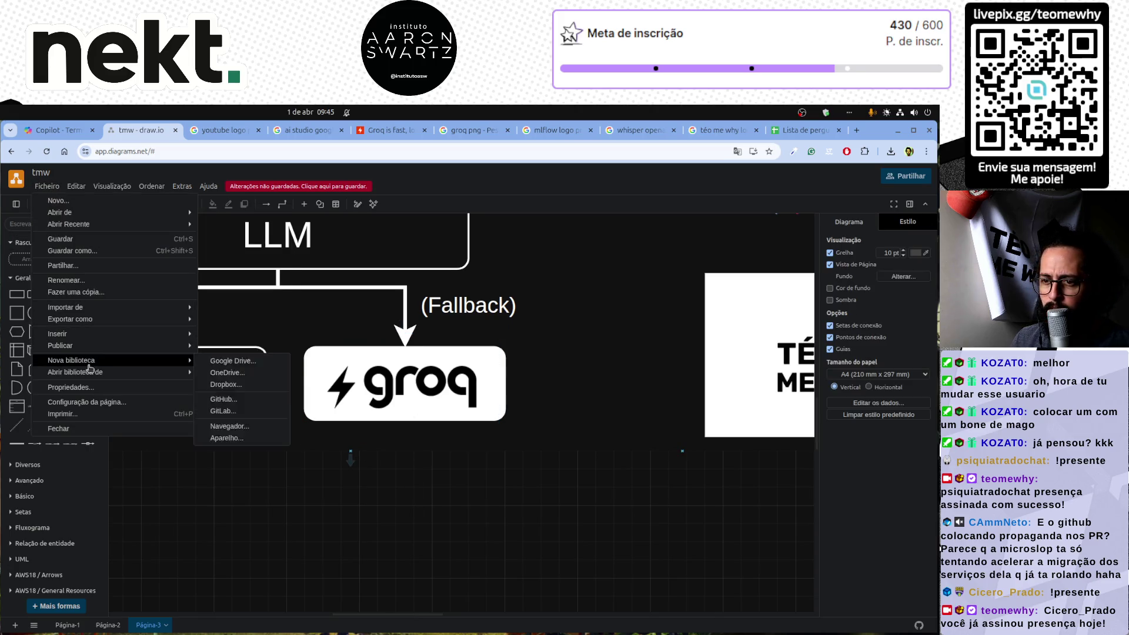
Export the current page as a PNG keeping the dark background
left_click(237, 321)
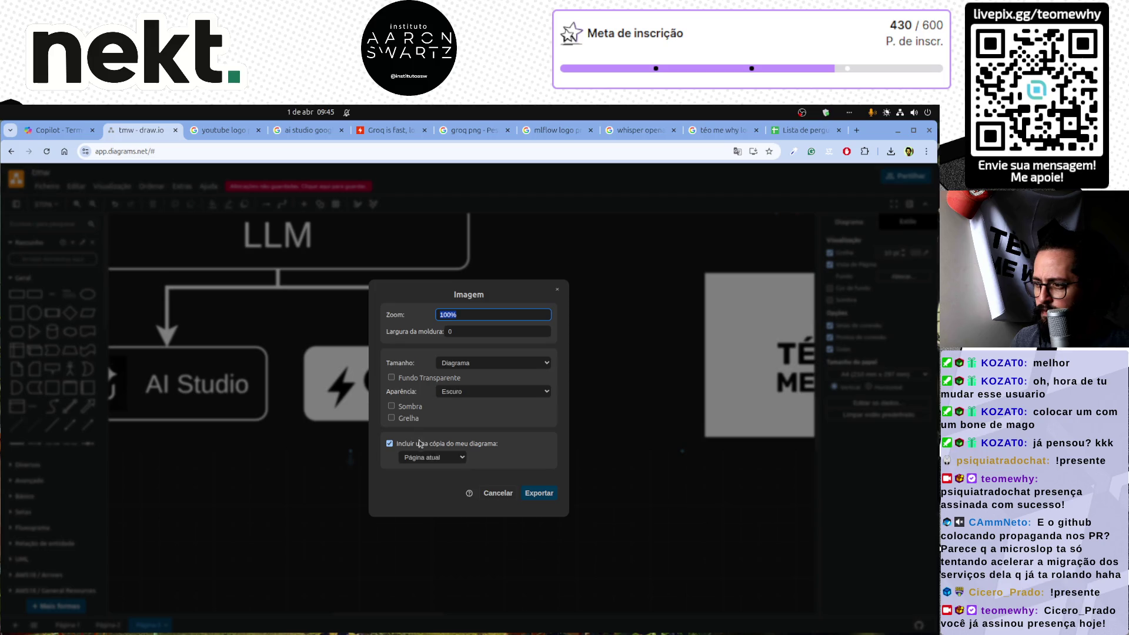
left_click(451, 458)
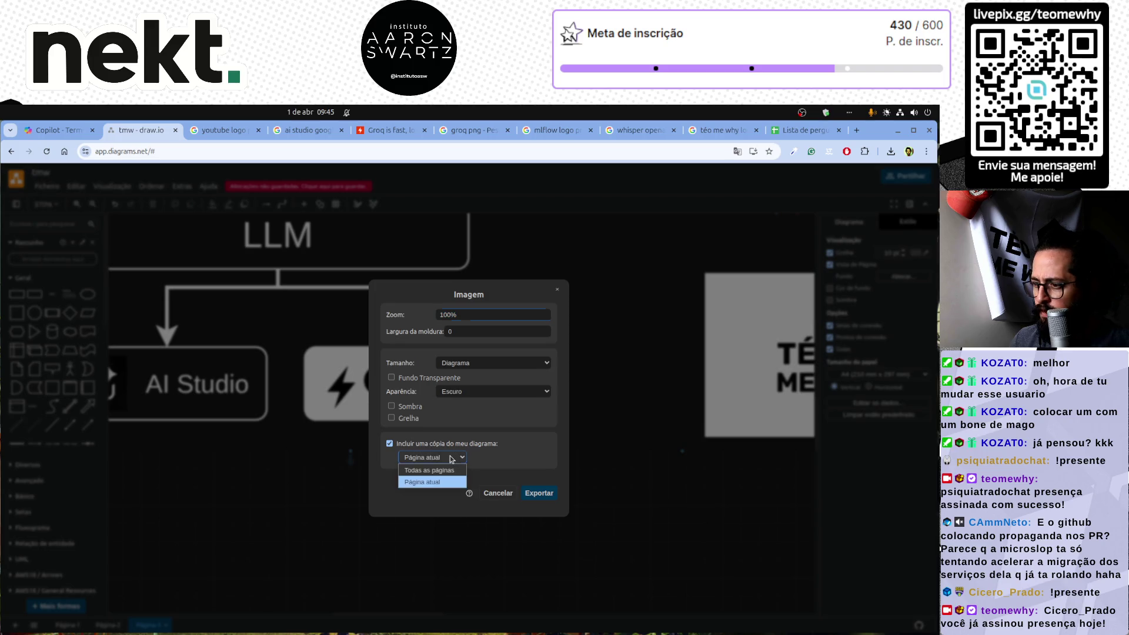
left_click(552, 493)
left_click(552, 494)
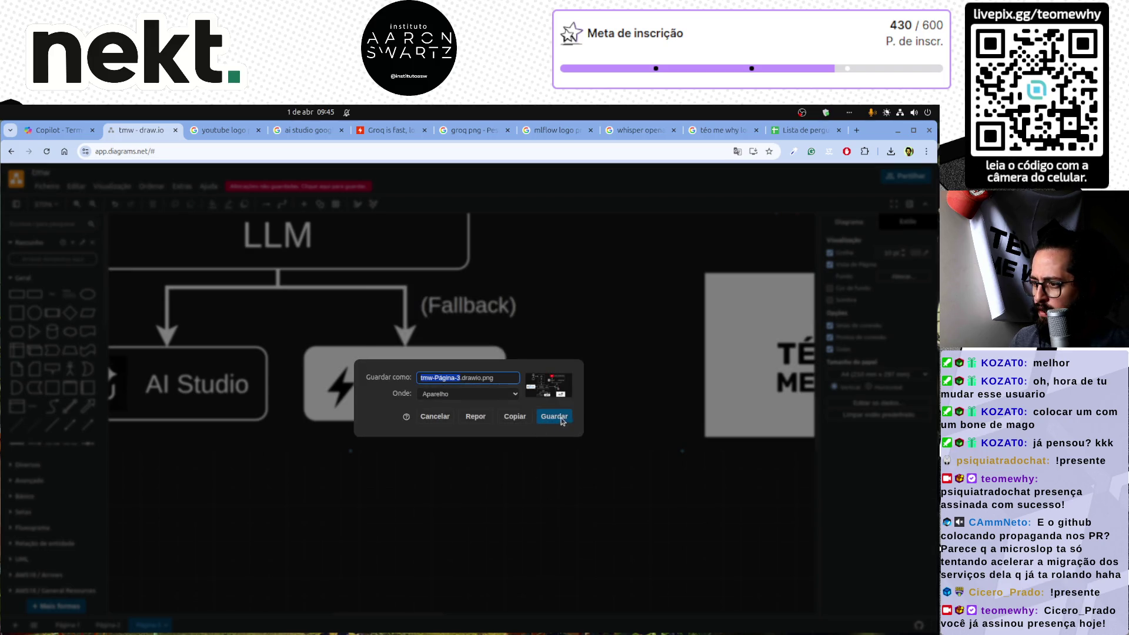
Overwrite tmw-Página-3.drawio.png on the desktop and preview the new export
left_click(554, 416)
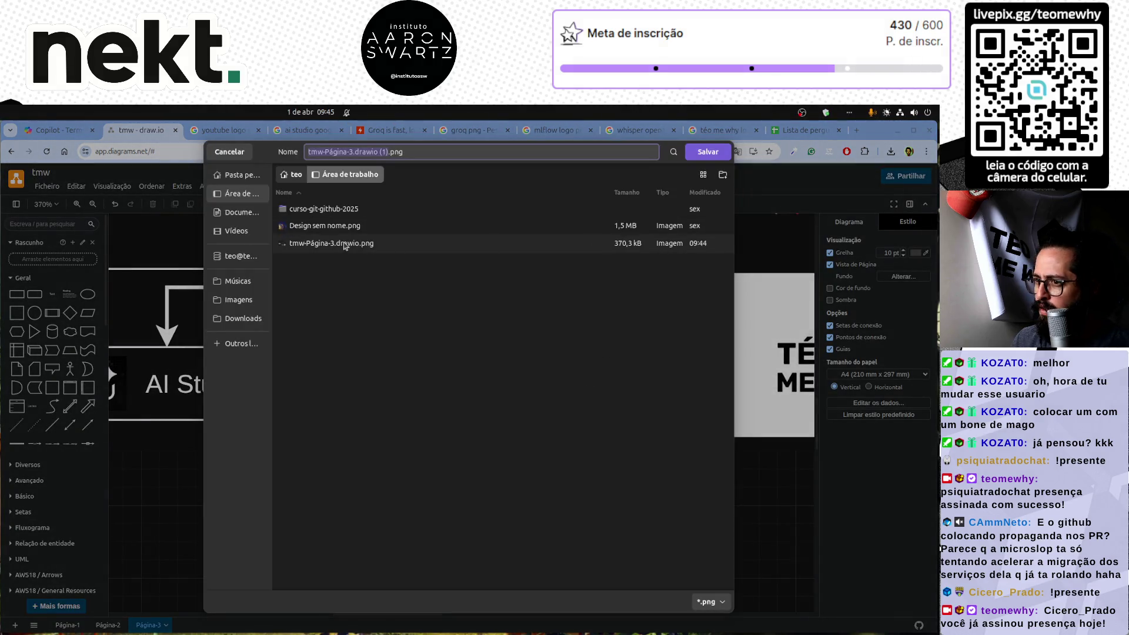
double_click(345, 247)
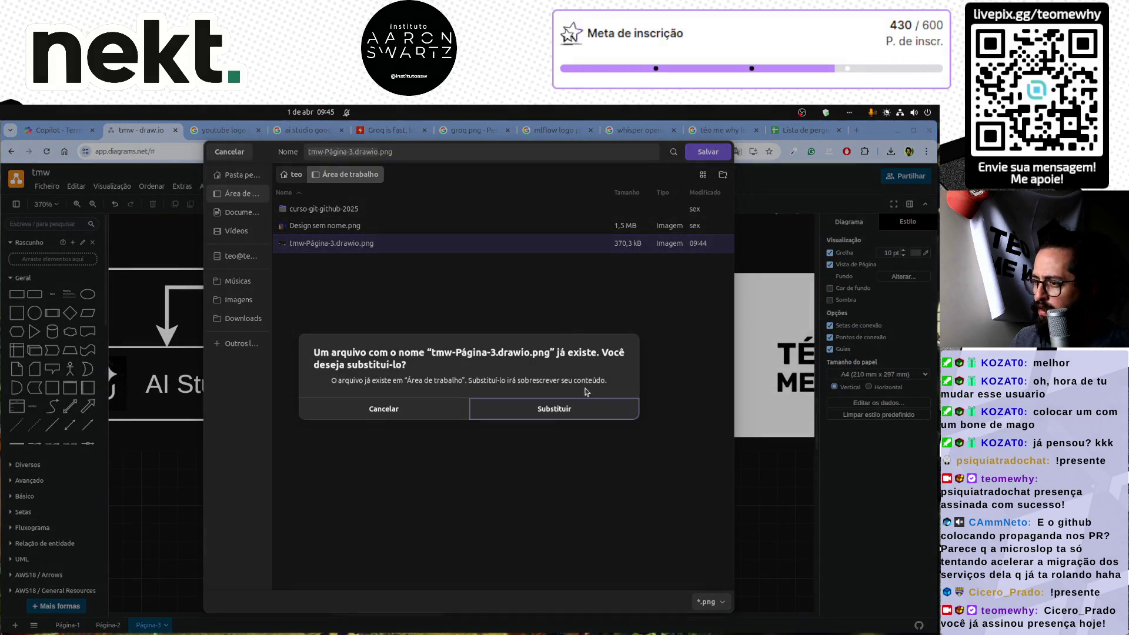
left_click(585, 408)
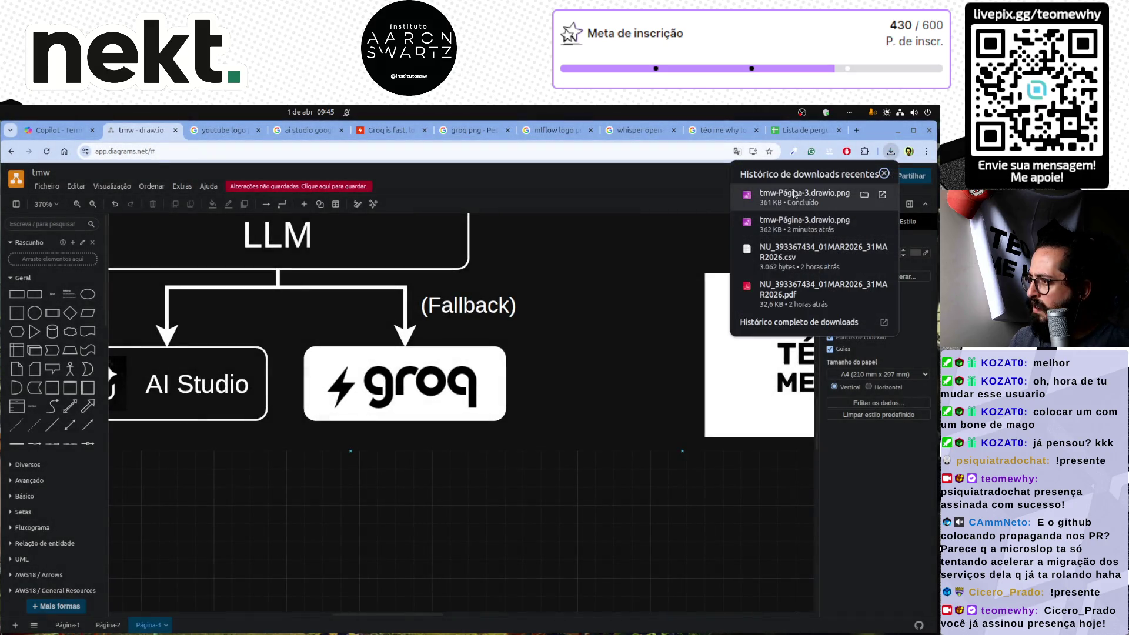
left_click(794, 192)
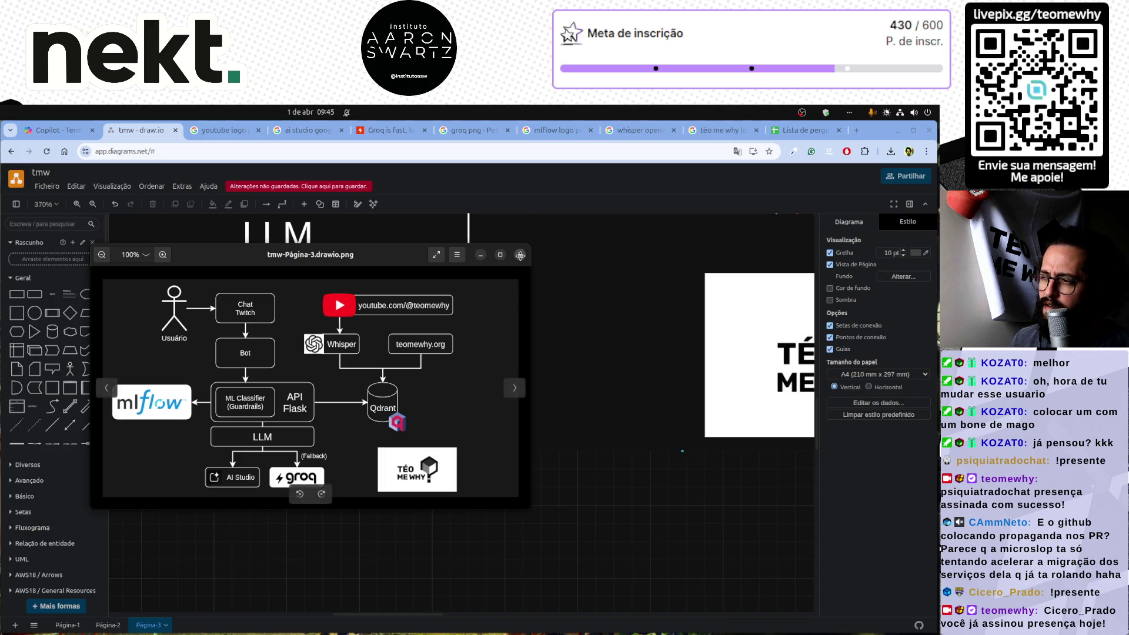
Close the image preview, review the full diagram, and open a new browser tab
left_click(520, 254)
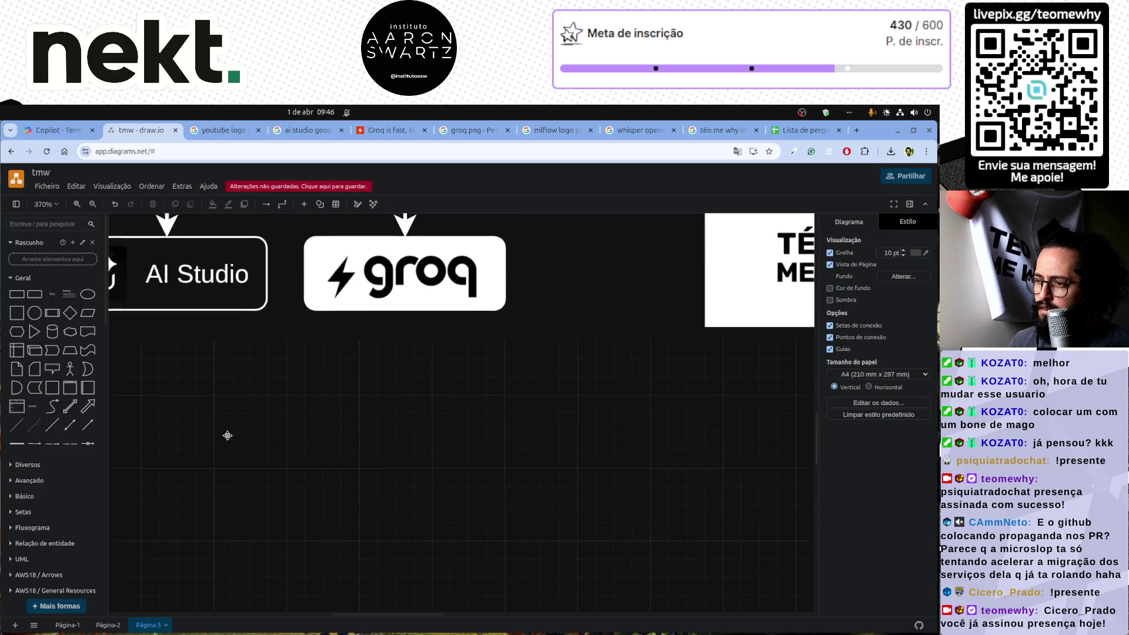
scroll(228, 435, "down", 5)
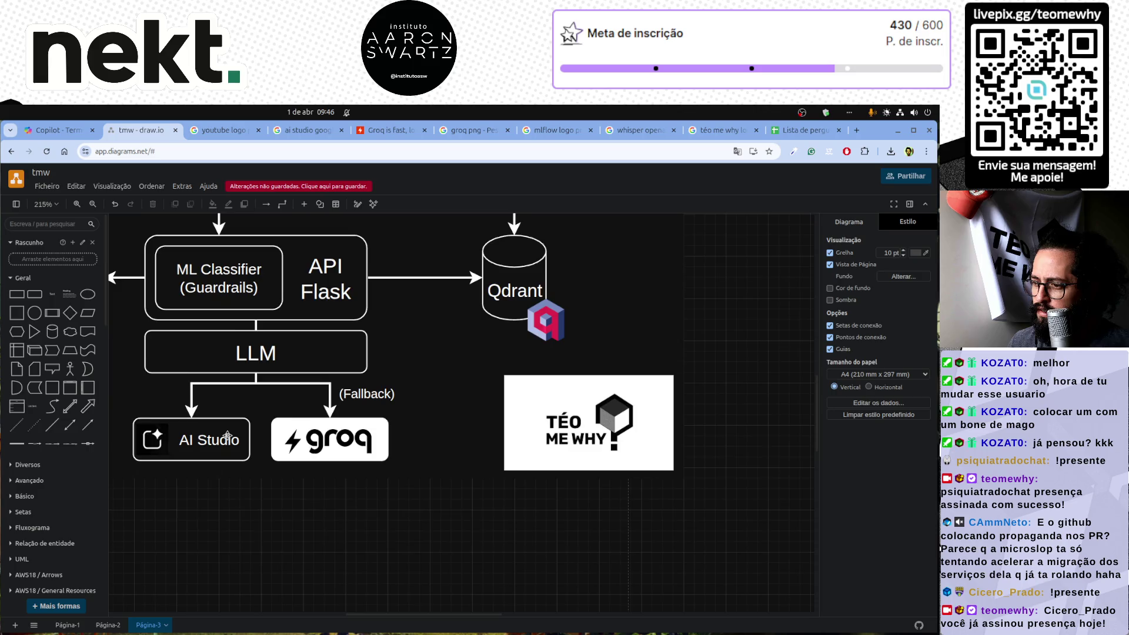
scroll(228, 435, "up", 2)
scroll(228, 435, "up", 1)
scroll(228, 435, "up", 1)
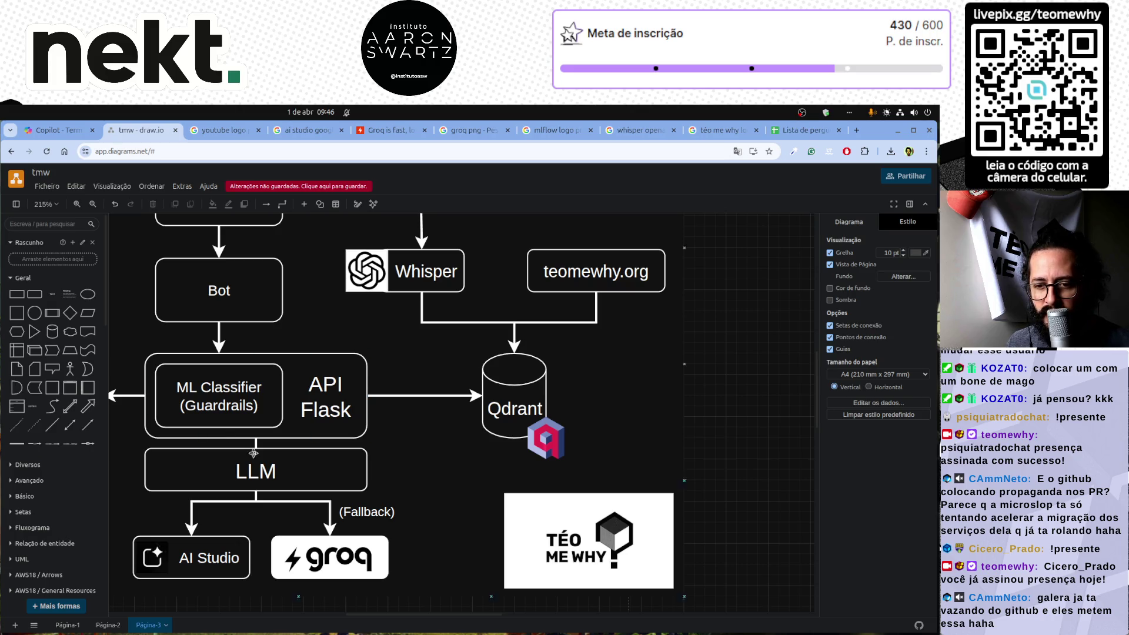
scroll(579, 471, "down", 2)
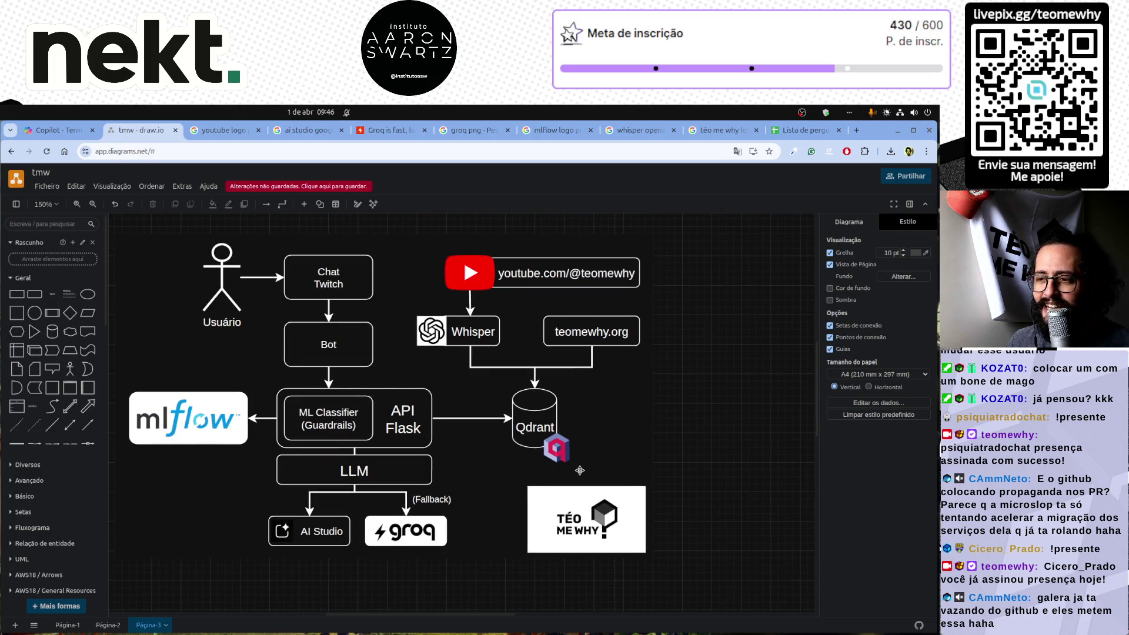
scroll(580, 471, "down", 1)
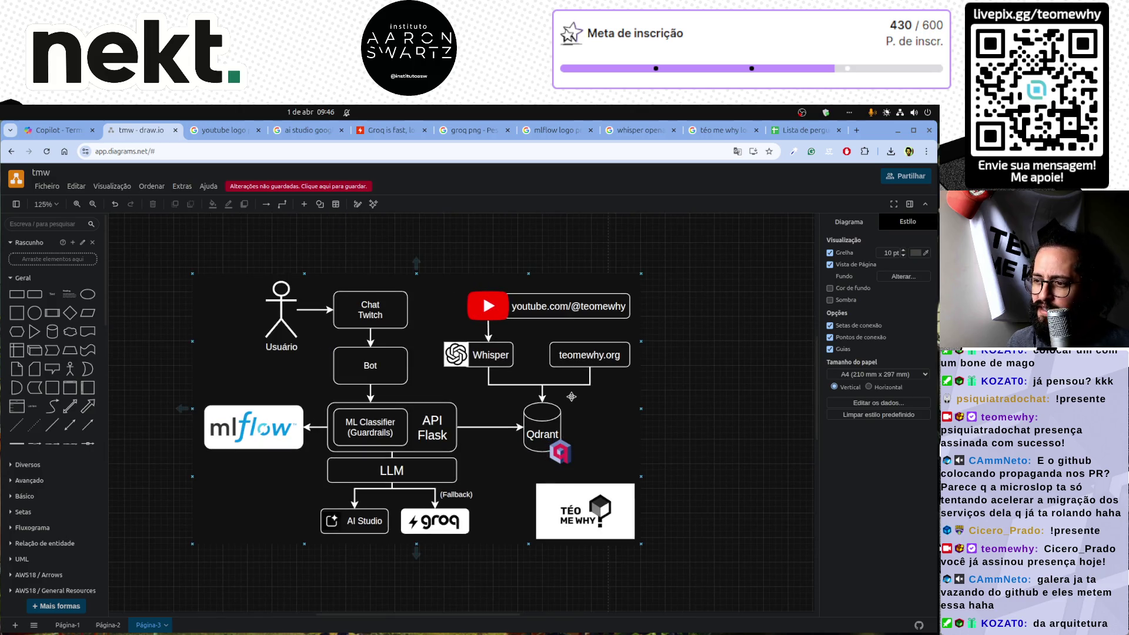
left_click(855, 131)
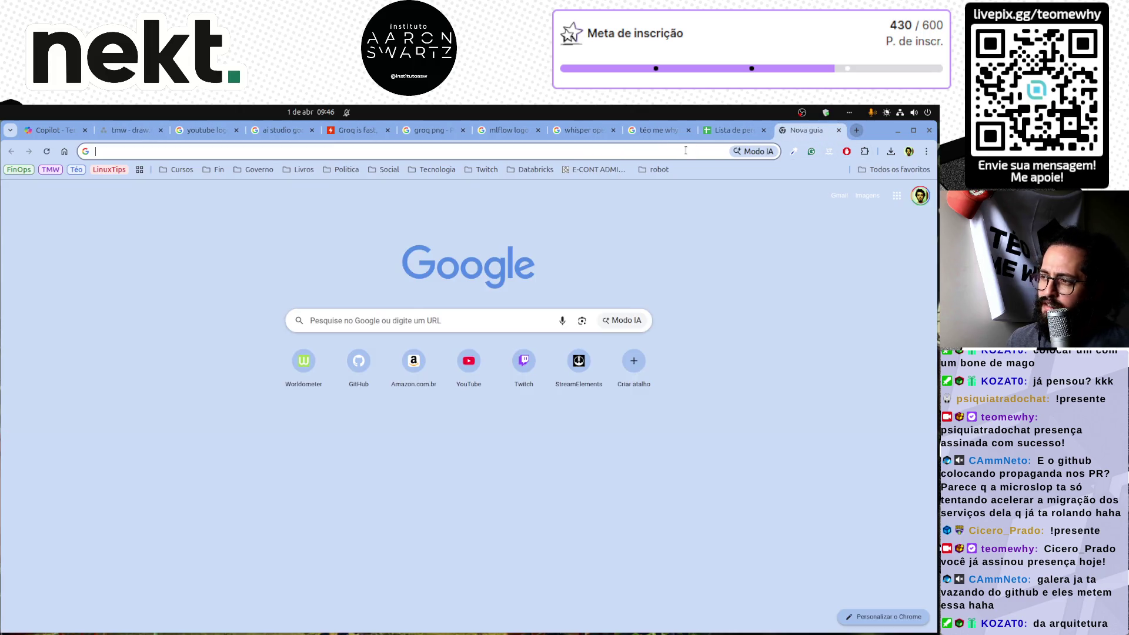
type("gemini")
Go to Gemini and request a yearly table of GitHub repository counts since 2016
key("Return")
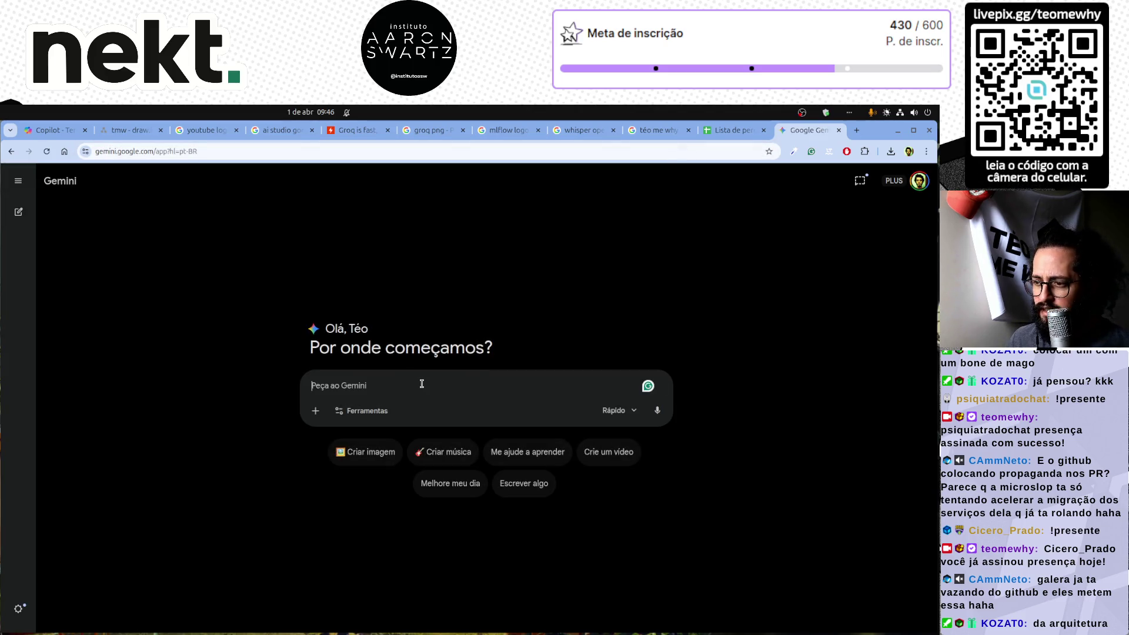
type("tabela de quantidade de repositórios")
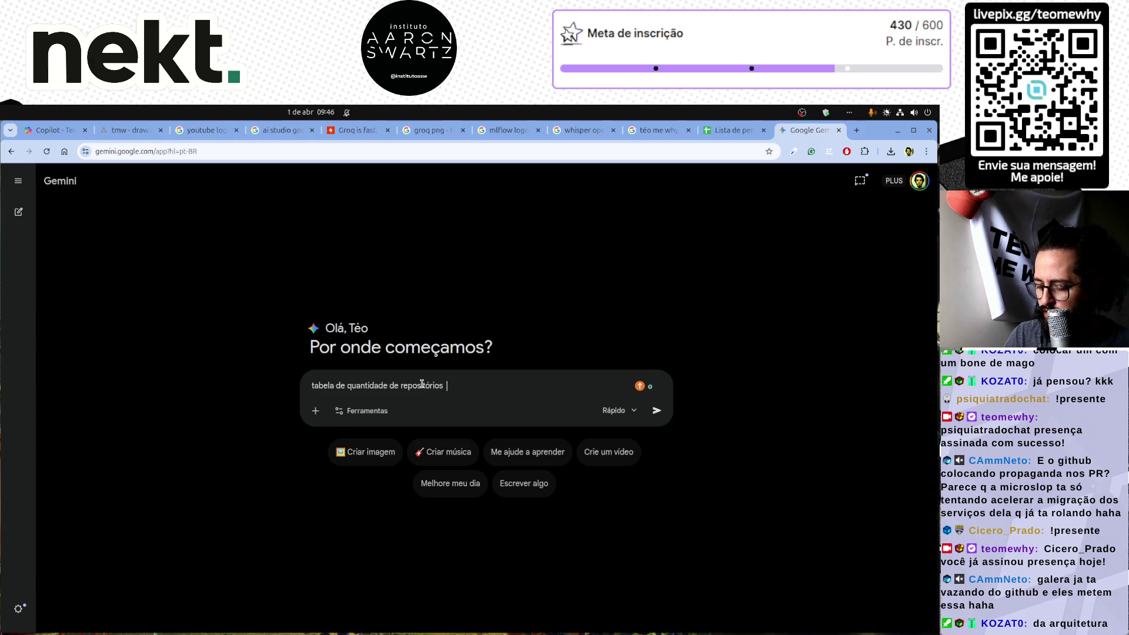
type("o github de")
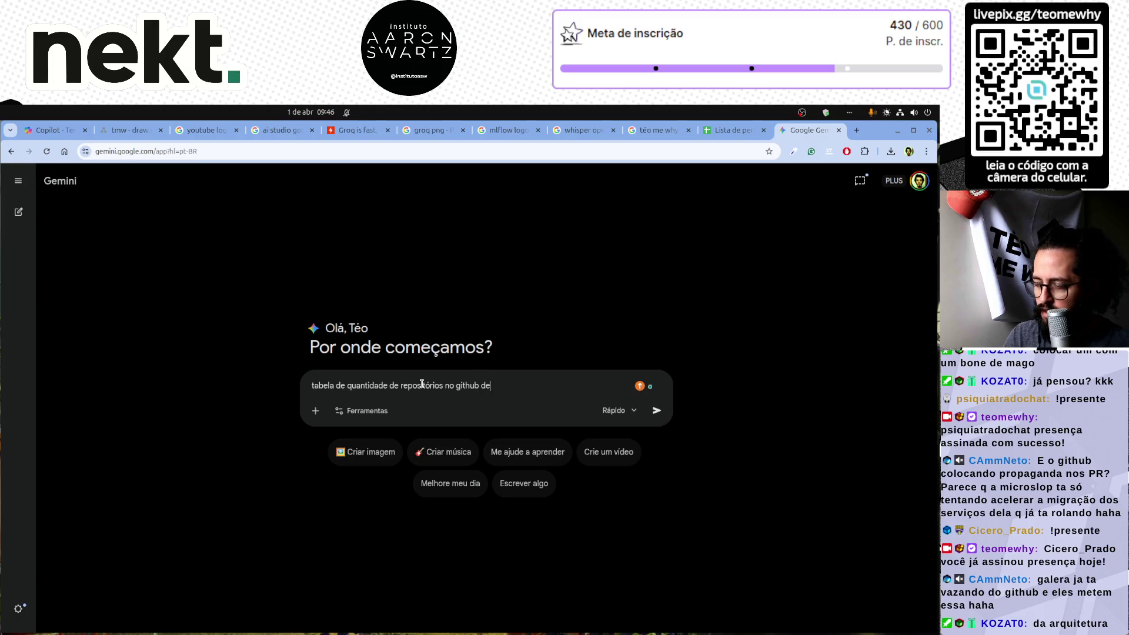
type("sde ")
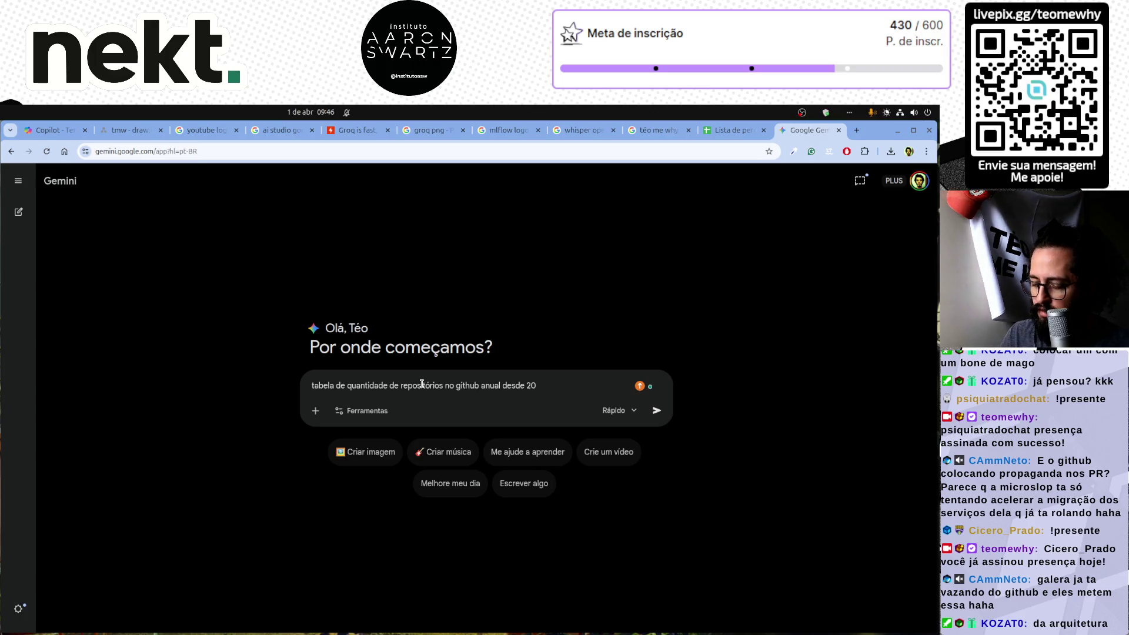
type("20")
key("BackSpace")
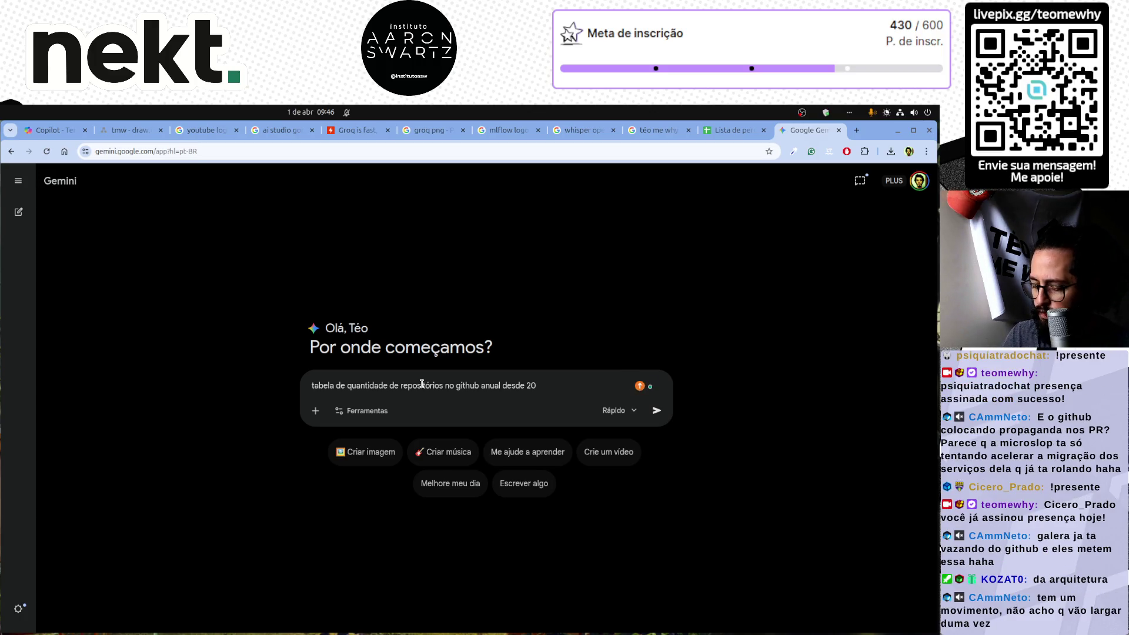
type("16")
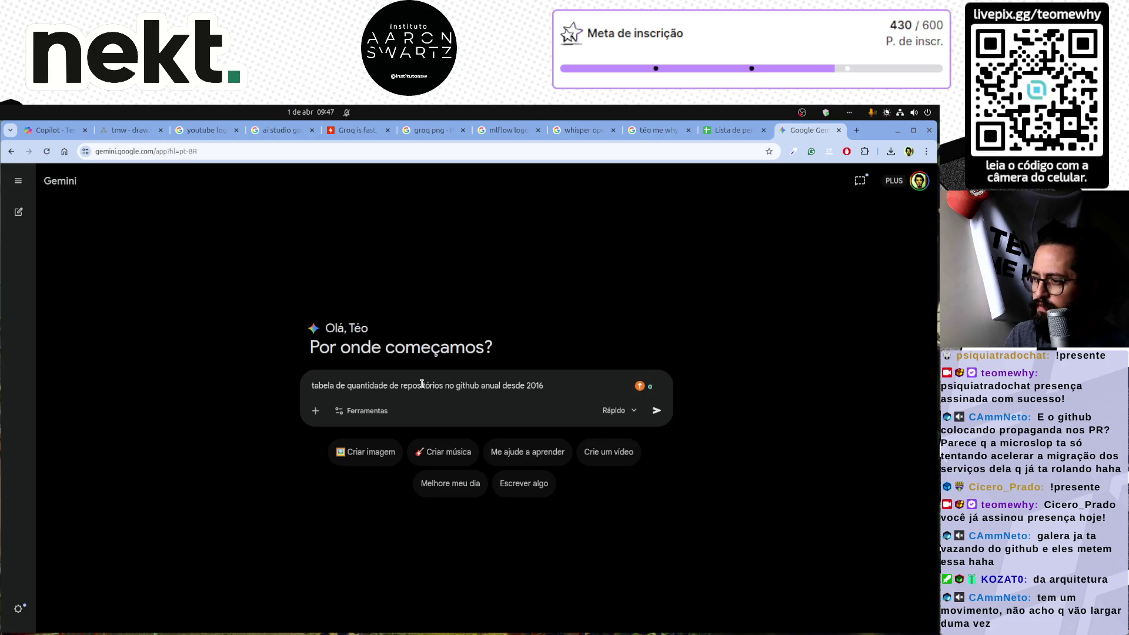
key("Return")
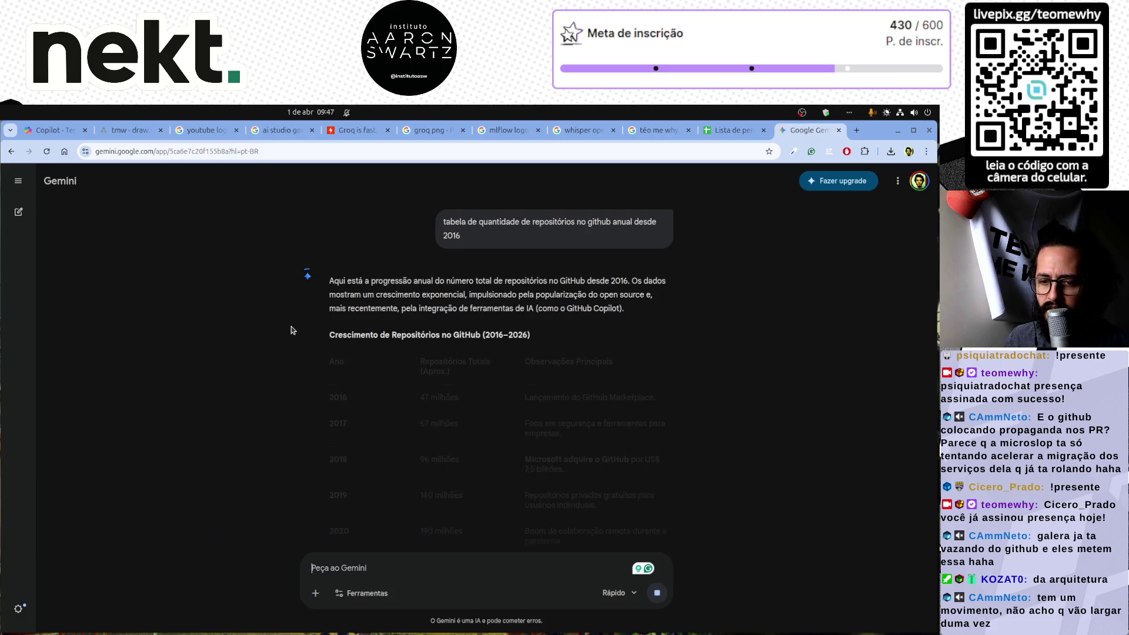
scroll(584, 426, "down", 4)
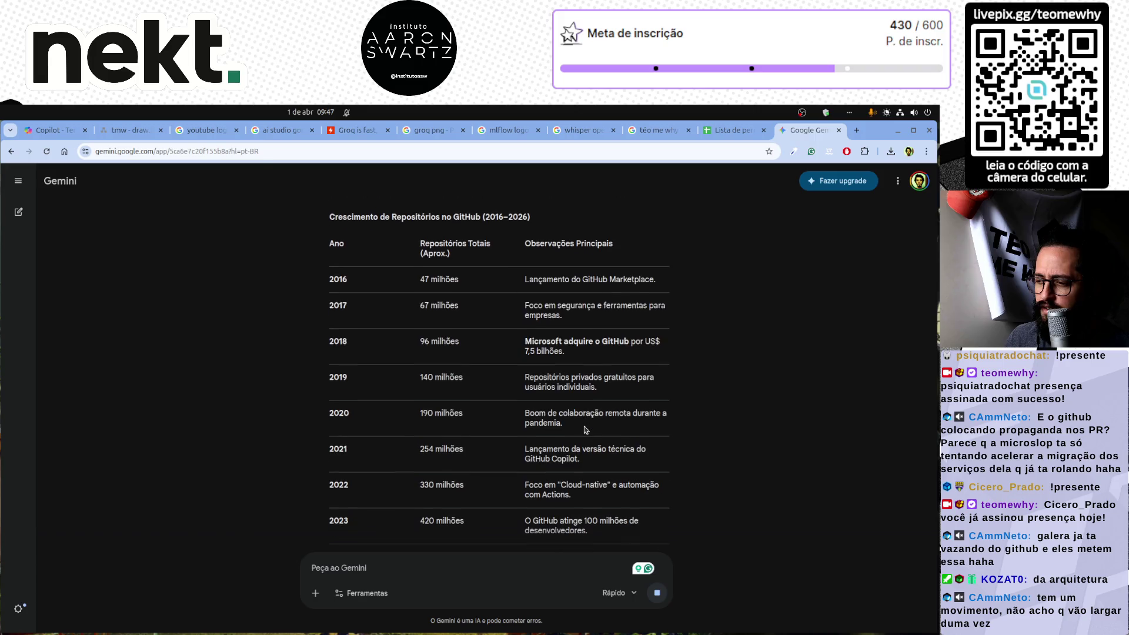
scroll(584, 426, "down", 1)
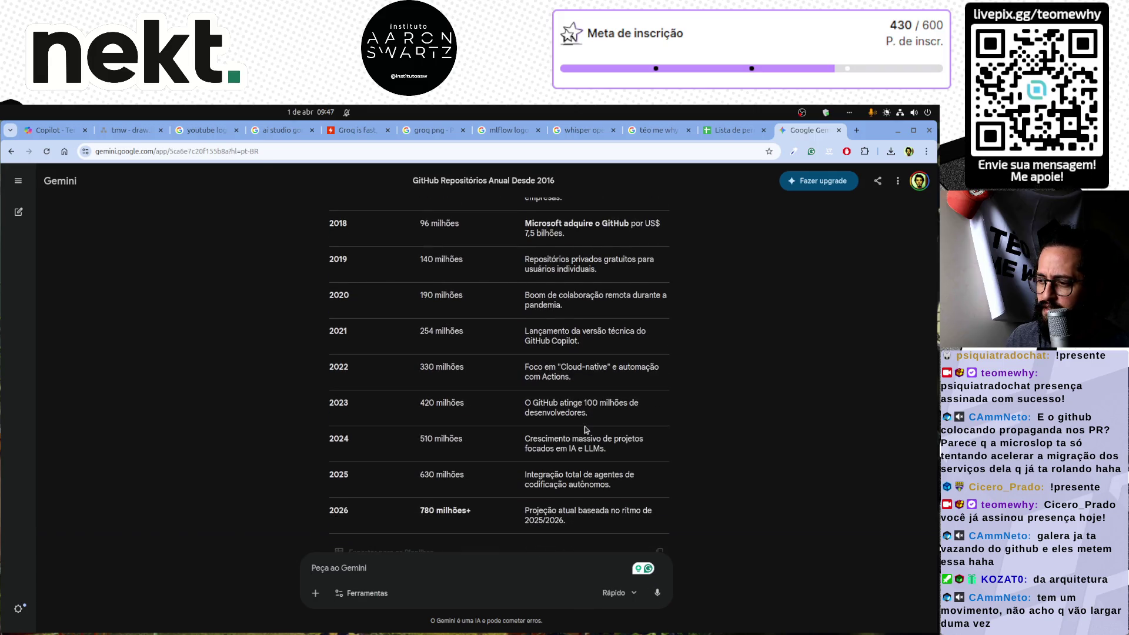
scroll(383, 456, "down", 2)
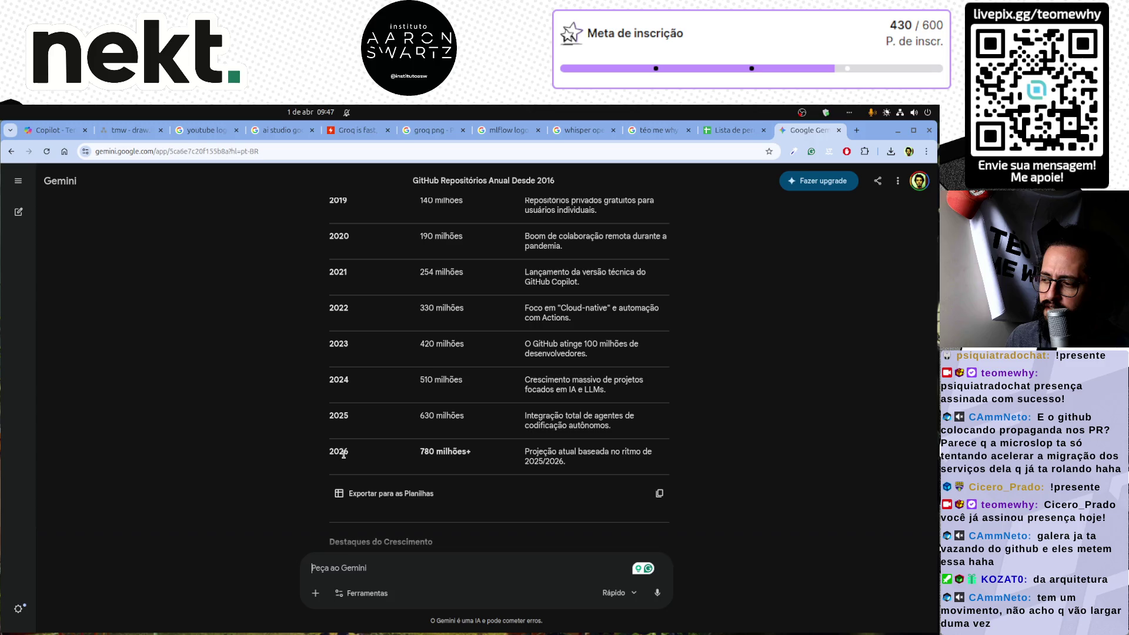
Read Gemini's 2016–2026 repositories table, highlighting the 2019–2026 rows
left_click_drag(328, 455, 578, 451)
left_click(556, 451)
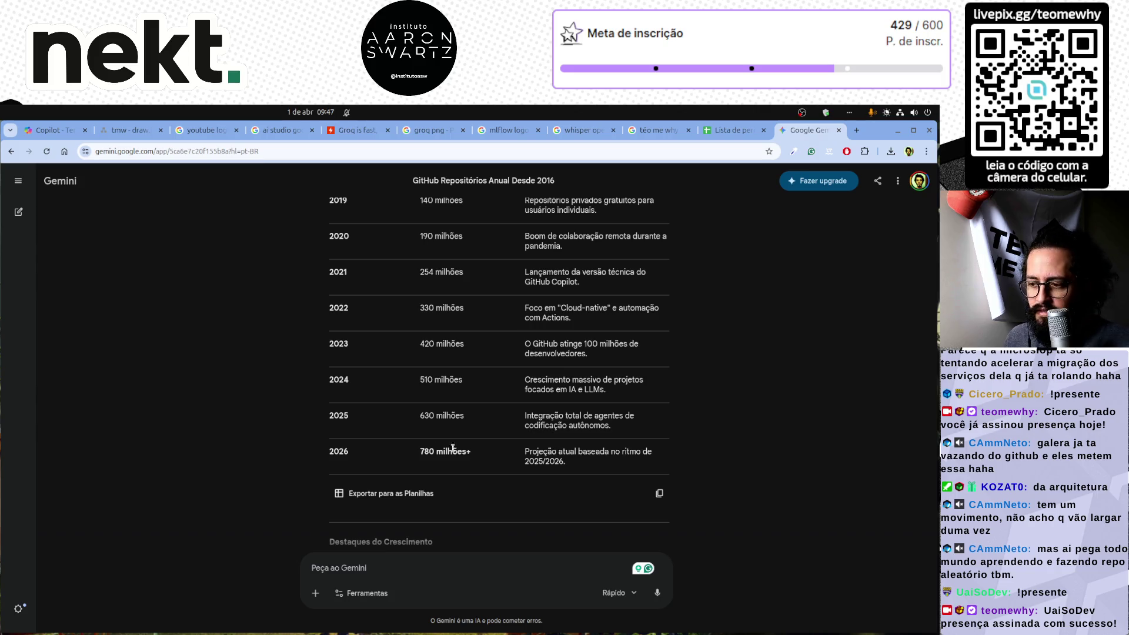
scroll(452, 448, "down", 1)
scroll(441, 448, "down", 2)
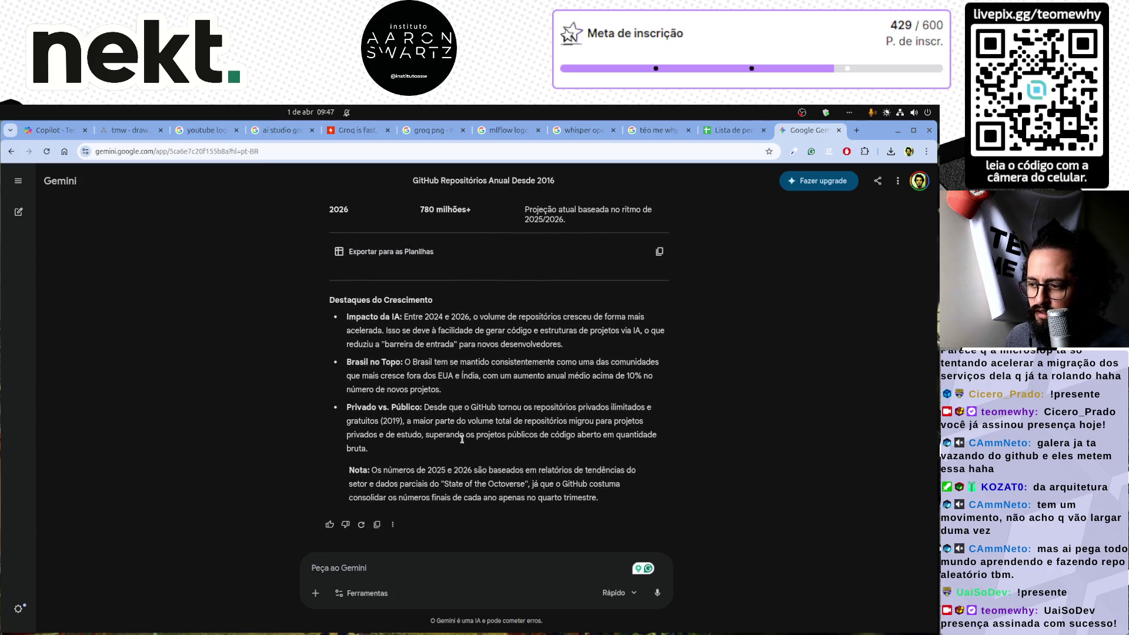
scroll(461, 438, "up", 2)
scroll(461, 439, "up", 2)
scroll(463, 443, "up", 1)
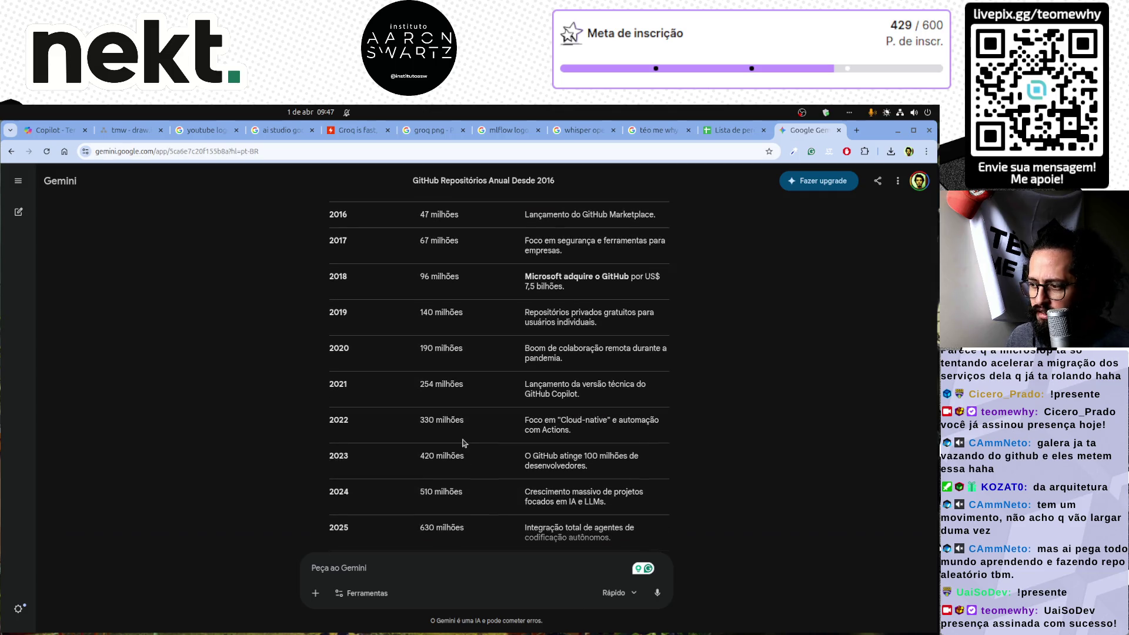
scroll(462, 442, "up", 2)
scroll(462, 438, "down", 6)
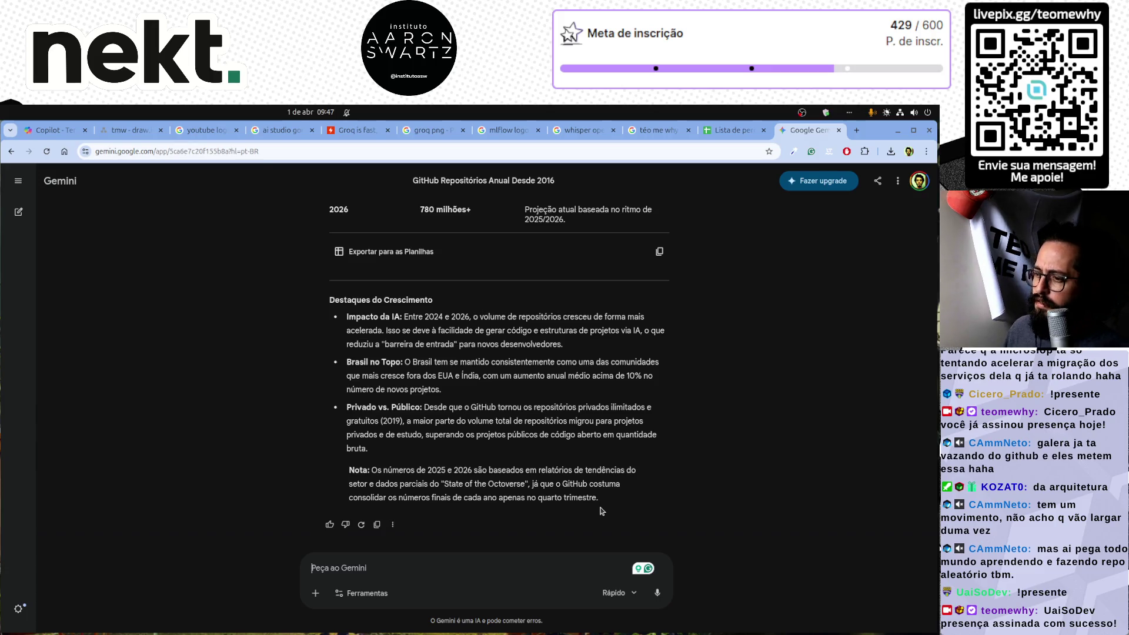
type("Qual")
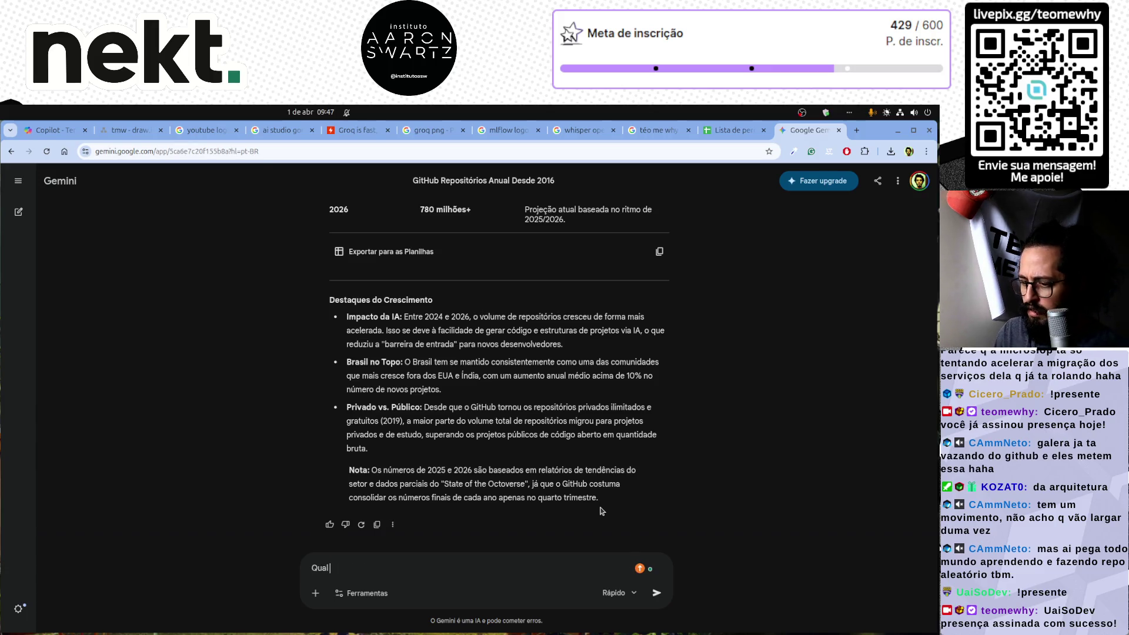
type(" o principal ")
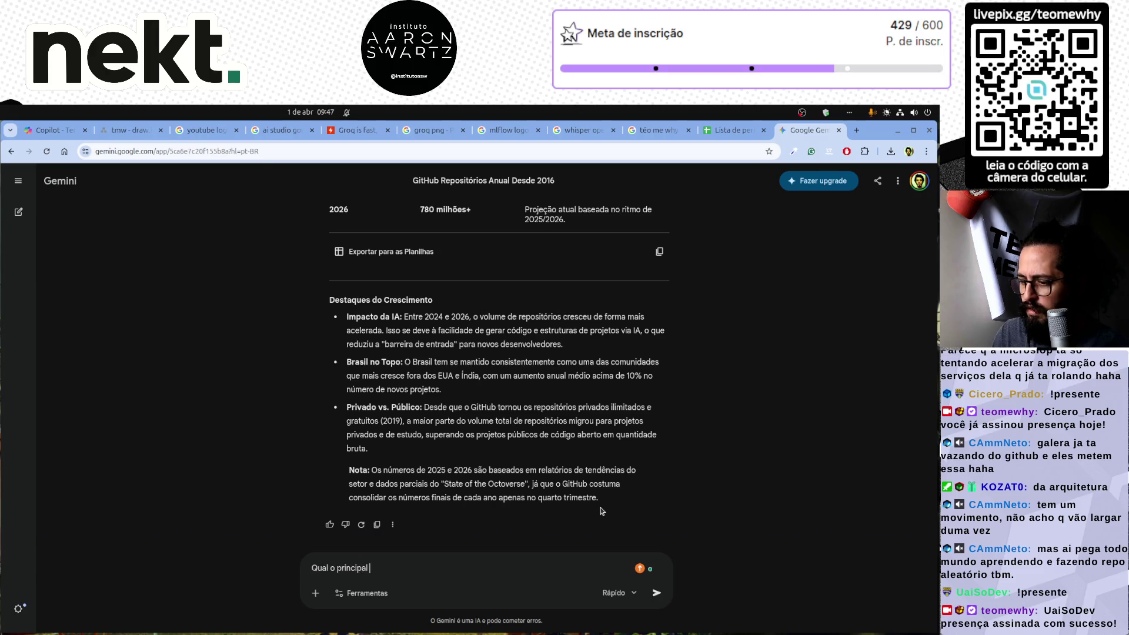
type("concorrente do ")
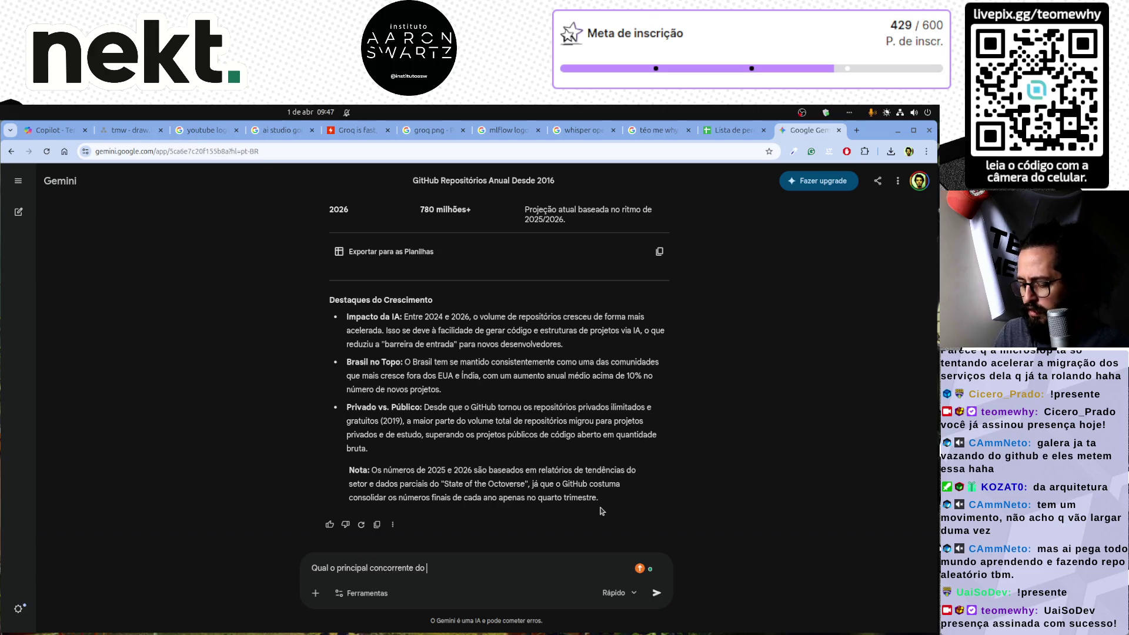
type("github e como está sua ades")
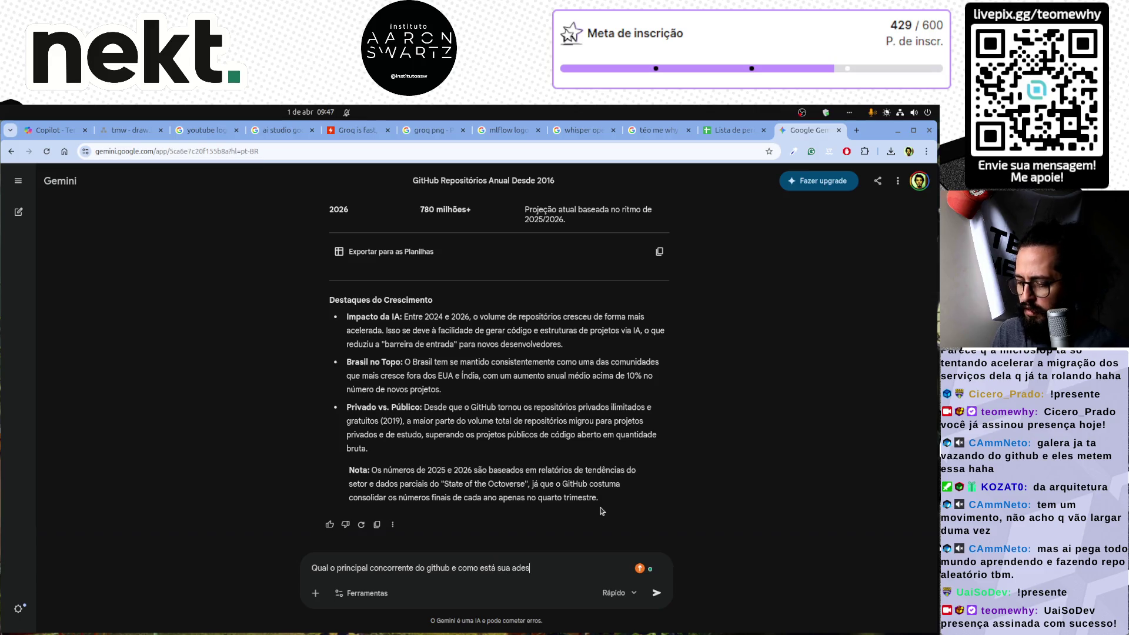
type("ão?")
Ask Gemini for GitHub's main competitor and its adoption, reading the GitLab dispute summary
key("Return")
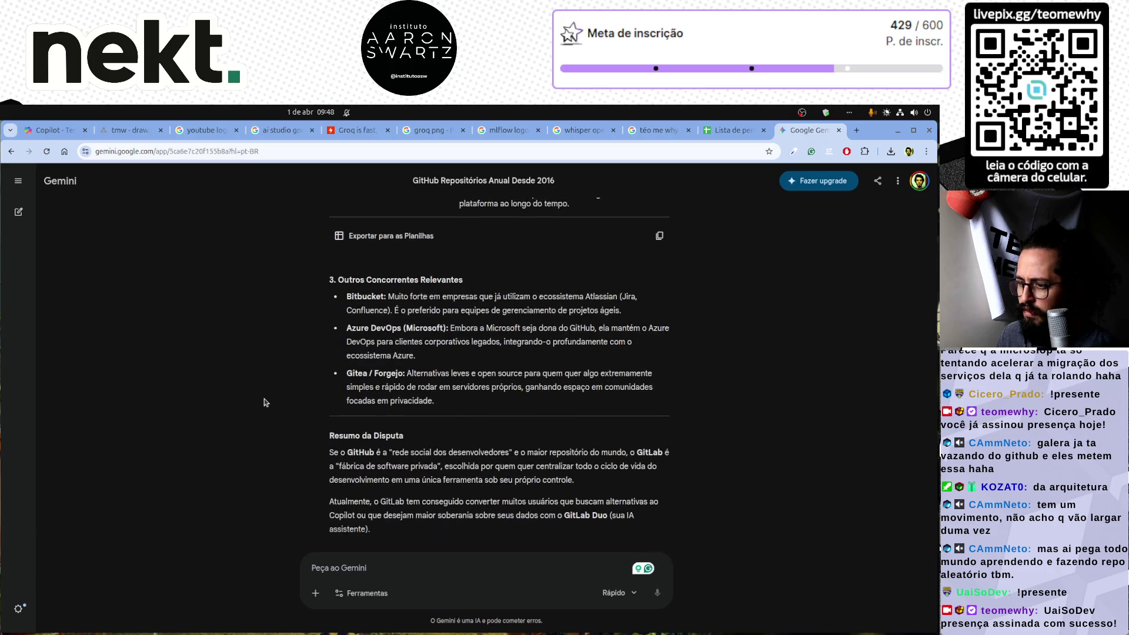
left_click_drag(378, 421, 605, 423)
left_click(605, 423)
left_click_drag(330, 435, 585, 452)
left_click(596, 459)
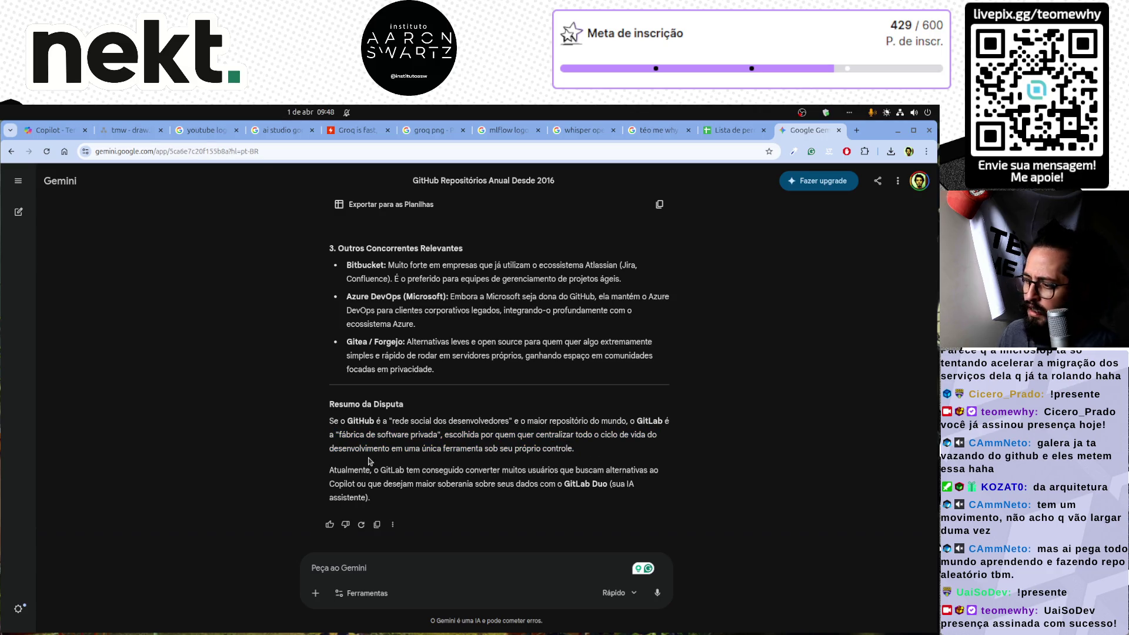
scroll(369, 460, "up", 2)
scroll(374, 450, "up", 2)
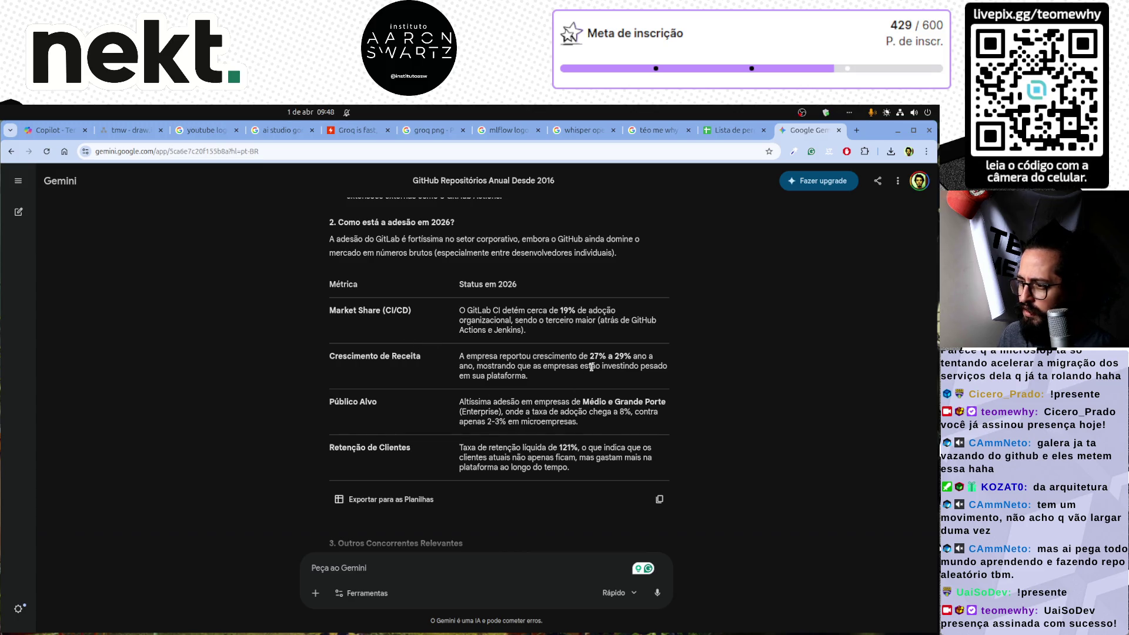
Read the Público Alvo description and start a new prompt
left_click_drag(470, 398, 656, 411)
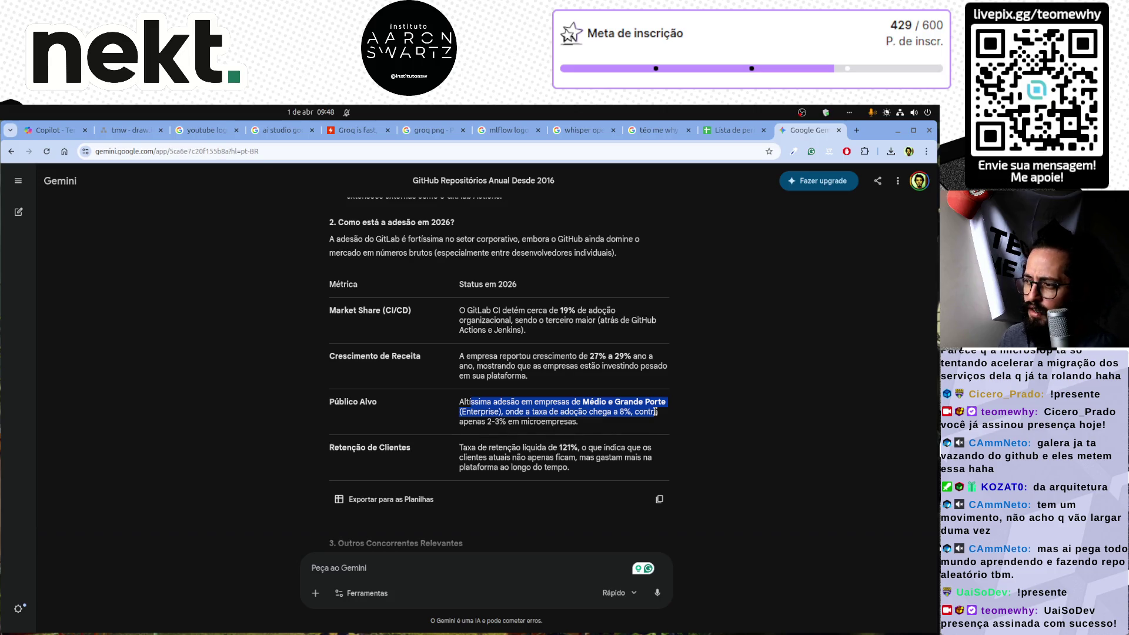
left_click(607, 410)
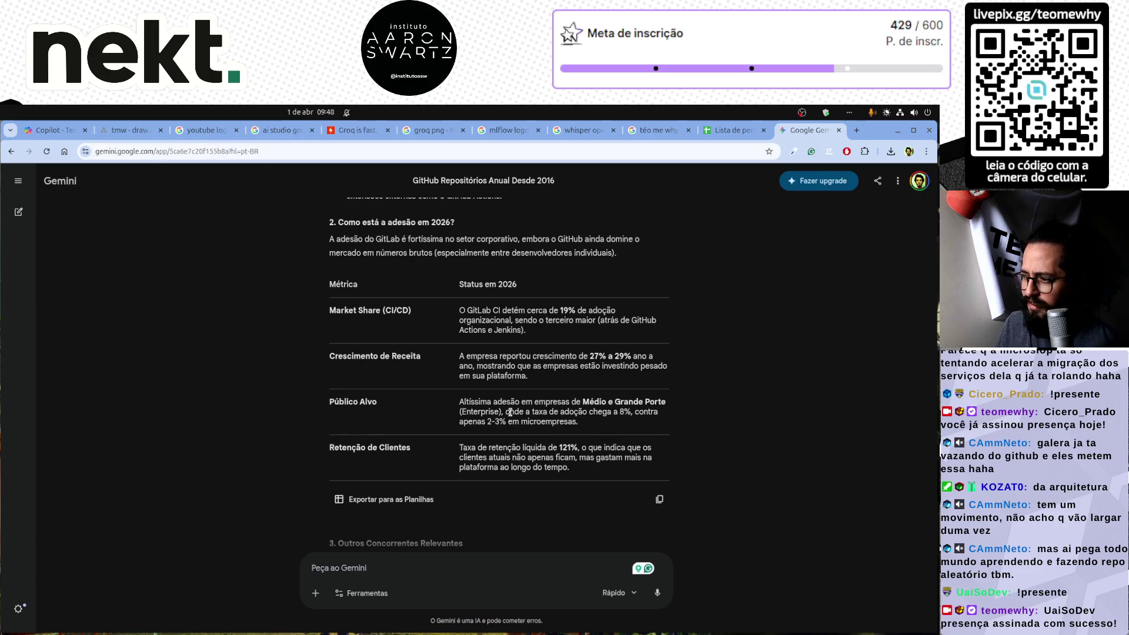
scroll(529, 400, "up", 3)
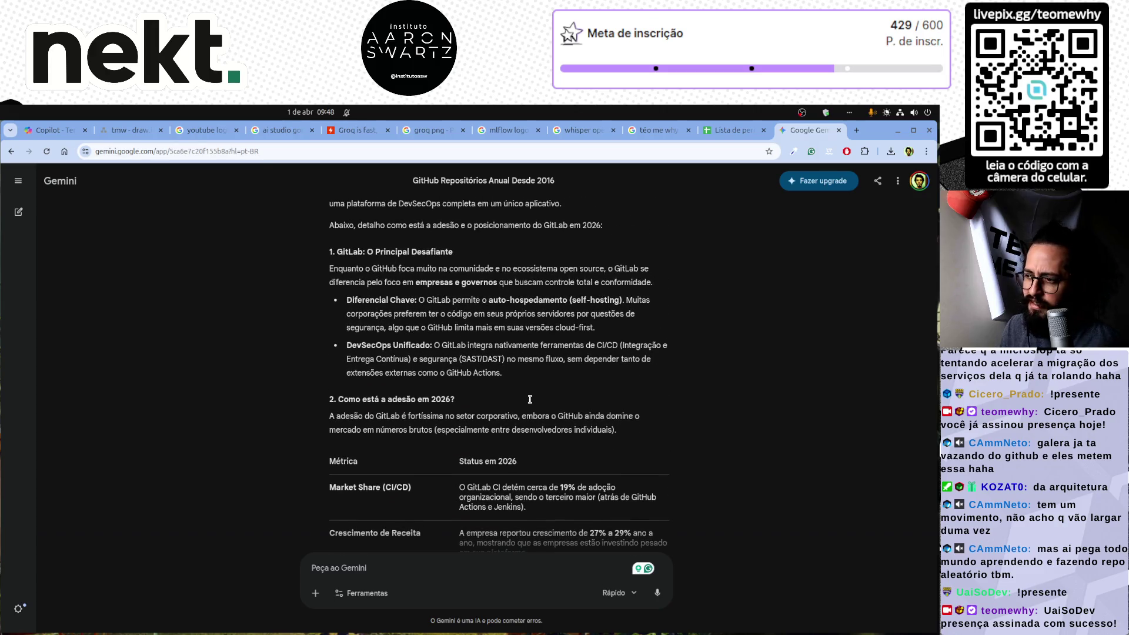
scroll(530, 402, "up", 1)
scroll(529, 403, "up", 1)
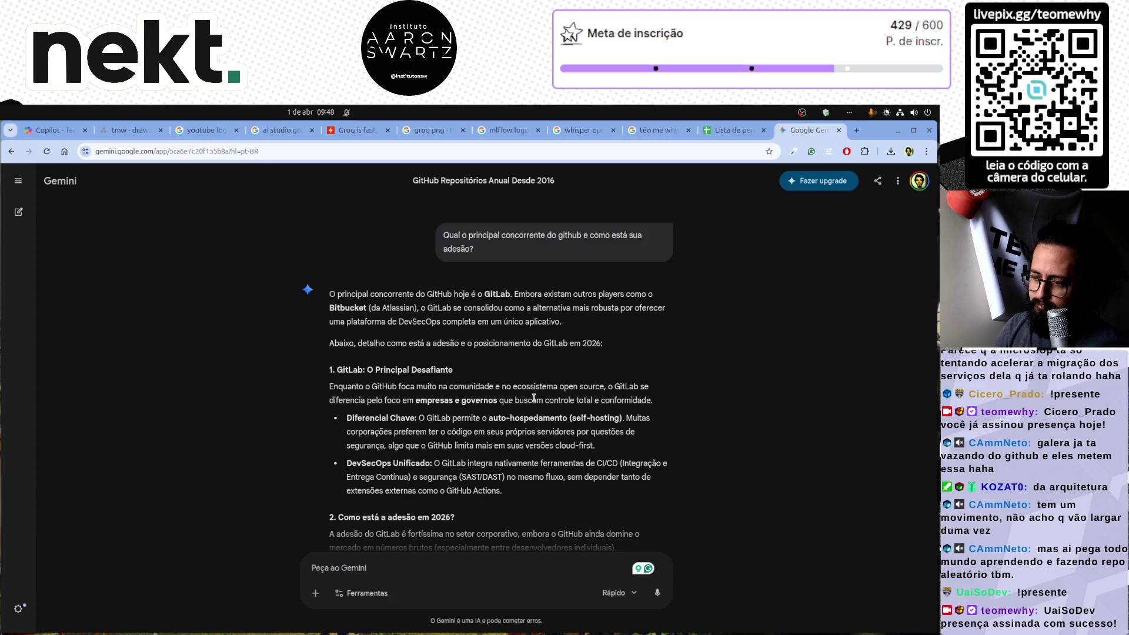
scroll(529, 510, "down", 1)
scroll(530, 510, "down", 10)
left_click(415, 566)
type("tabelade ma")
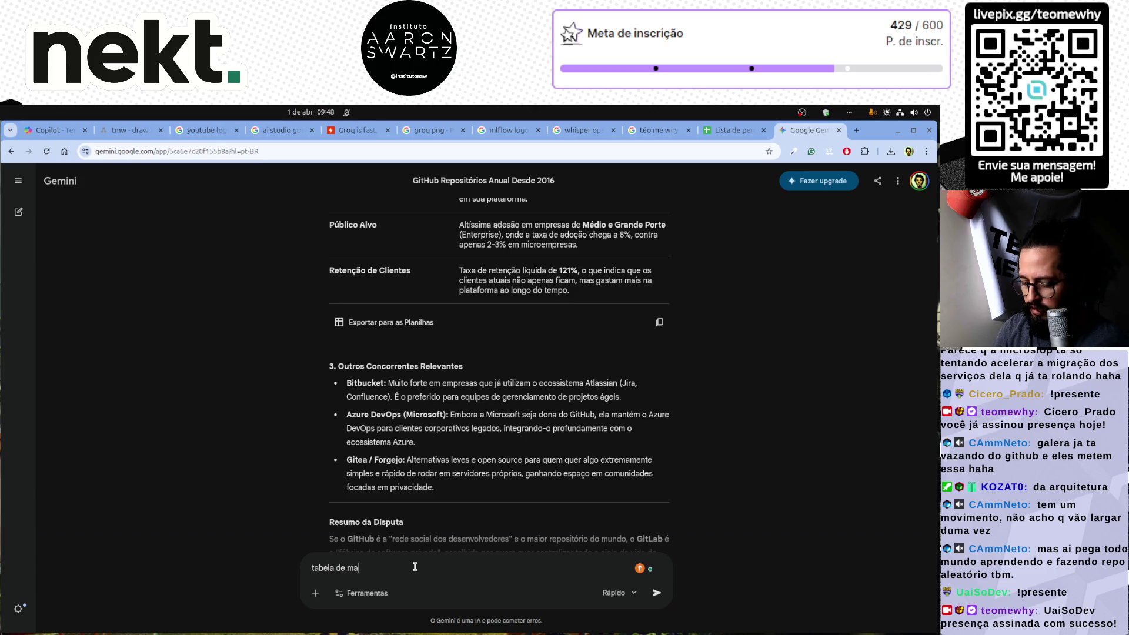
type("t sha")
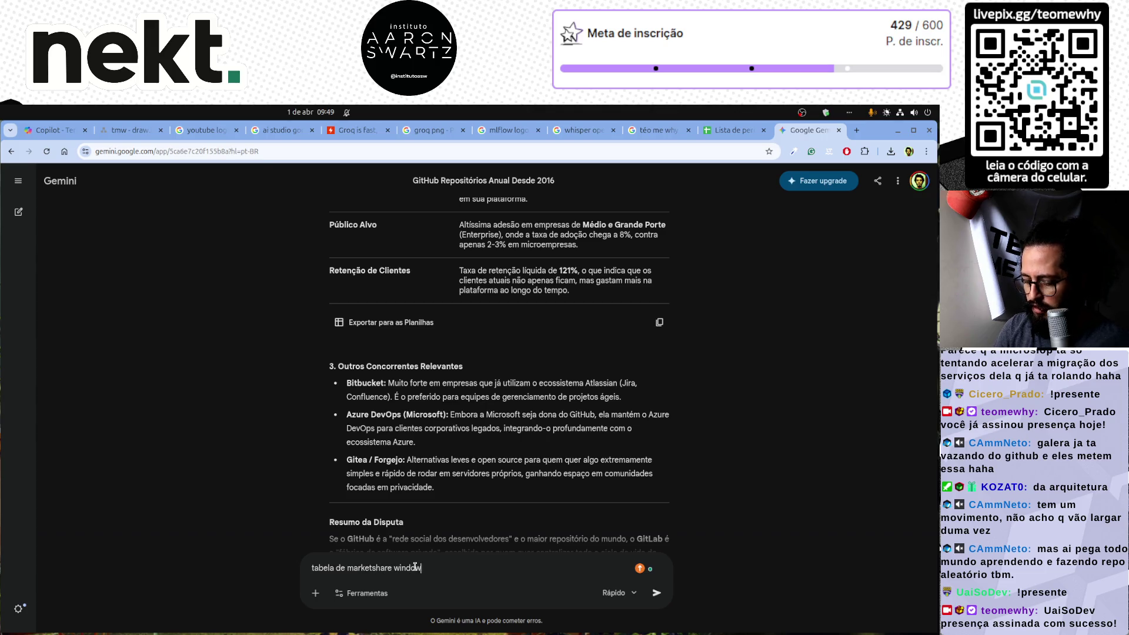
type("lin")
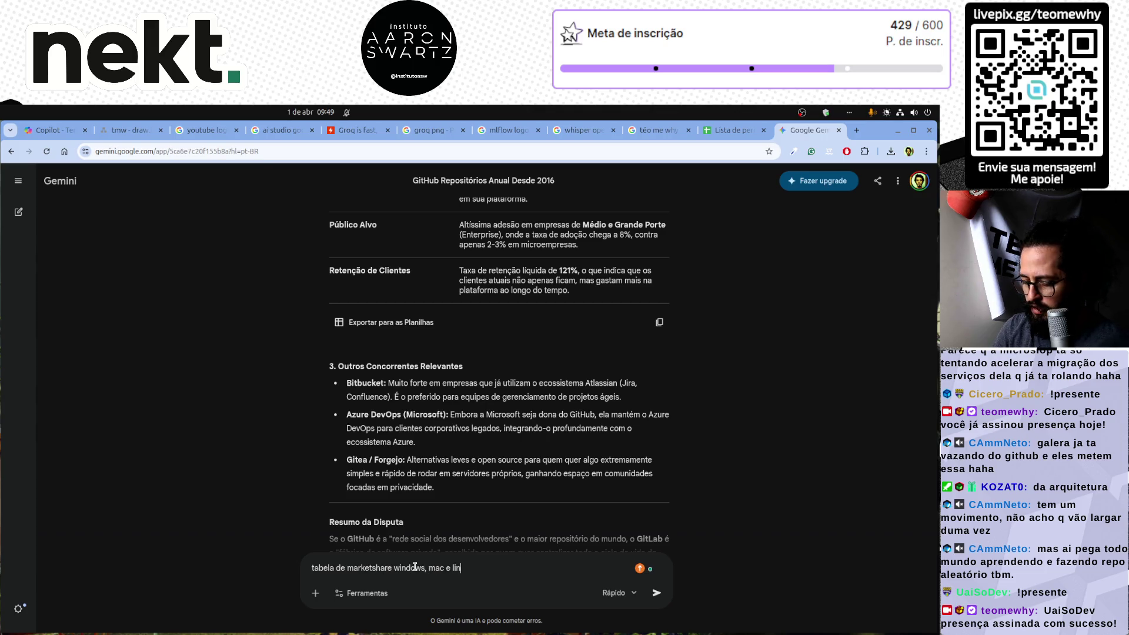
type("ux desde 2016")
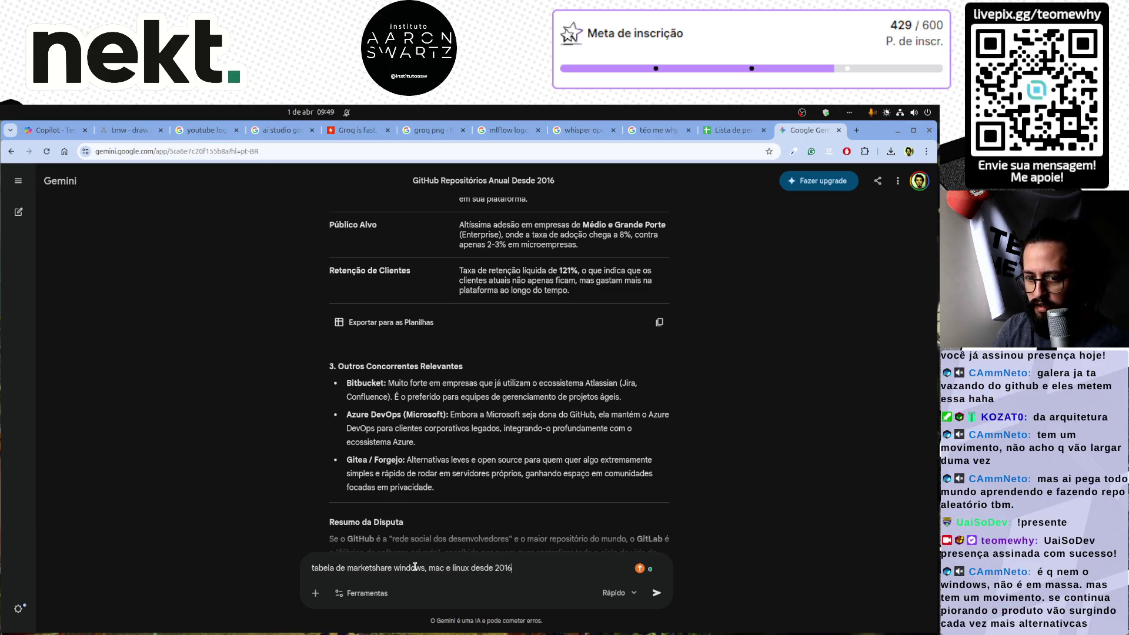
Request the OS market-share table and pick out the 4,9% Linux share for 2026
key("Return")
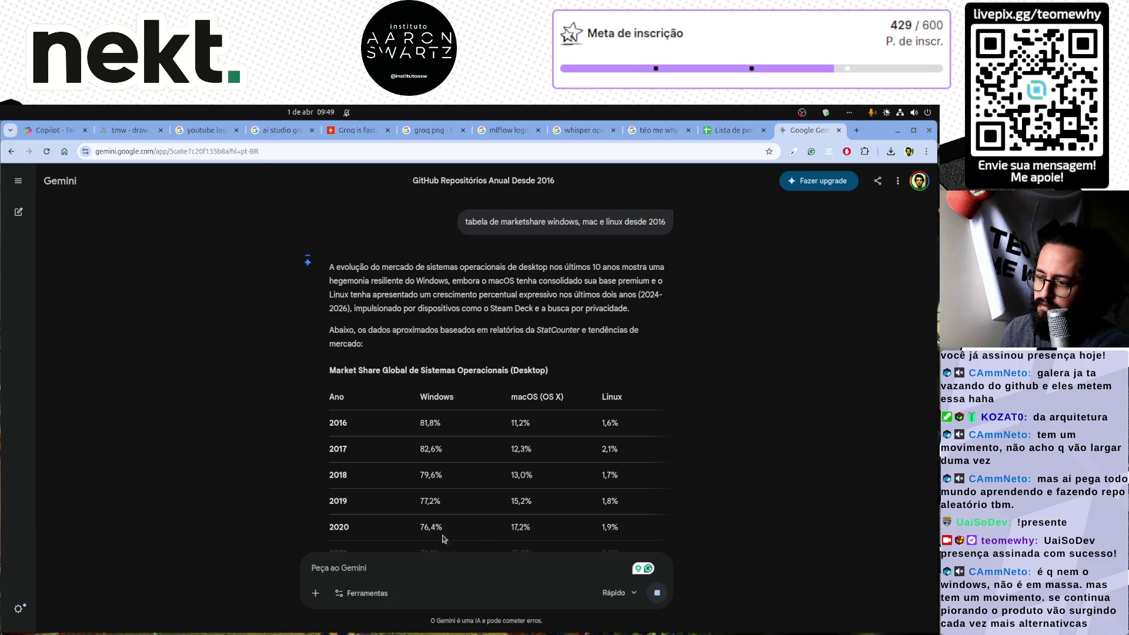
scroll(441, 538, "down", 3)
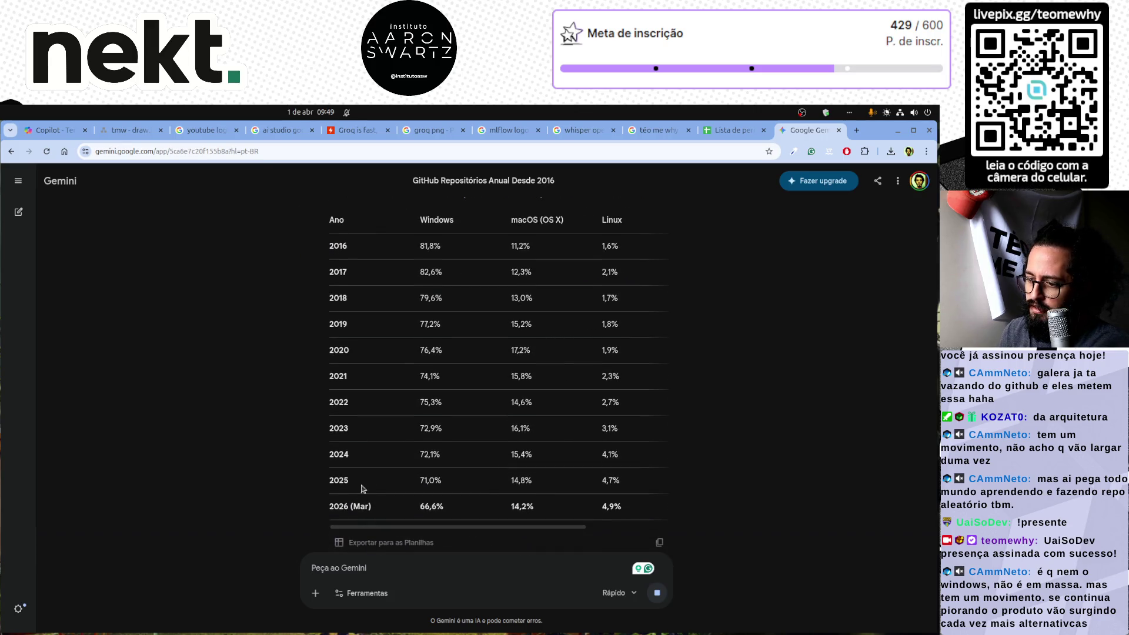
scroll(391, 468, "up", 1)
left_click_drag(438, 253, 550, 254)
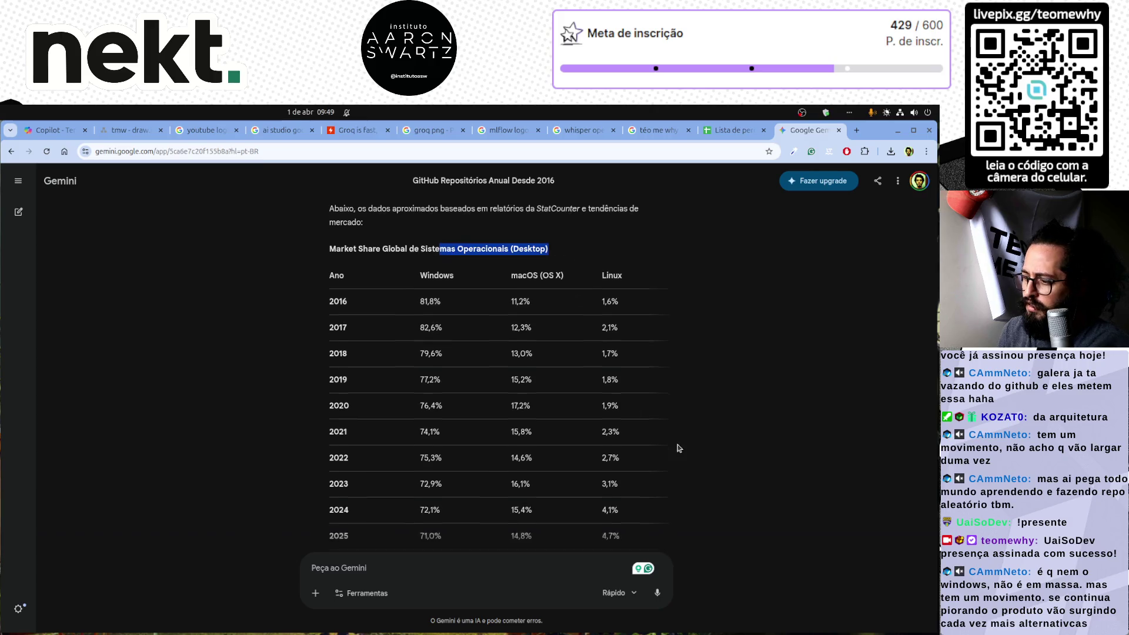
scroll(679, 446, "down", 2)
left_click_drag(628, 454, 337, 447)
left_click_drag(341, 395, 621, 399)
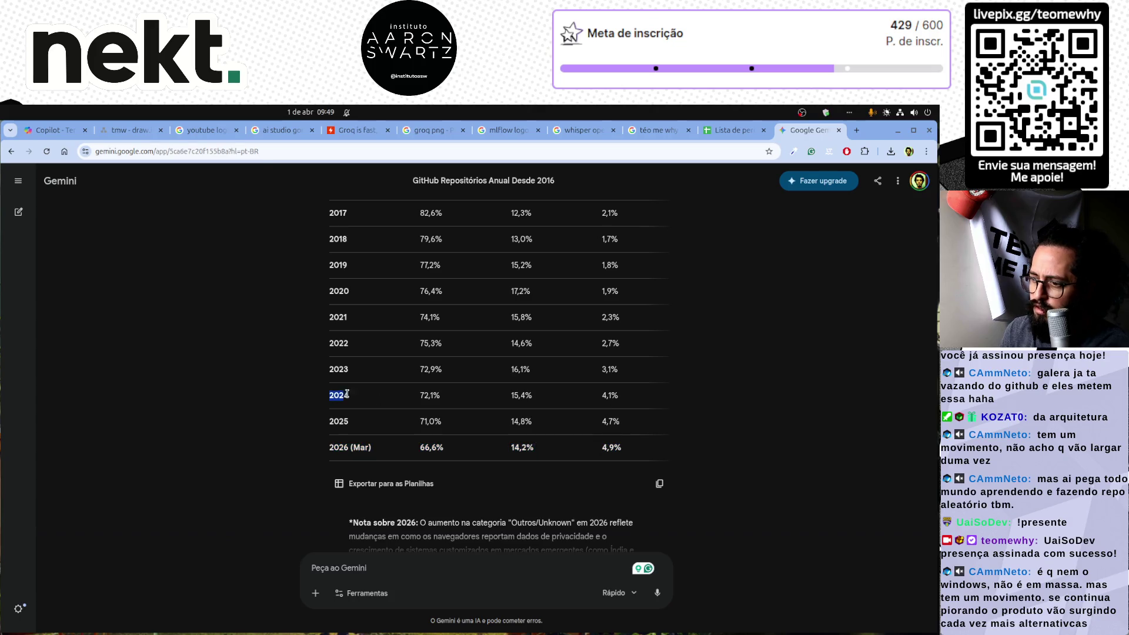
double_click(609, 448)
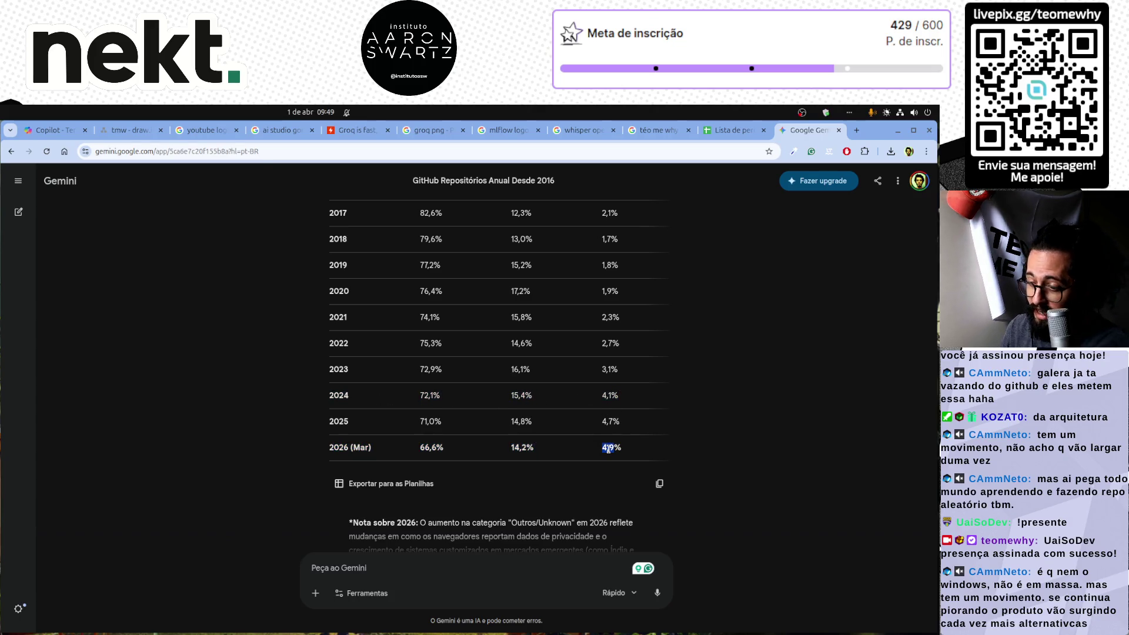
scroll(607, 441, "down", 1)
scroll(609, 433, "down", 1)
scroll(610, 413, "up", 1)
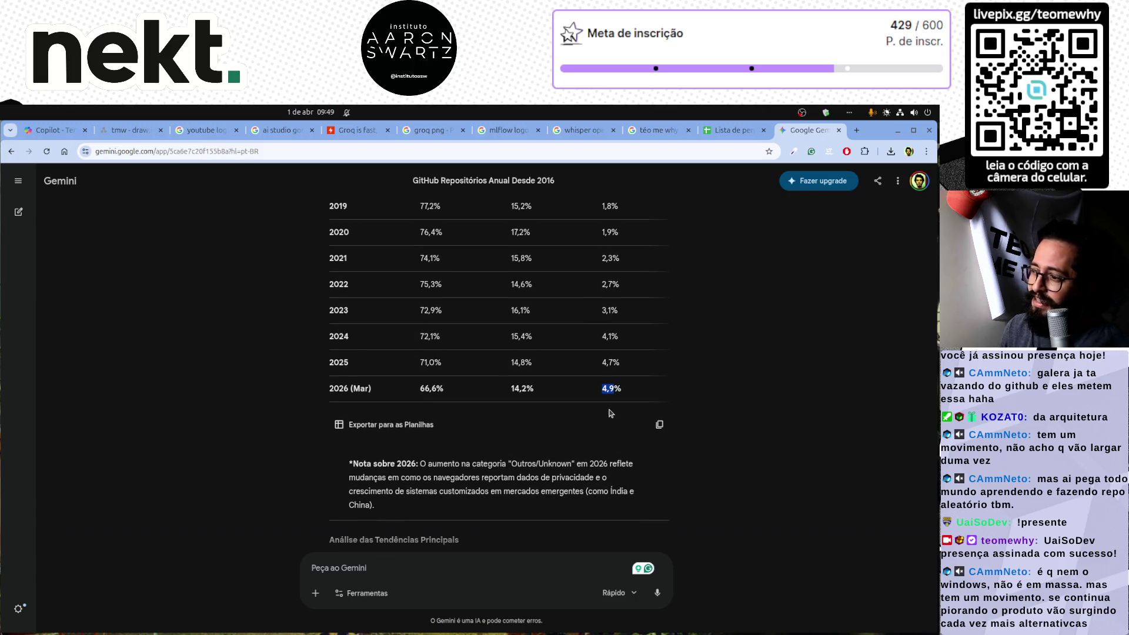
scroll(608, 386, "up", 4)
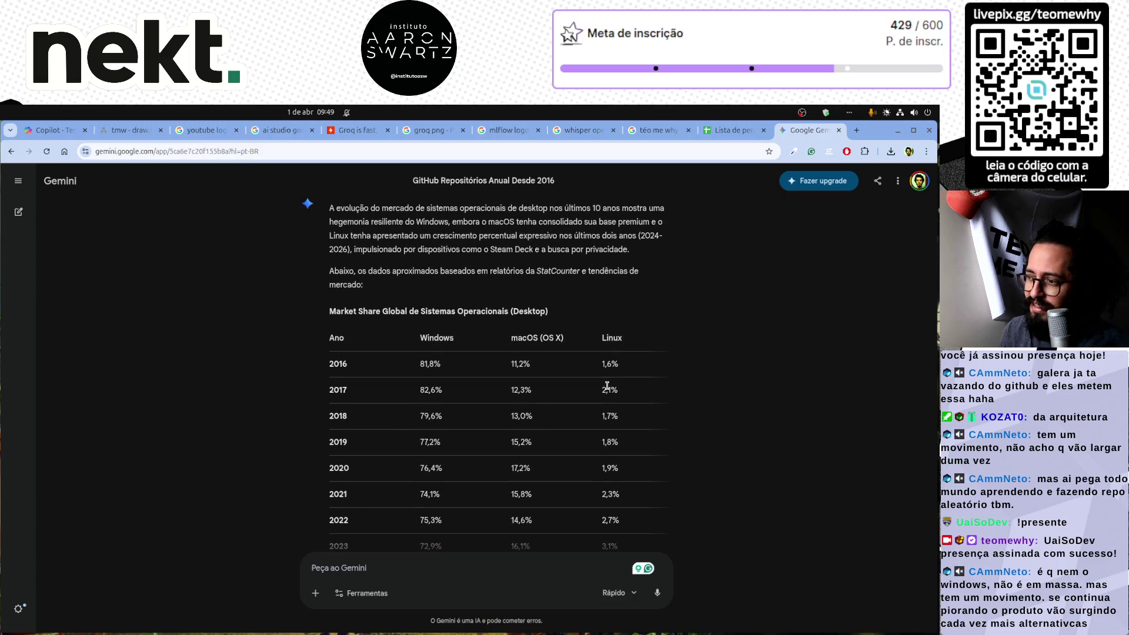
scroll(607, 385, "down", 3)
triple_click(610, 449)
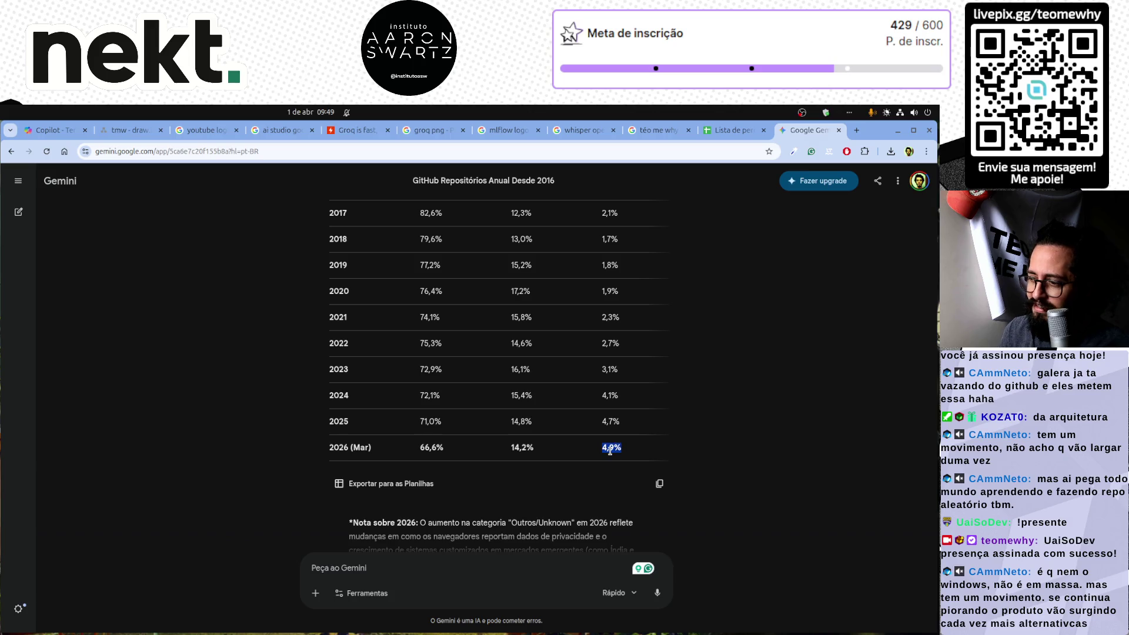
scroll(610, 450, "up", 1)
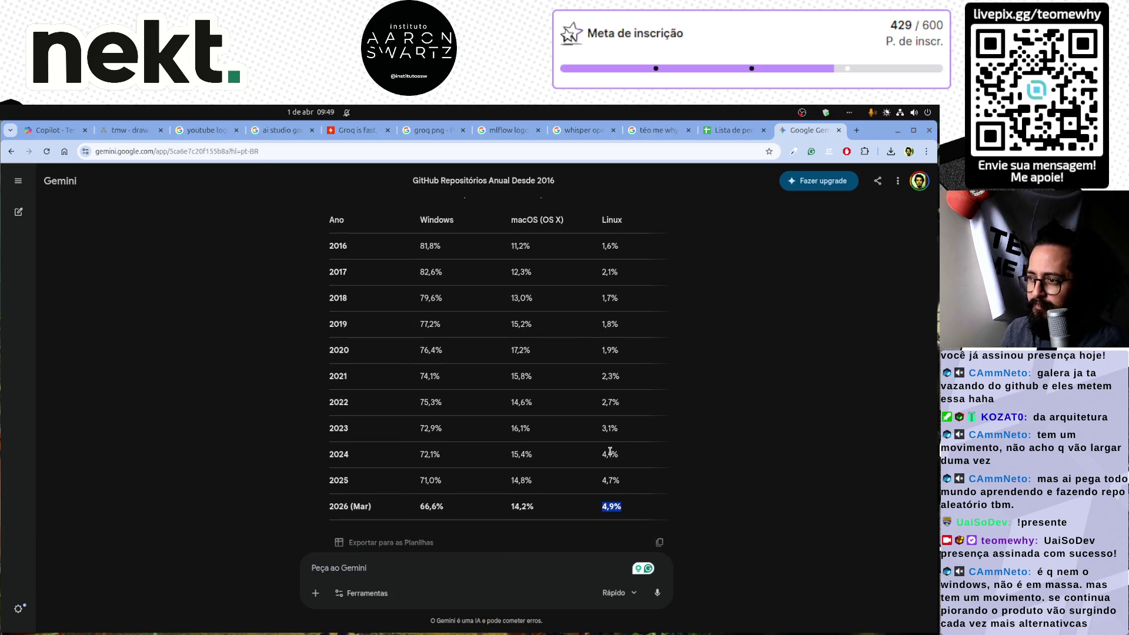
scroll(610, 450, "up", 1)
scroll(610, 449, "down", 2)
scroll(610, 451, "down", 1)
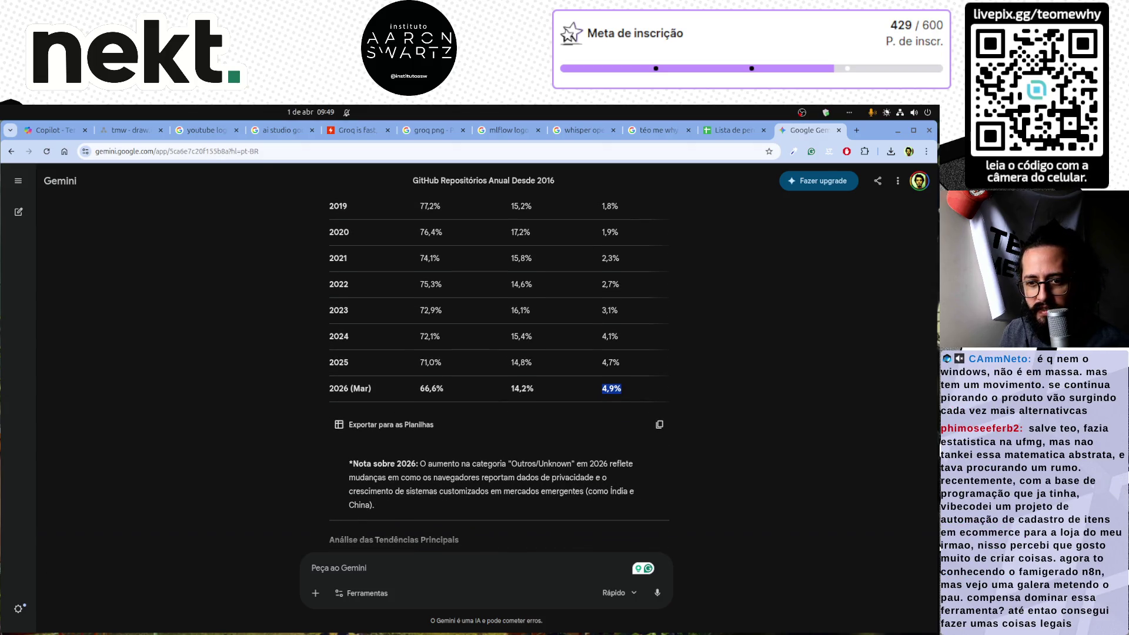
key("alt+Tab")
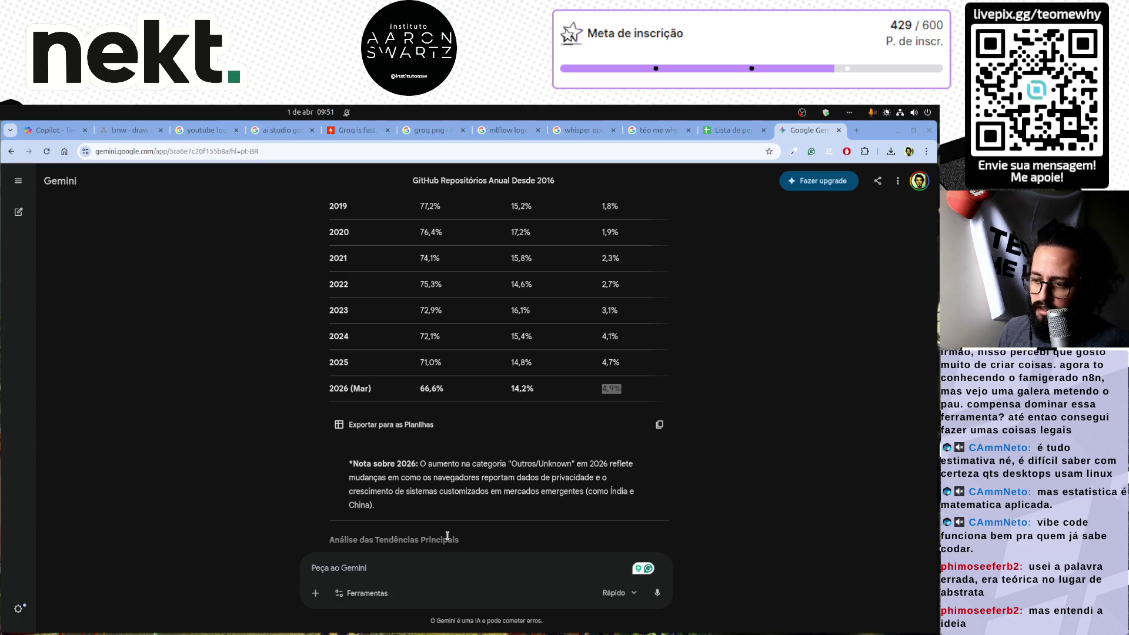
scroll(447, 535, "down", 1)
scroll(447, 535, "down", 1)
scroll(448, 535, "down", 2)
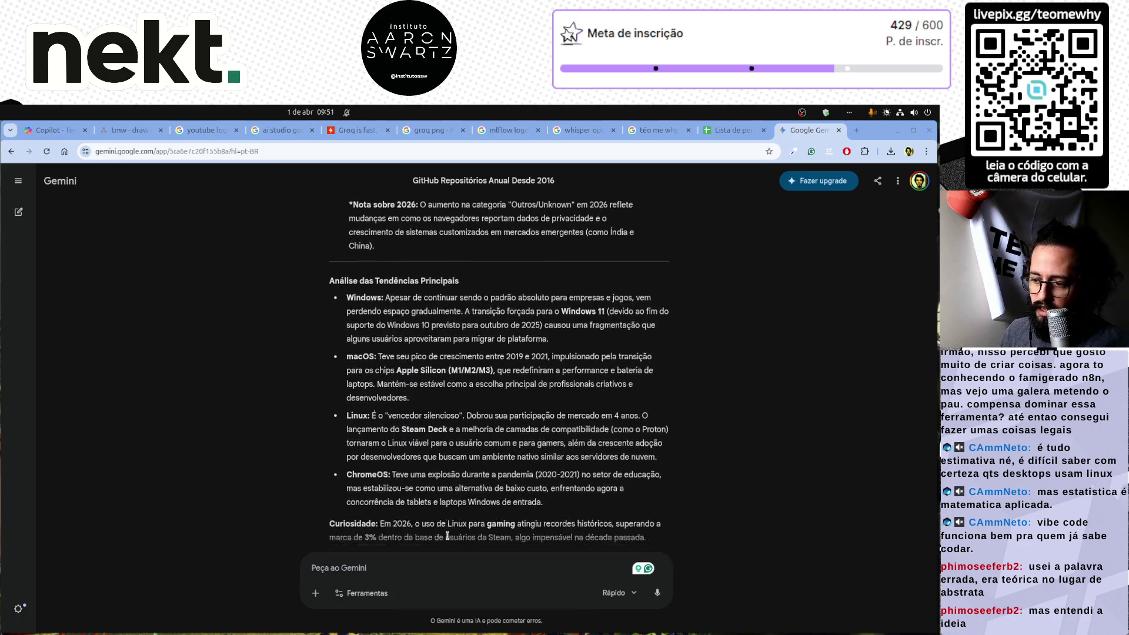
scroll(448, 535, "down", 1)
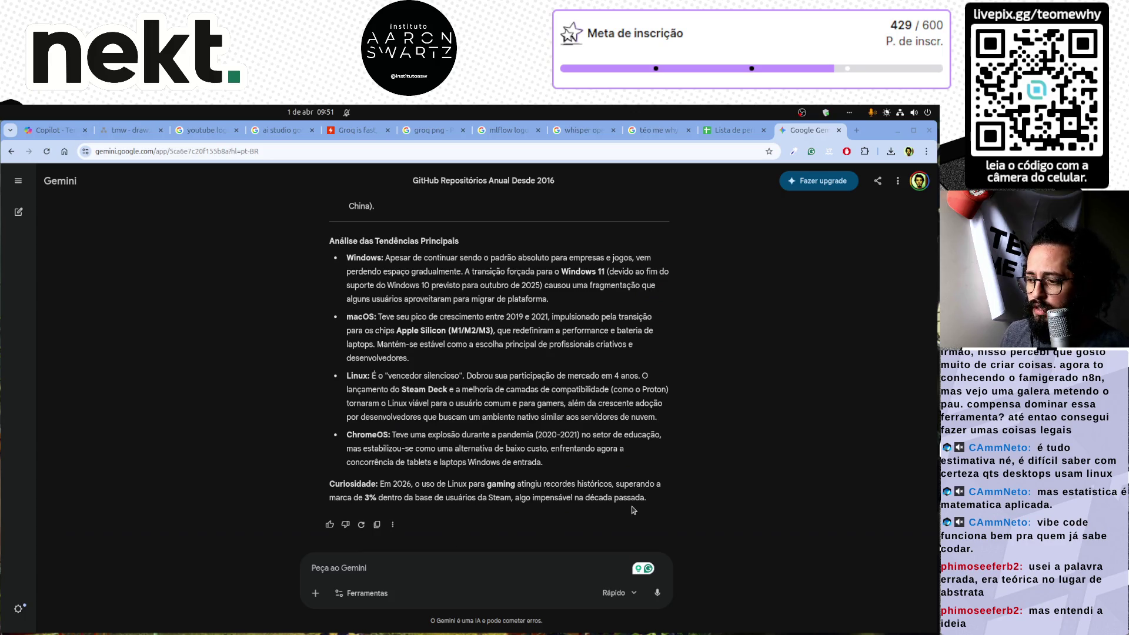
Review the Curiosidade and ChromeOS paragraphs and 2023–2026 rows, then return to the draw.io diagram
left_click_drag(329, 485, 650, 505)
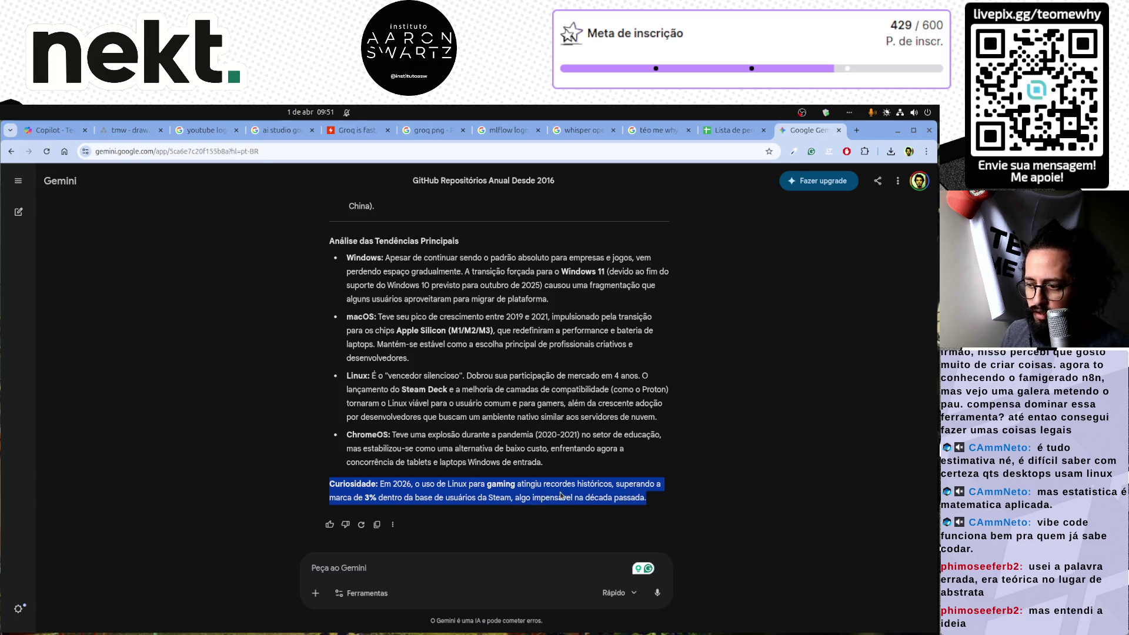
left_click_drag(543, 463, 341, 434)
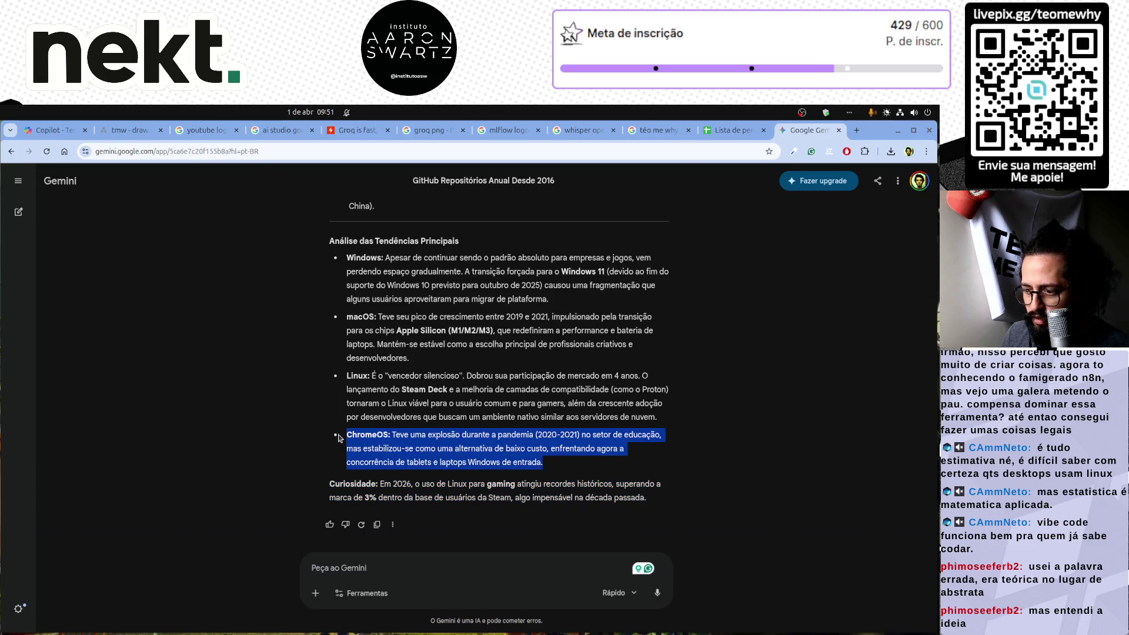
scroll(455, 446, "up", 1)
scroll(472, 443, "up", 1)
scroll(489, 442, "up", 1)
scroll(495, 444, "up", 2)
scroll(495, 444, "up", 1)
scroll(495, 444, "up", 1)
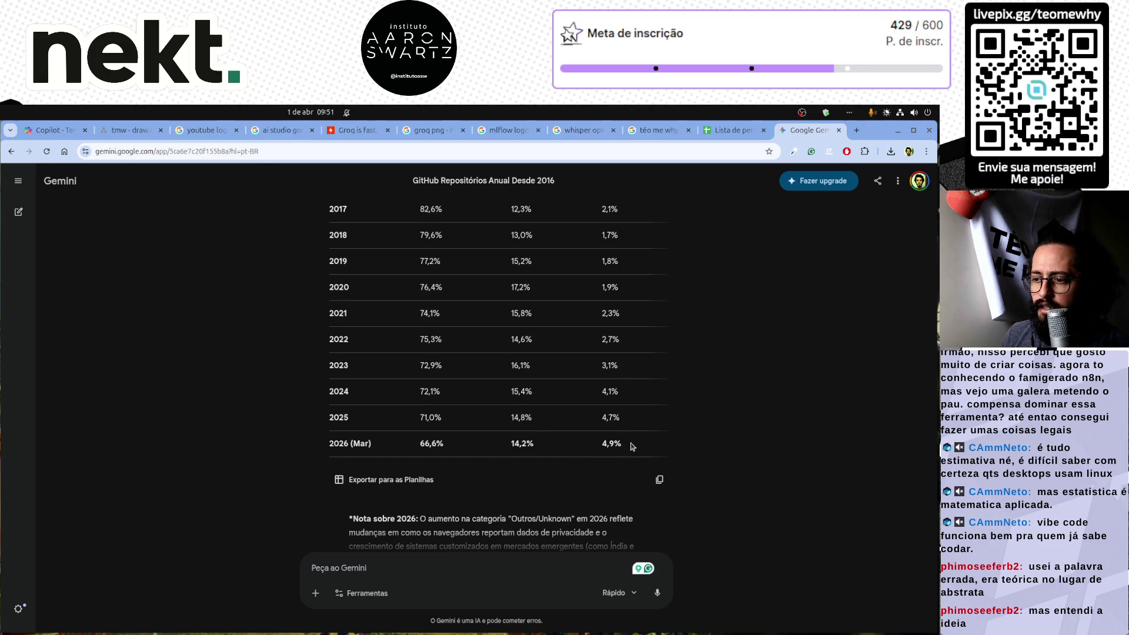
mouse_move(632, 447)
left_mouse_down()
mouse_move(345, 368)
mouse_move(329, 338)
left_mouse_up()
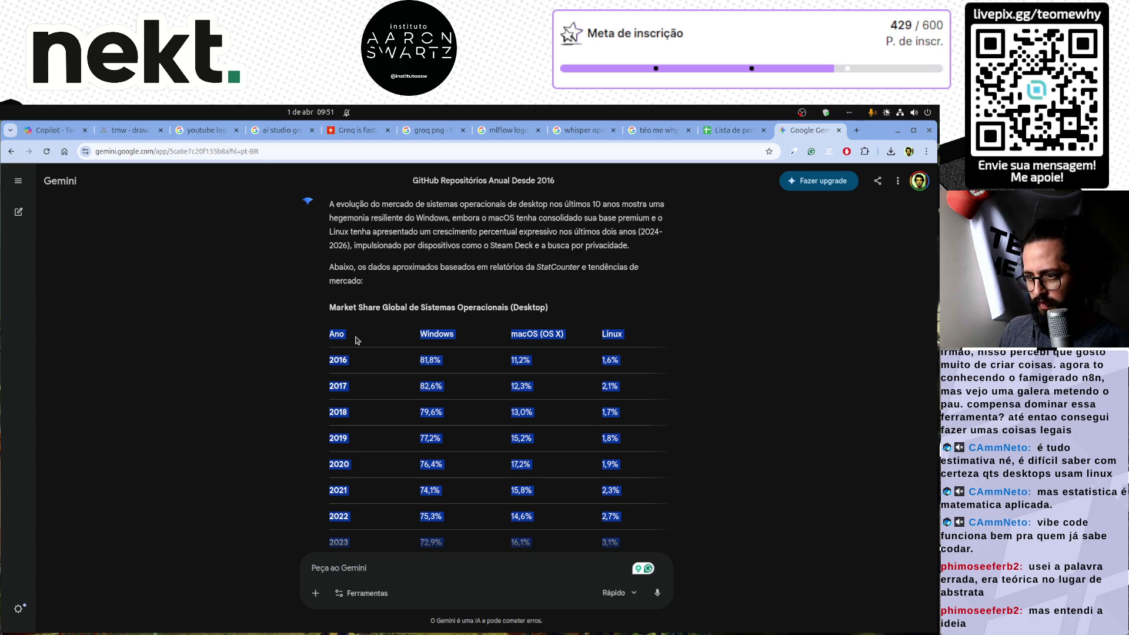
left_click(355, 341)
scroll(461, 426, "down", 5)
scroll(461, 426, "down", 1)
scroll(461, 426, "down", 2)
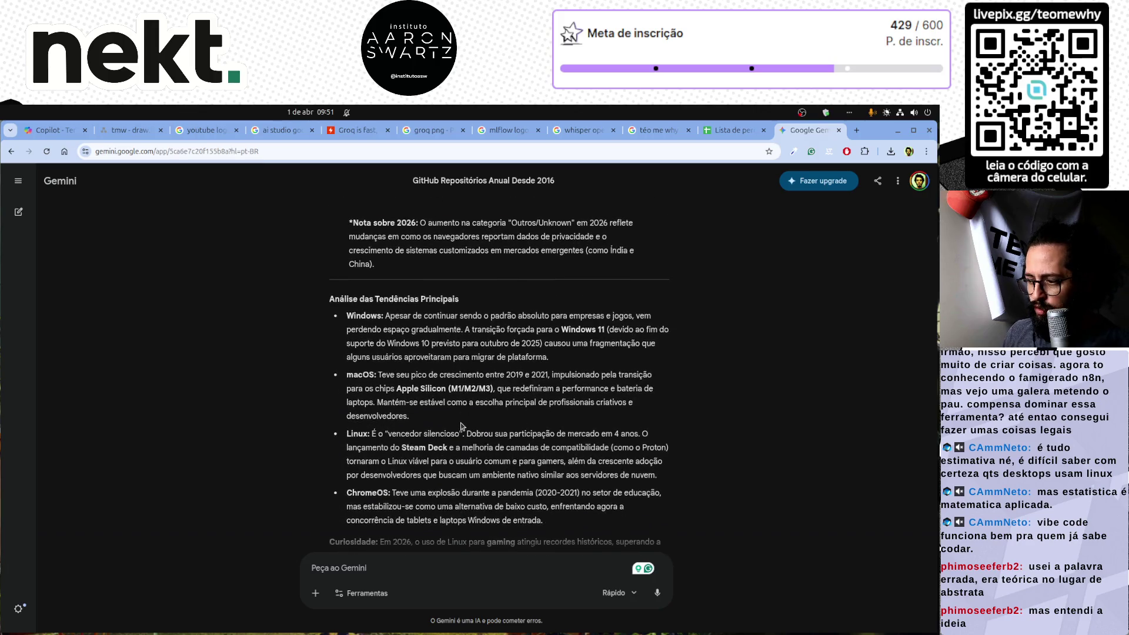
scroll(461, 426, "down", 1)
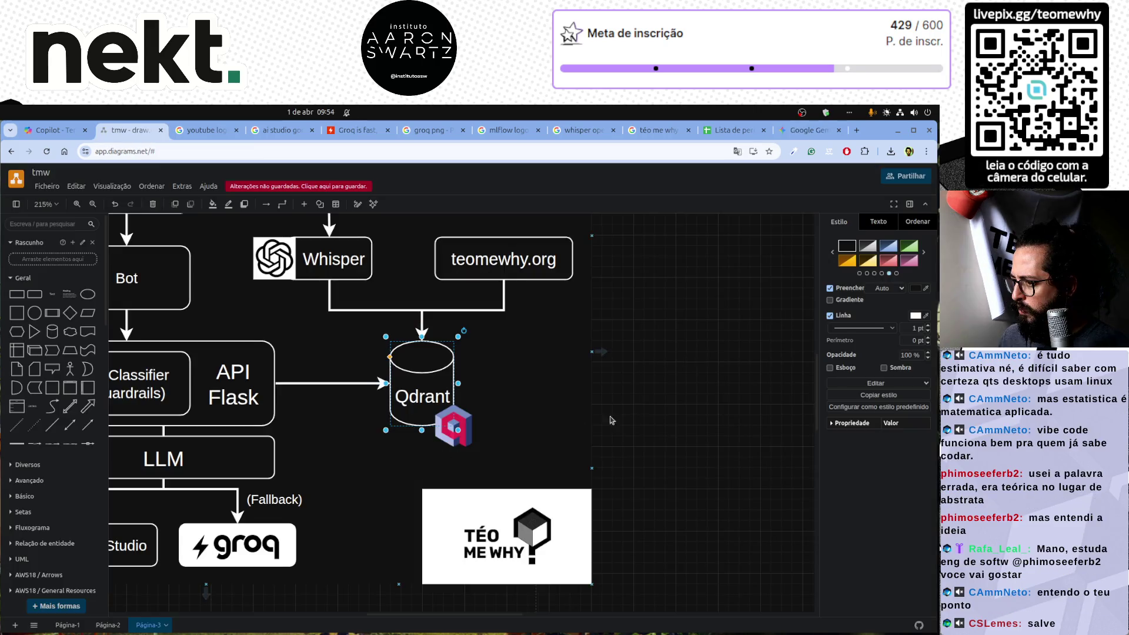
left_click(630, 455)
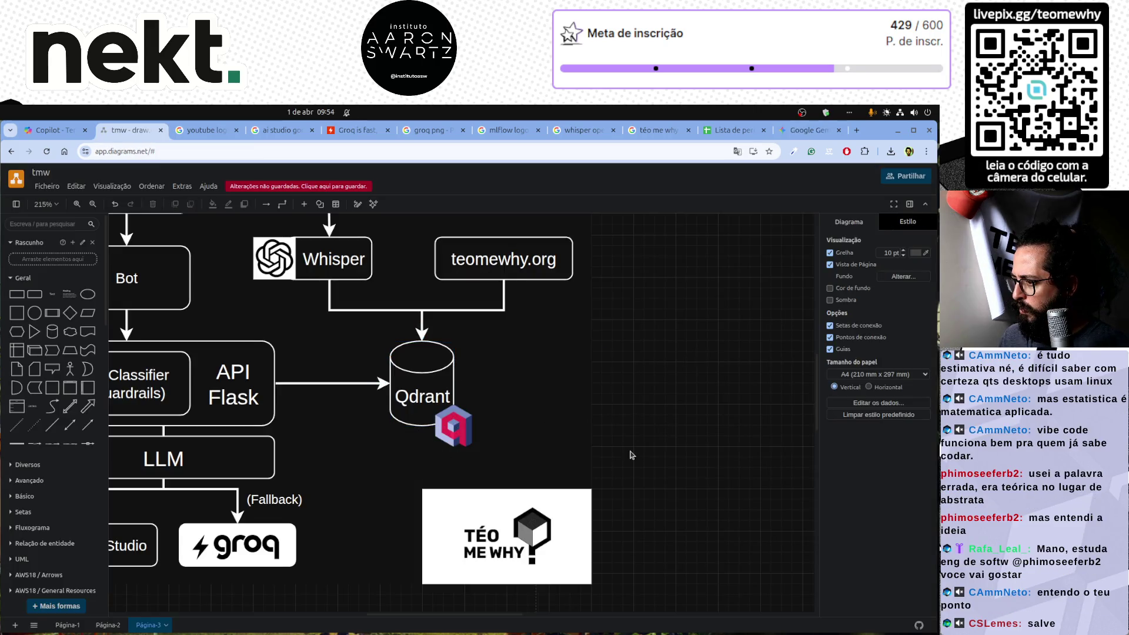
scroll(617, 412, "down", 1)
scroll(618, 412, "down", 1)
scroll(618, 411, "down", 1)
Export the whole diagram as PNG with dark appearance and save it to the device
left_click(46, 187)
mouse_move(70, 319)
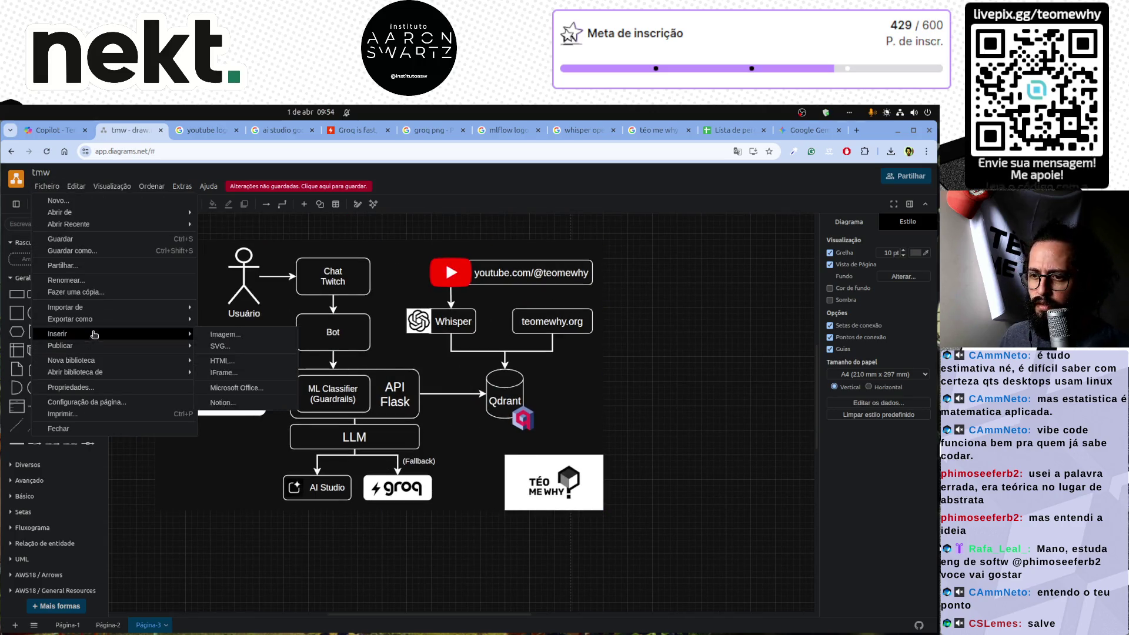
left_click(219, 318)
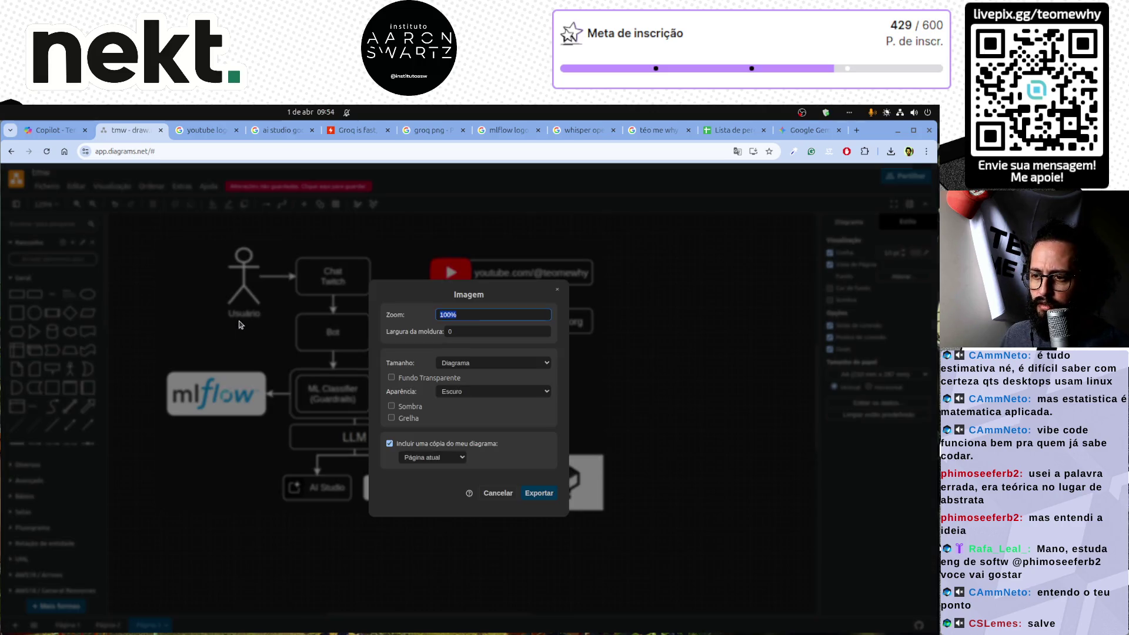
left_click(538, 492)
left_click(555, 415)
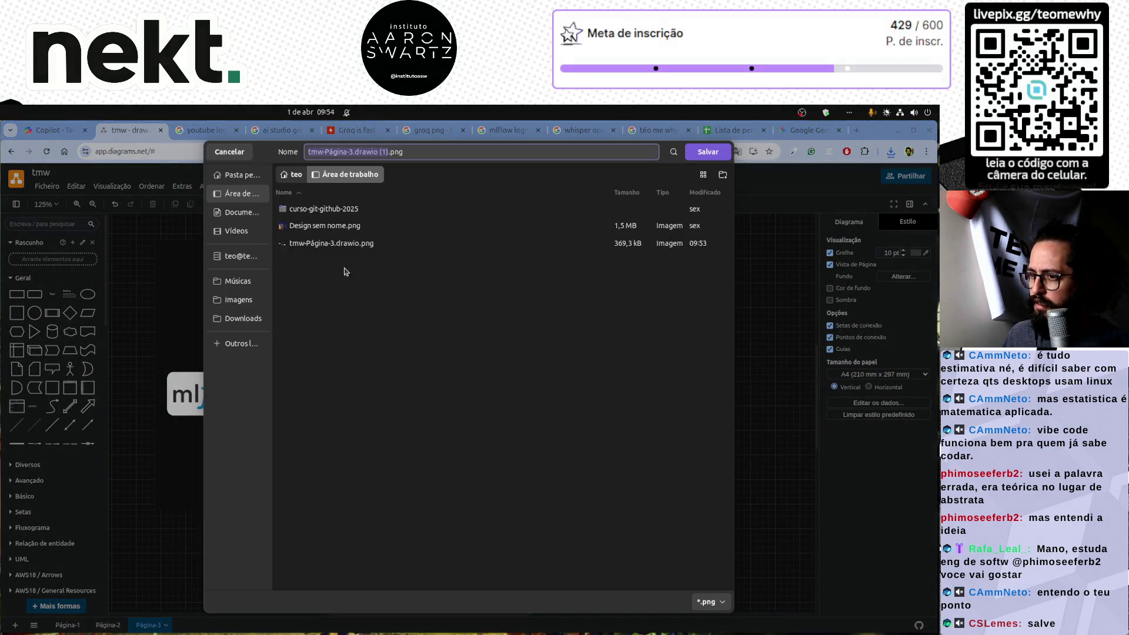
Overwrite the existing tmw-Página-3.drawio.png on the desktop with the export
left_click(331, 243)
left_click(707, 150)
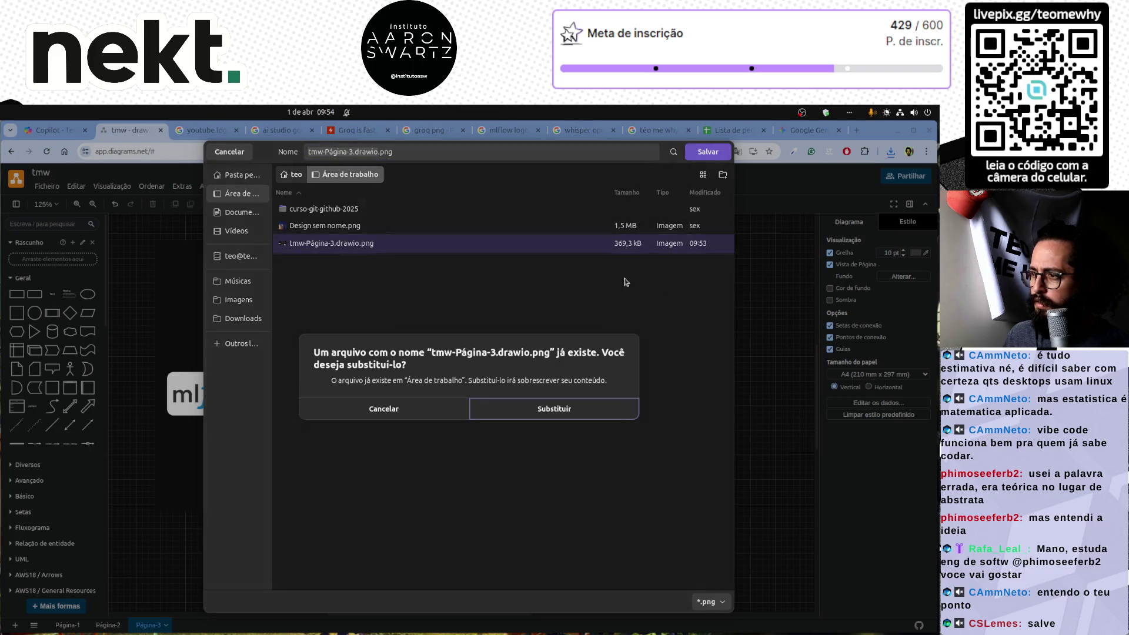
left_click(607, 405)
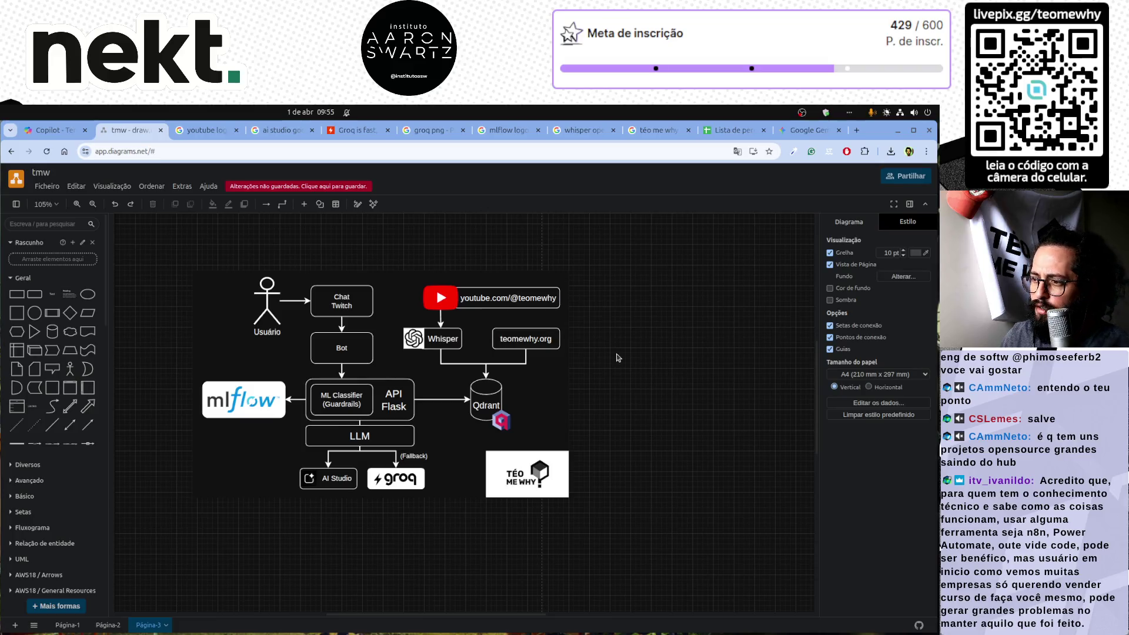
scroll(572, 345, "up", 5)
scroll(572, 342, "down", 3)
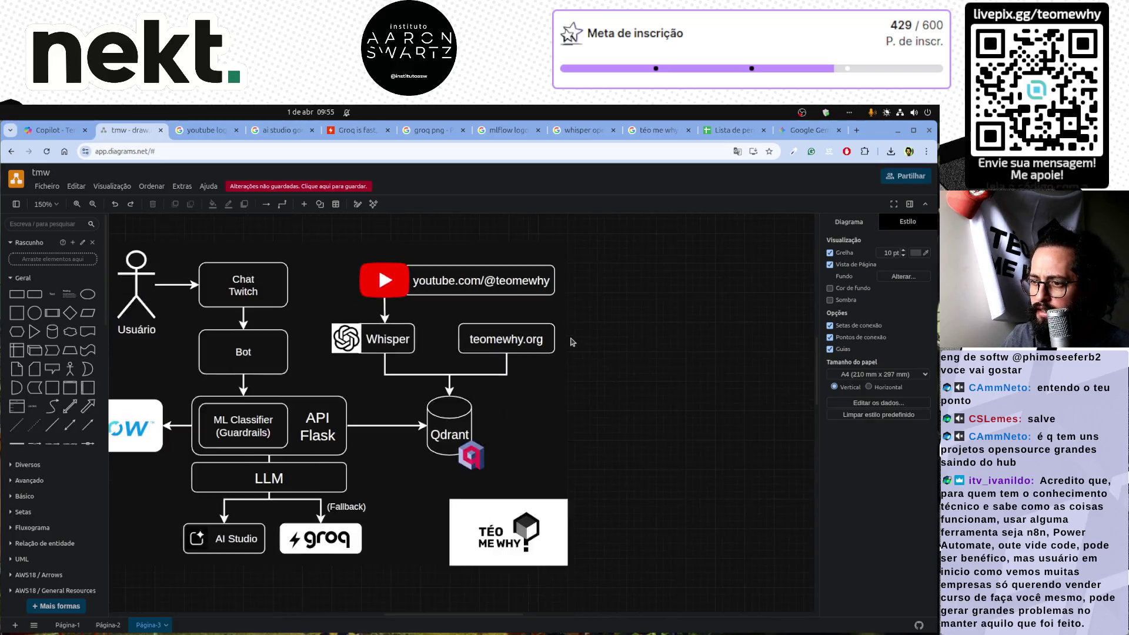
scroll(572, 343, "down", 2)
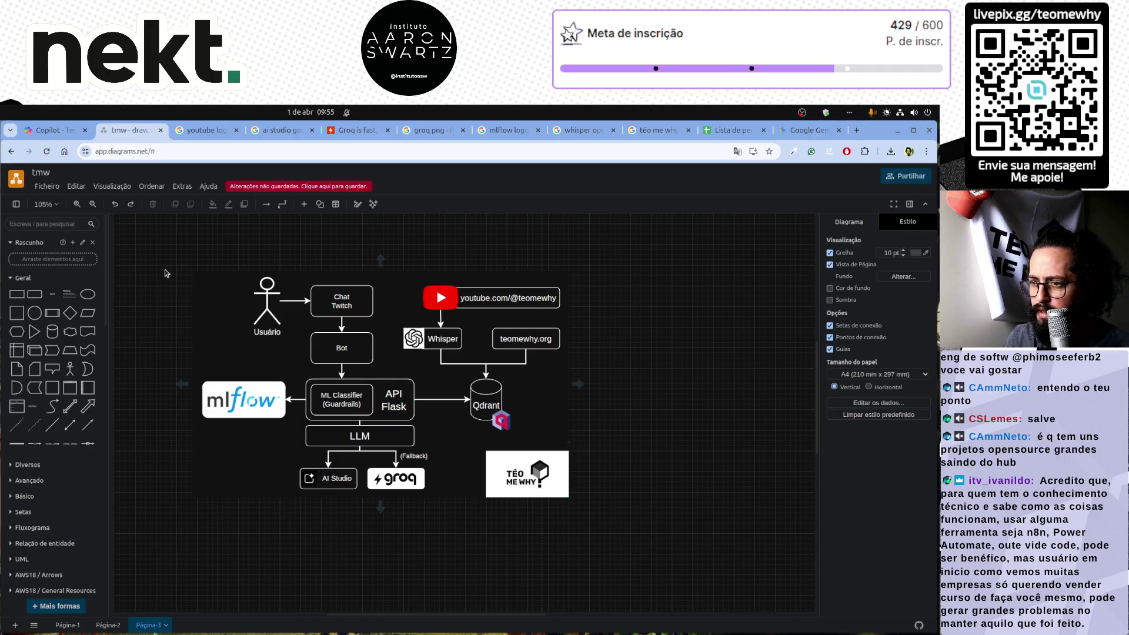
scroll(156, 287, "up", 3)
scroll(155, 287, "down", 2)
scroll(171, 379, "up", 1)
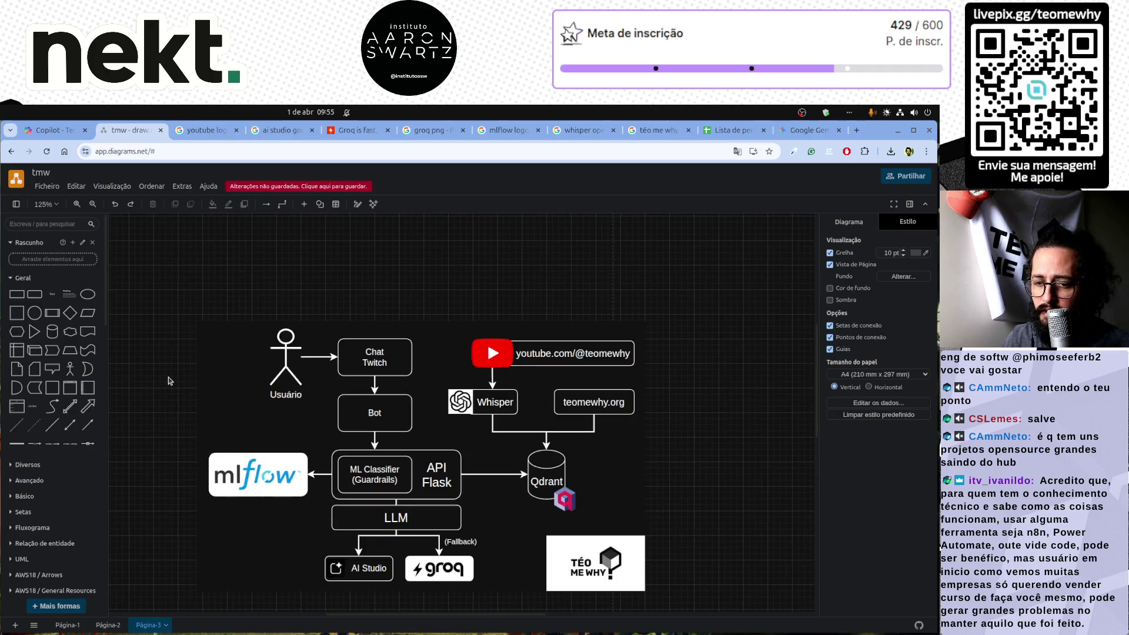
scroll(169, 379, "up", 1)
scroll(168, 378, "down", 1)
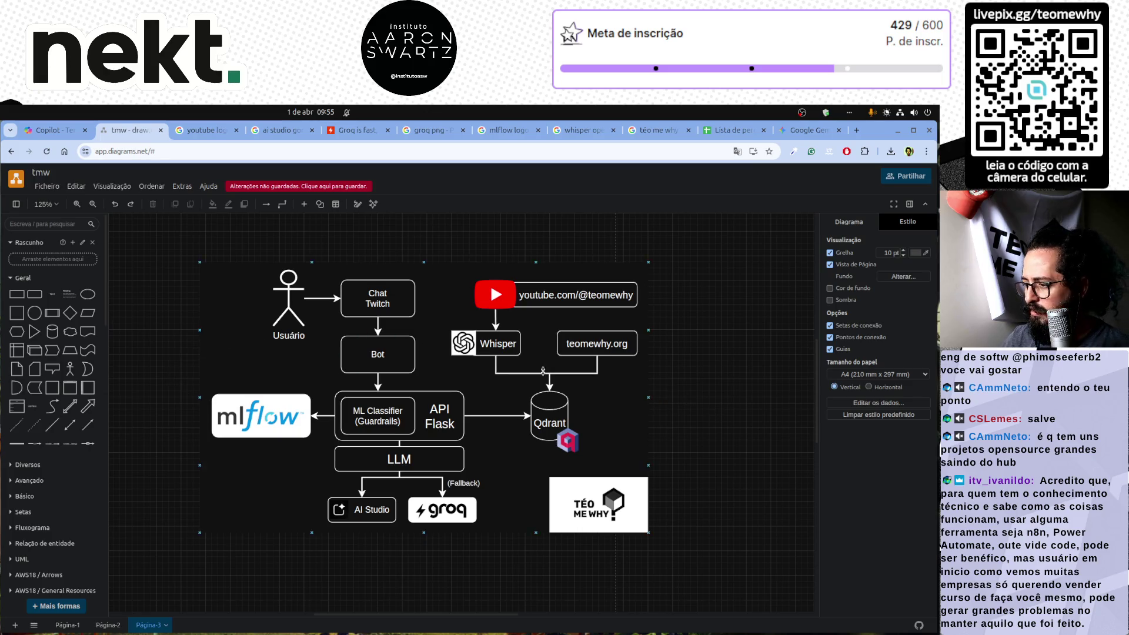
Bring up the Ficheiro menu to reach the export formats again
left_click(45, 185)
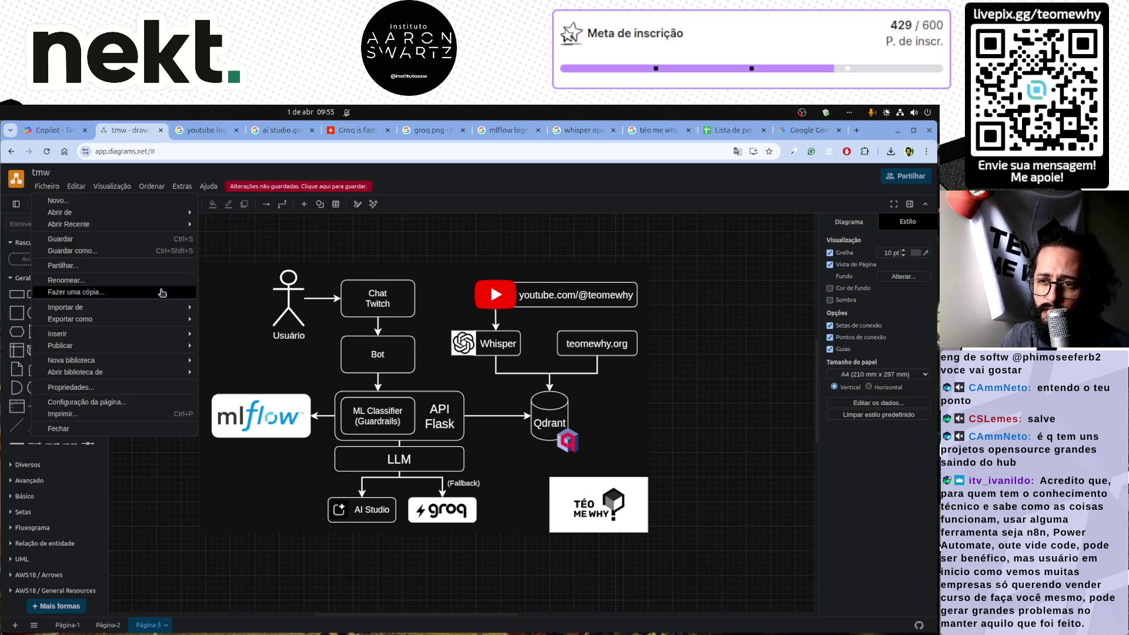
mouse_move(70, 319)
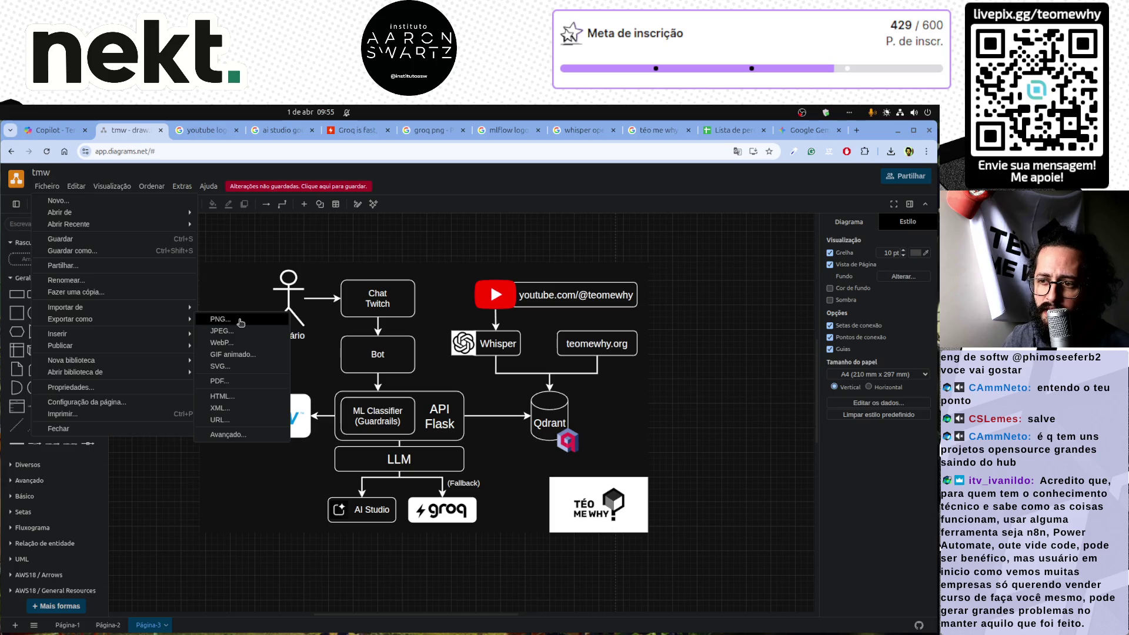
Export the diagram as PNG again and choose to save it to the device
left_click(240, 323)
left_click(547, 490)
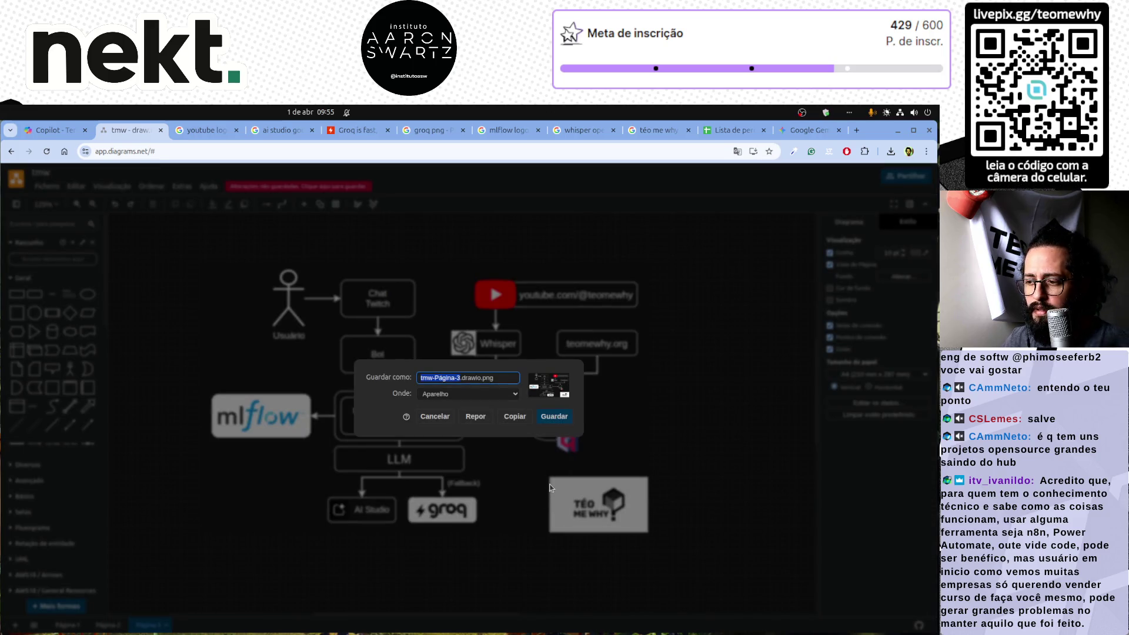
left_click(551, 419)
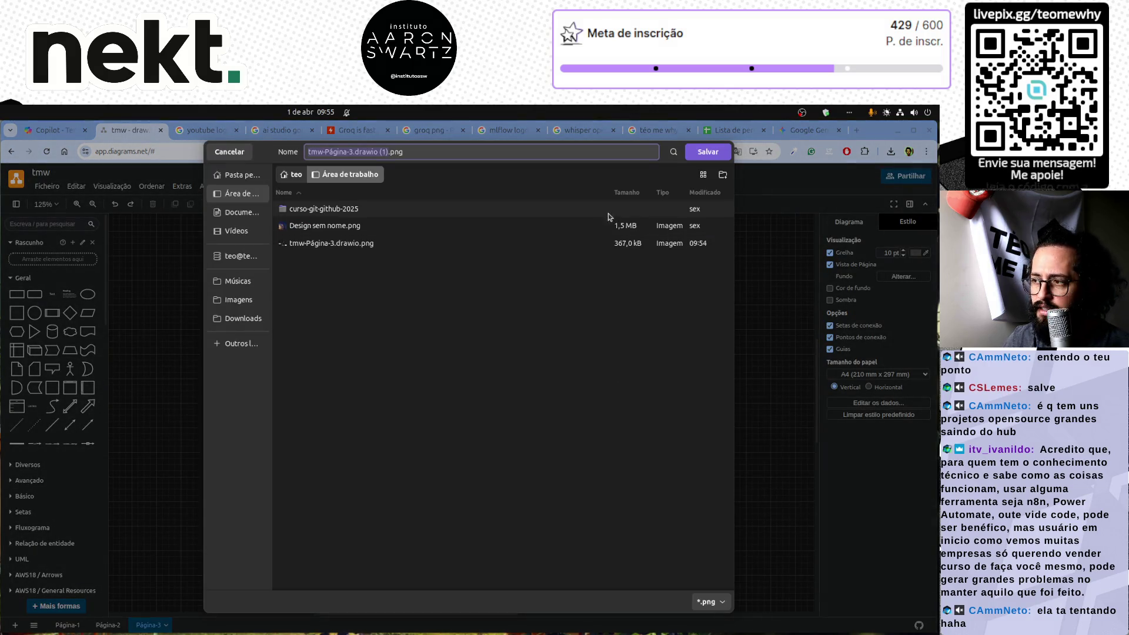
Replace tmw-Página-3.drawio.png with the new export and view it from Chrome's downloads
left_click(358, 246)
double_click(357, 246)
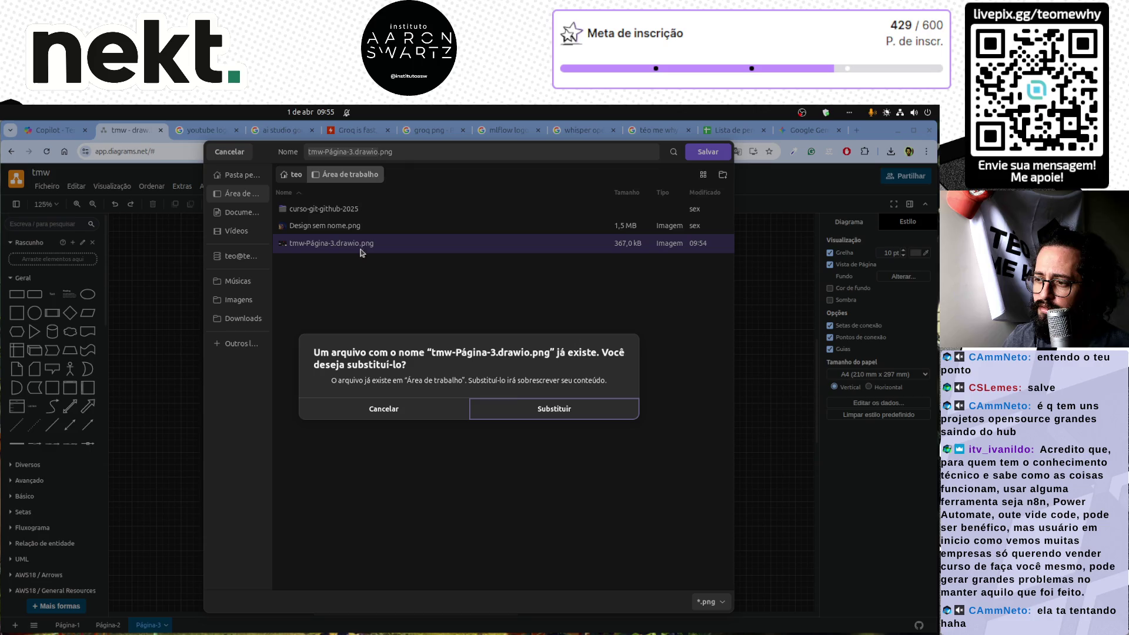
left_click(560, 408)
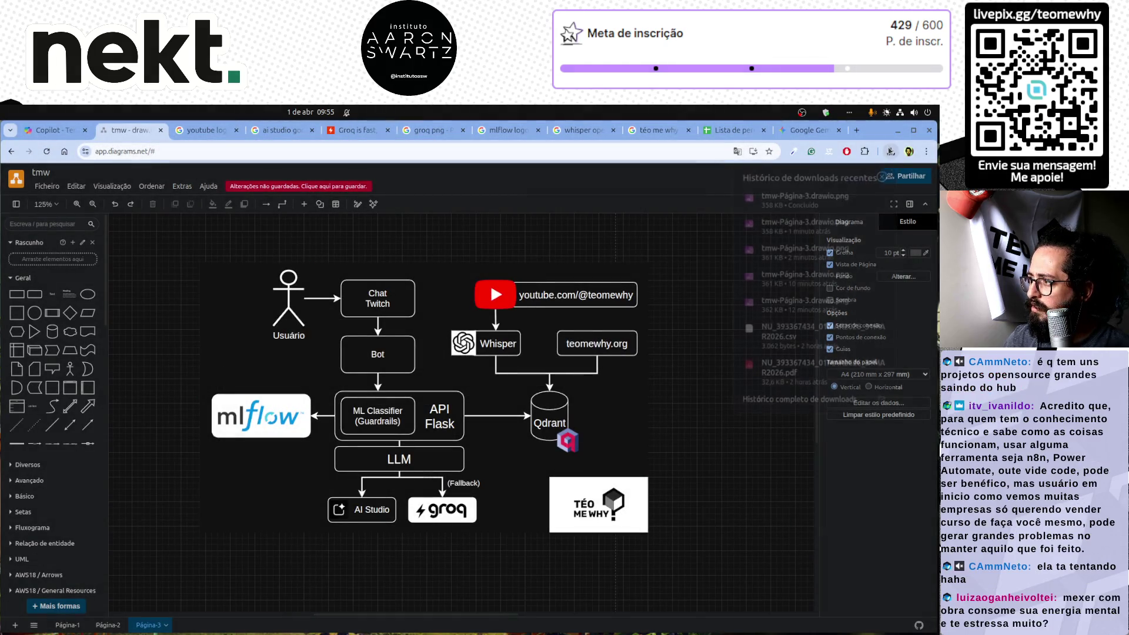
left_click(794, 192)
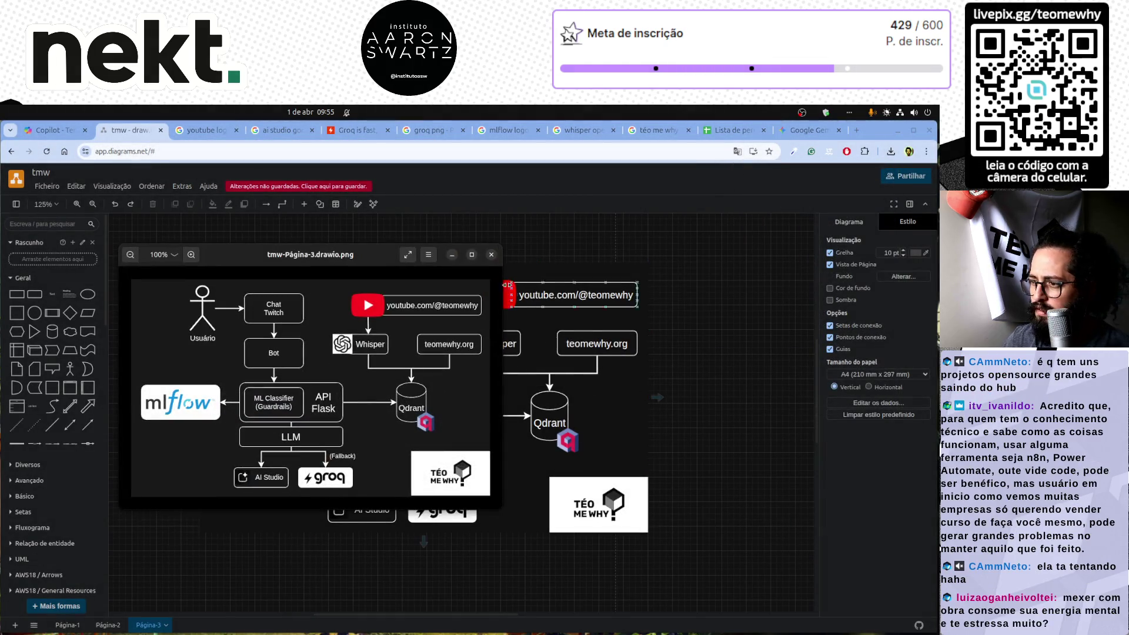
Close the exported PNG preview to return to the diagram
left_click(491, 255)
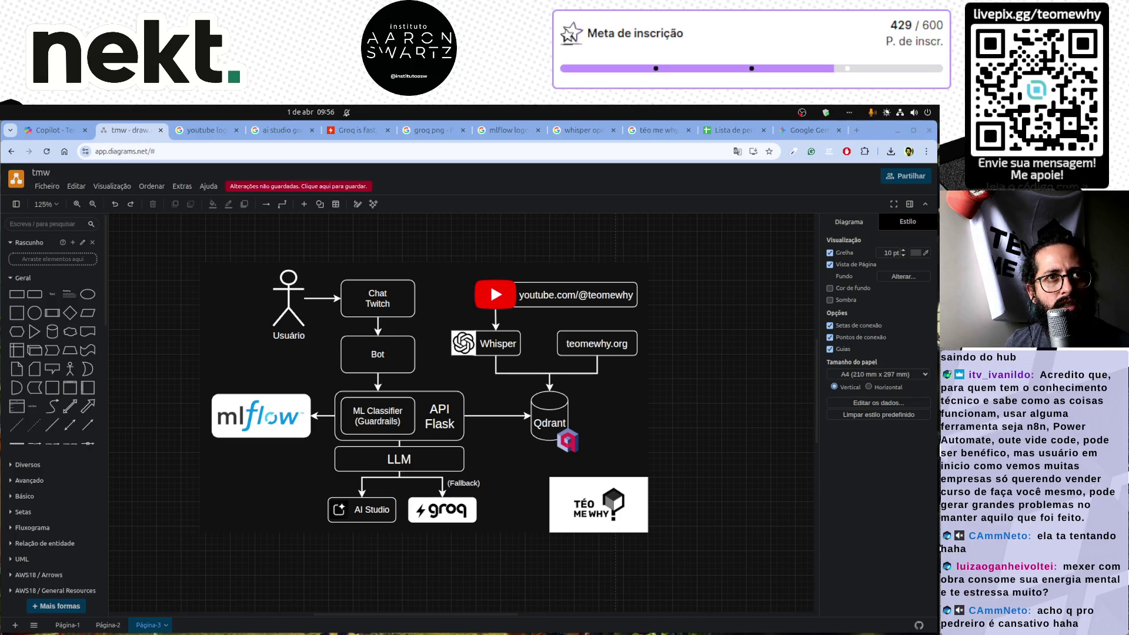
Dock the WhatsApp truck photo window as a tab in main Chrome, then return to the tmw diagram
left_click_drag(2, 150, 21, 143)
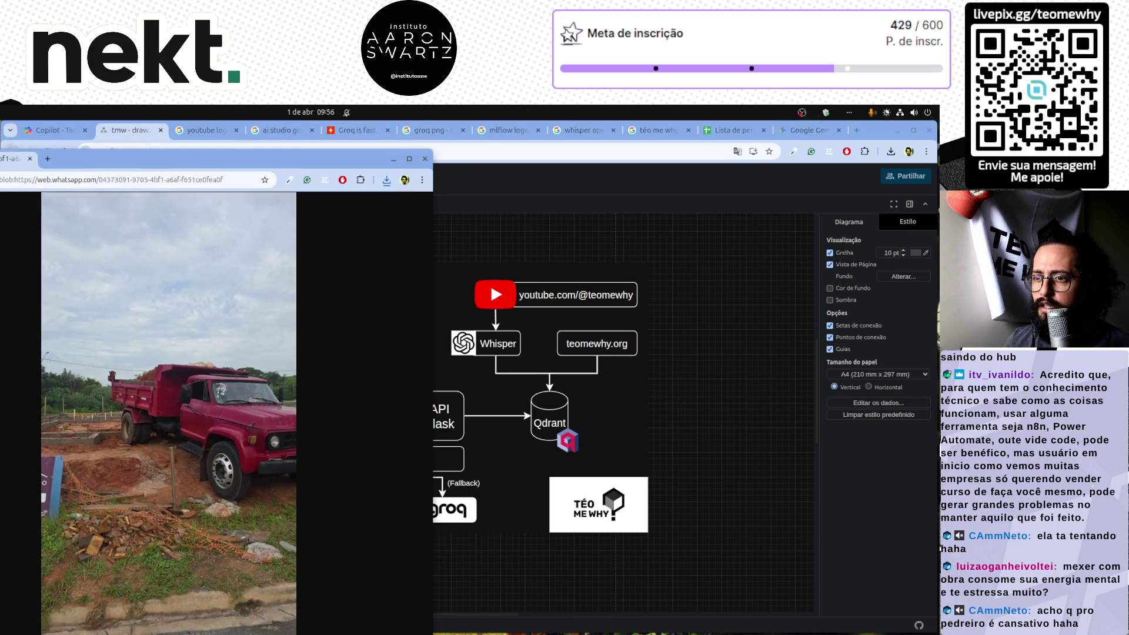
left_click_drag(178, 168, 449, 135)
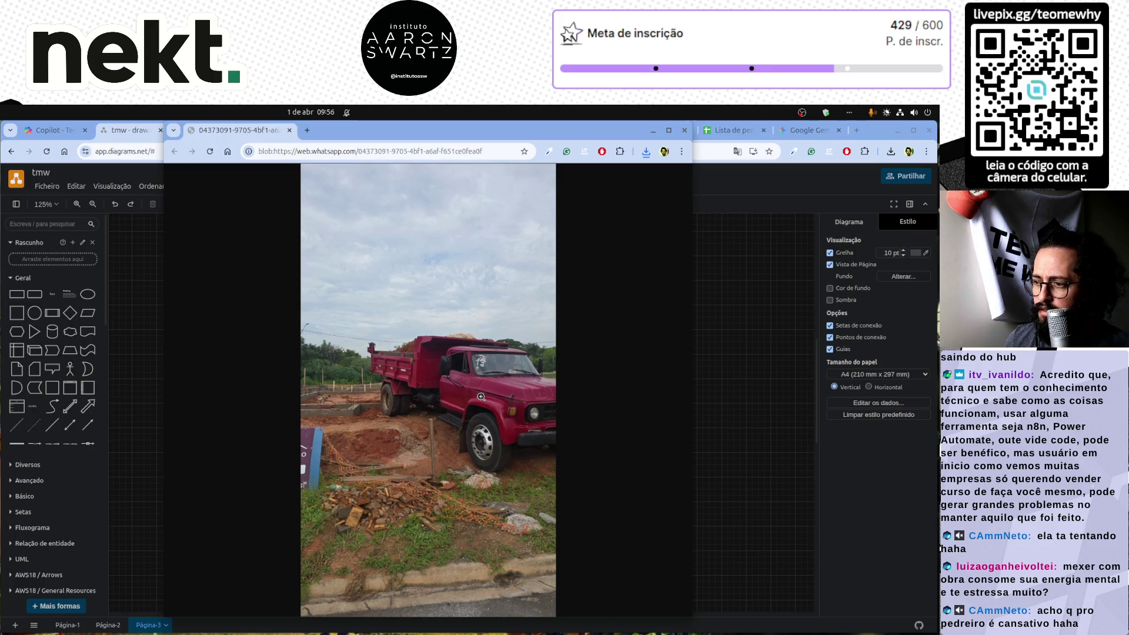
left_click(427, 381)
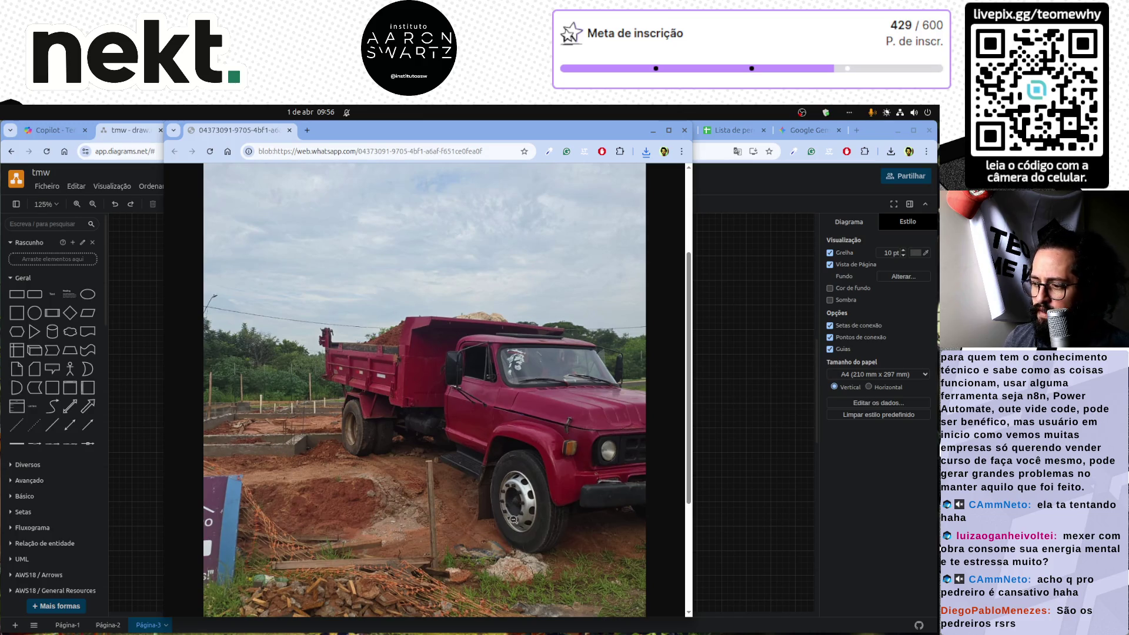
scroll(499, 381, "down", 4)
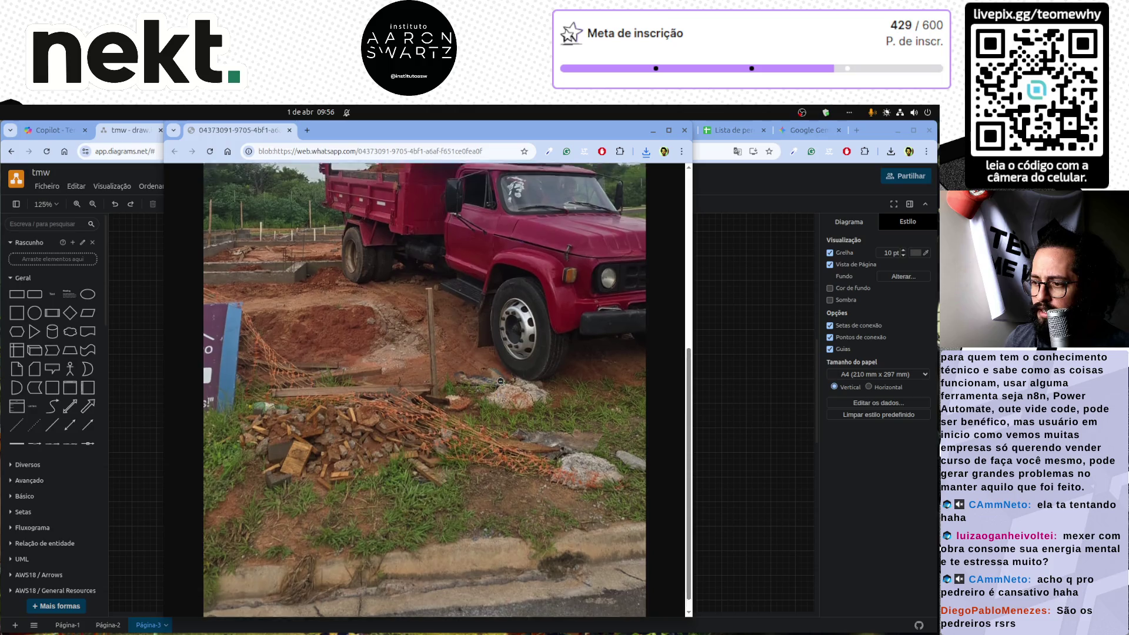
scroll(500, 382, "up", 5)
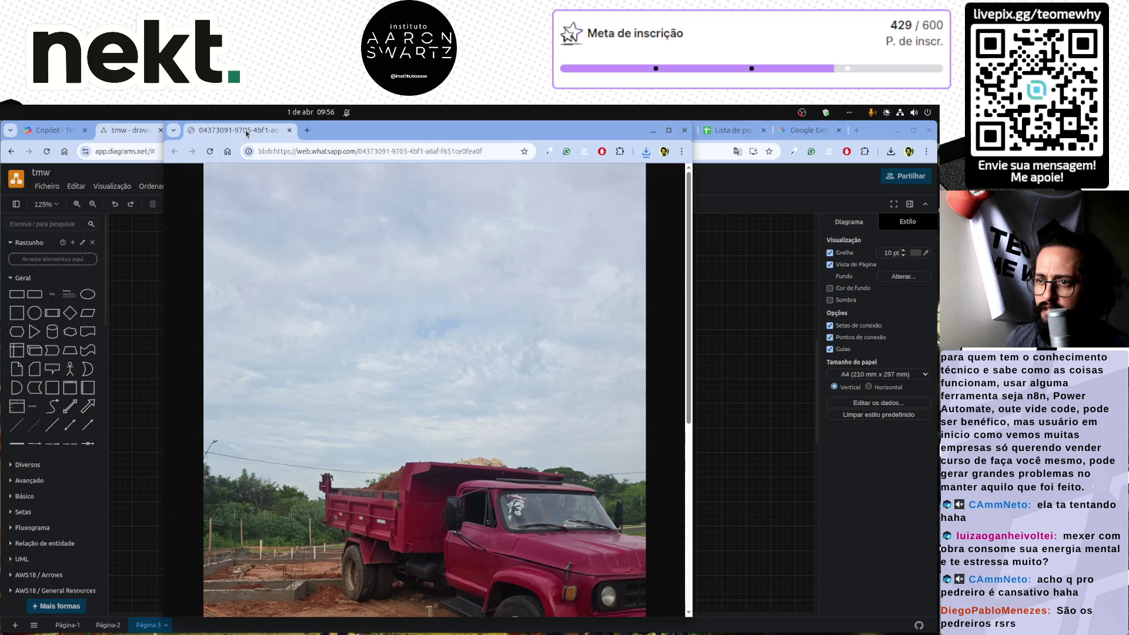
left_click_drag(246, 133, 126, 135)
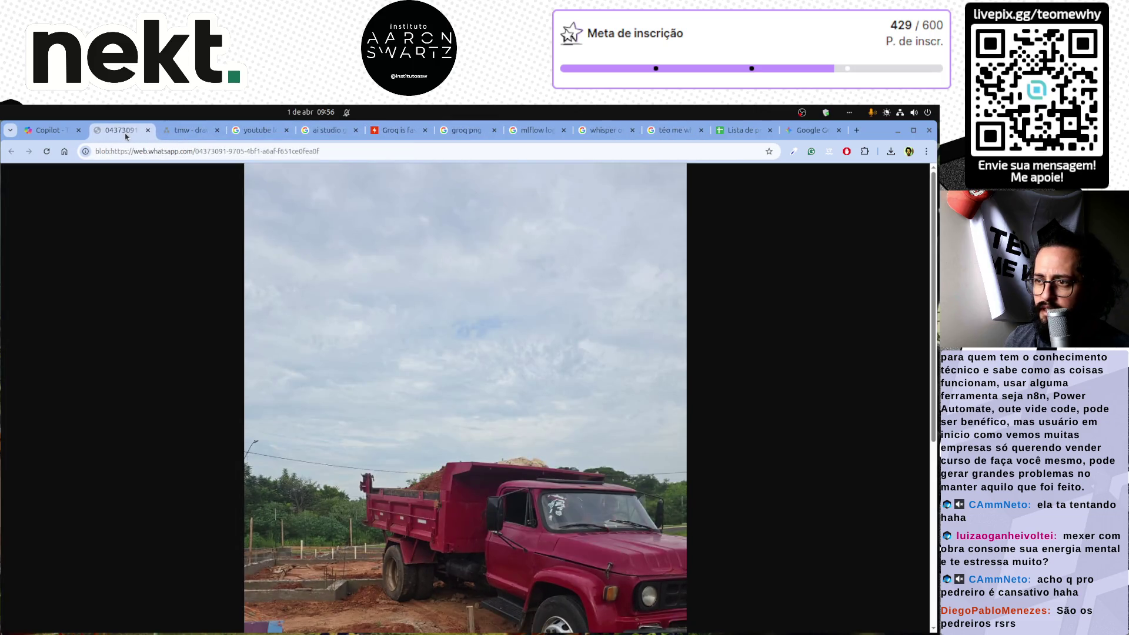
scroll(390, 392, "down", 1)
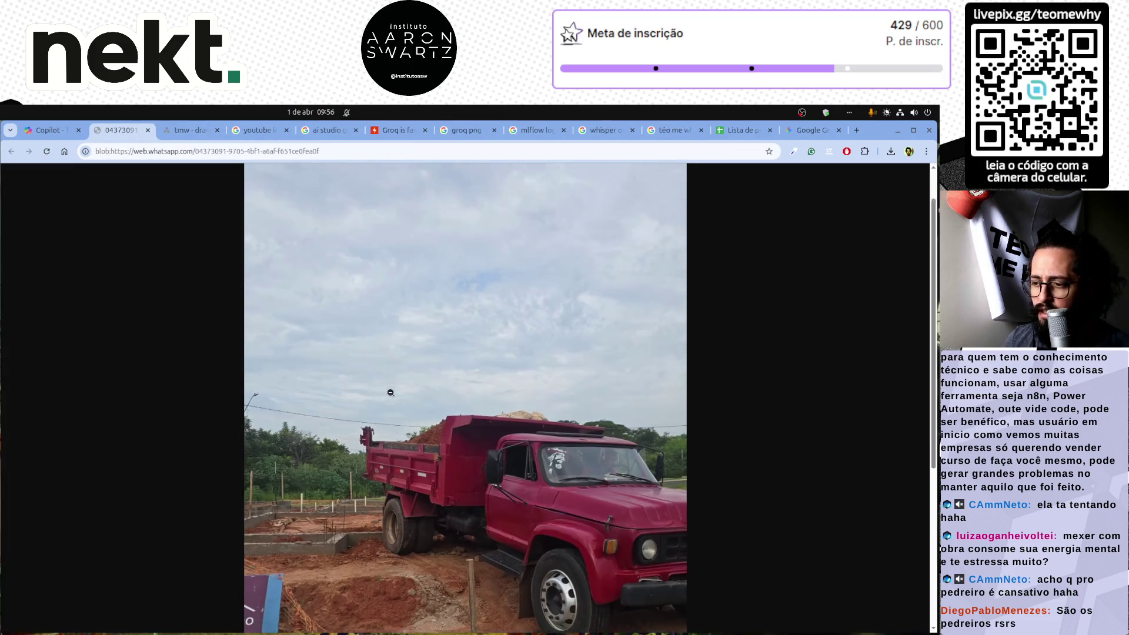
scroll(390, 393, "down", 3)
scroll(390, 393, "down", 1)
scroll(389, 393, "down", 2)
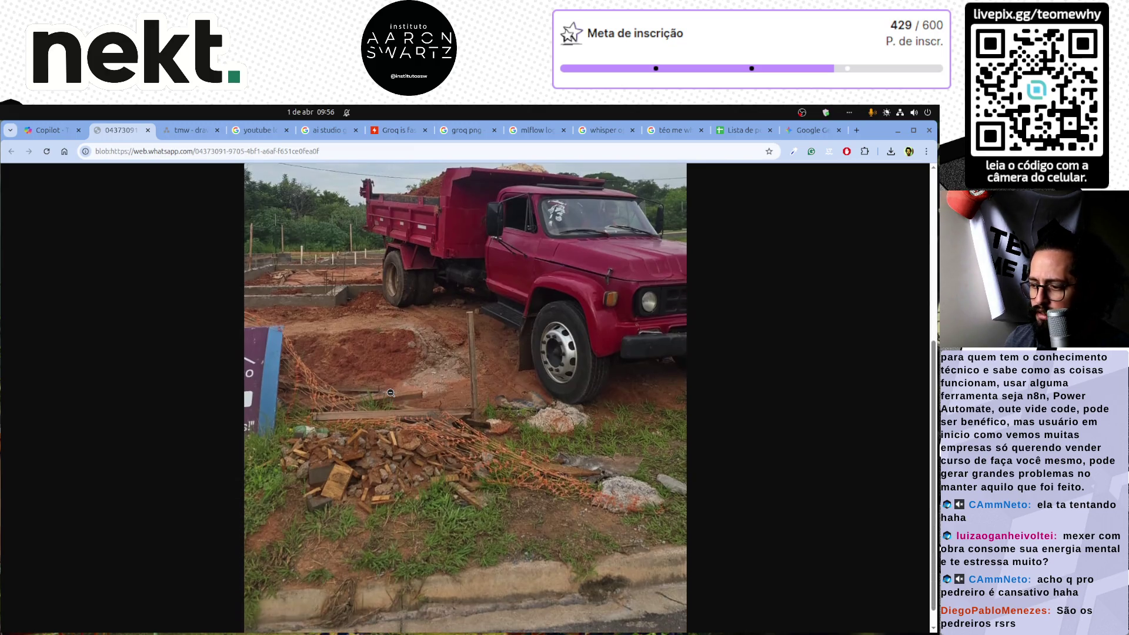
scroll(390, 393, "up", 2)
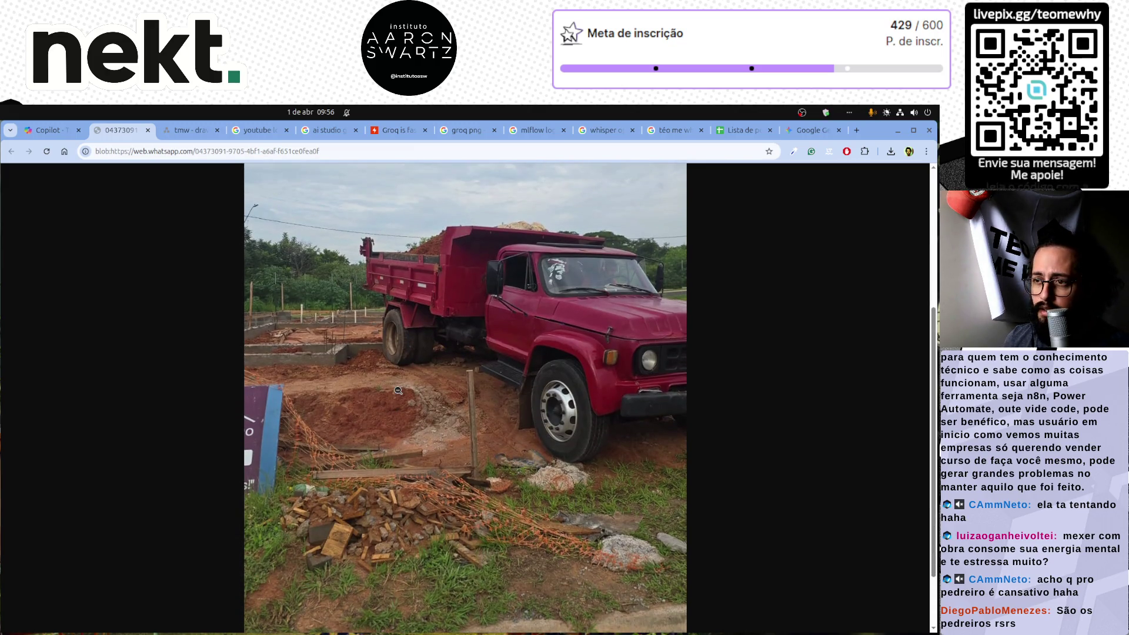
scroll(389, 393, "up", 2)
scroll(625, 285, "up", 4)
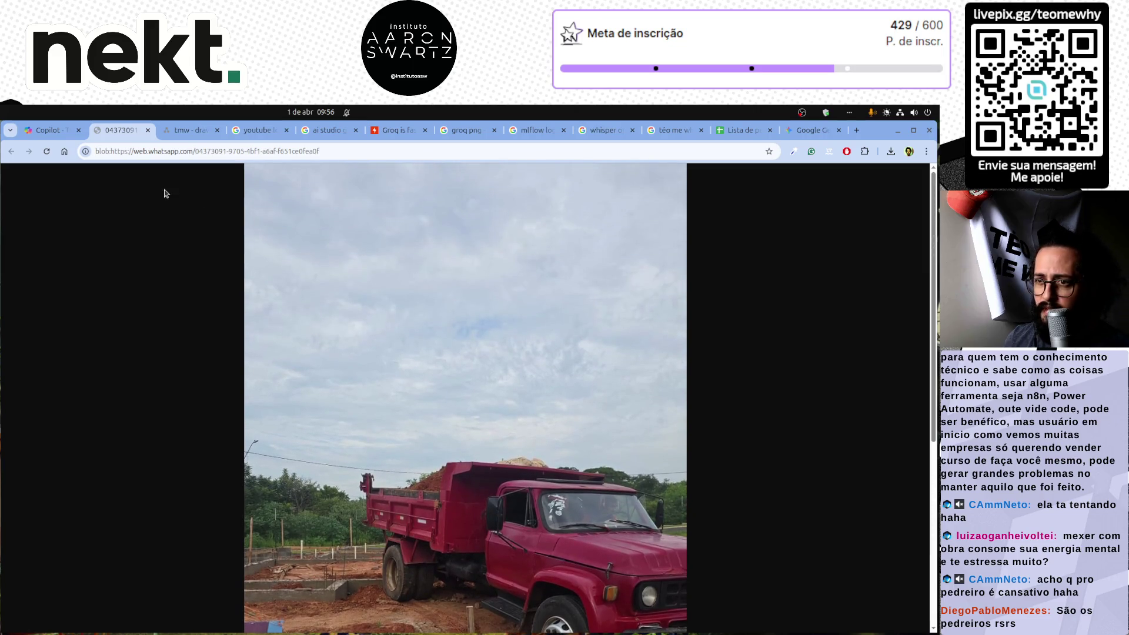
left_click(190, 129)
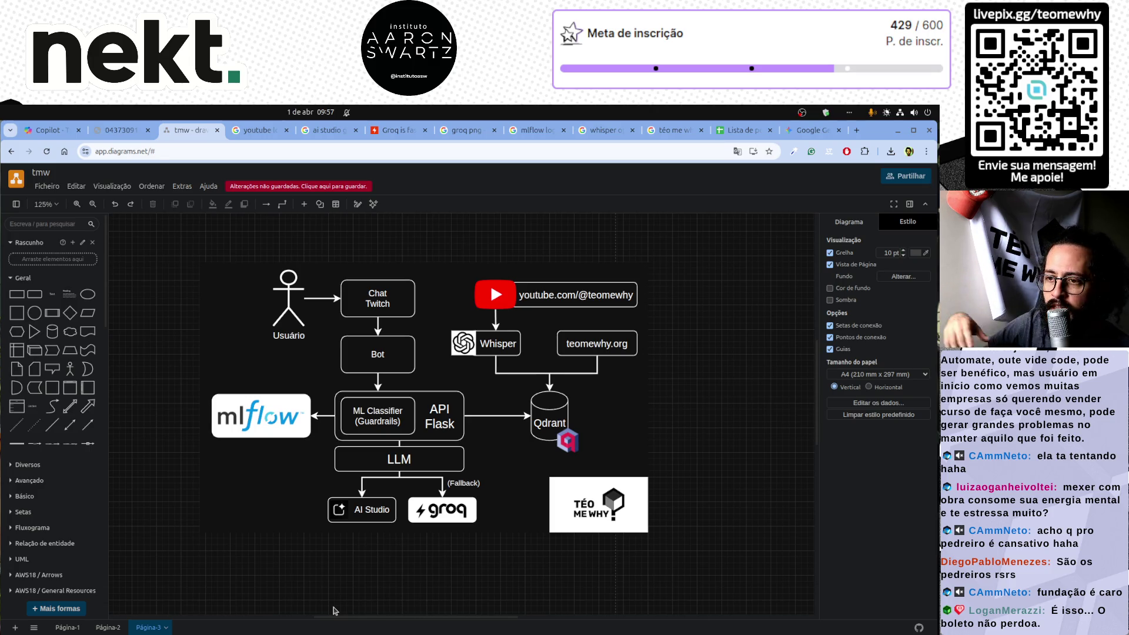
Cycle through the Gemini and logo search tabs until the truck photo tab is active
left_click(815, 135)
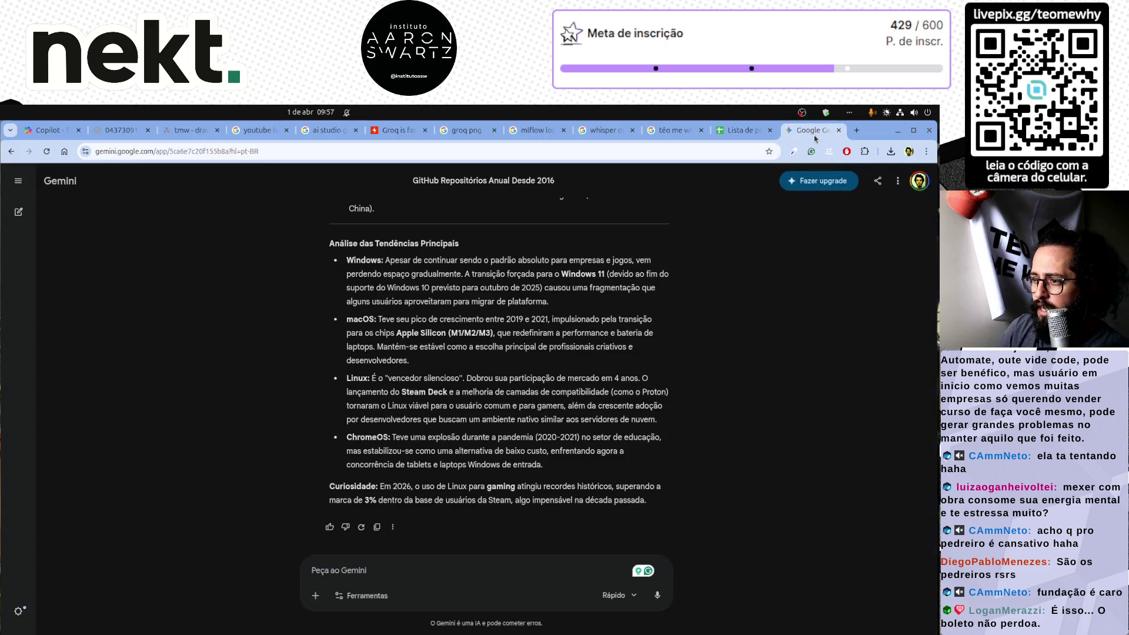
key("ctrl+shift+Tab")
key("ctrl+shift+Tab")
key("ctrl+shift+Tab")
key("ctrl+Tab")
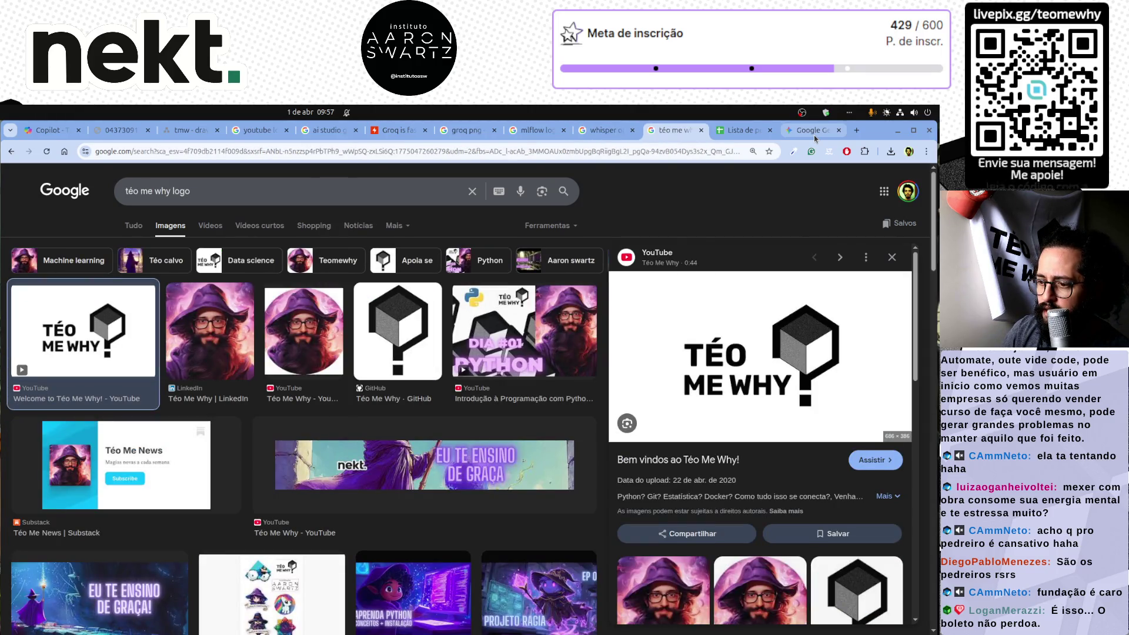
key("ctrl+shift+Tab")
key("ctrl+shift+Tab")
key("ctrl+shift+Tab")
key("ctrl+shift+Tab")
key("ctrl+shift+Tab")
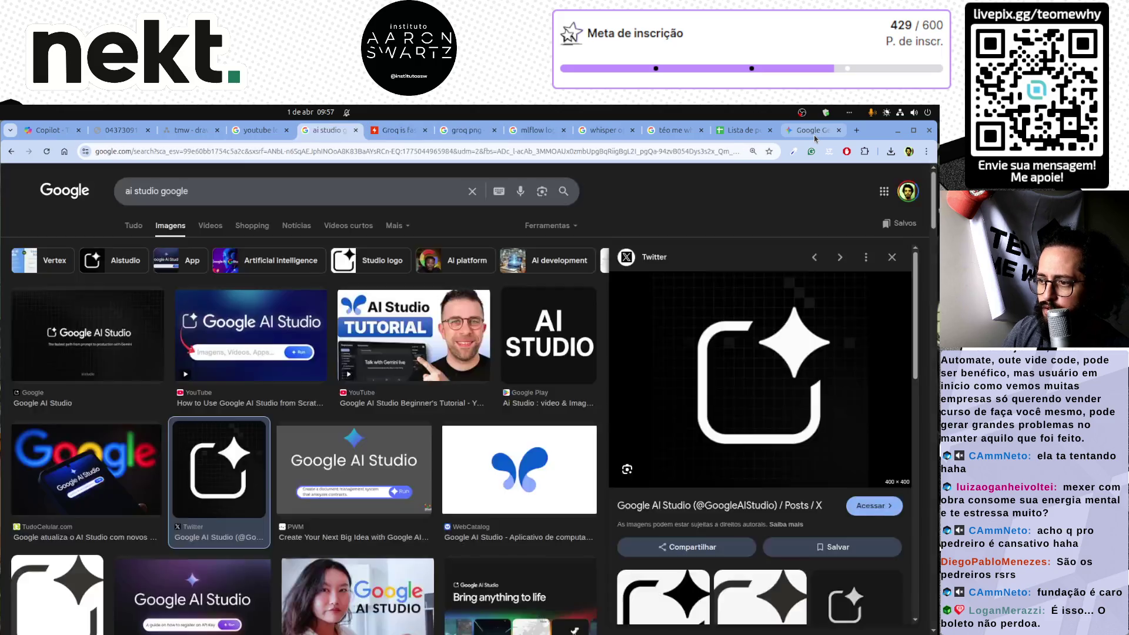
key("ctrl+shift+Tab")
key("ctrl+shift+Tab")
key("ctrl+shift+Tab")
key("ctrl+shift+Tab")
key("ctrl+Tab")
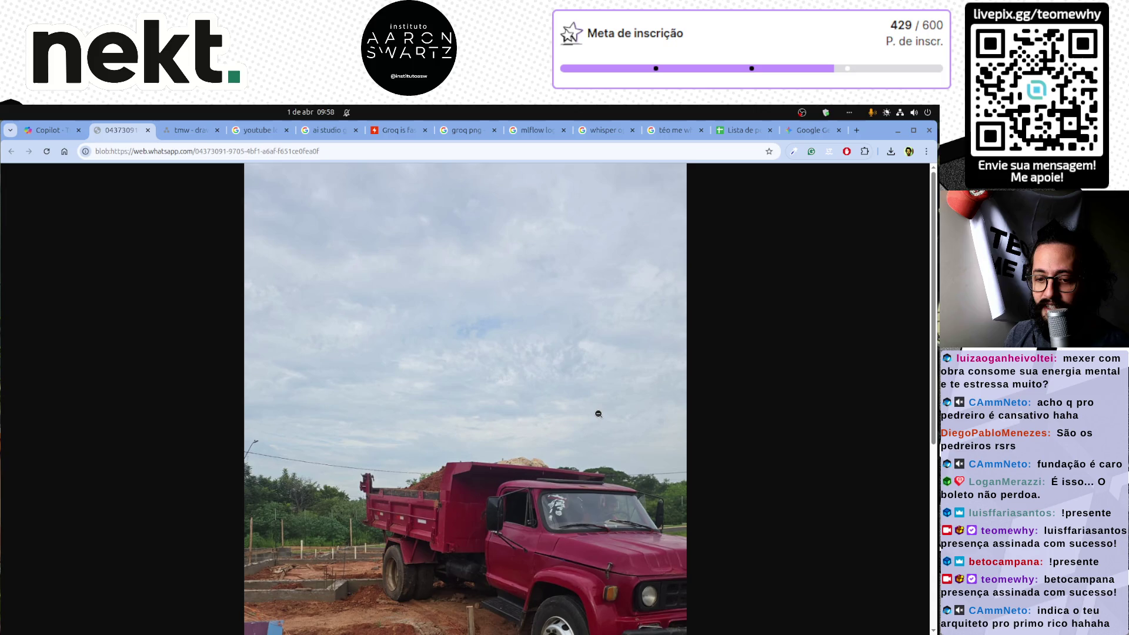
scroll(196, 134, "down", 2)
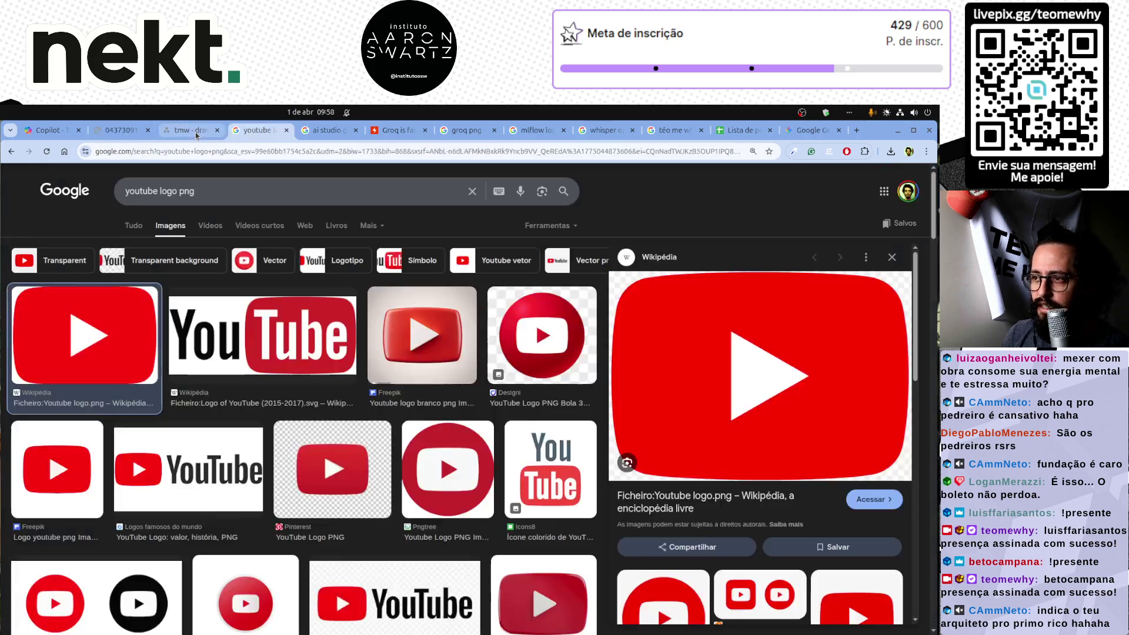
scroll(196, 135, "down", 2)
scroll(196, 135, "down", 3)
scroll(197, 136, "down", 1)
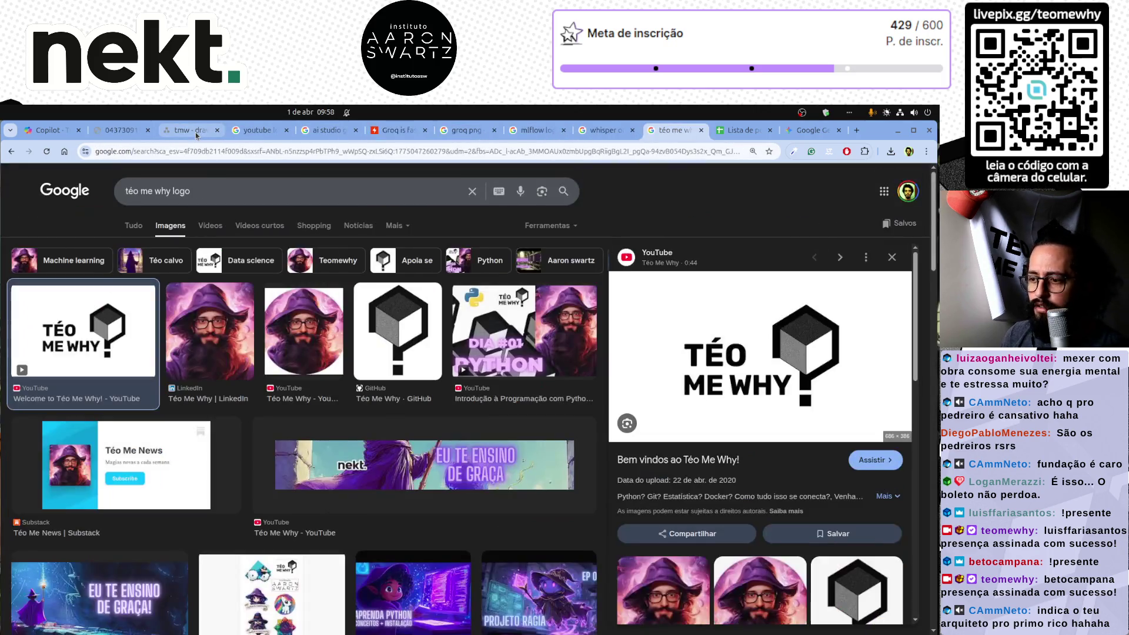
scroll(196, 135, "down", 1)
scroll(196, 135, "down", 1)
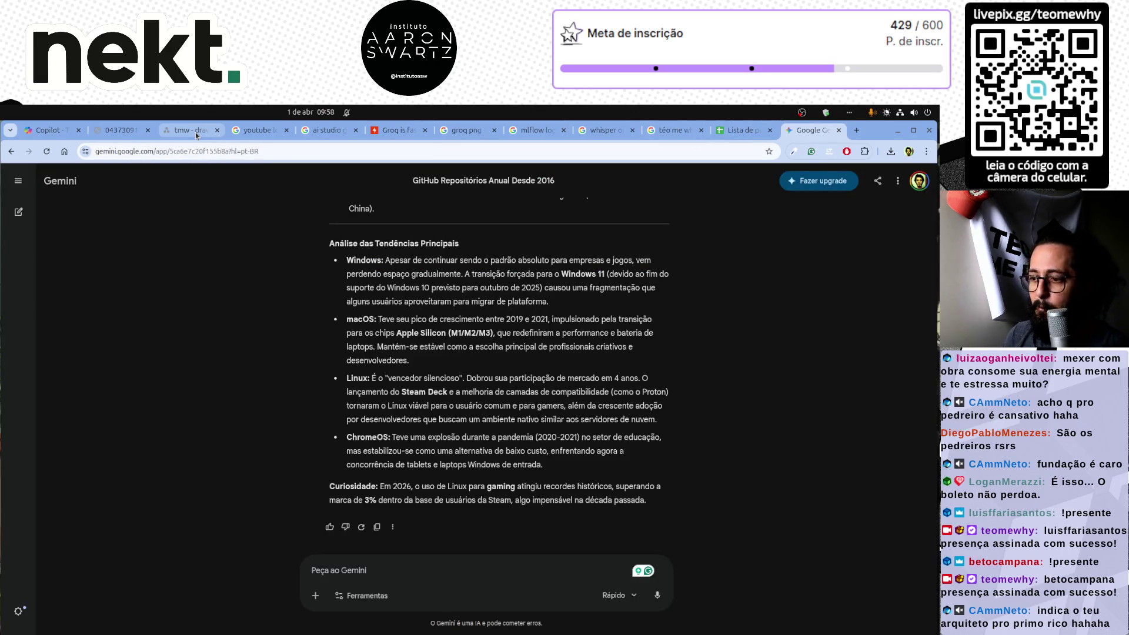
scroll(196, 135, "up", 2)
scroll(196, 135, "up", 4)
scroll(196, 135, "up", 4)
scroll(196, 135, "up", 1)
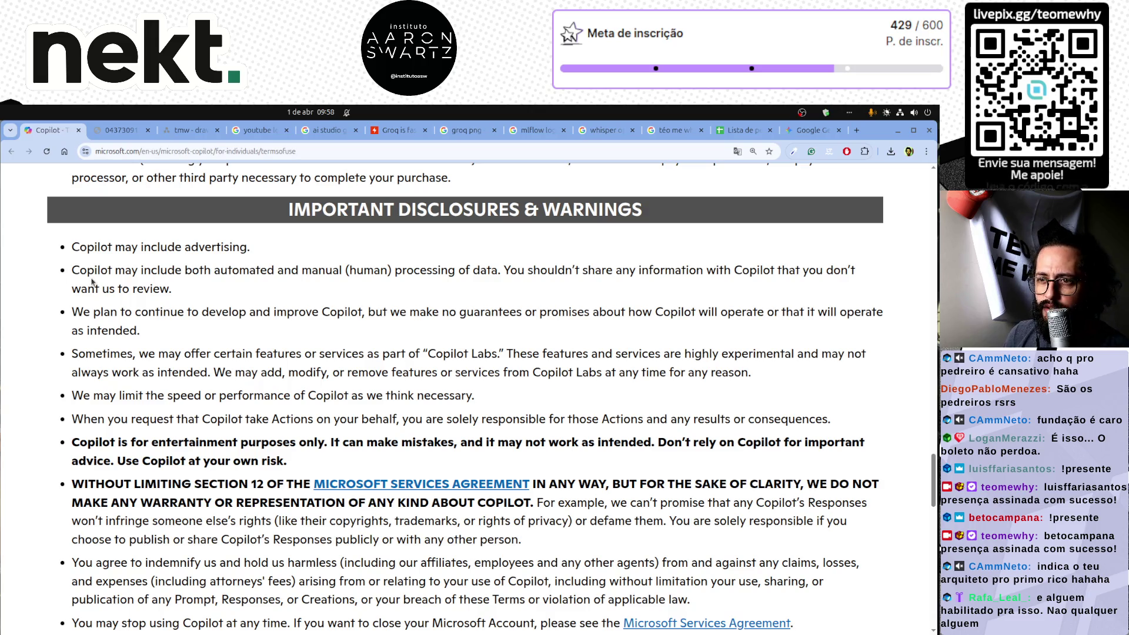
Close the Groq website and groq/mlflow logo search tabs, then return to the tmw diagram
left_click(397, 129)
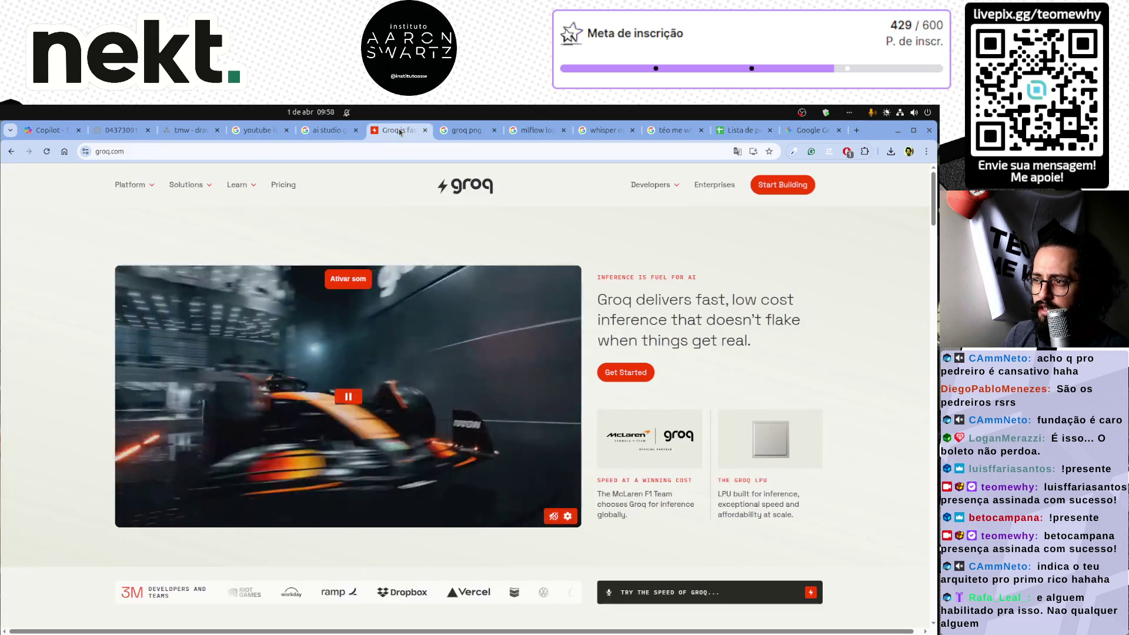
key("ctrl+w")
key("ctrl+w")
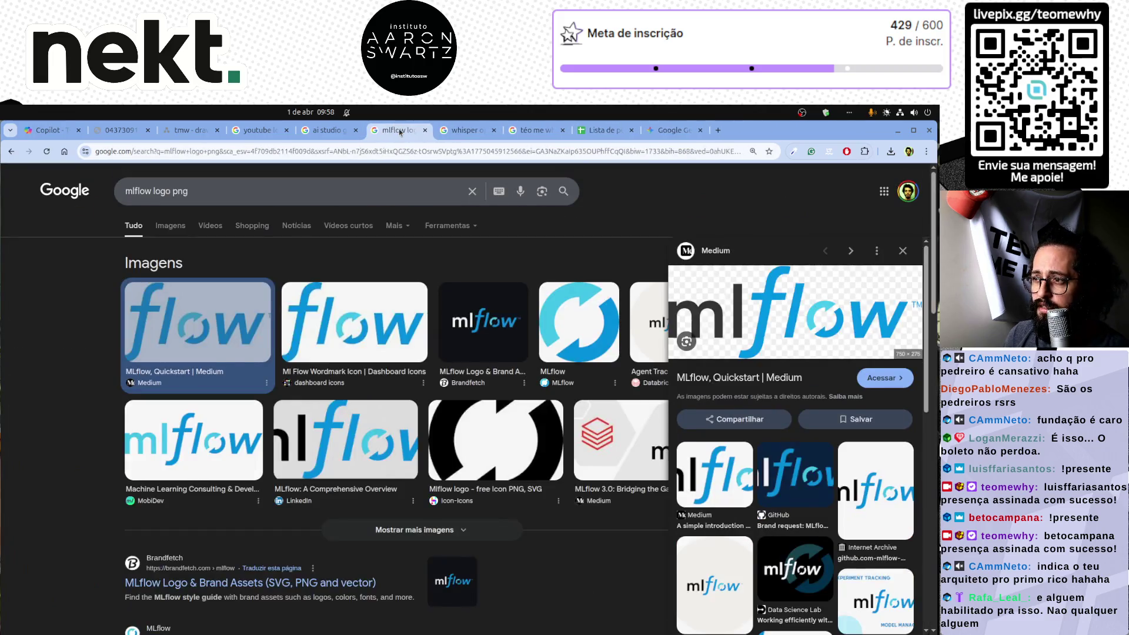
key("ctrl+w")
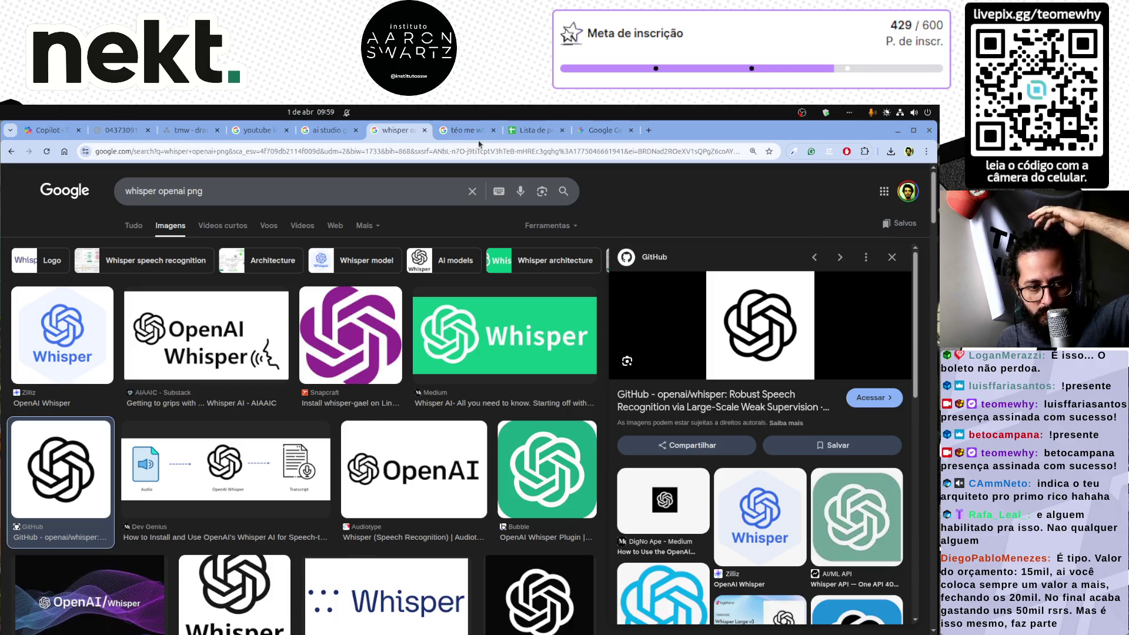
left_click(262, 132)
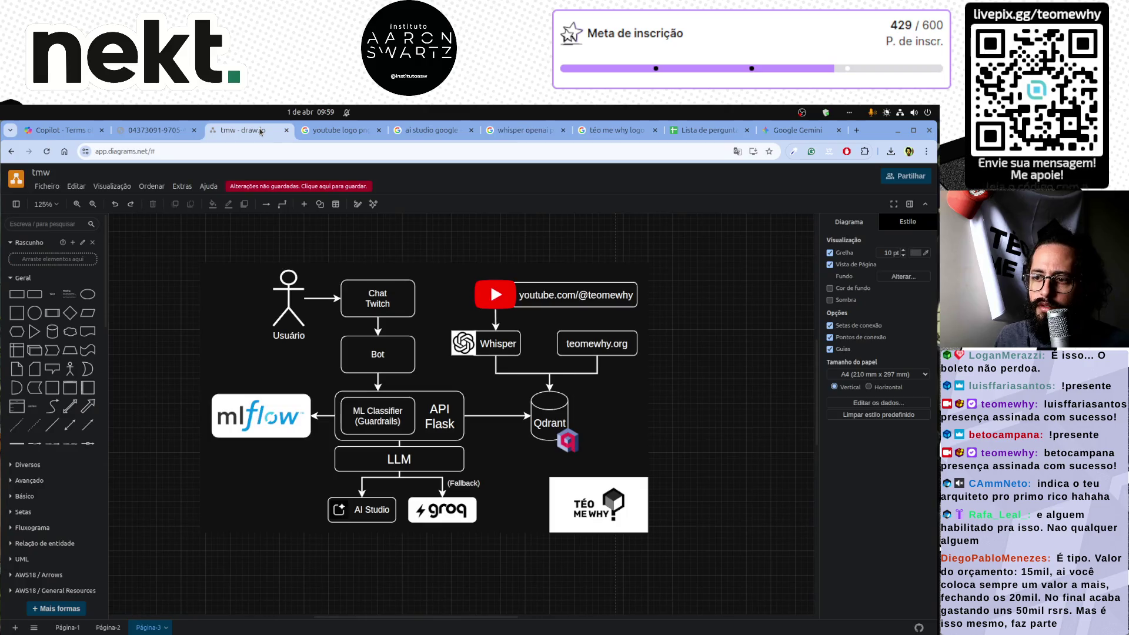
key("ctrl+shift+Tab")
key("ctrl+shift+Tab")
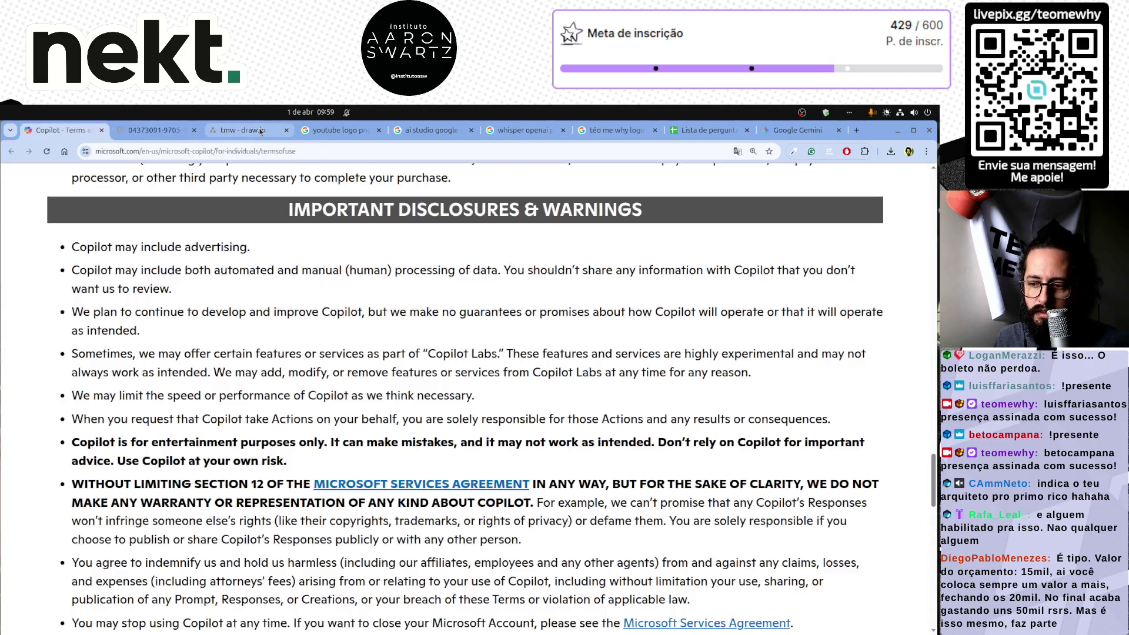
key("ctrl+Tab")
key("ctrl+Tab")
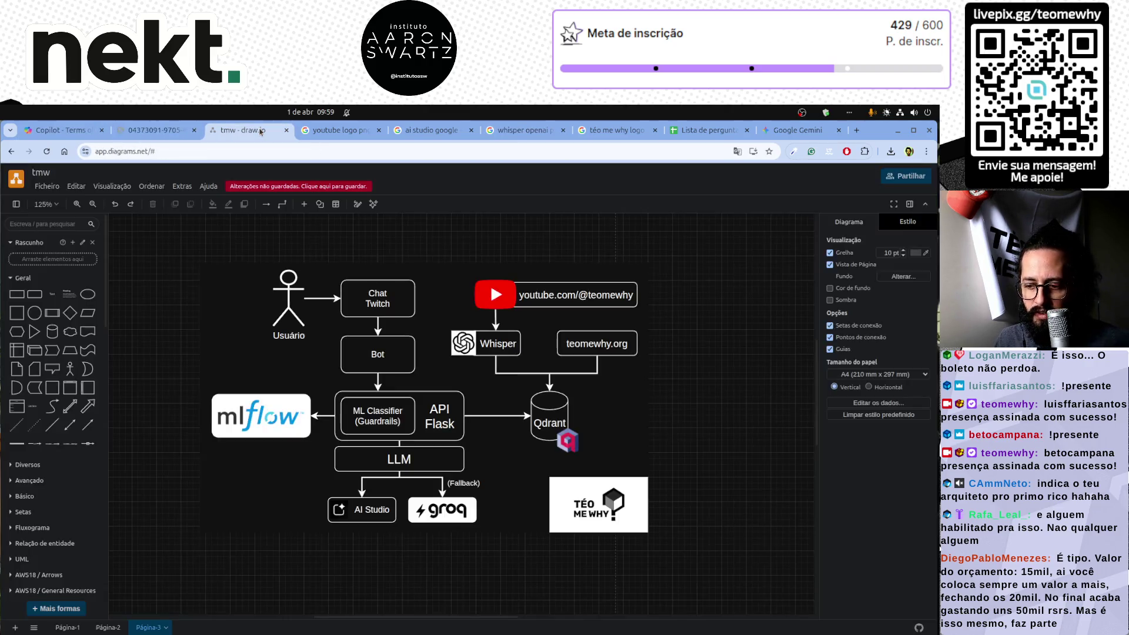
key("ctrl+Tab")
key("ctrl+Tab")
key("ctrl+shift+Tab")
key("ctrl+Tab")
key("ctrl+Tab")
key("ctrl+Tab")
key("ctrl+Tab")
key("ctrl+Tab")
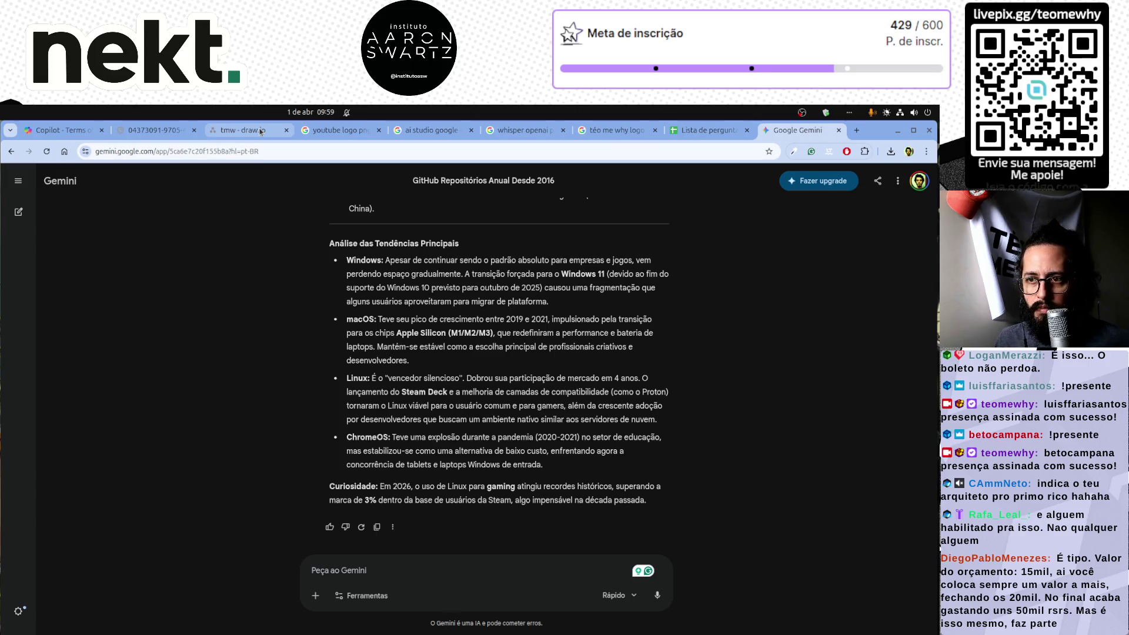
left_click(261, 131)
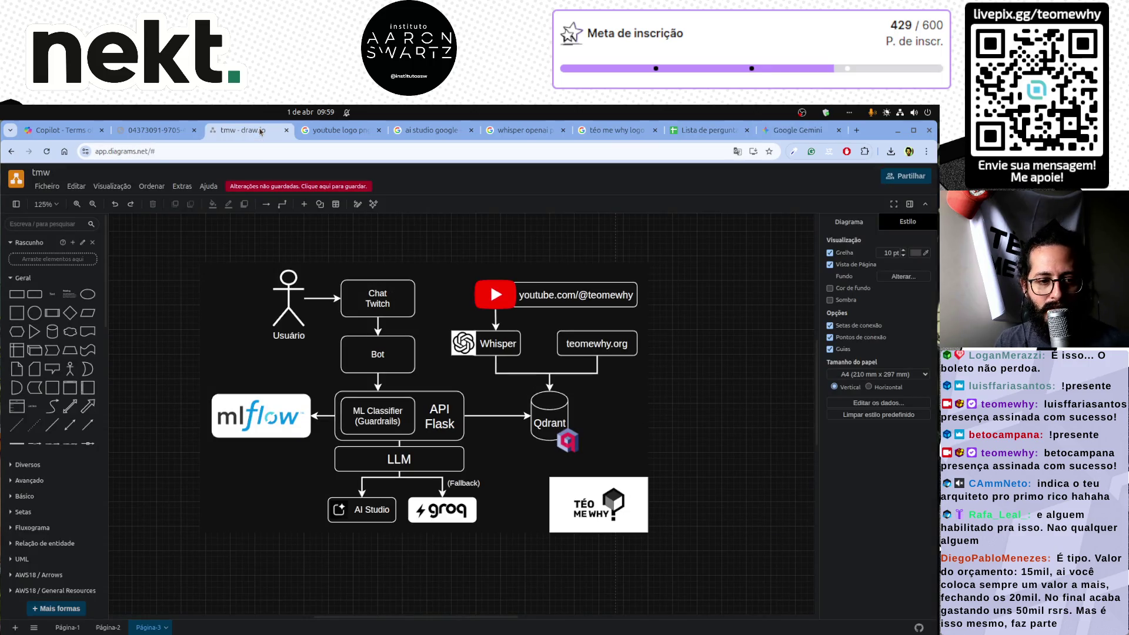
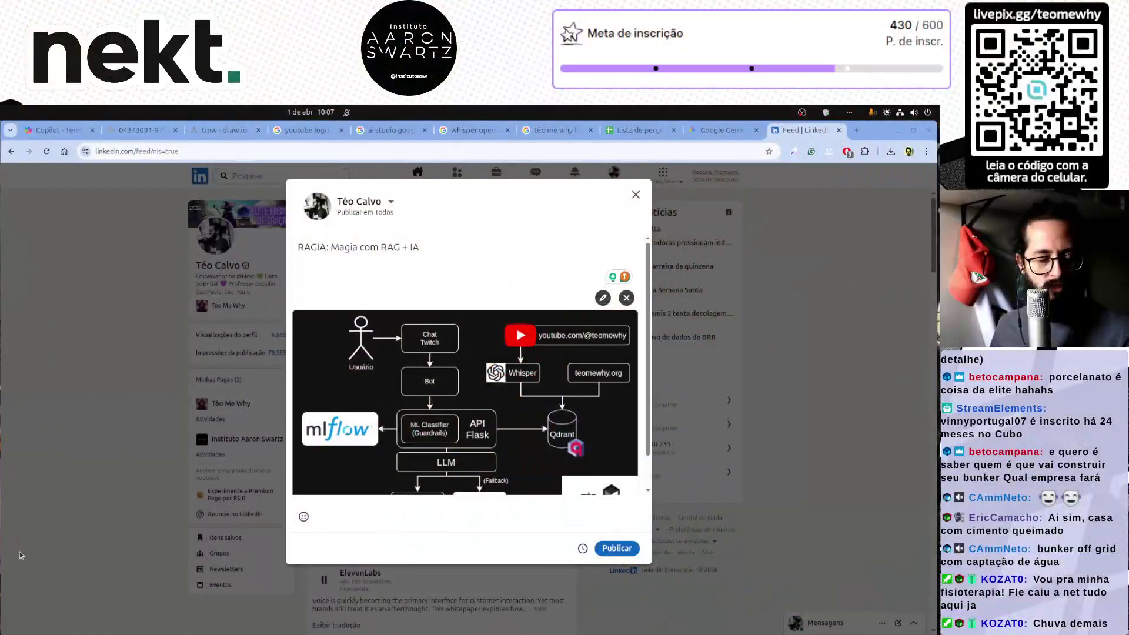
Write the intro sentence about the RAG system built for the live chat beneath the title
left_click(345, 281)
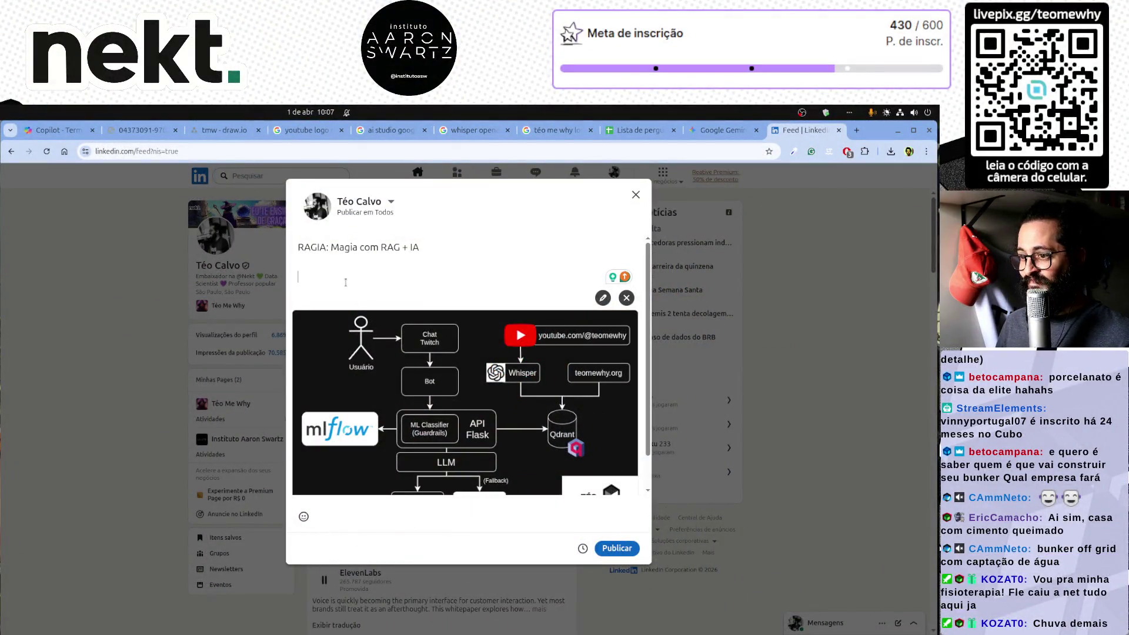
type("Contando um pouco para")
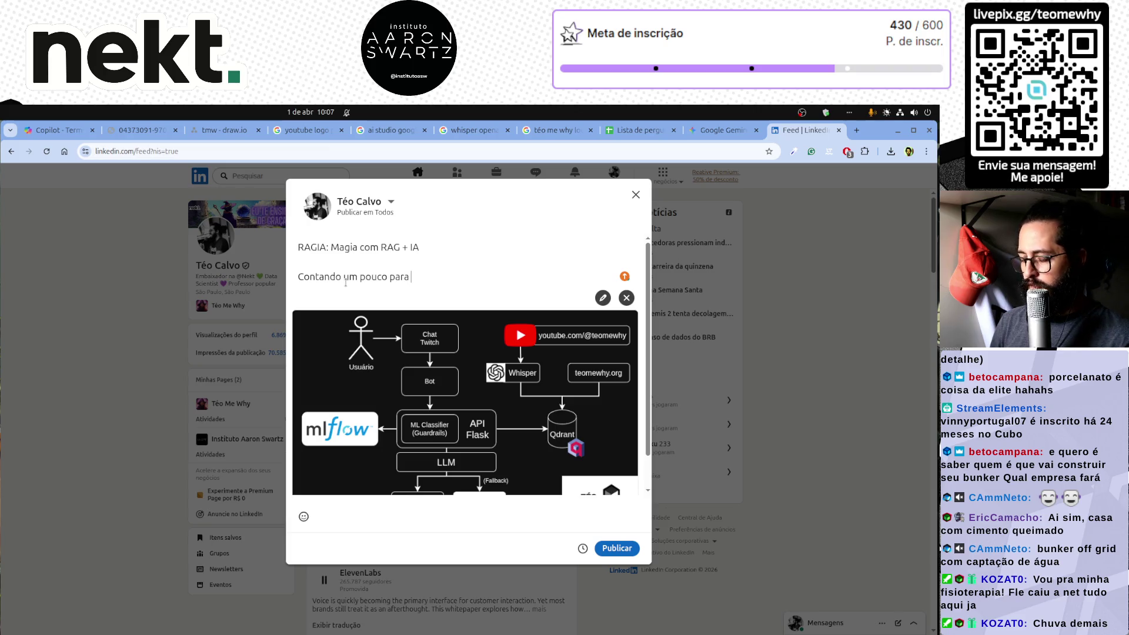
type("ês de nossa")
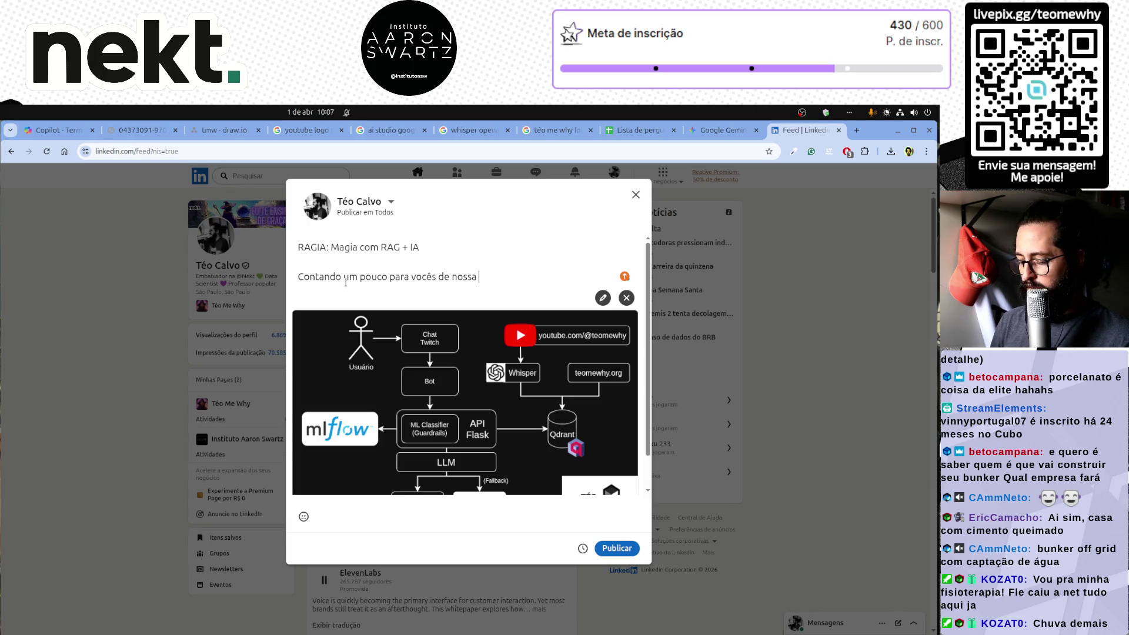
type("vação e co")
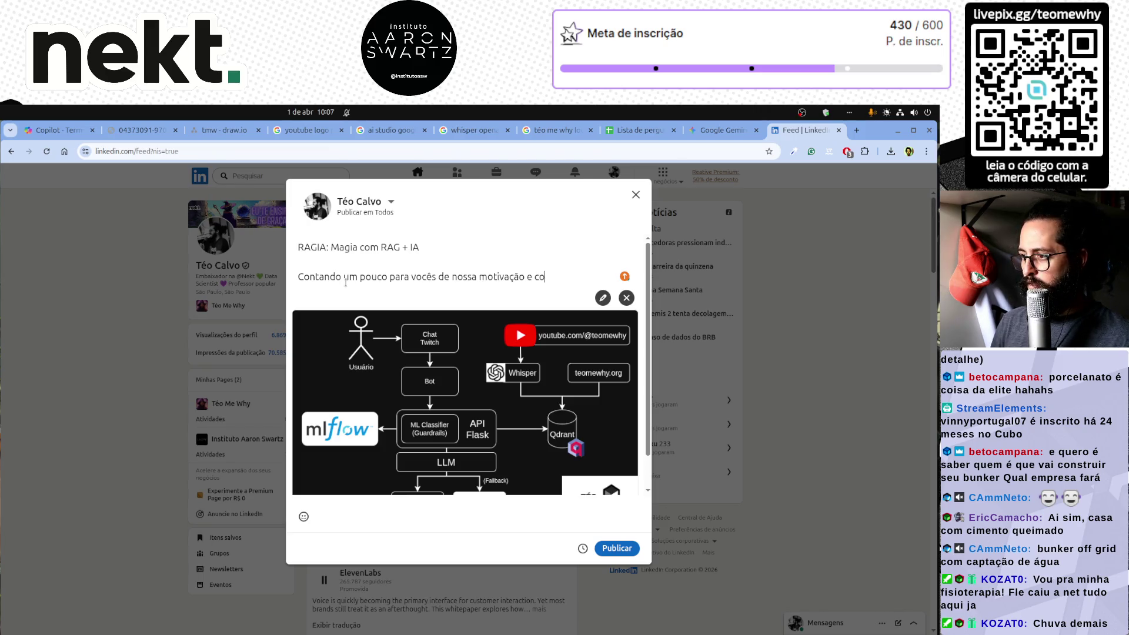
type("icou o esq")
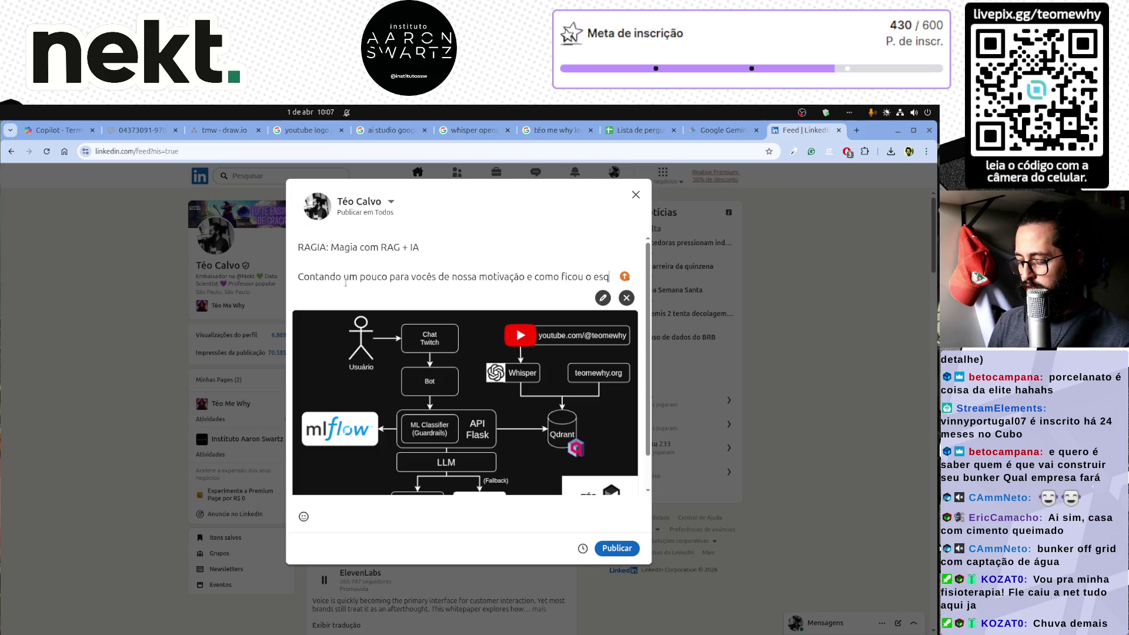
type("uema d")
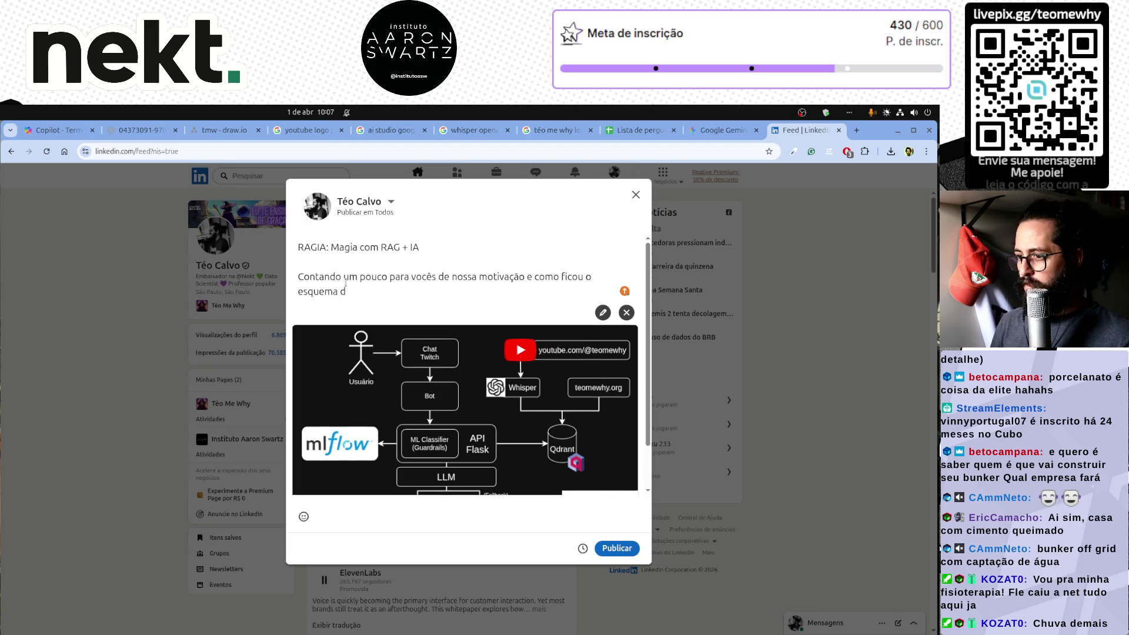
type("o nosso")
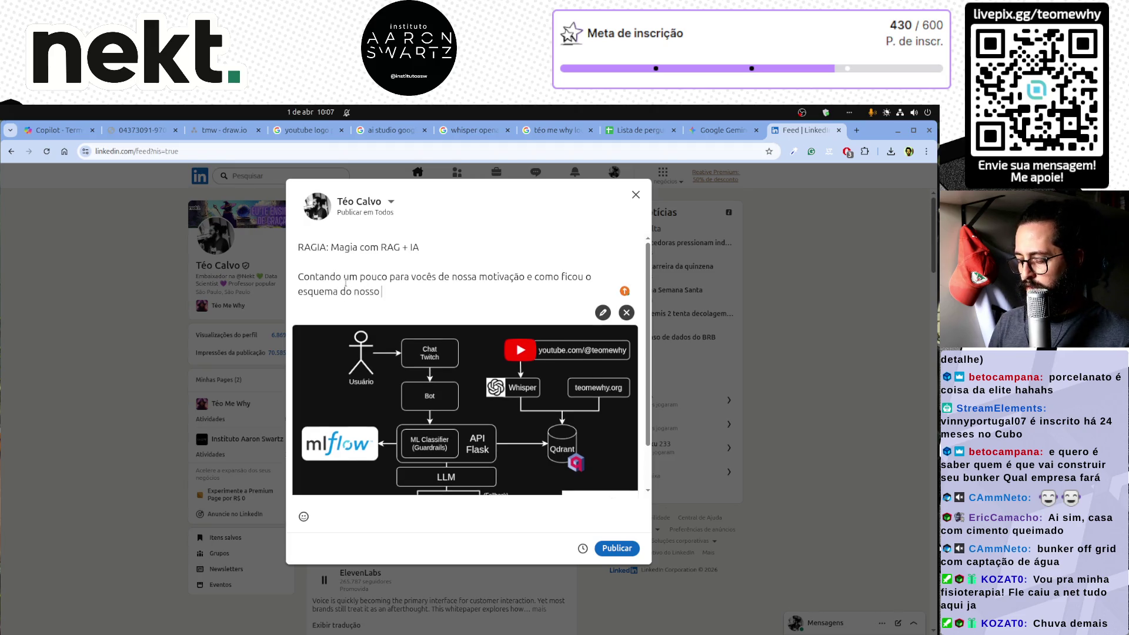
type("ema")
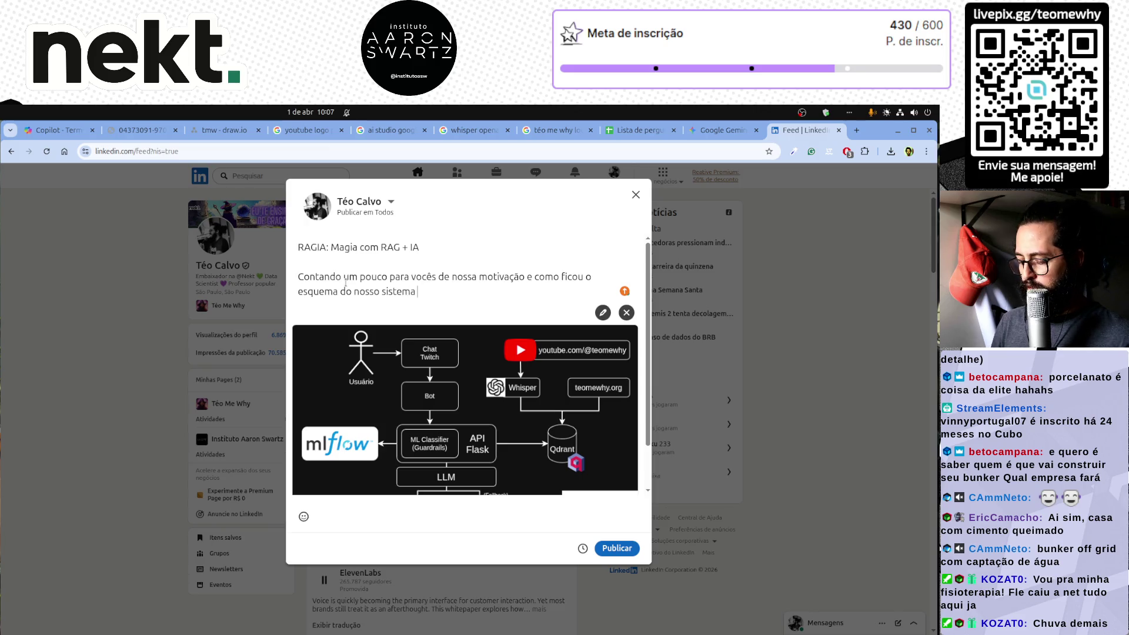
type(" parare")
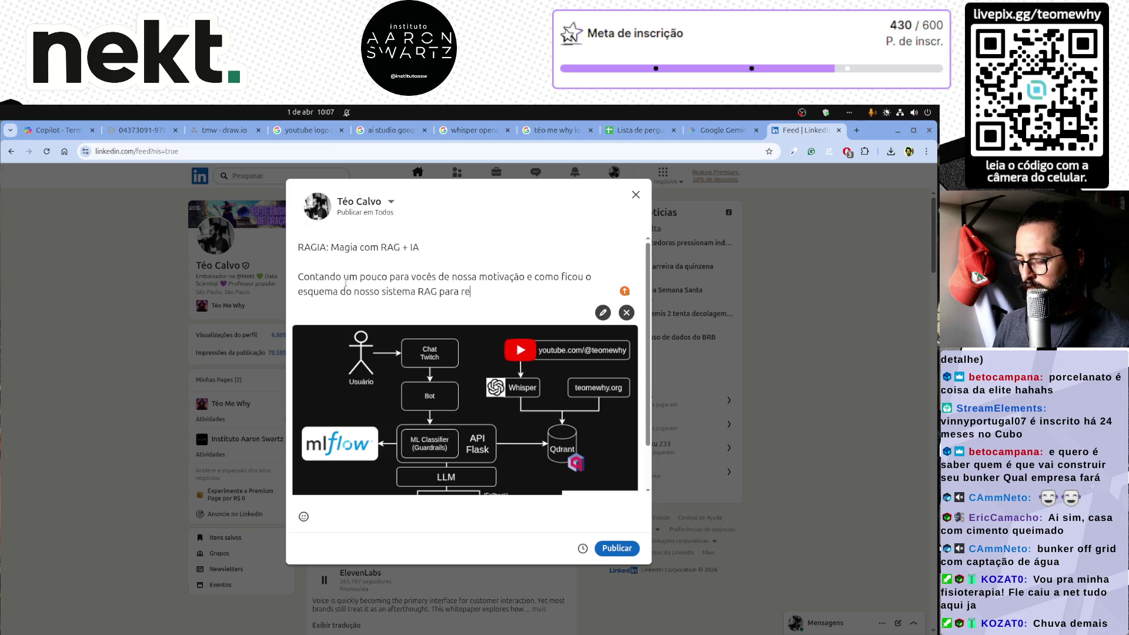
type("o chat da live.")
key("Return")
key("Return")
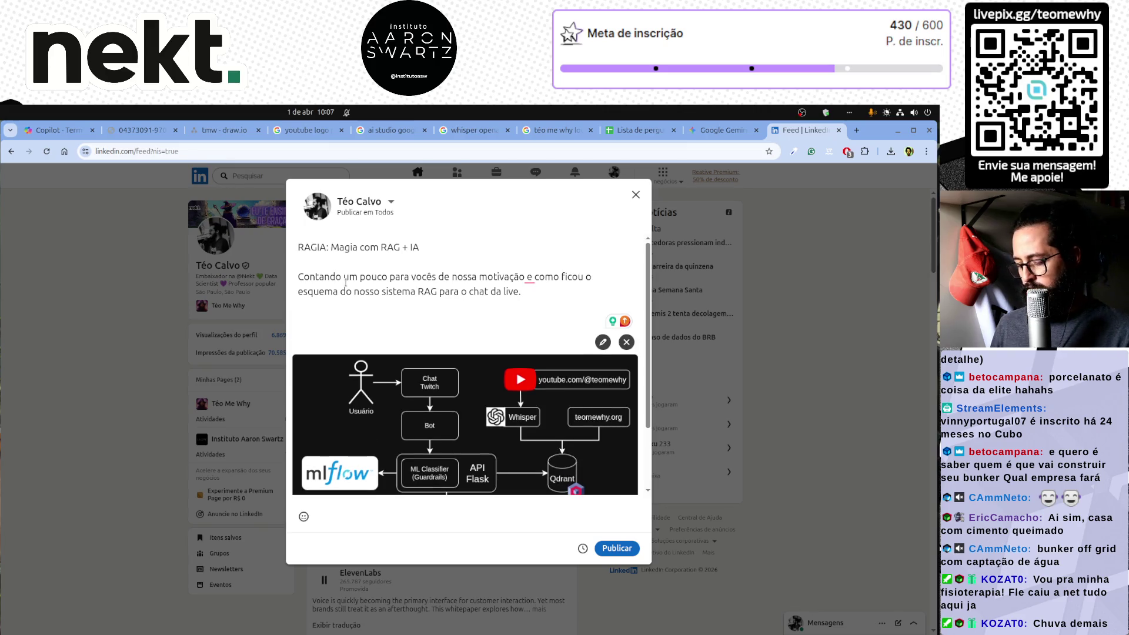
type("É bem")
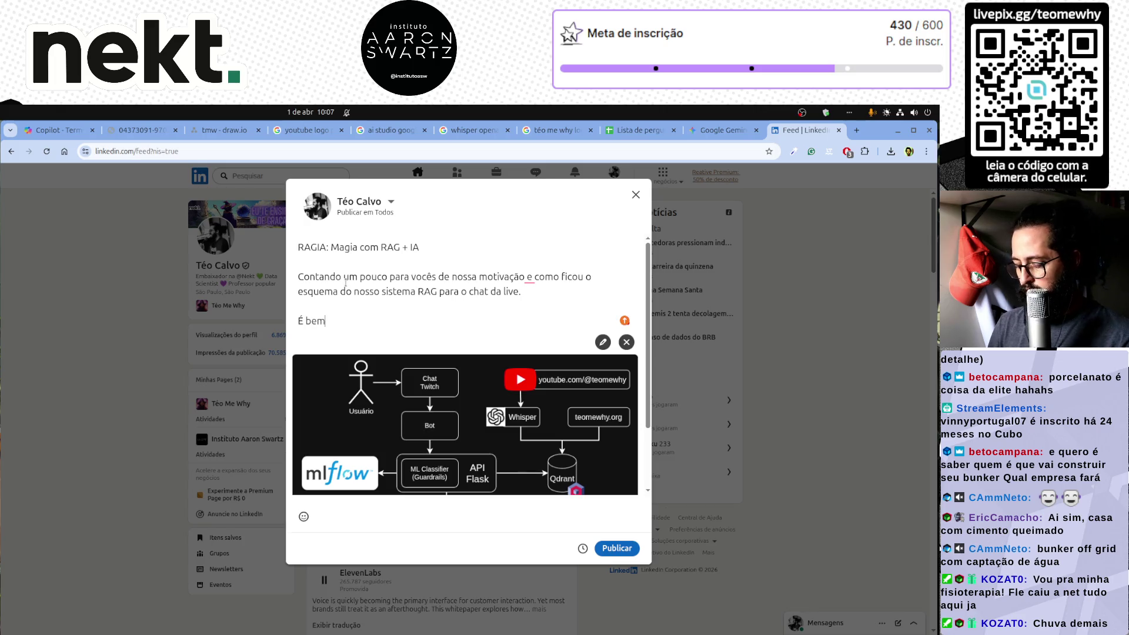
type("m surgirem")
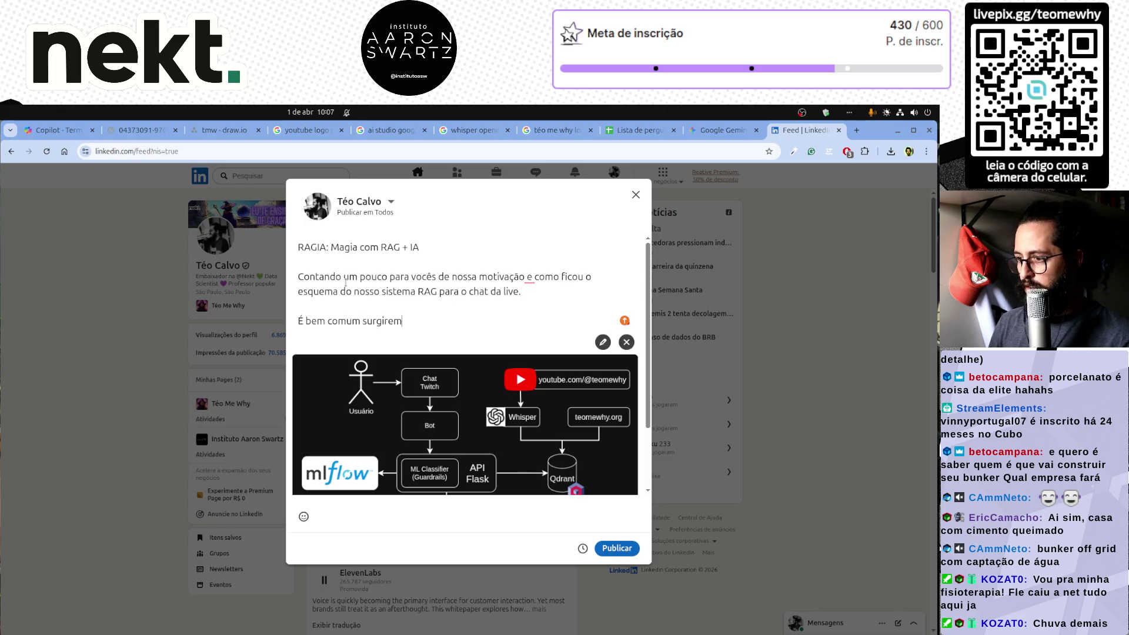
type("guntas durante as tra")
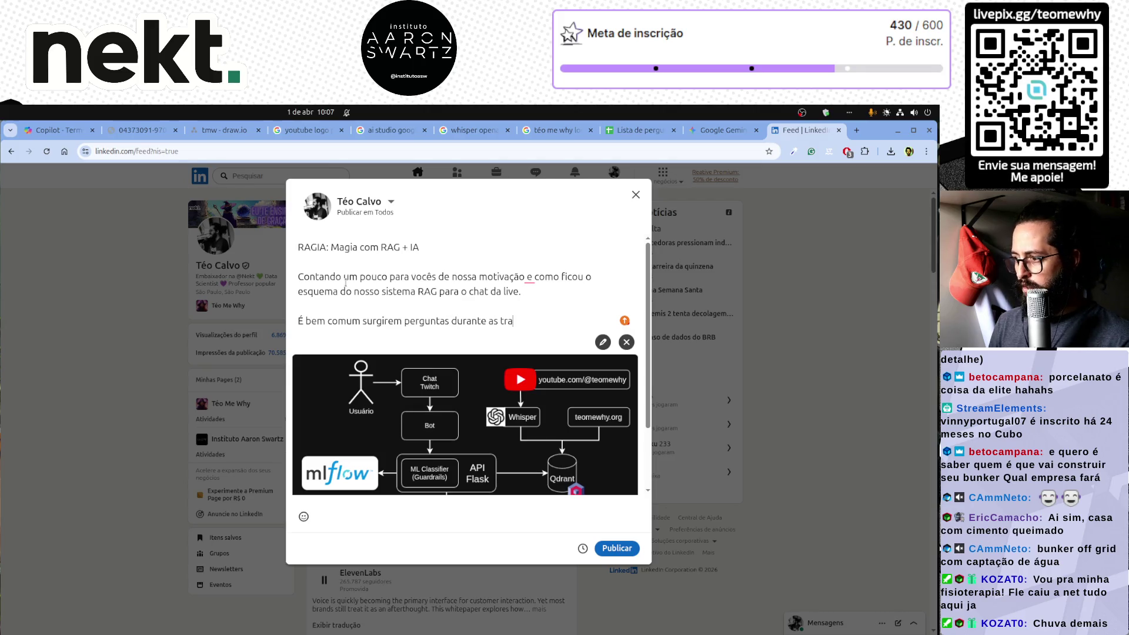
type("missões")
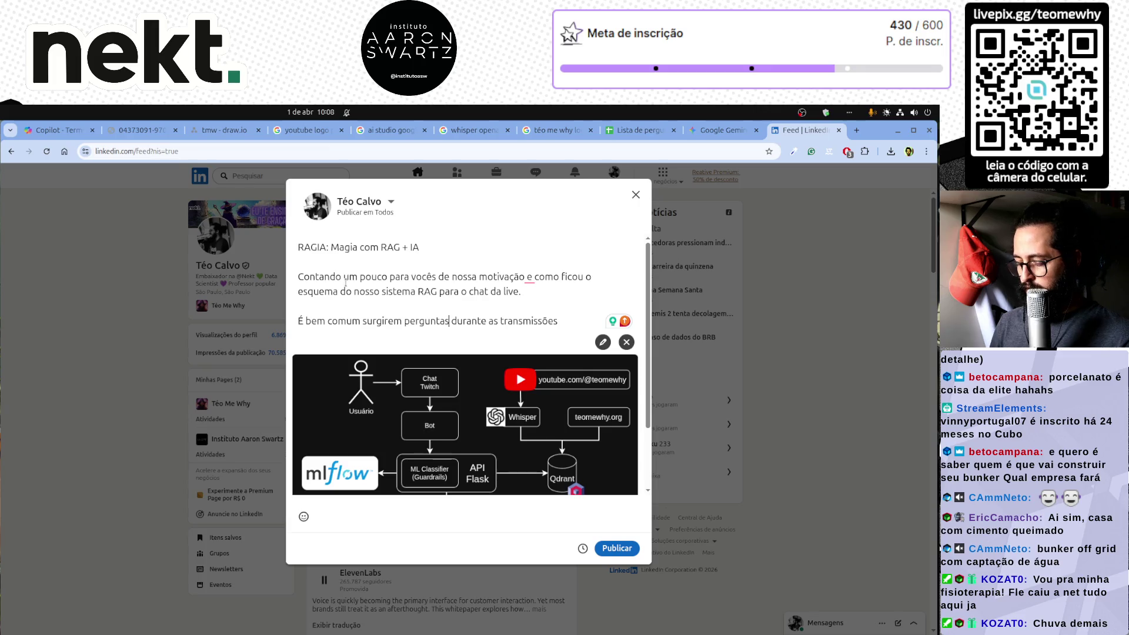
type(" repetidas")
Write that repeated stream questions led to a RAG answering users automatically, fixing 'nossos', then begin 'O pr…'
key("End")
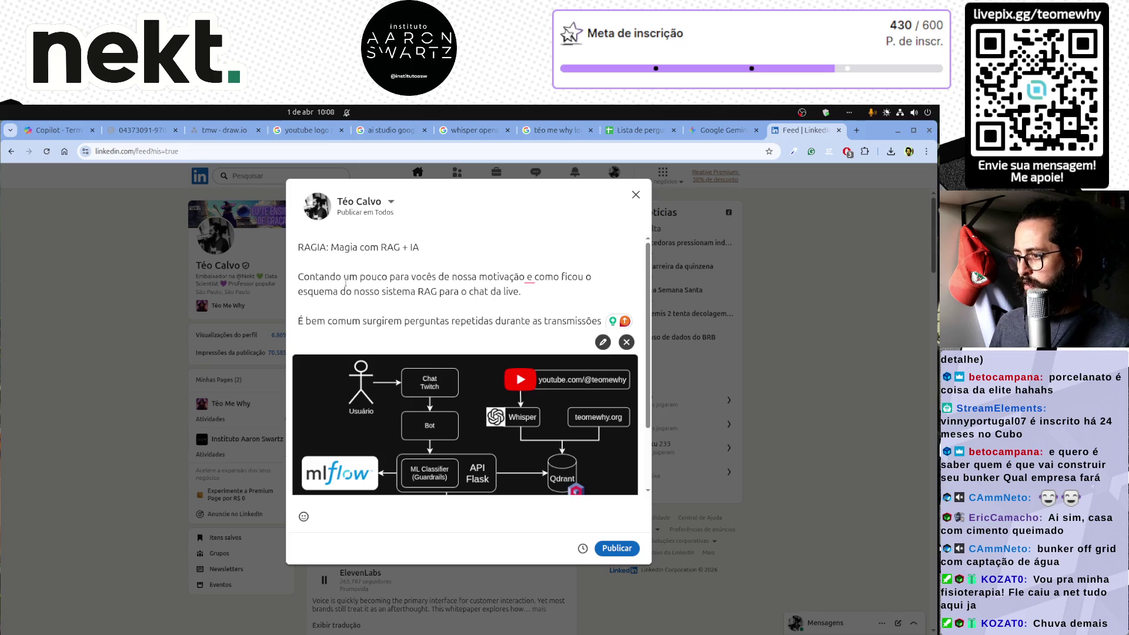
type("P")
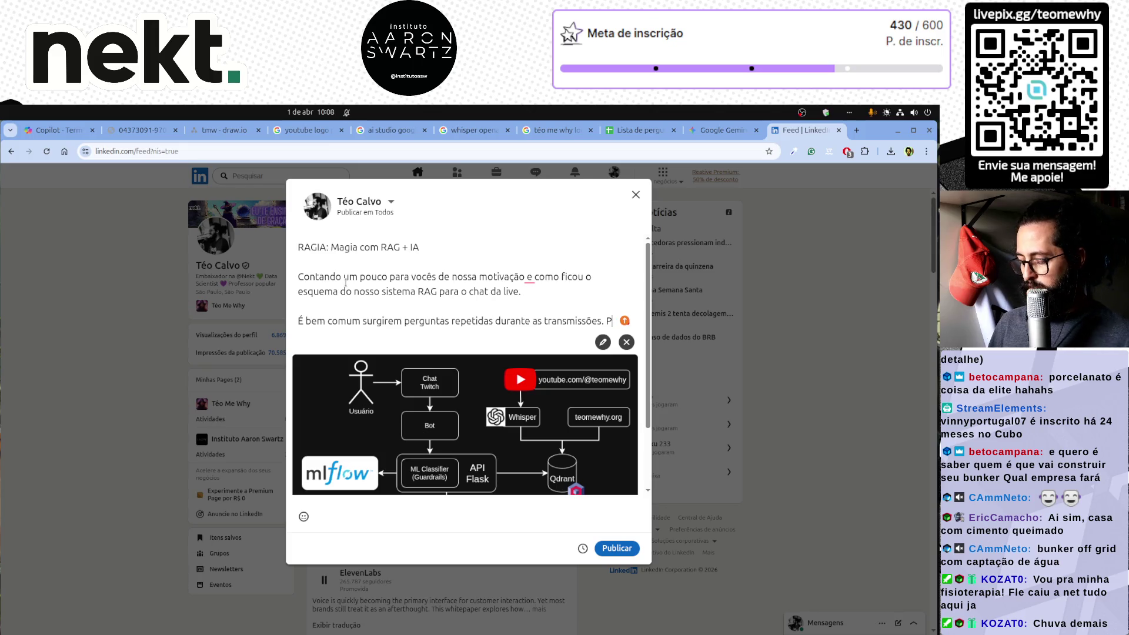
type("or isso, pense")
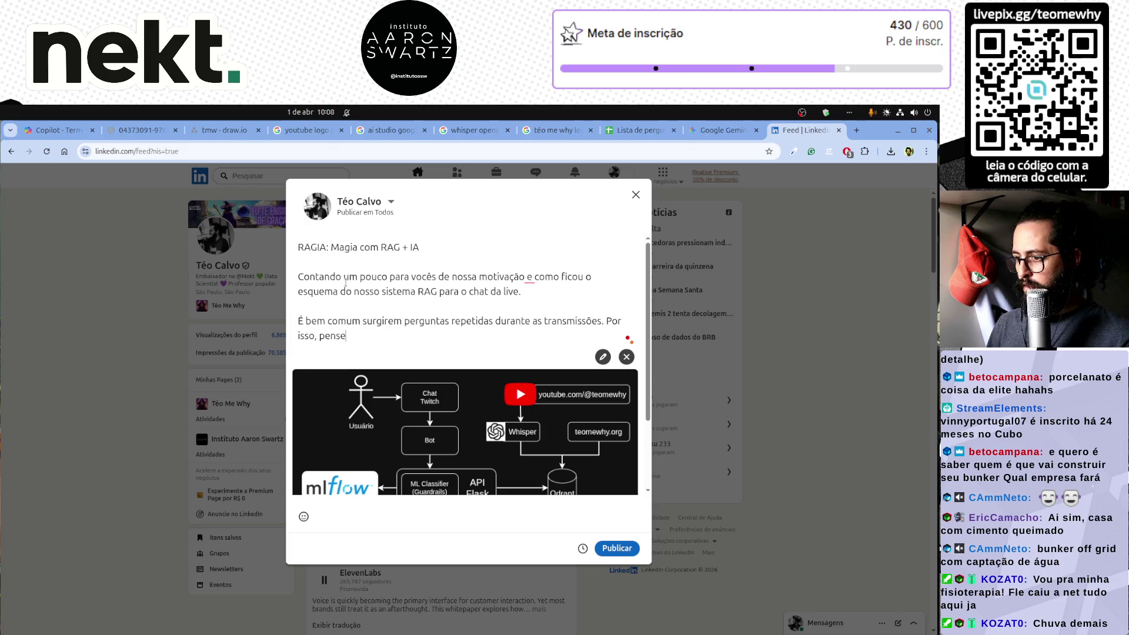
type("i em faze")
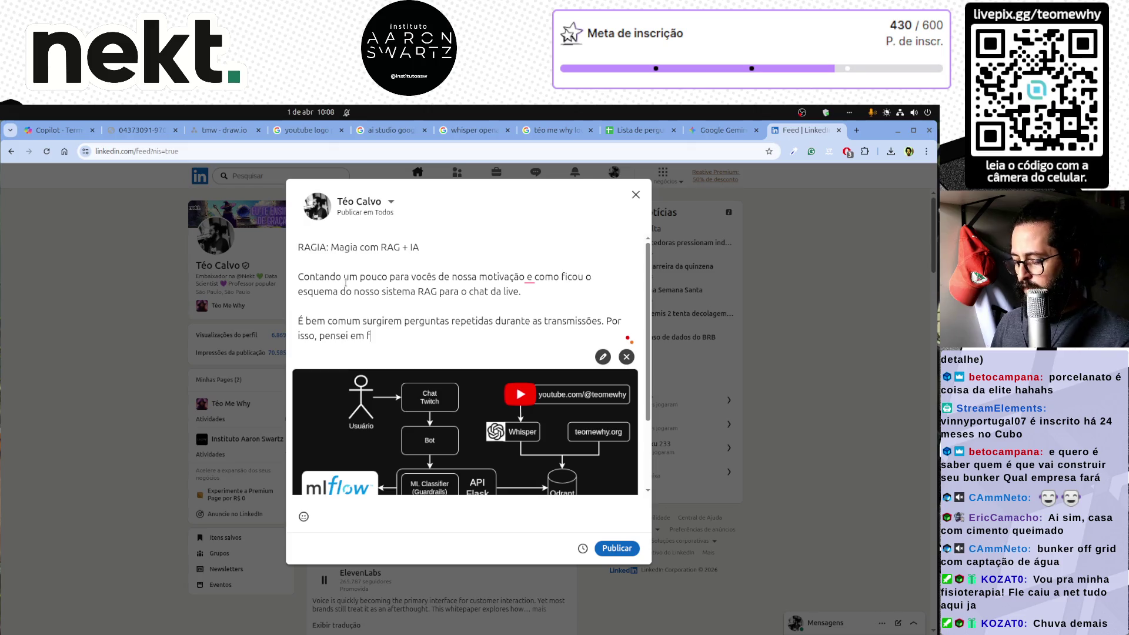
type("r um")
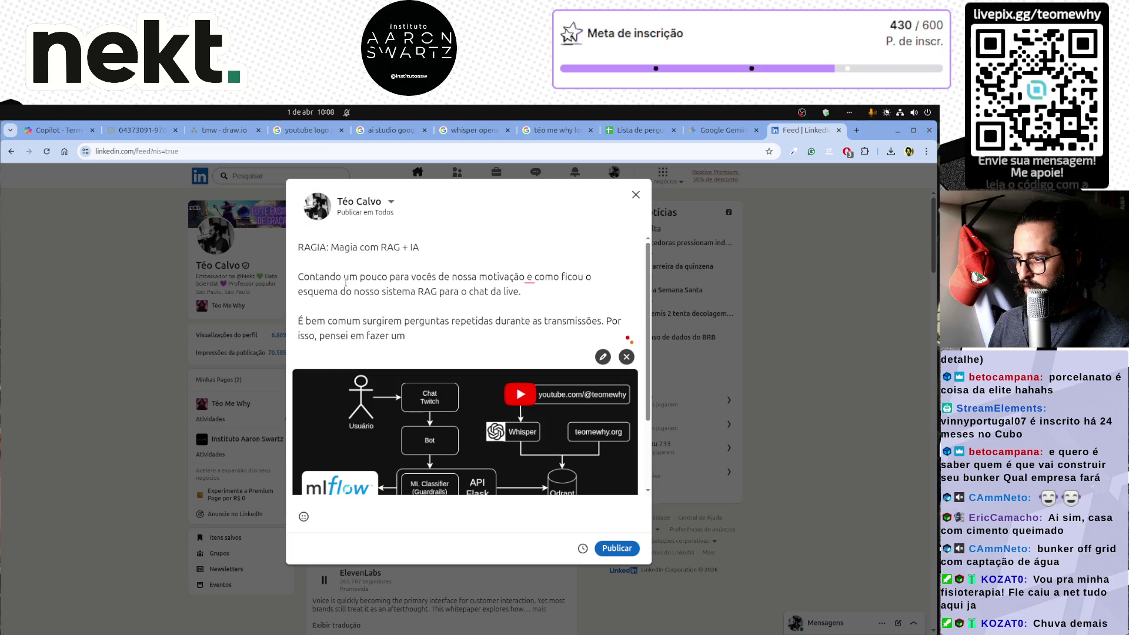
type(" RAG para ")
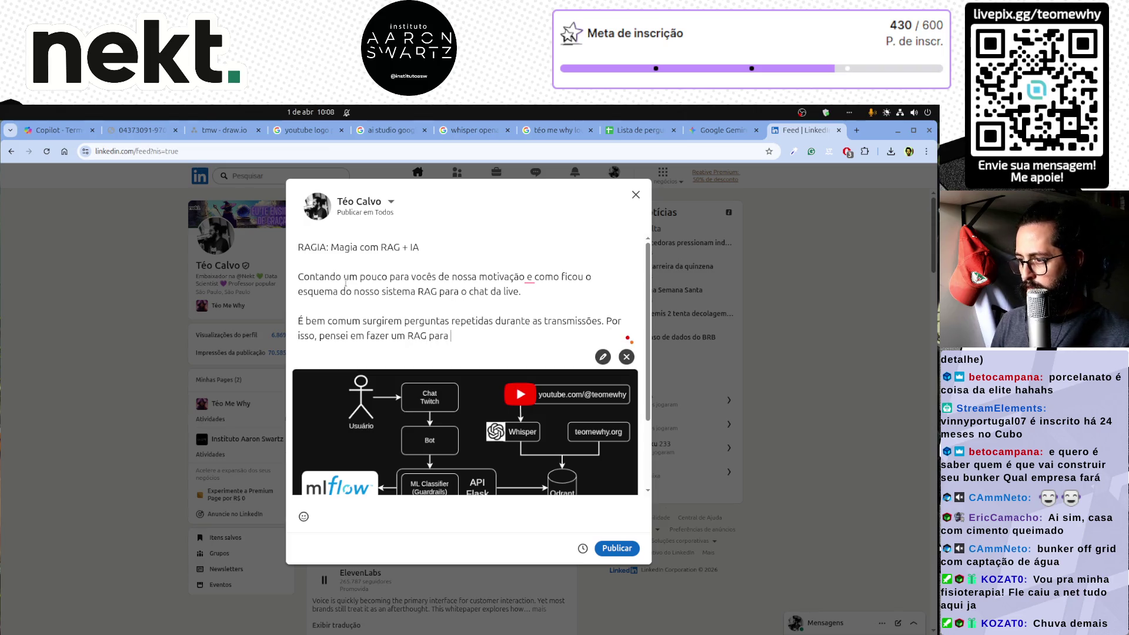
type("responder de")
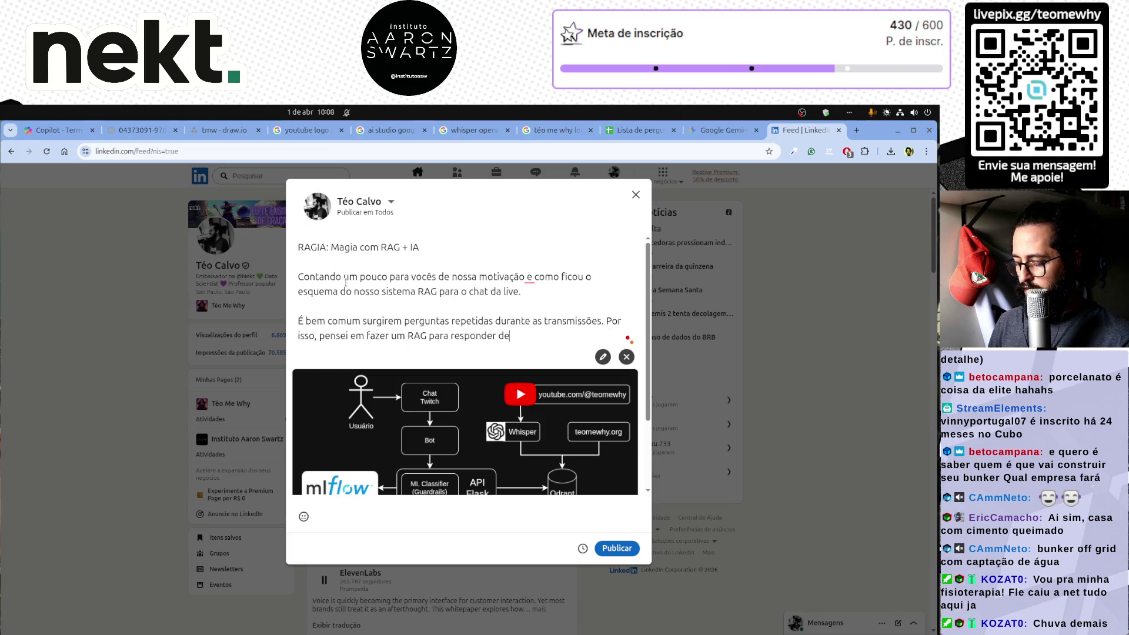
type(" maneira automática")
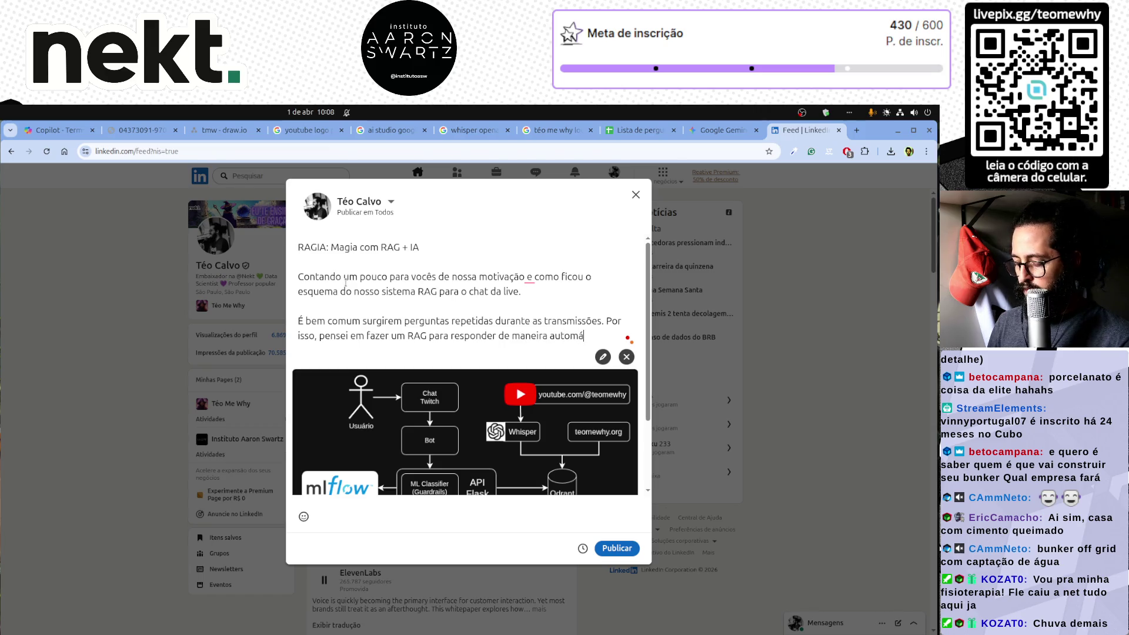
type(" nosso usuários.")
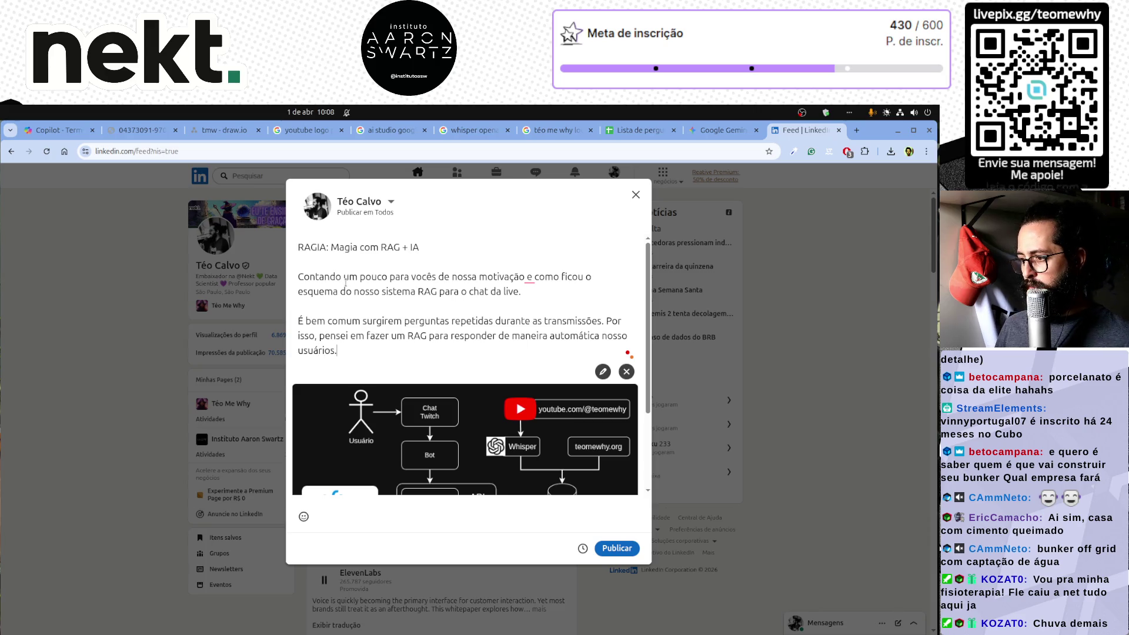
key("Home")
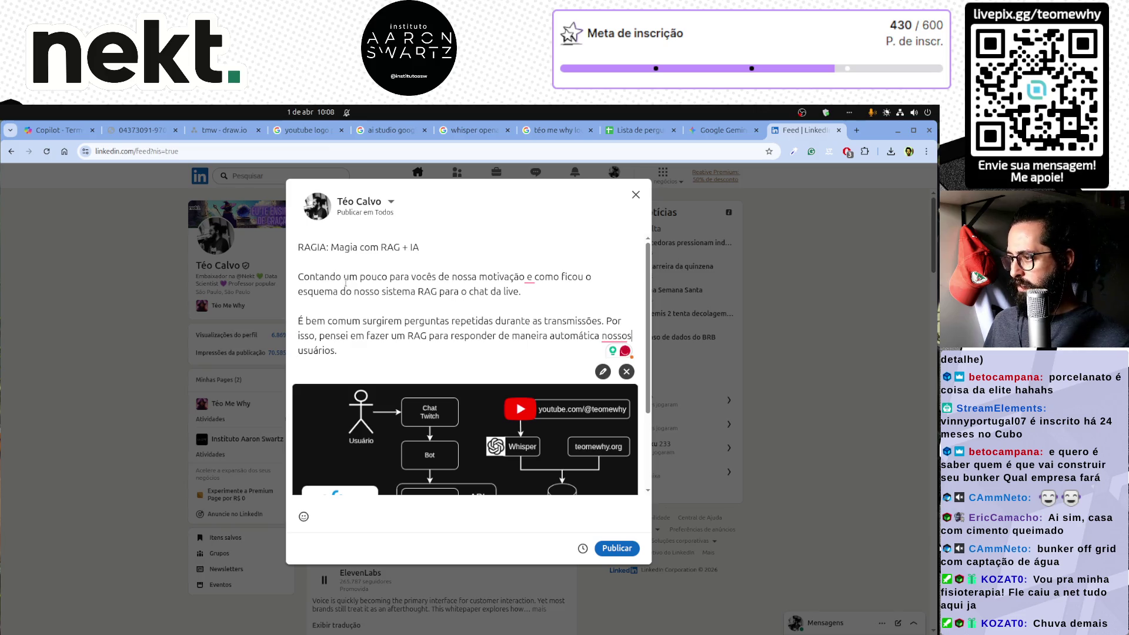
key("Return")
key("Return")
type("O pr")
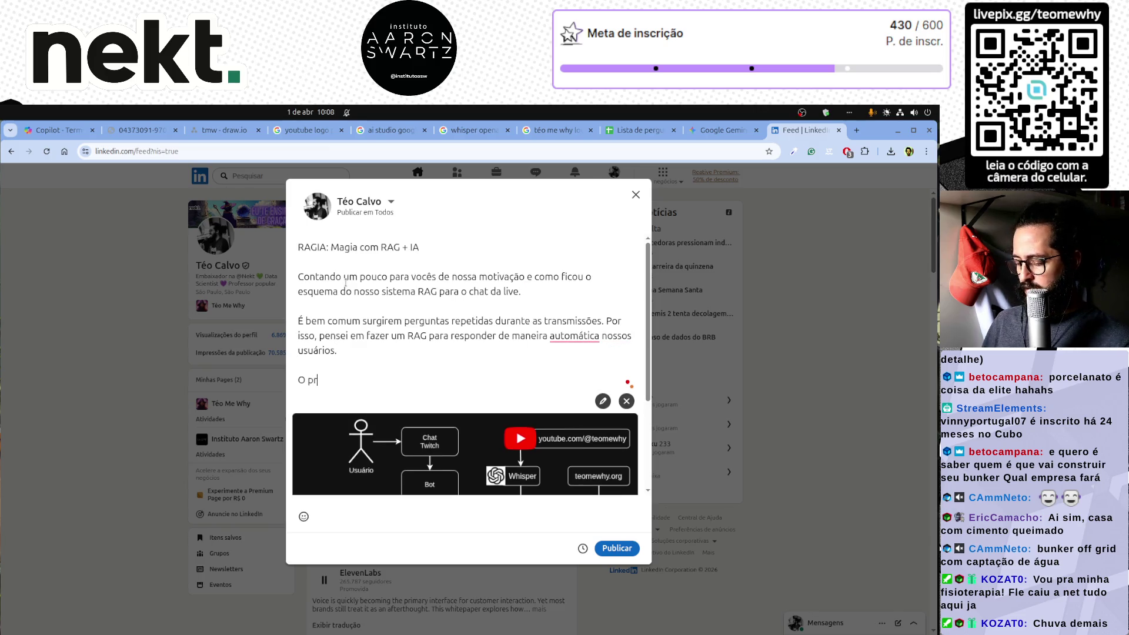
type("imeiro passo")
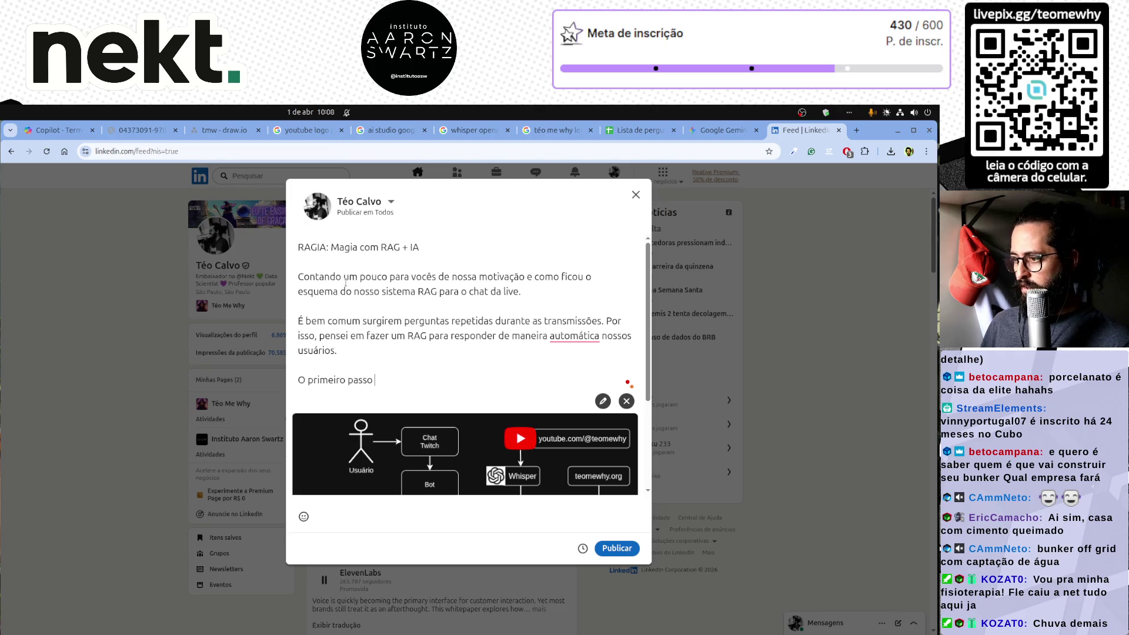
type(" foi construir nossa base de")
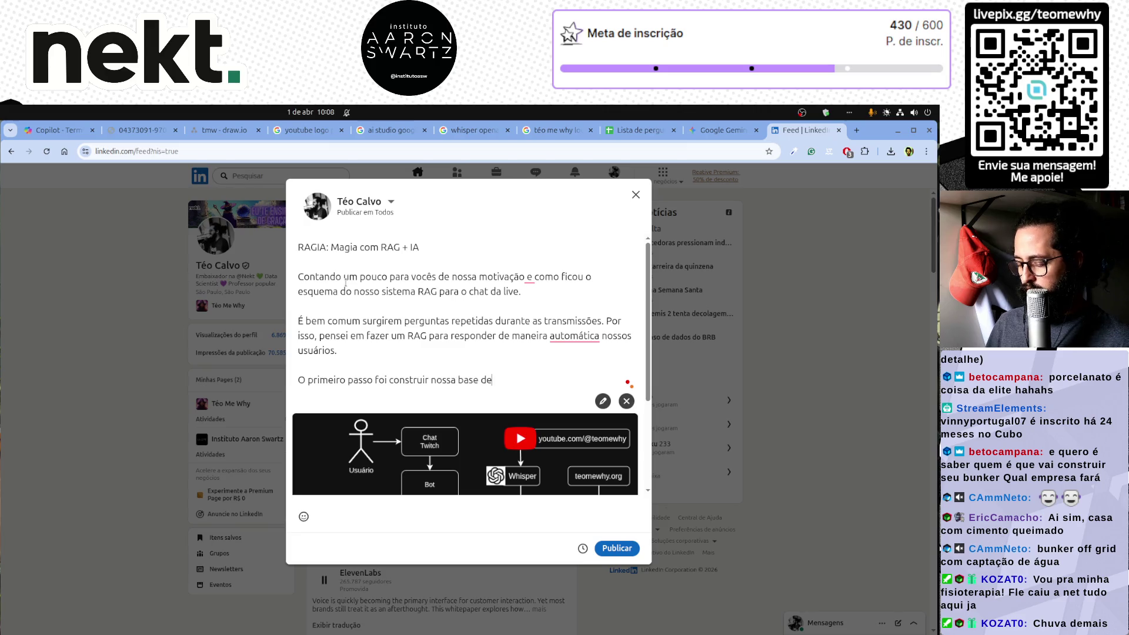
type(" conhecimento")
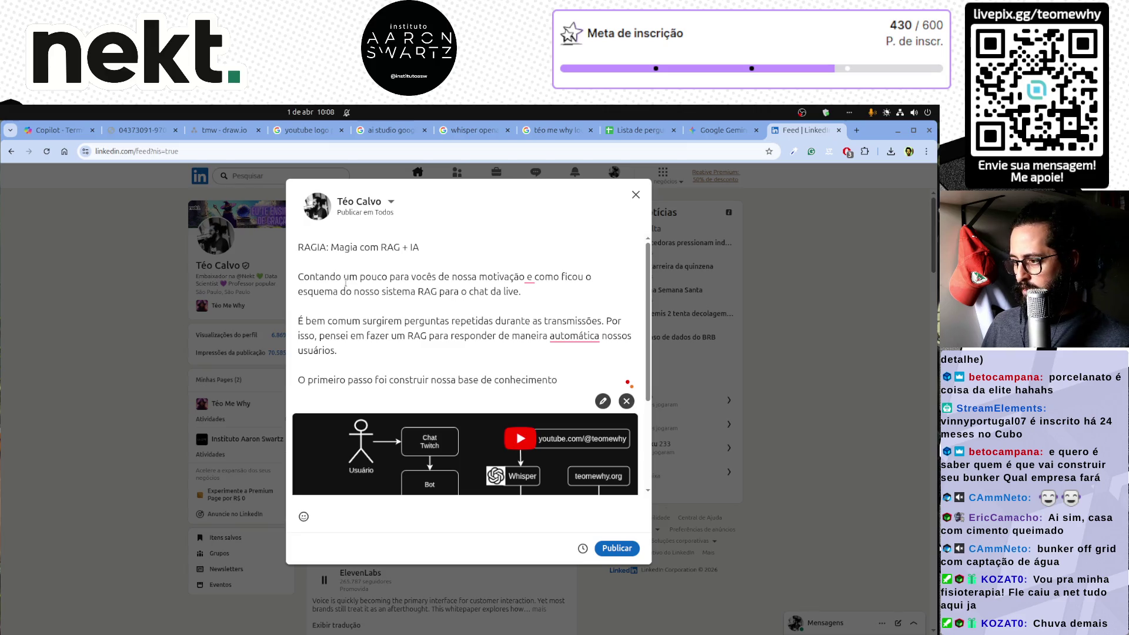
type(":")
List the knowledge-base sources: transcripts of selected channel videos and the site's blog posts
key("Return")
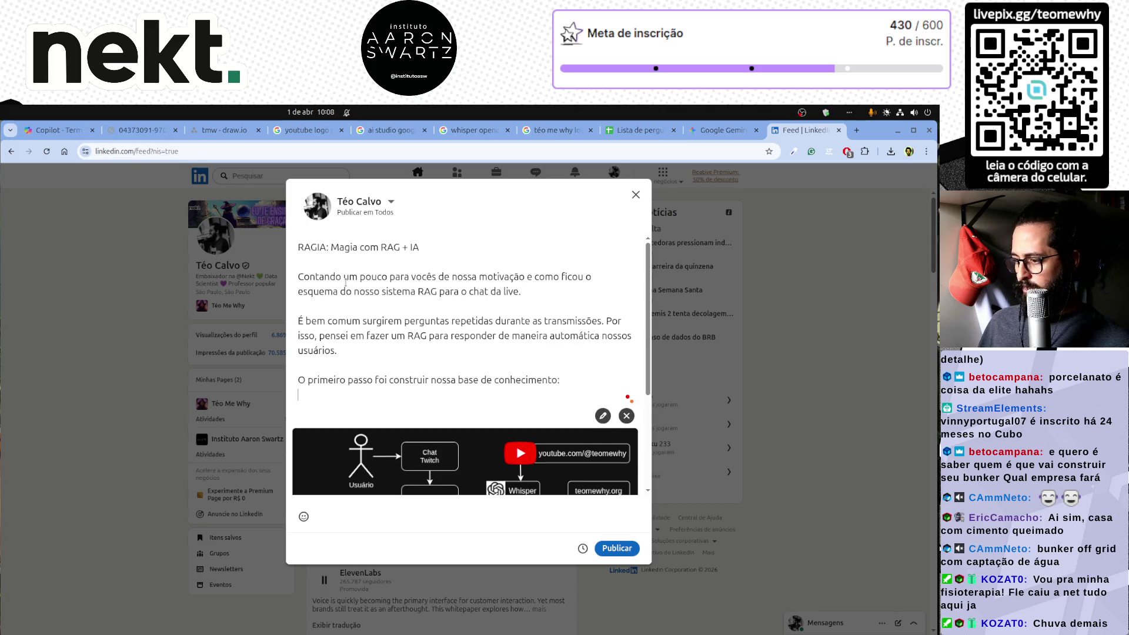
type("trans")
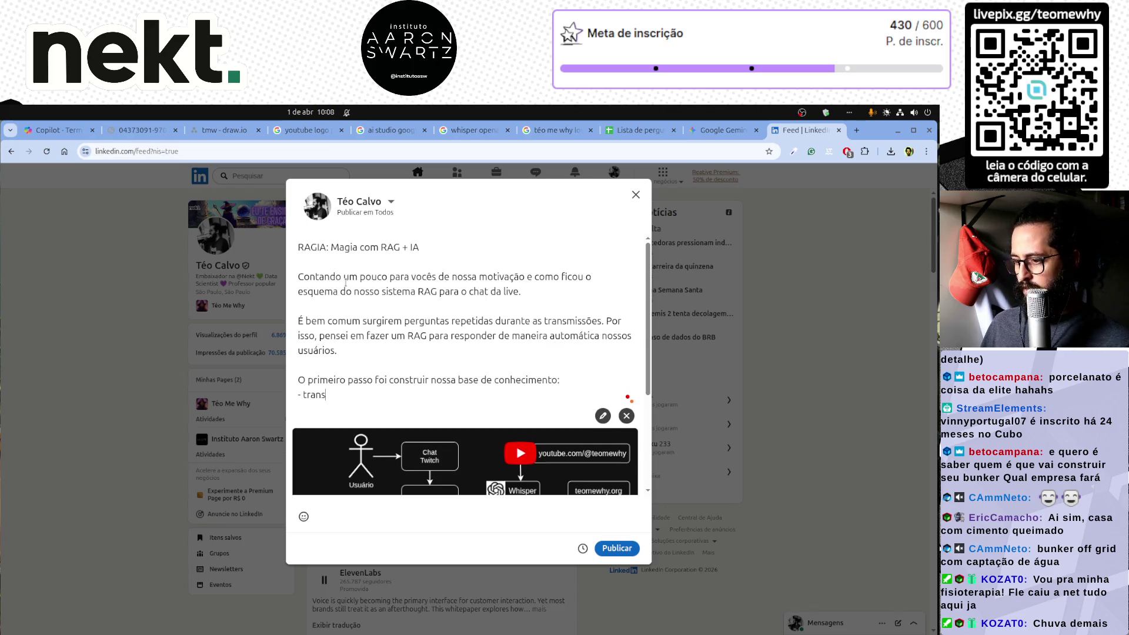
type("ões de")
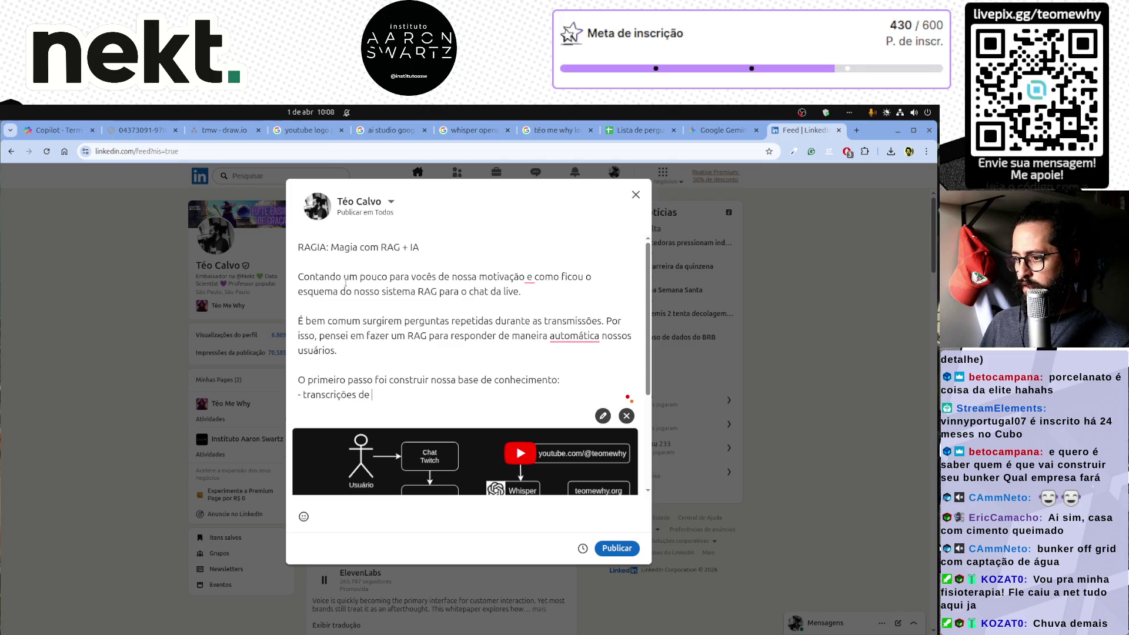
type(" vídeos ")
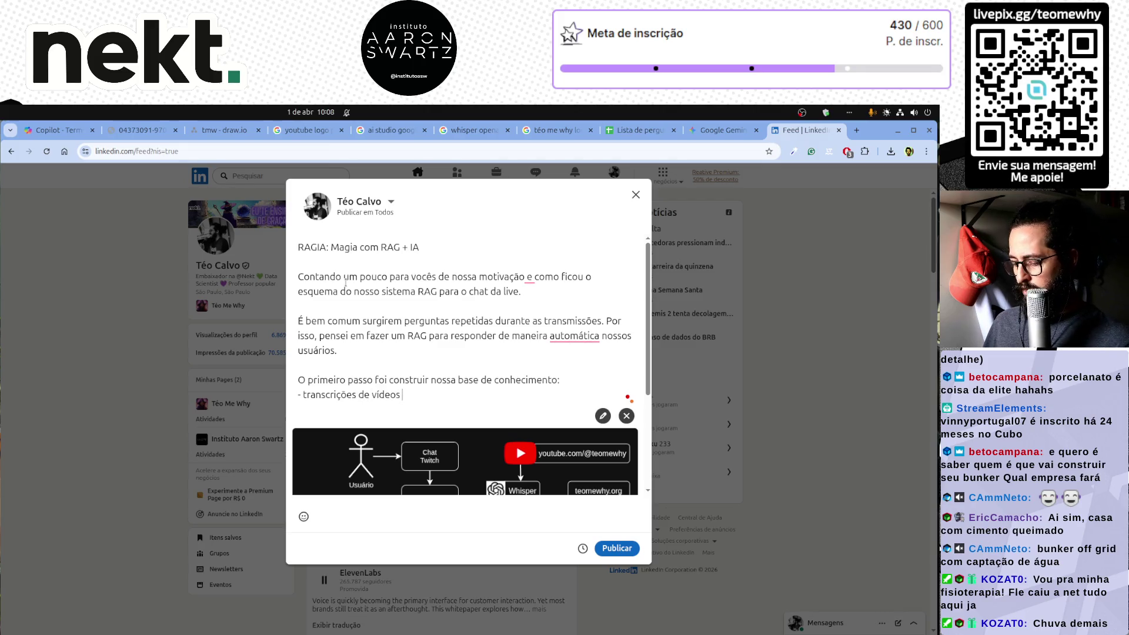
type("ionados do no")
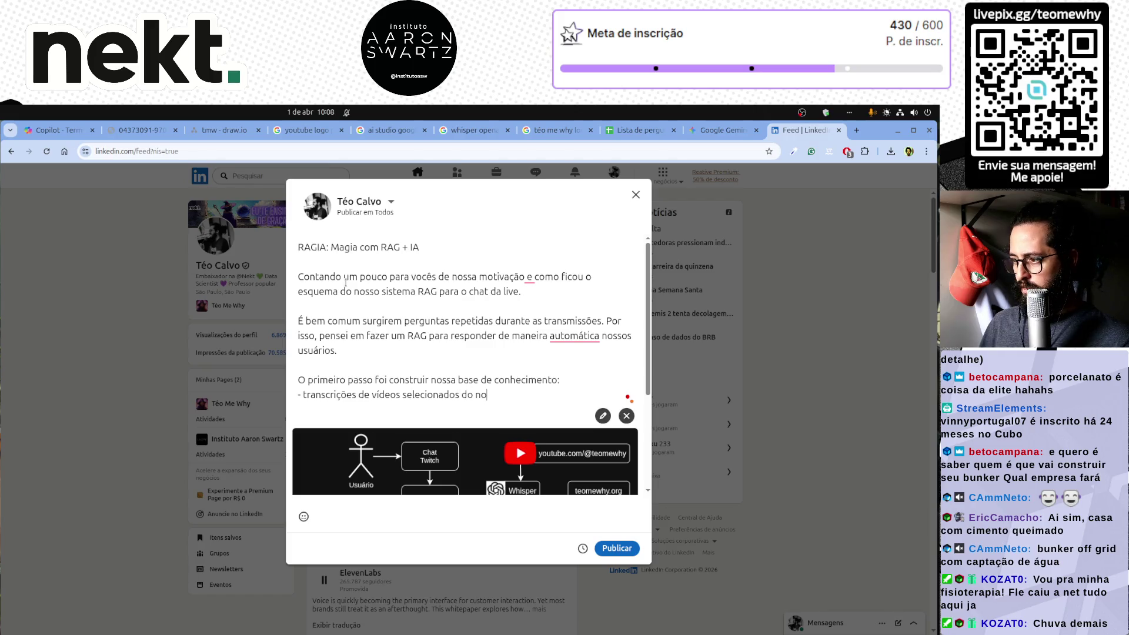
type("anal;")
key("Return")
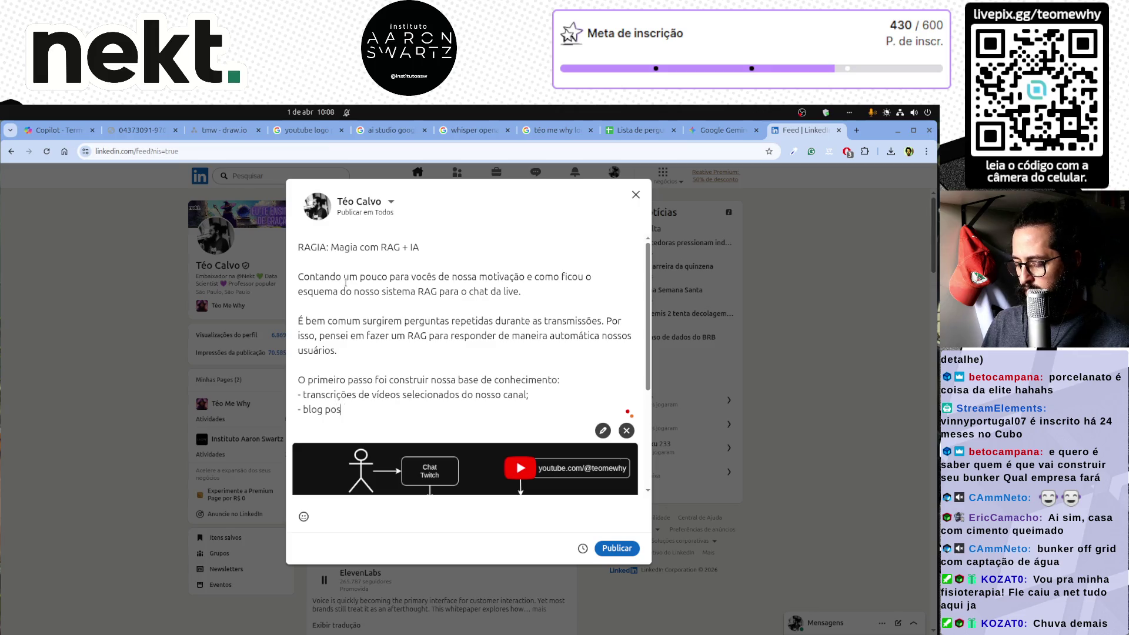
type("so site")
key("Return")
key("Return")
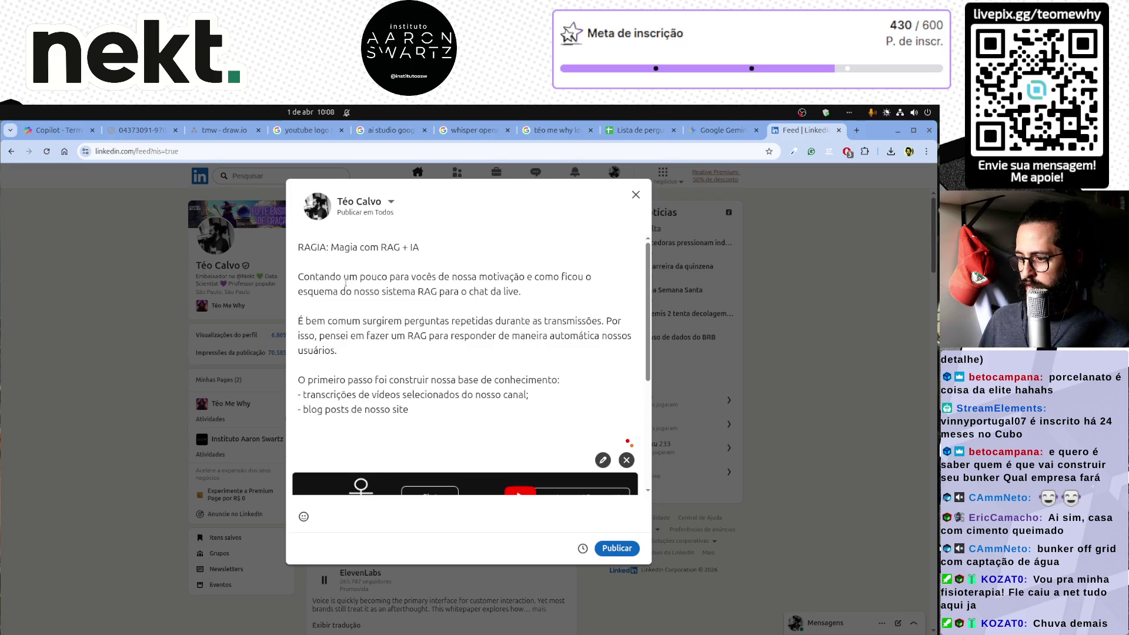
key("BackSpace")
key("BackSpace")
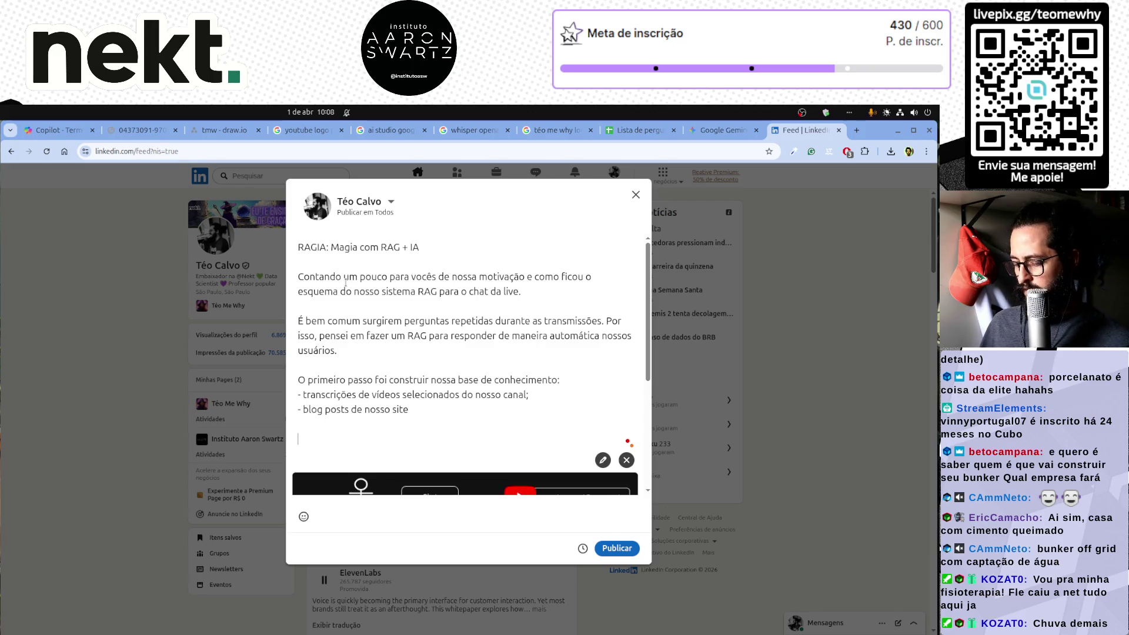
type("esse")
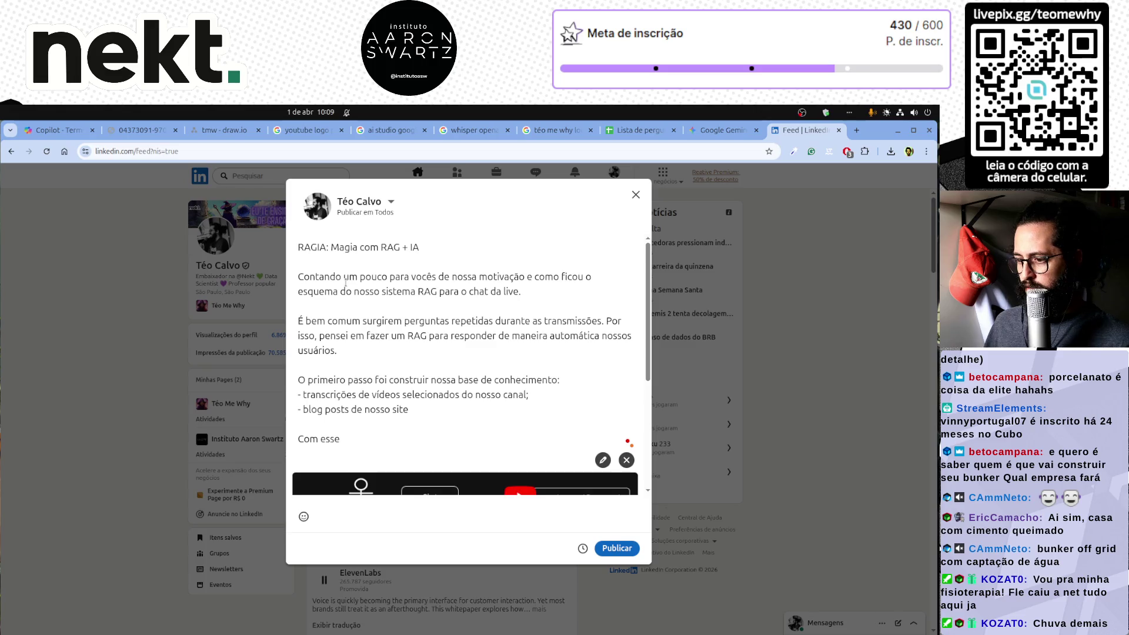
Replace the draft 'Com esse' line with the sentence on chunking, embedding and inserting documents into Qdrant
key("shift+Home")
key("BackSpace")
type("Fizemos t")
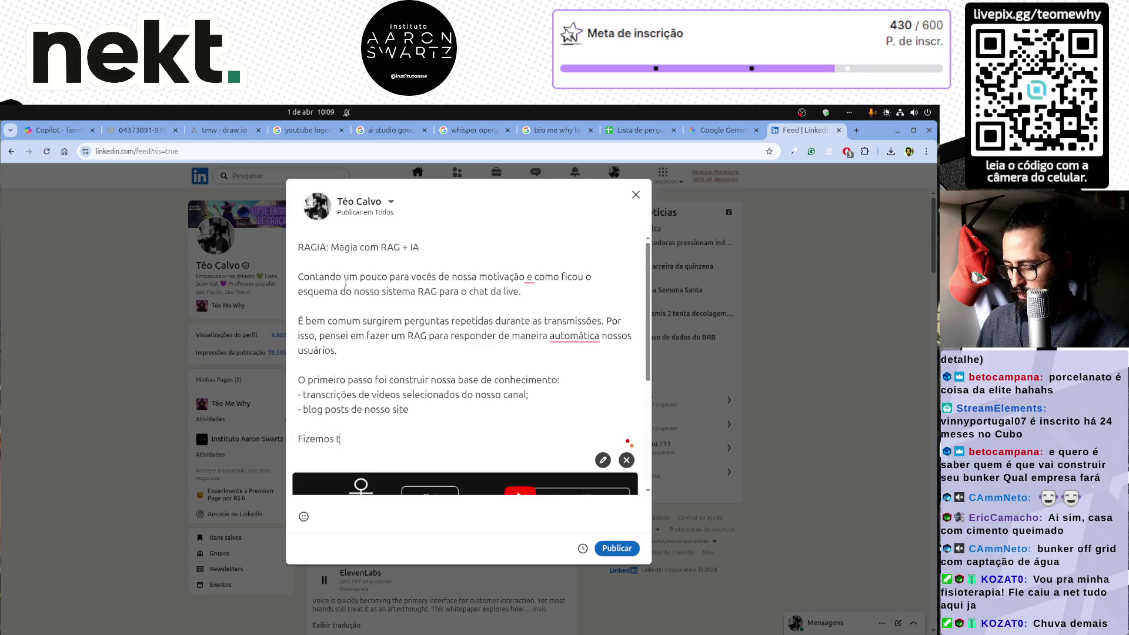
type("odo o processo de chunk")
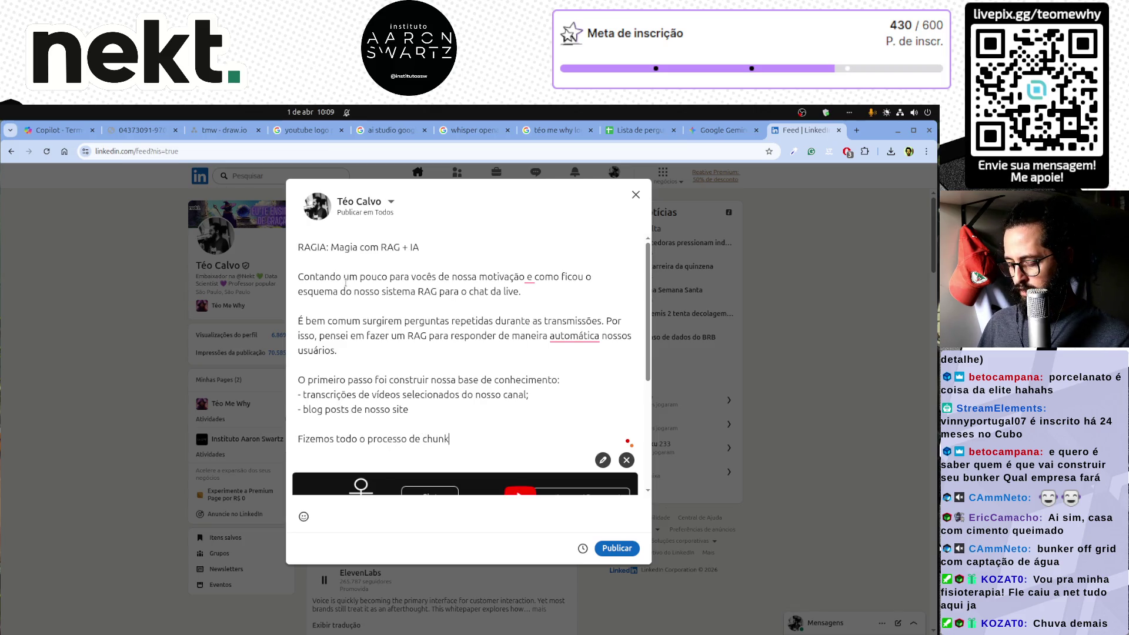
type("ing e")
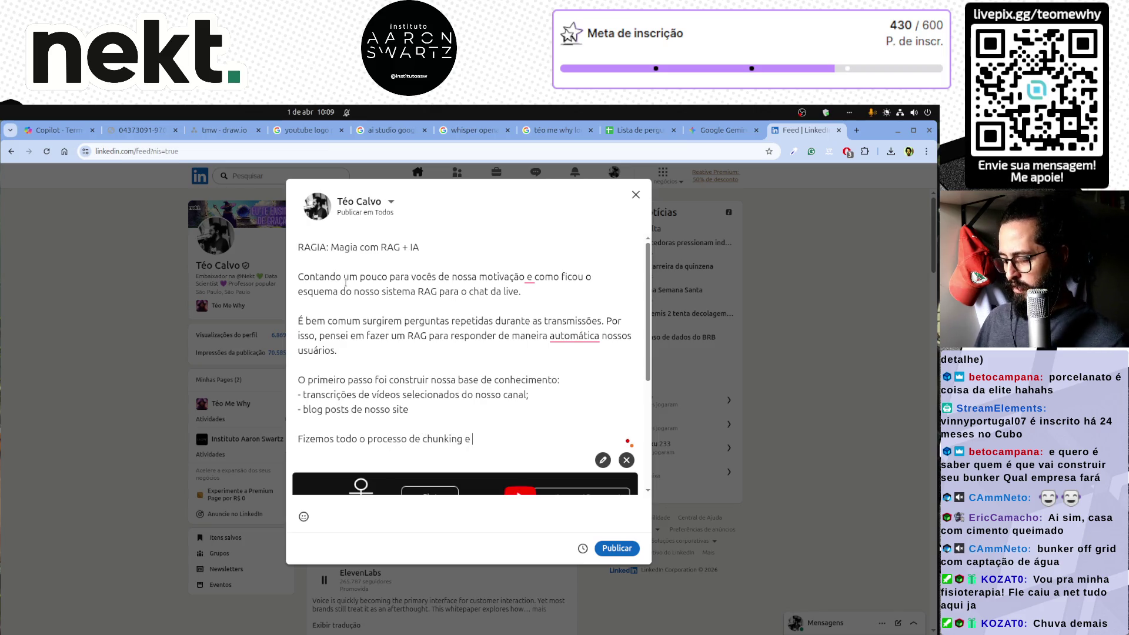
type(" embedding des")
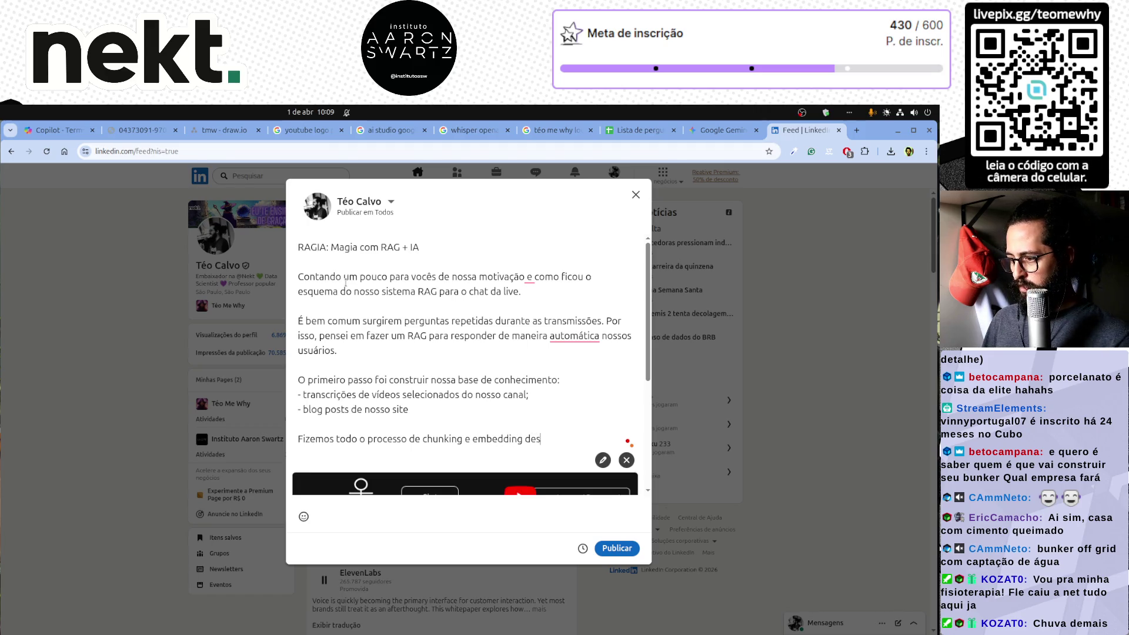
type("ses documentos, ad")
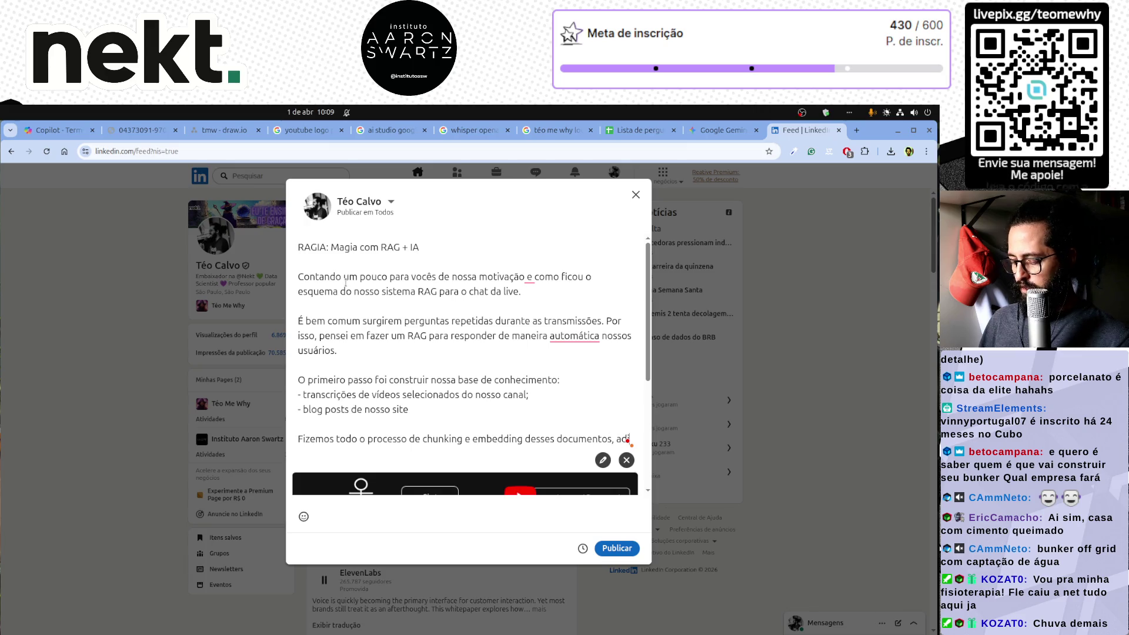
type("inse")
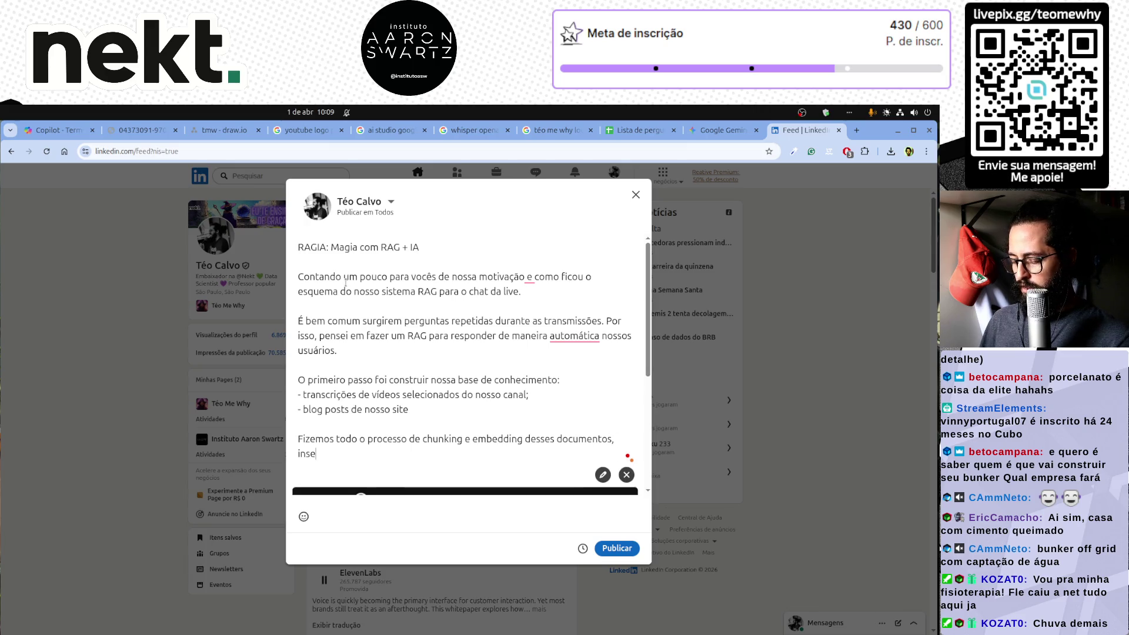
type("rindo em")
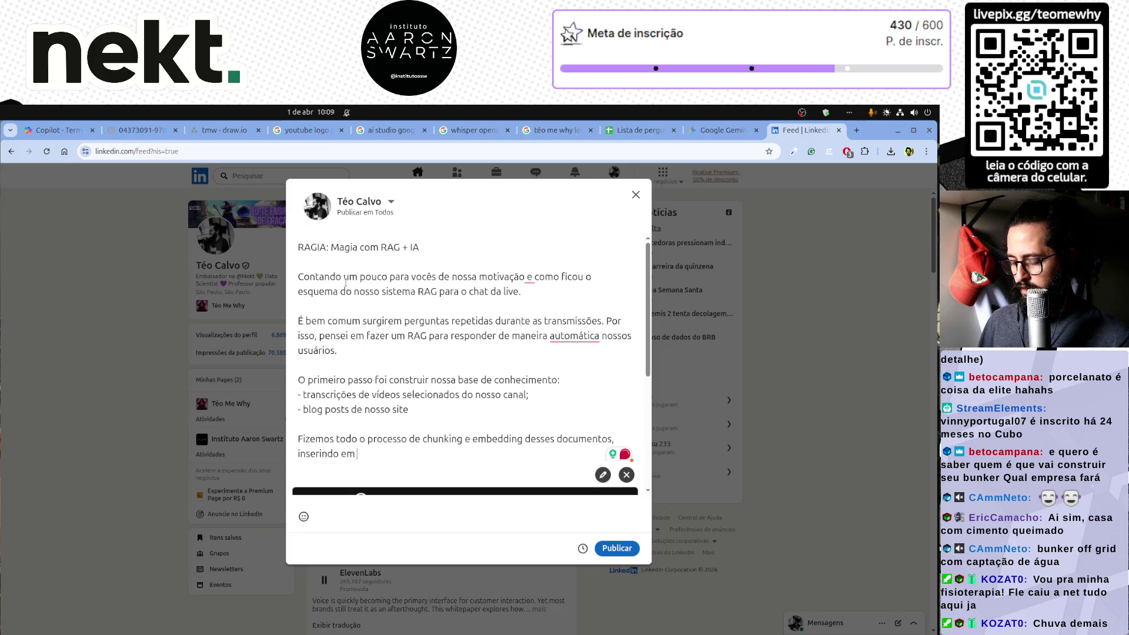
key("BackSpace")
key("BackSpace")
key("BackSpace")
type("no Qdrant.")
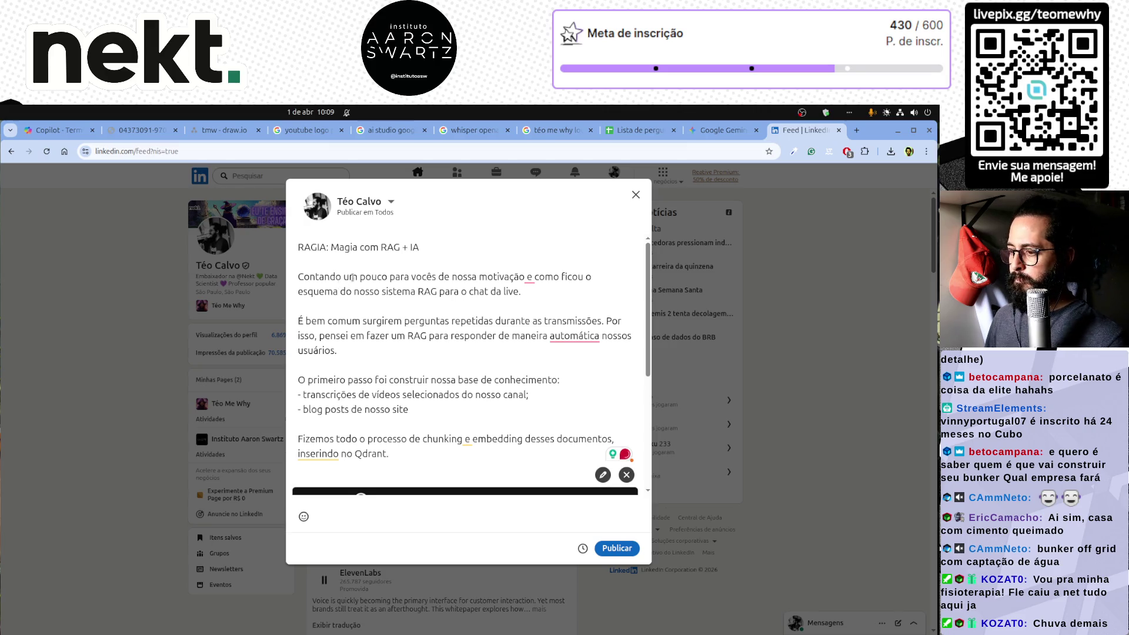
scroll(452, 377, "down", 3)
scroll(452, 380, "up", 3)
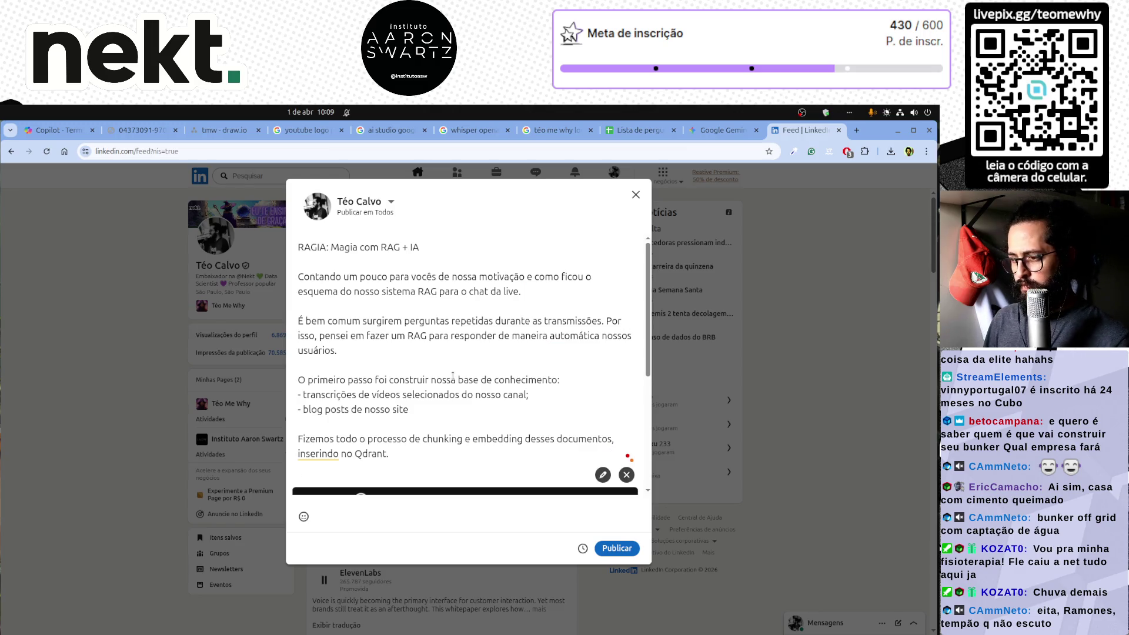
type("Vale mencionar que op")
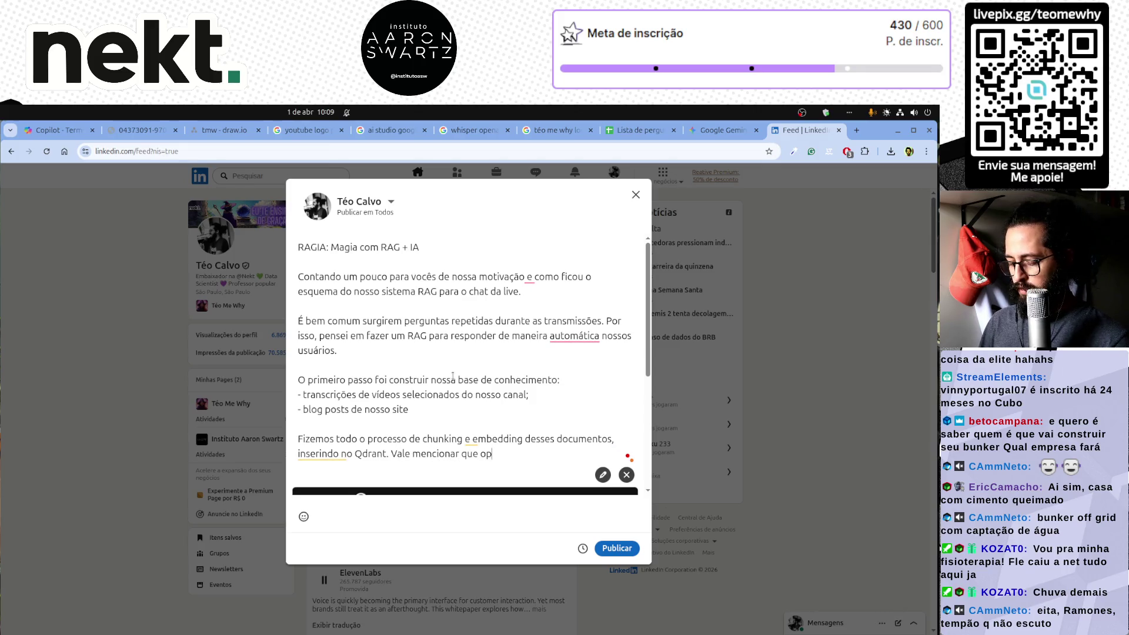
type("tamos por")
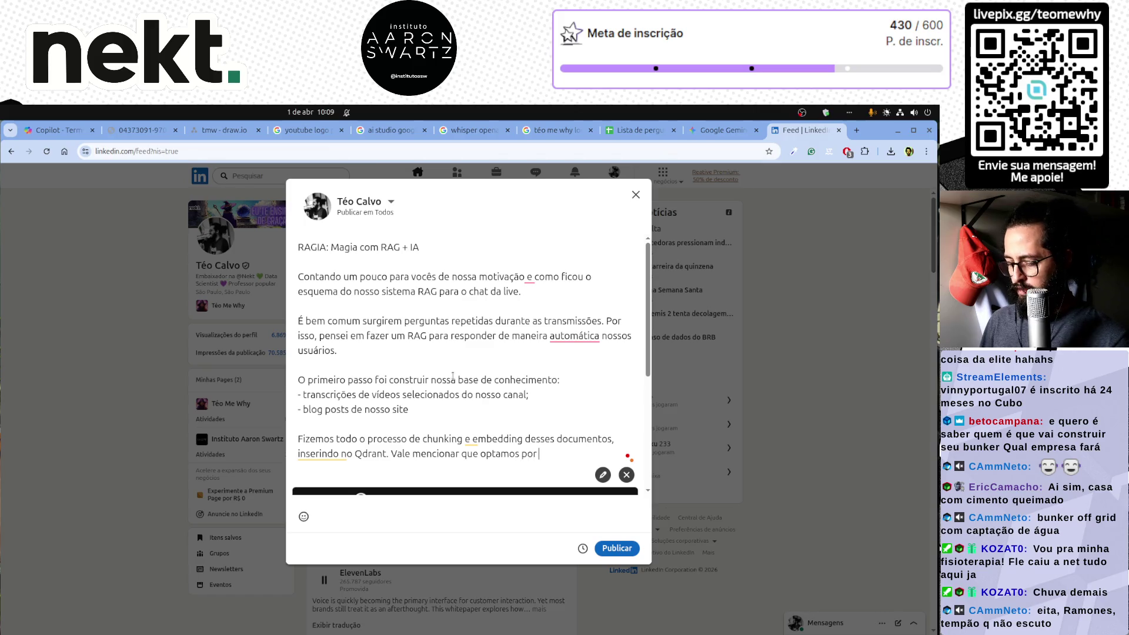
type(" 3 métodos")
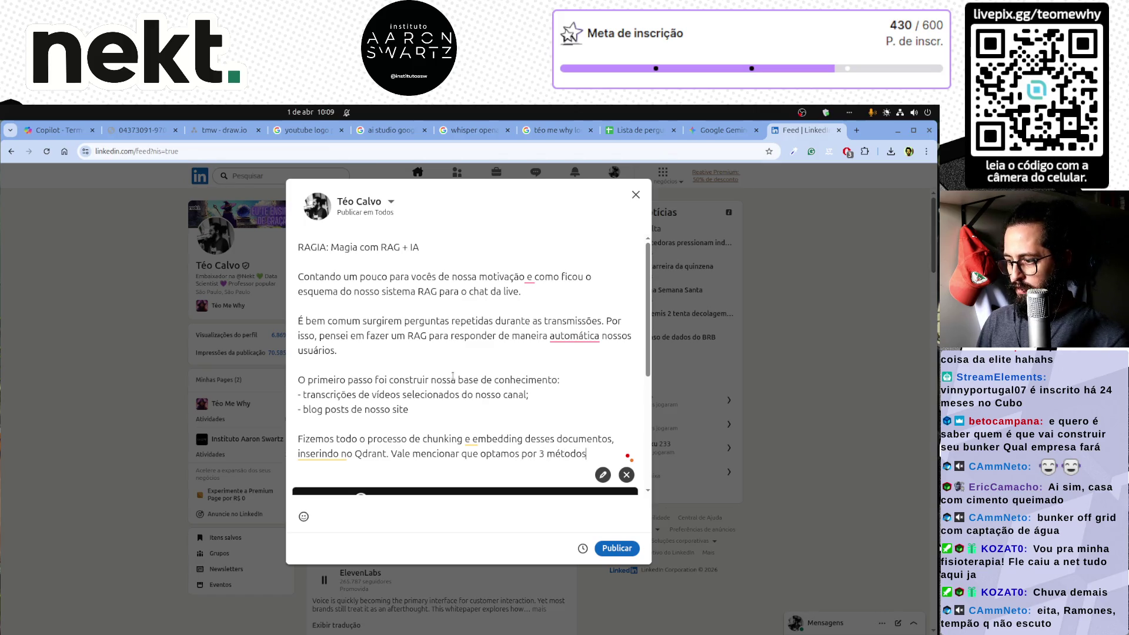
type(" de embeddings,")
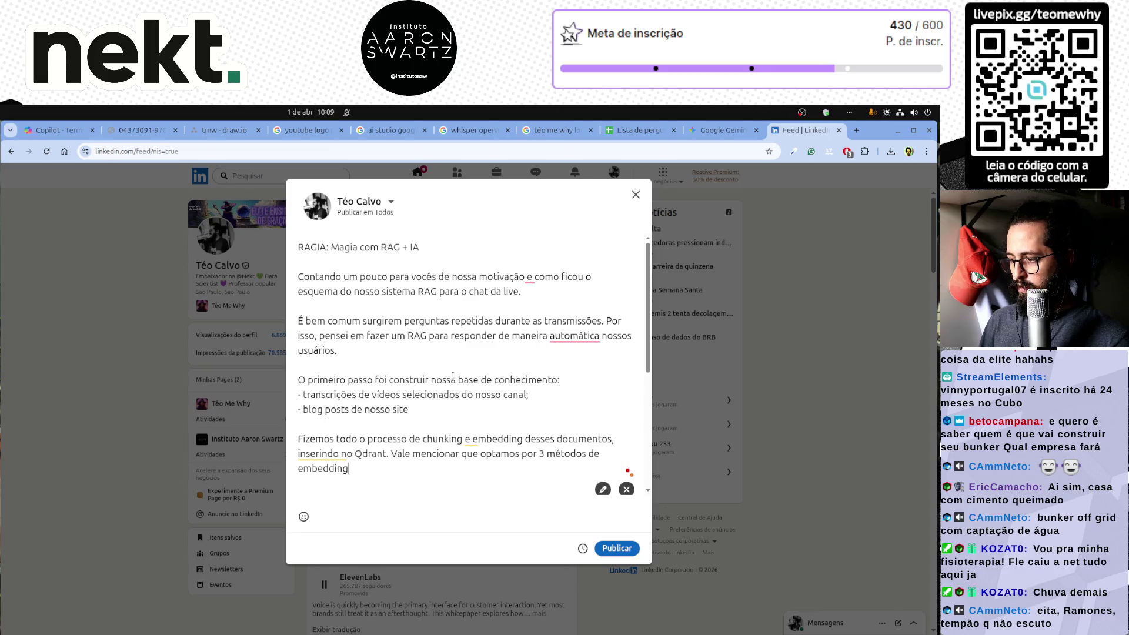
type(" possibilitando uma consul")
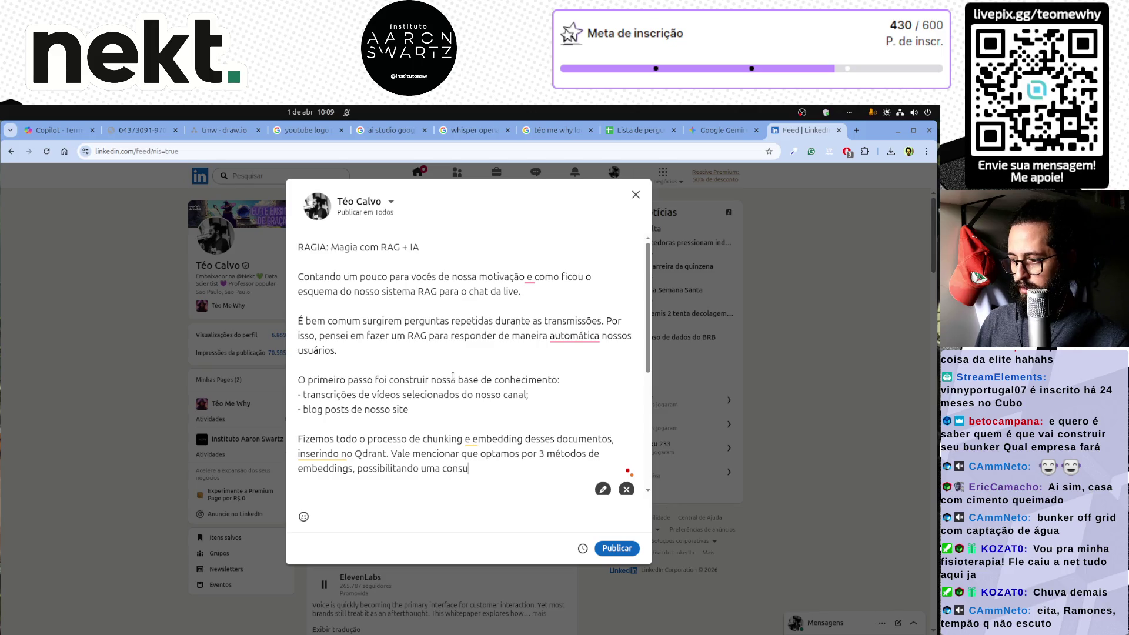
type("ta ma")
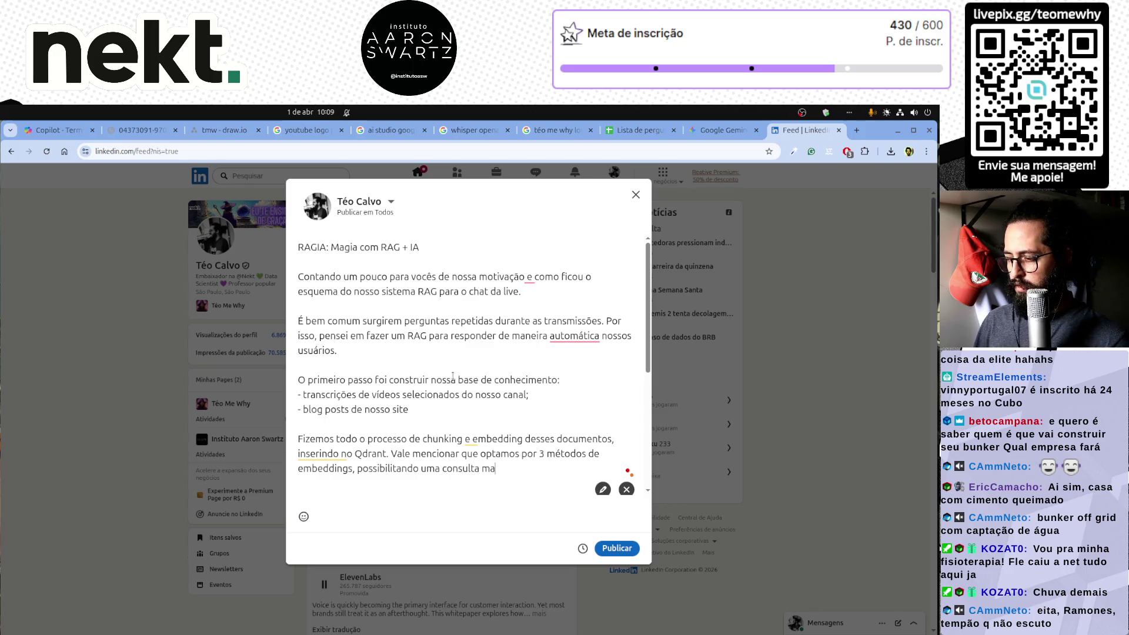
Add after 'Qdrant.' that 3 embedding methods were chosen, enabling a strategic query
key("BackSpace")
key("BackSpace")
key("BackSpace")
type("estrag")
key("BackSpace")
type("é")
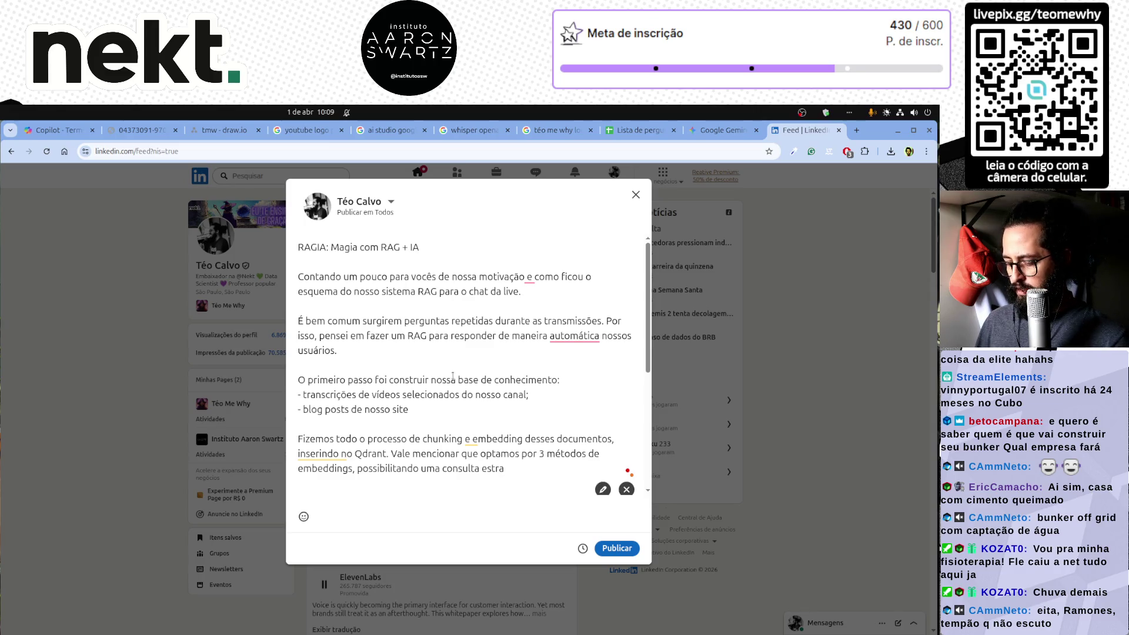
type("ica ara isso")
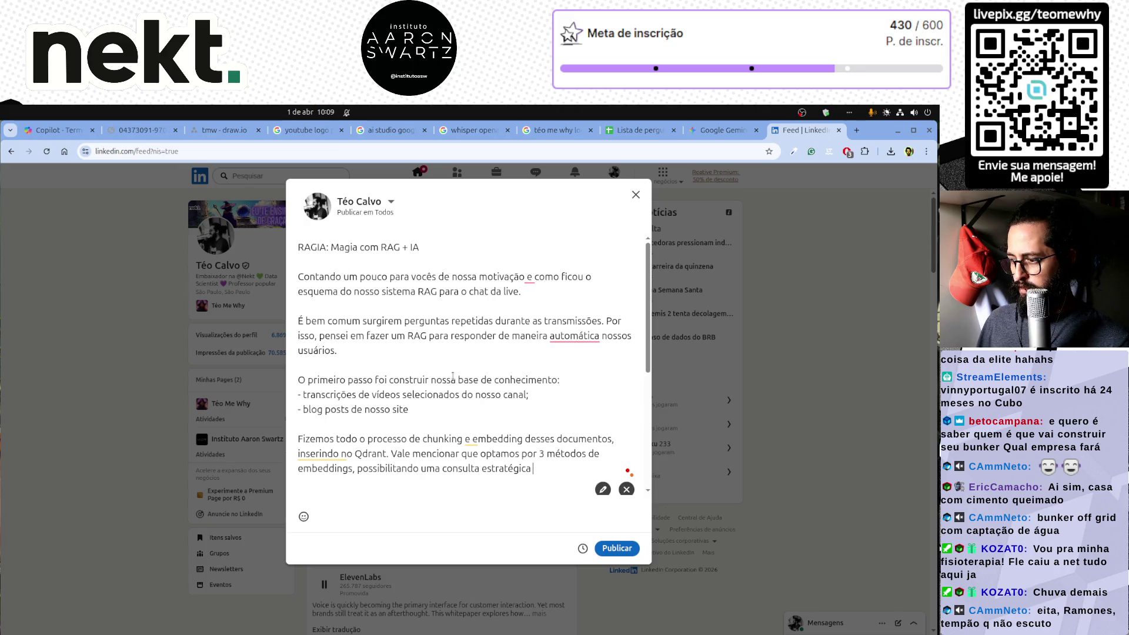
type(" na obten")
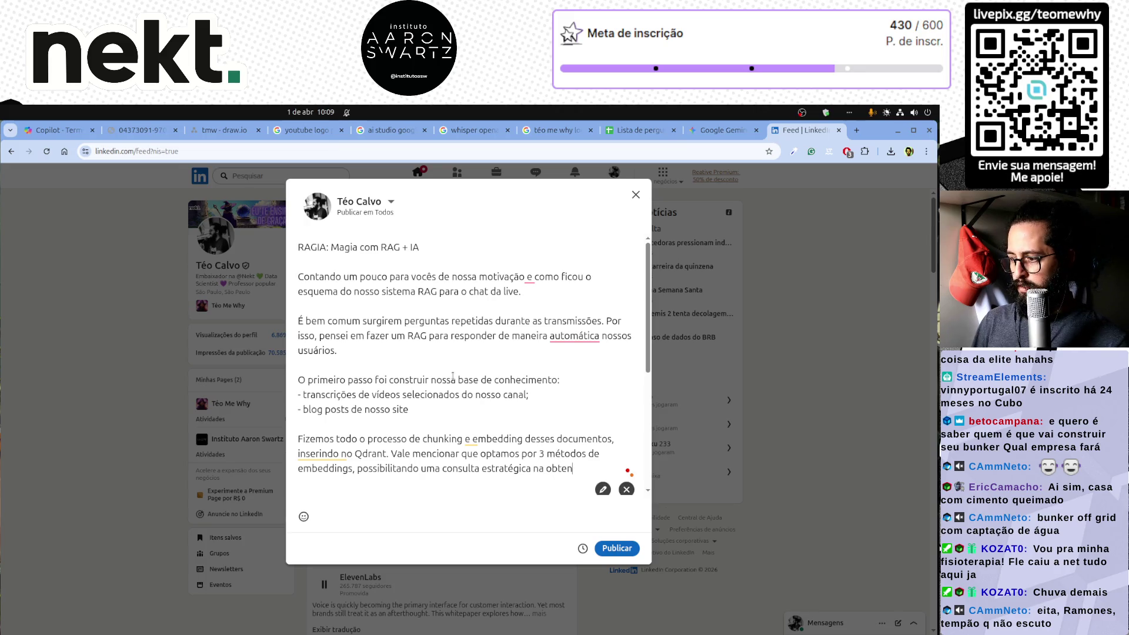